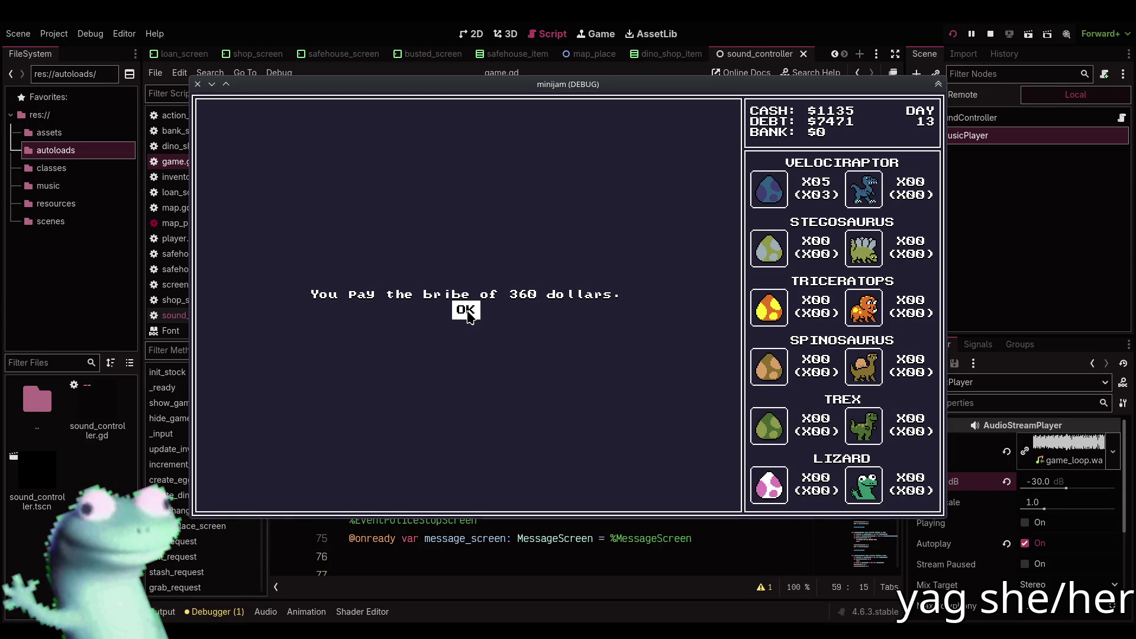
Dismiss the bribe-payment message and return to game.gd in the script editor.
click(467, 311)
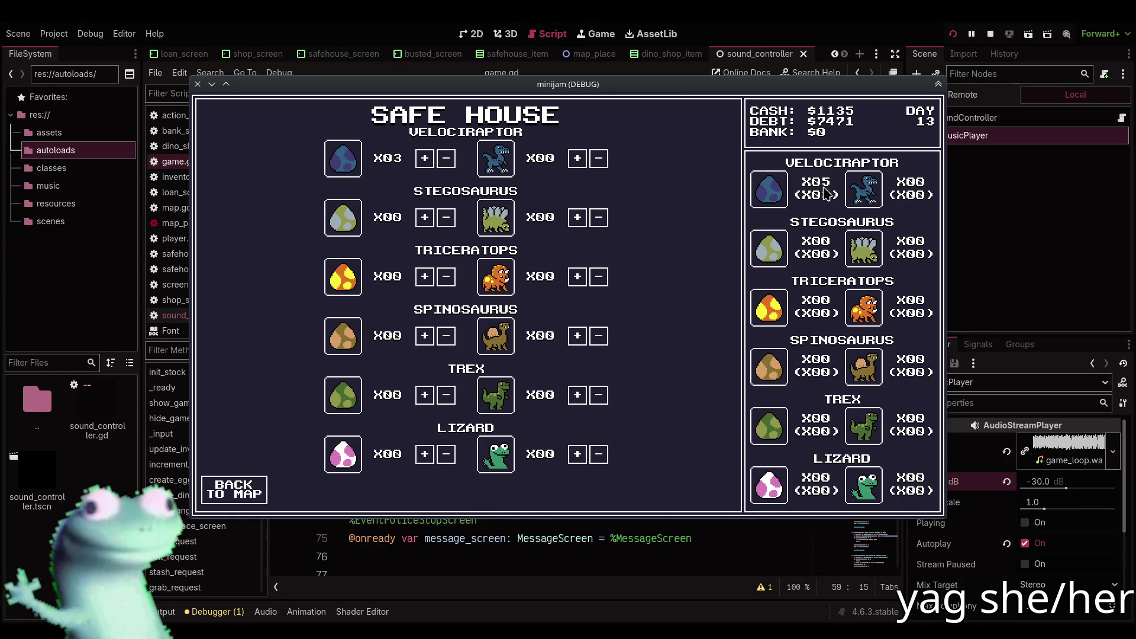
click(785, 39)
scroll(836, 536, down, 20)
Scroll game.gd to police_stop_hand_over_request, mark line 351, and toggle the Output log.
scroll(837, 536, down, 12)
scroll(846, 521, up, 20)
scroll(847, 482, up, 8)
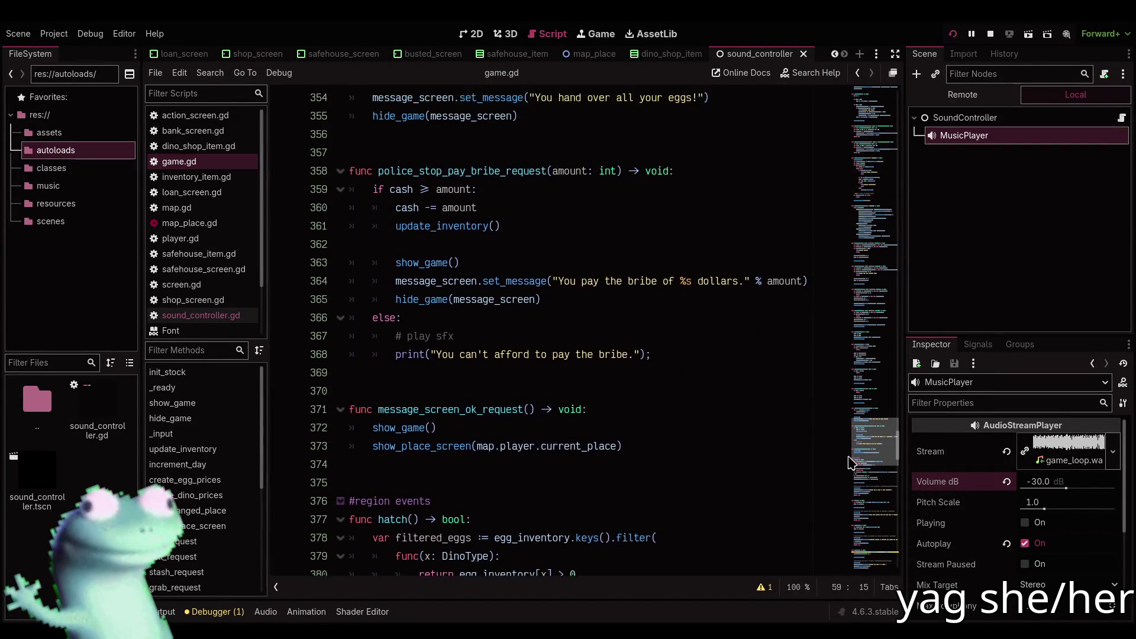
scroll(846, 450, up, 5)
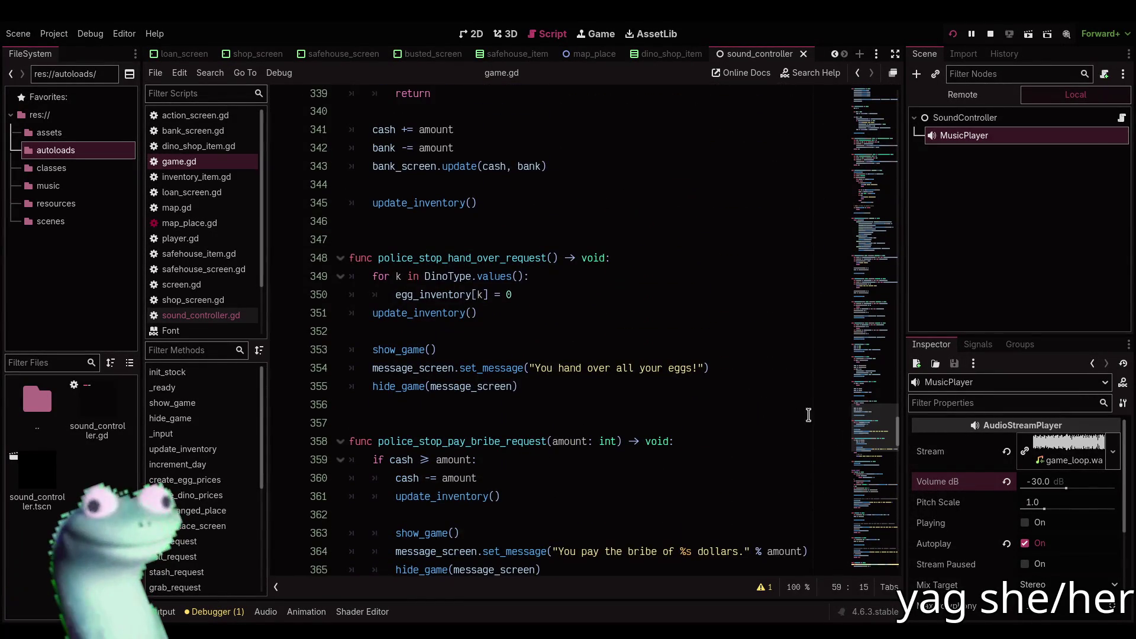
click(516, 305)
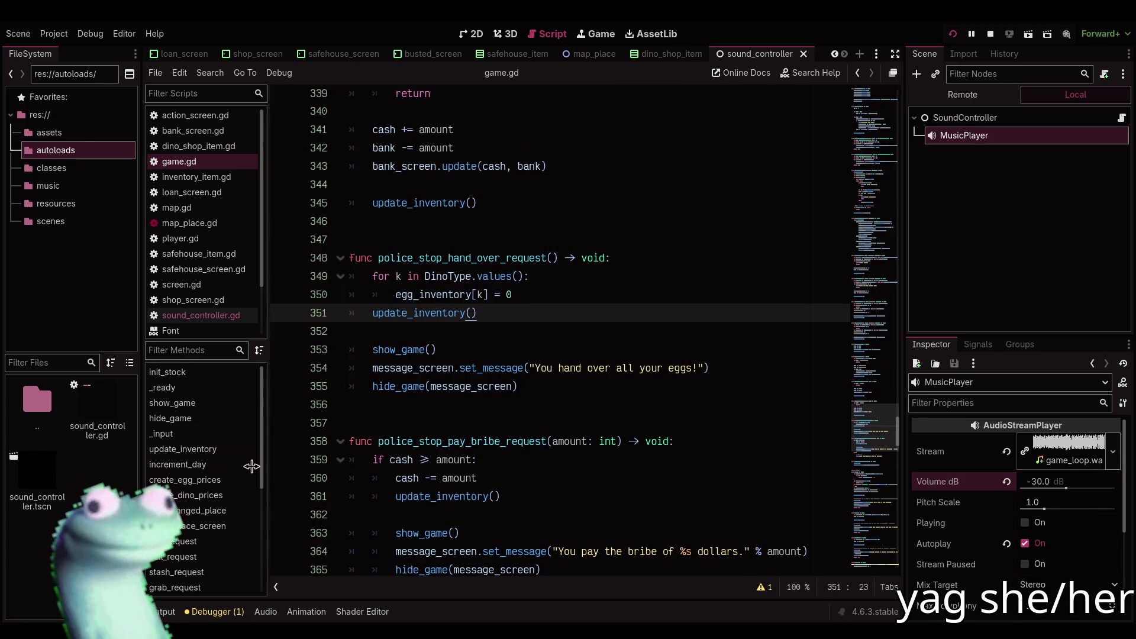
click(168, 617)
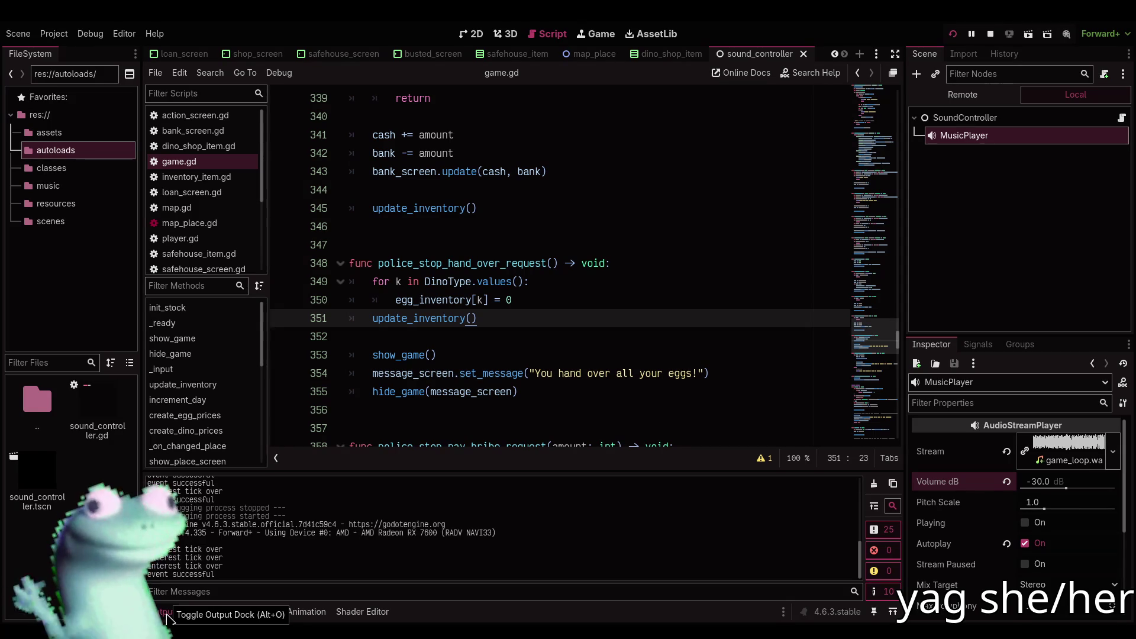
click(168, 618)
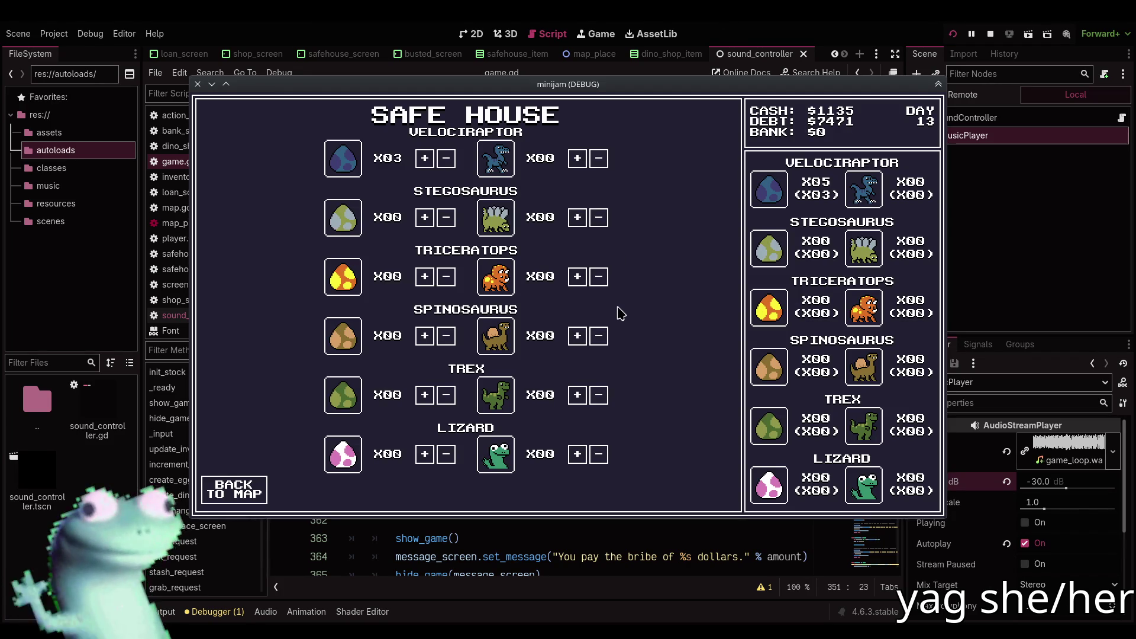
Stash two velociraptor eggs, visit the Dino Shop, and dismiss the broken-egg message back at the Safe House.
click(425, 158)
click(424, 158)
click(234, 490)
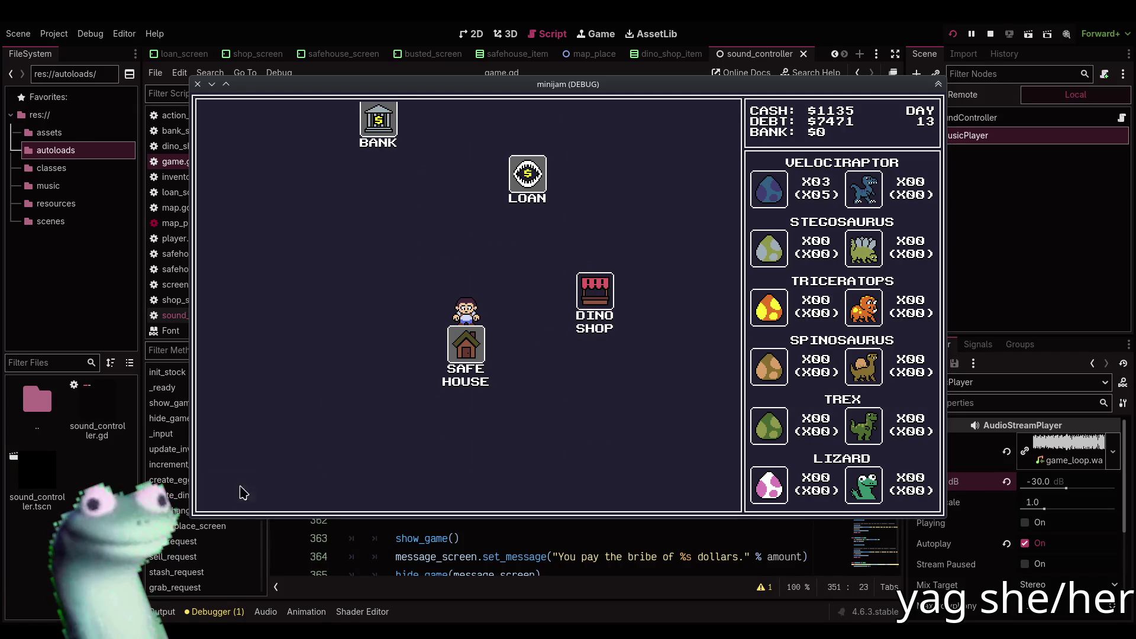
click(600, 295)
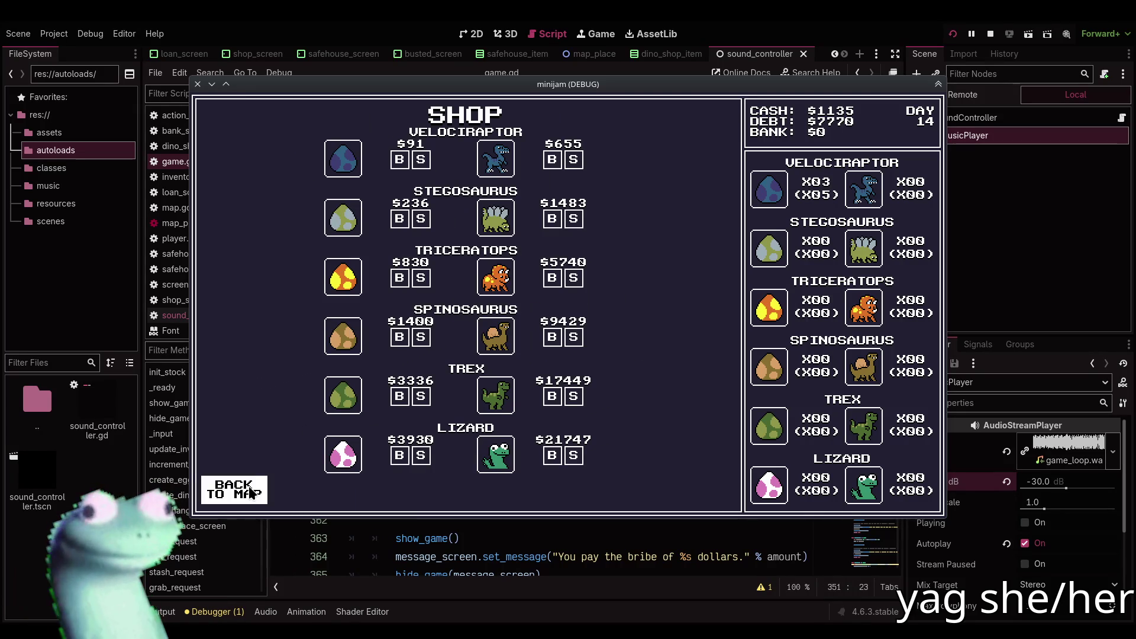
click(260, 484)
click(336, 402)
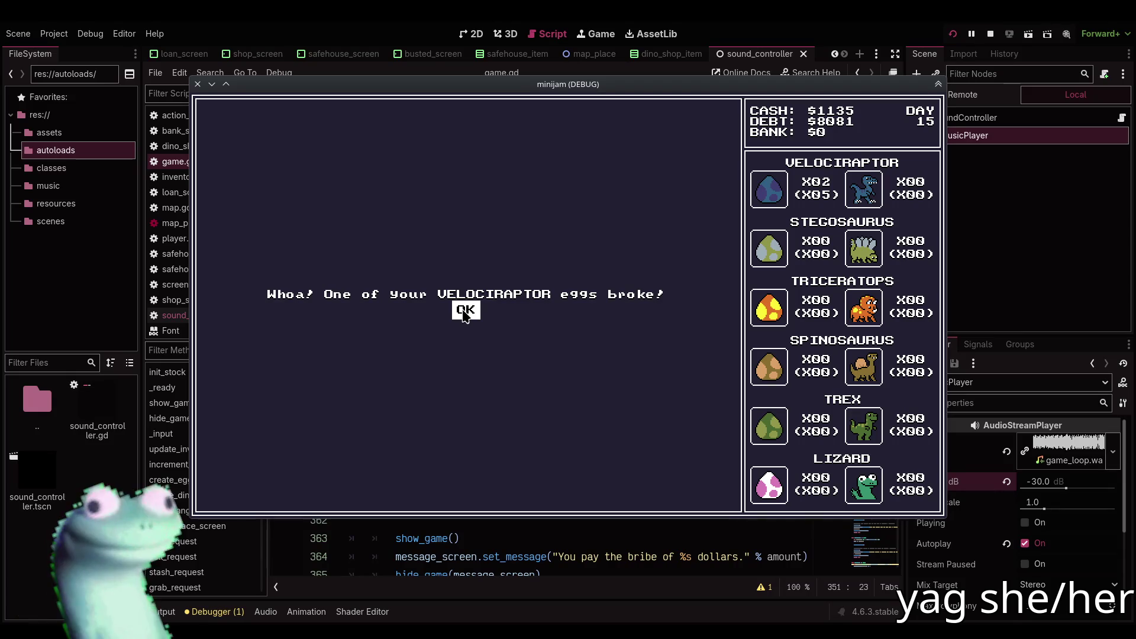
click(465, 313)
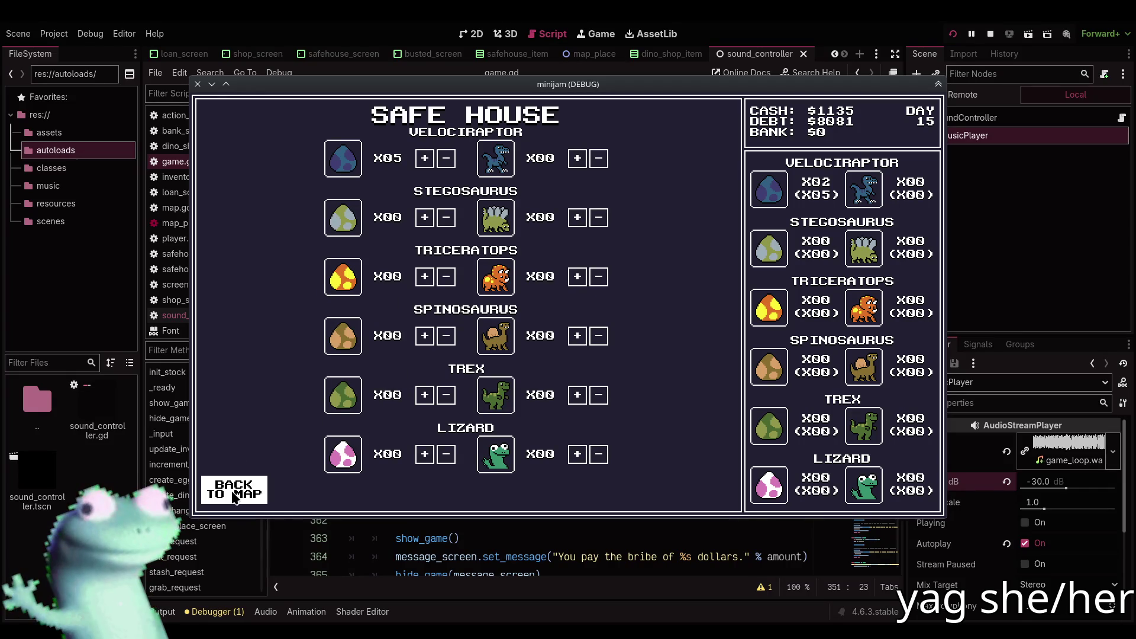
Take one velociraptor egg from the stash and shuttle between Dino Shop and Safe House until the police stop.
click(446, 158)
click(239, 492)
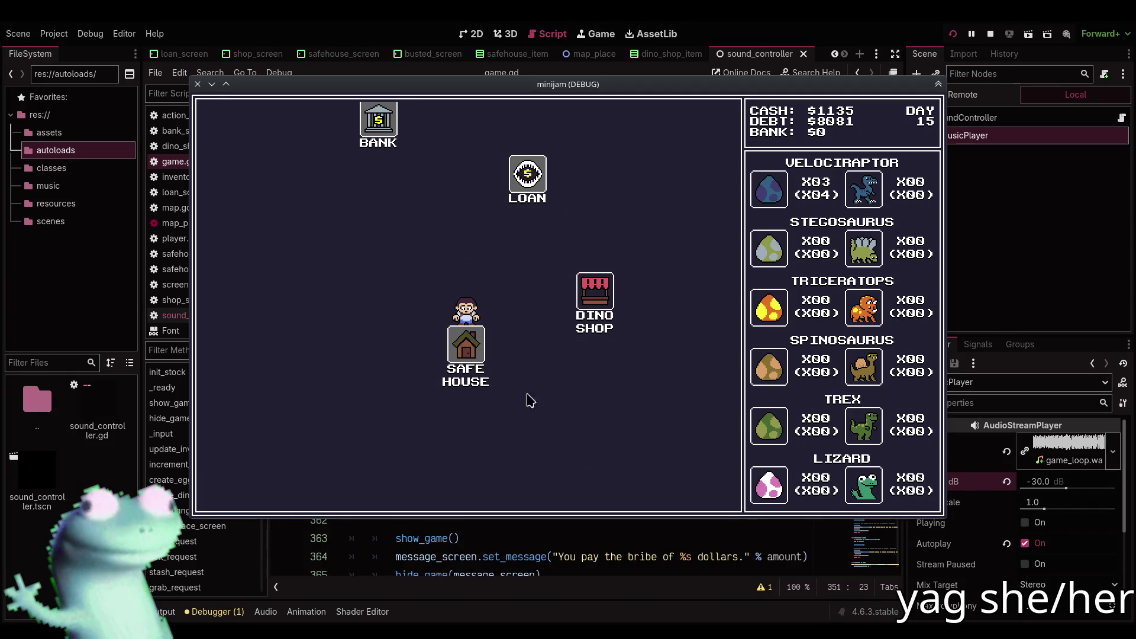
click(590, 278)
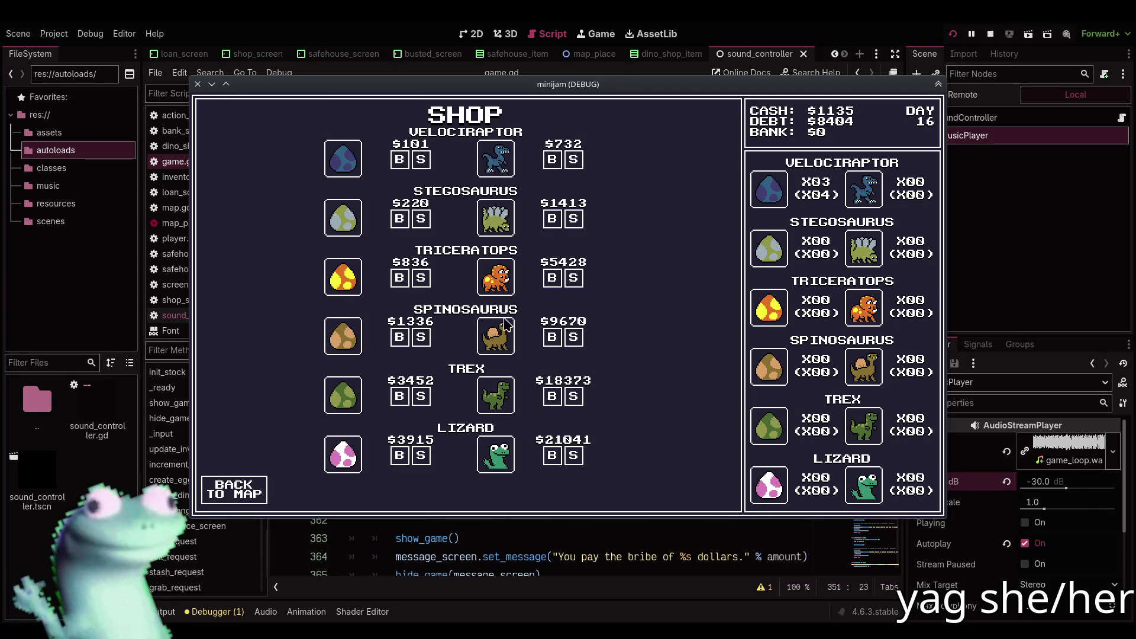
click(237, 490)
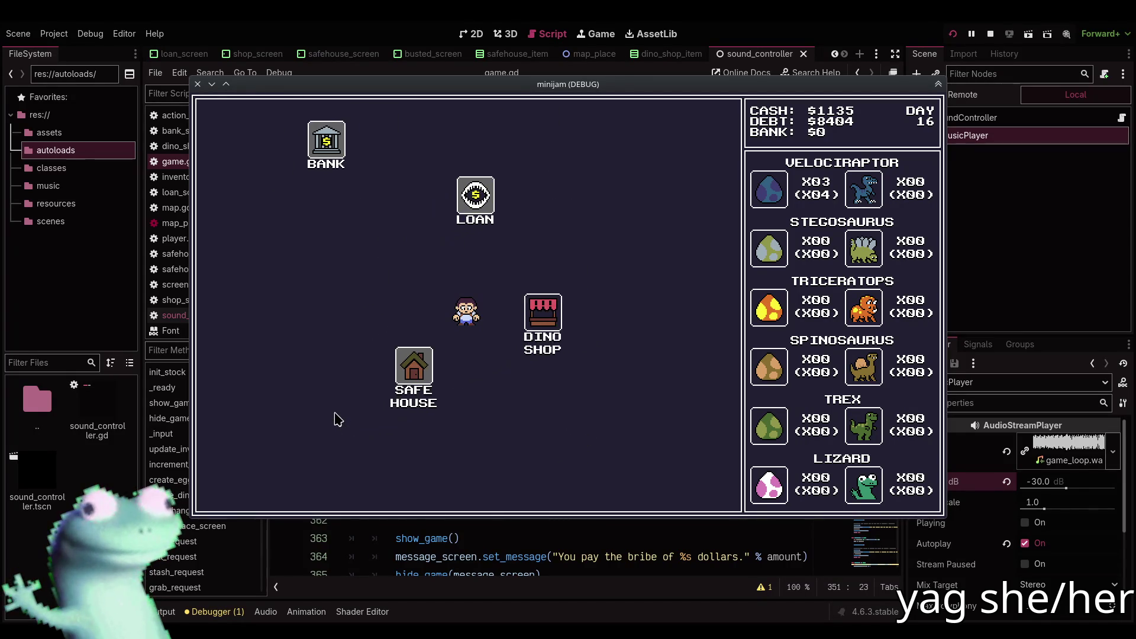
click(337, 420)
click(237, 494)
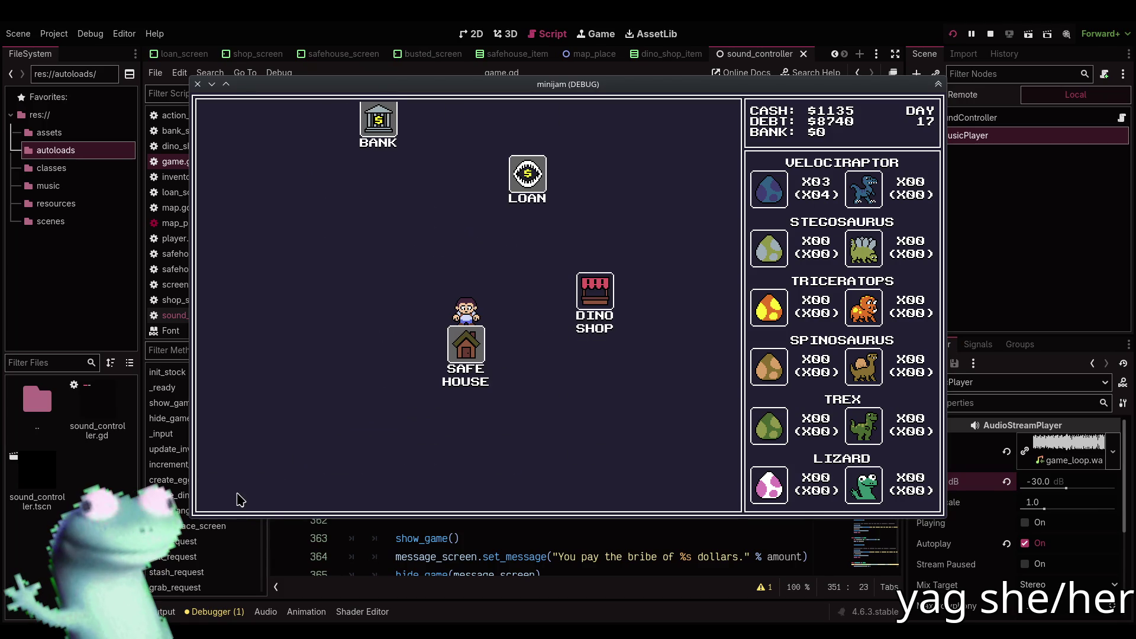
click(602, 301)
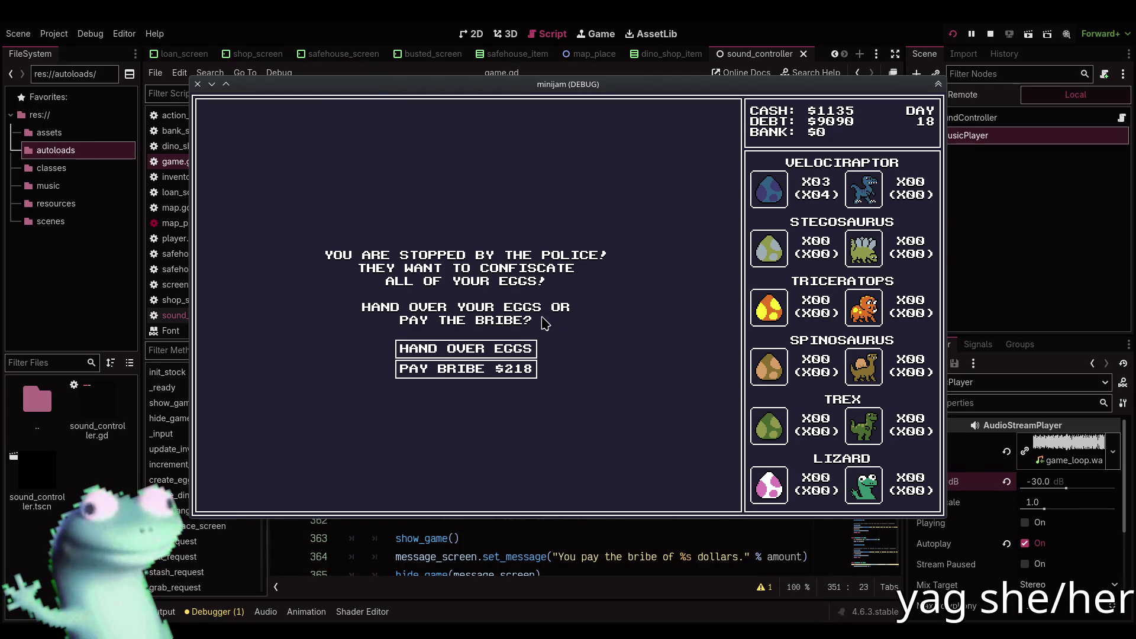
Hand all eggs over to the police, then withdraw three velociraptor eggs from the stash.
click(522, 351)
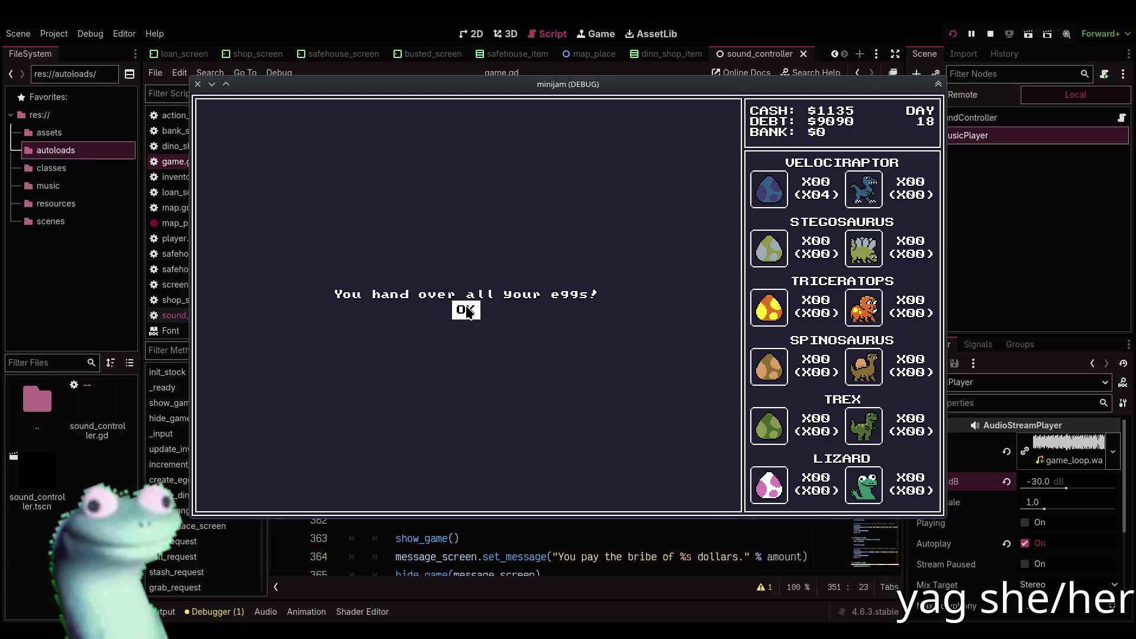
click(467, 312)
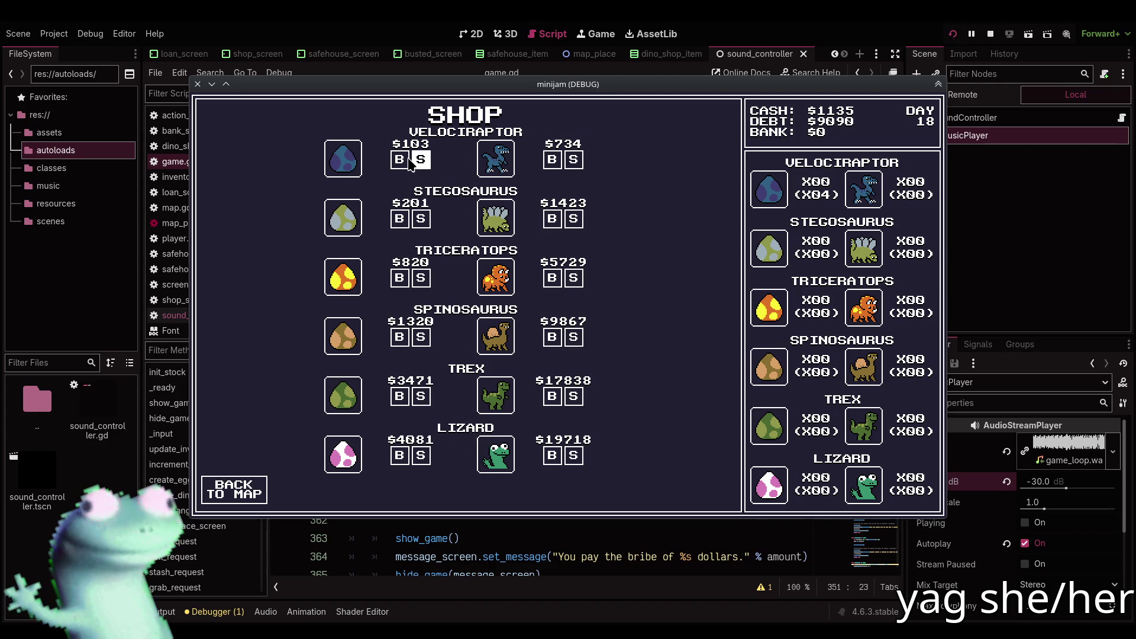
click(258, 486)
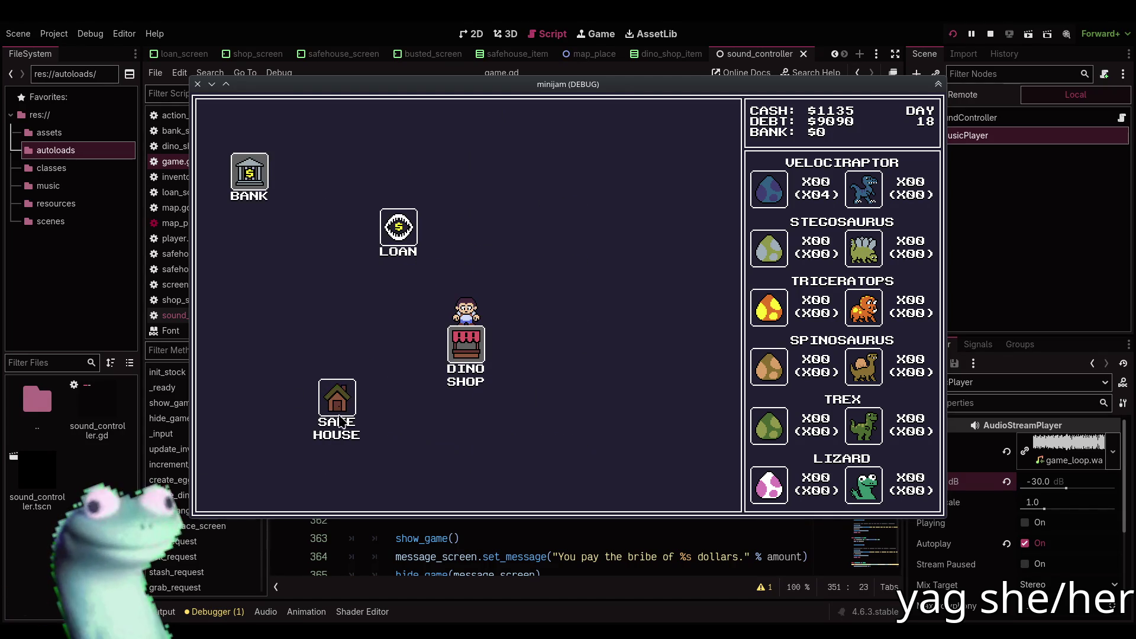
key(Down)
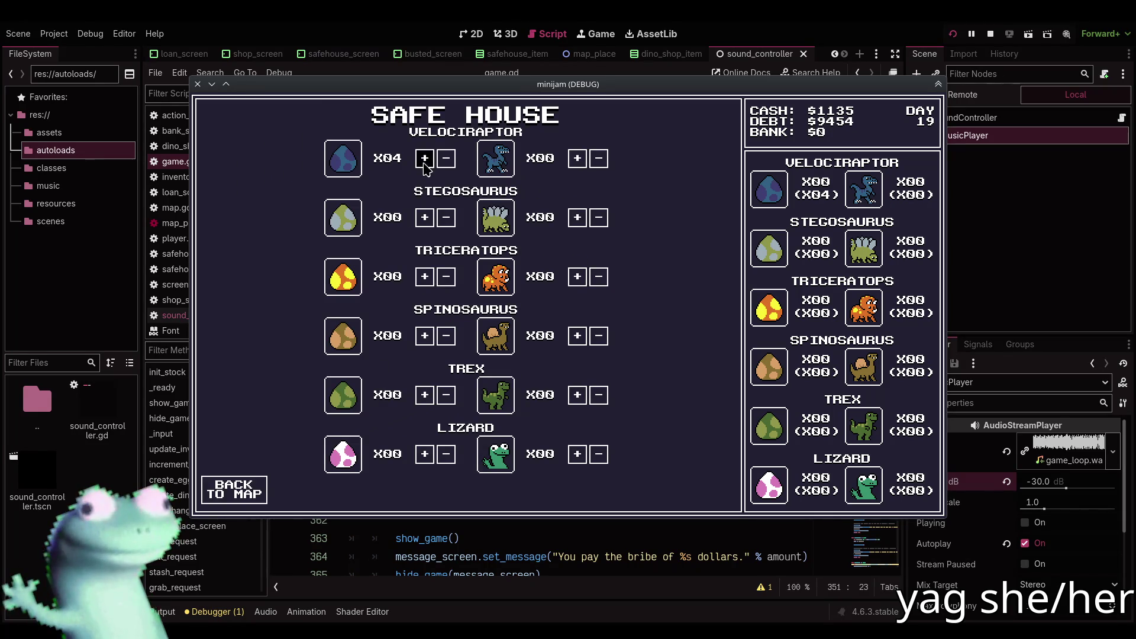
click(447, 159)
click(447, 159)
click(447, 159)
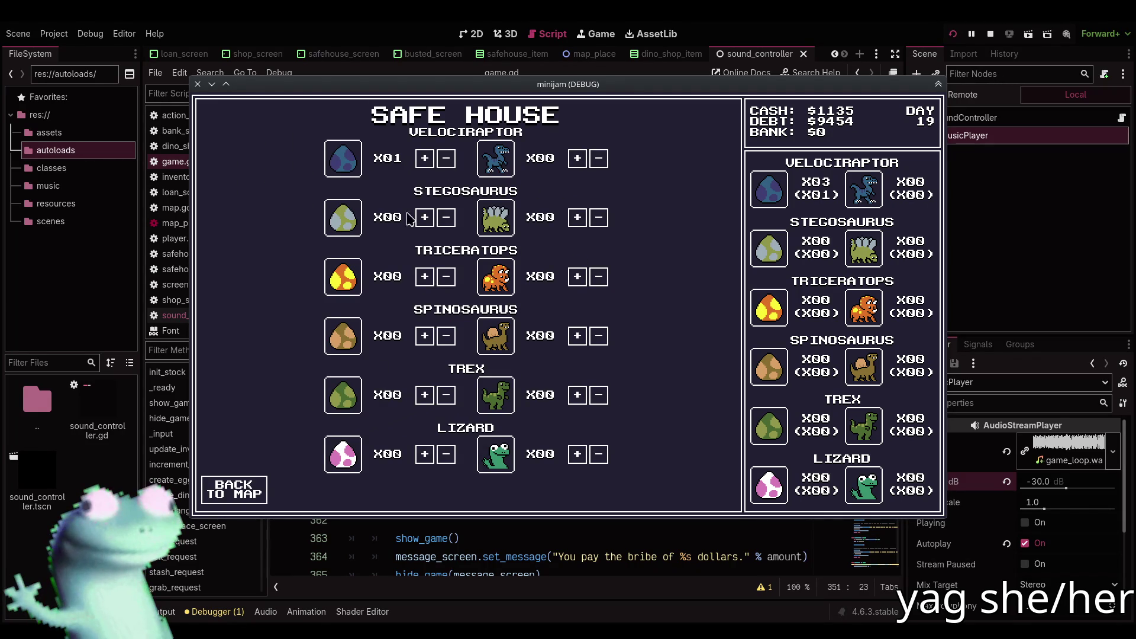
Make more Dino Shop and Safe House trips, dismiss the broken-egg message, and stop the game.
click(248, 490)
click(583, 293)
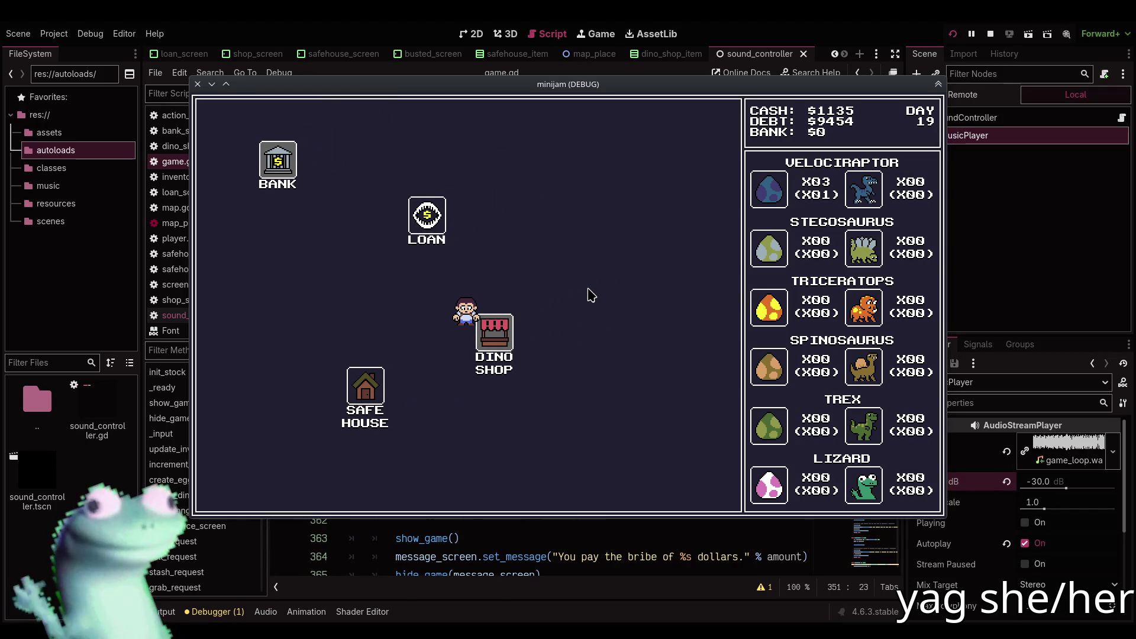
click(234, 490)
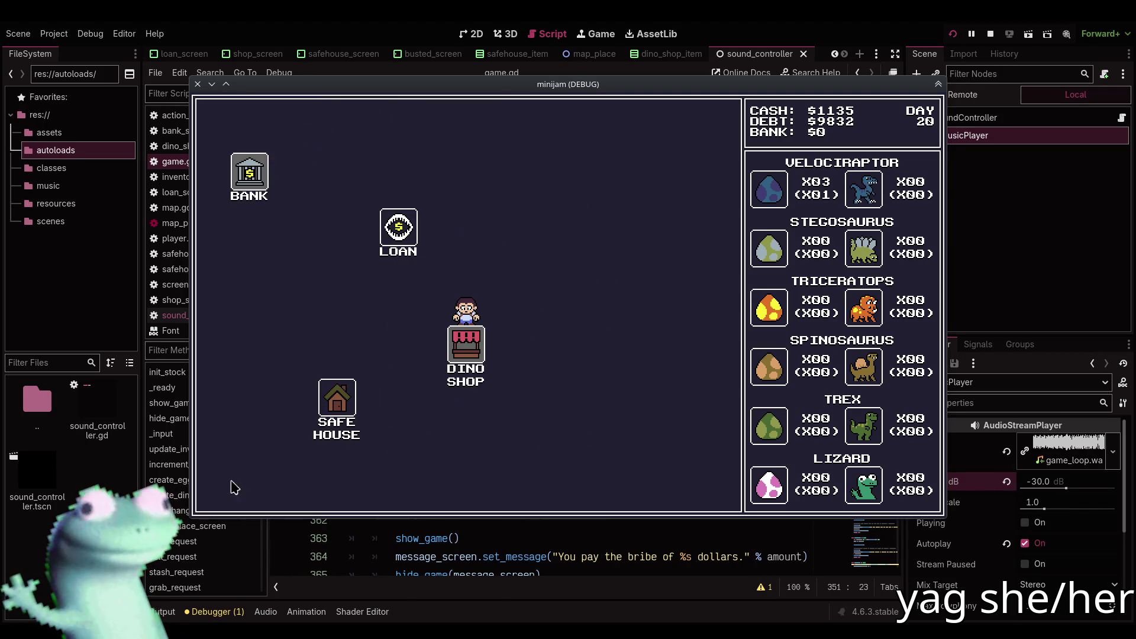
click(336, 402)
click(264, 498)
click(610, 293)
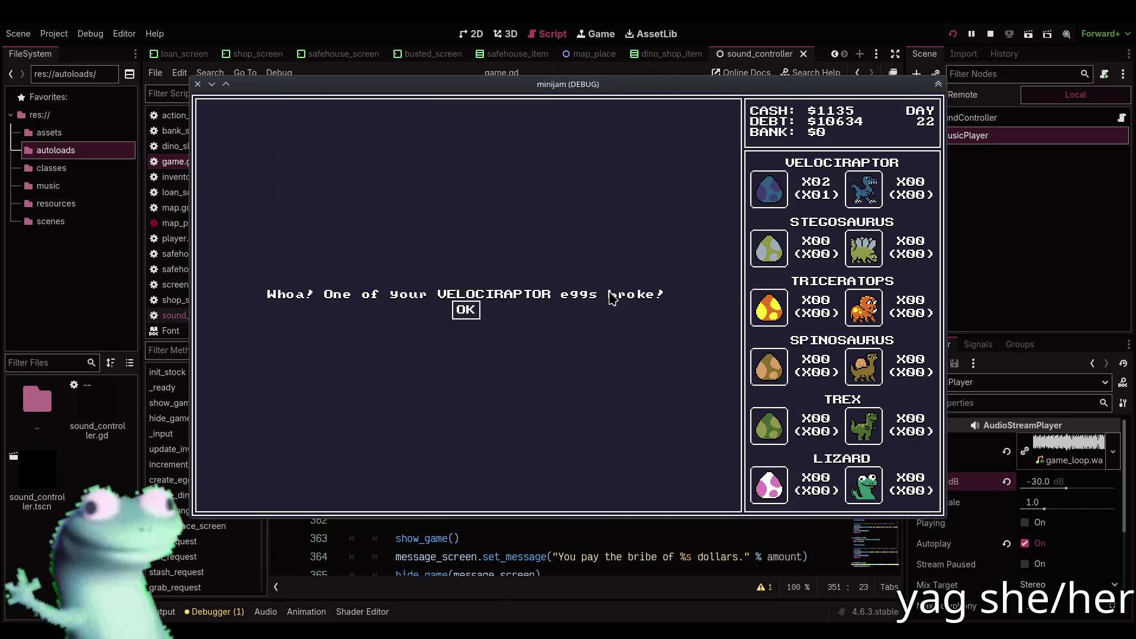
click(465, 312)
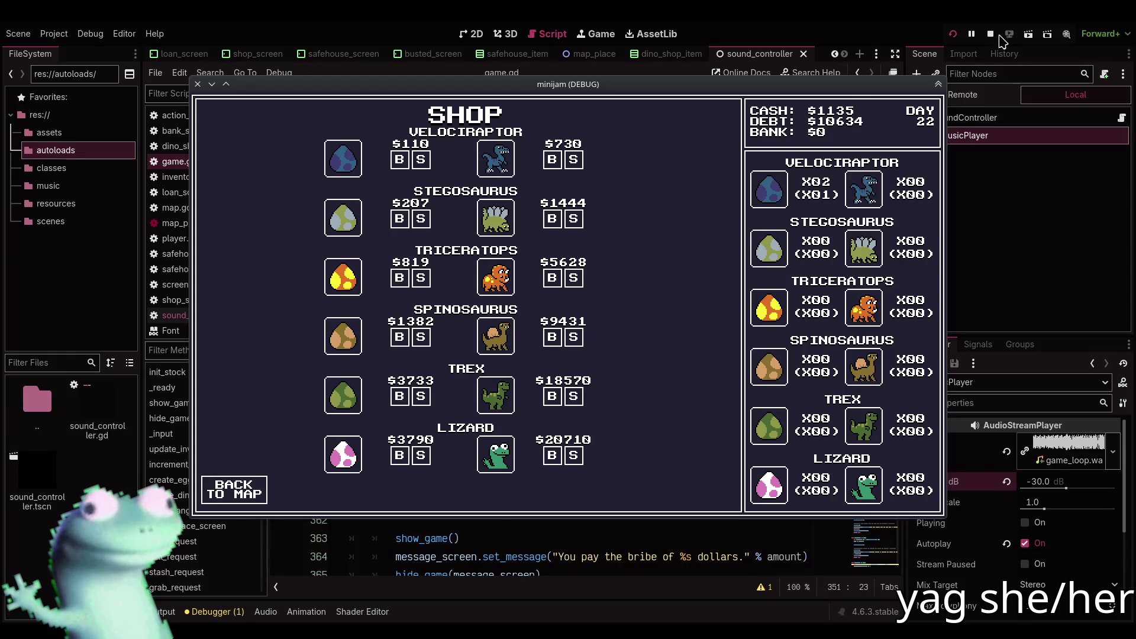
click(998, 35)
scroll(507, 298, up, 5)
Change egg_break's weight to 0.3 in the events dictionary, keep hatch at 1, and rerun with F5.
drag(898, 415, 898, 69)
drag(901, 112, 895, 165)
scroll(895, 165, up, 3)
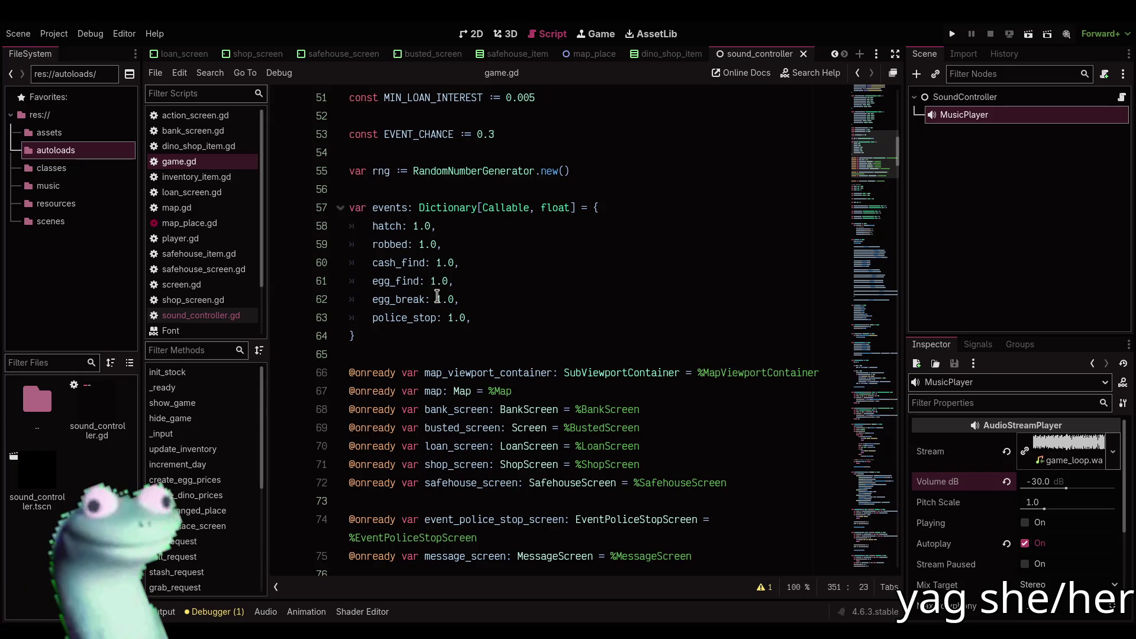
double_click(452, 299)
text(0.3)
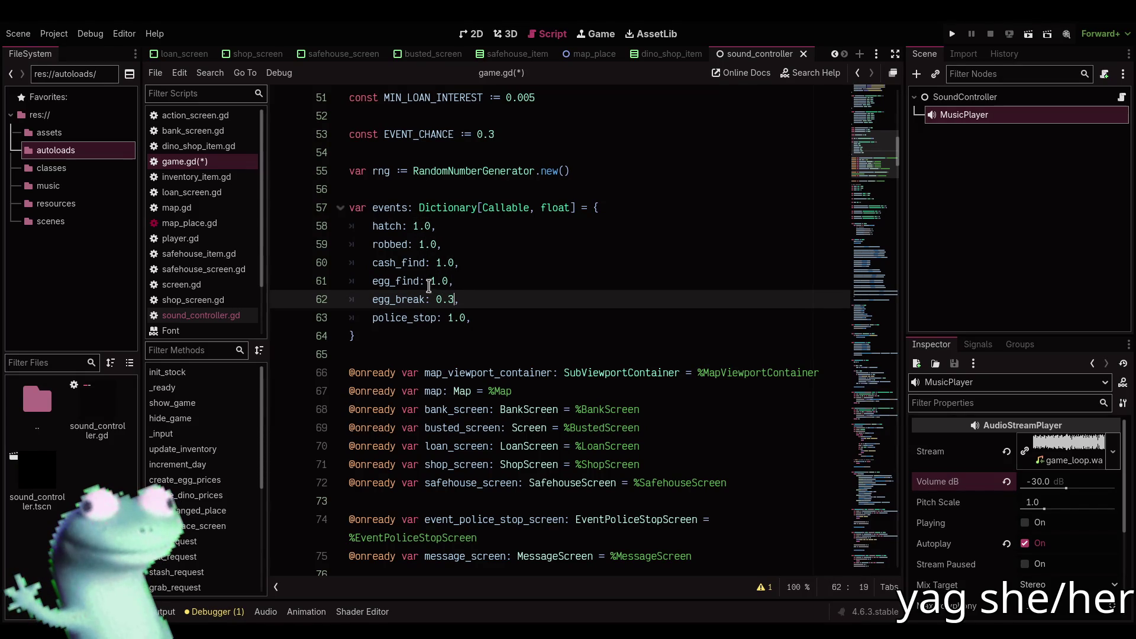
drag(414, 227, 432, 227)
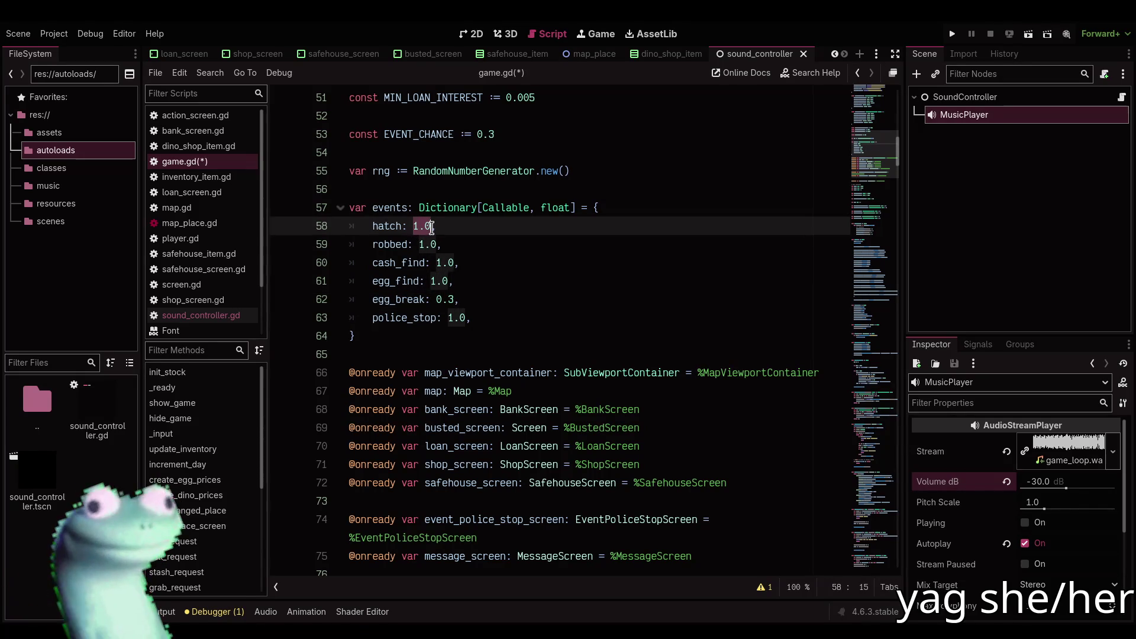
text(1)
key(F5)
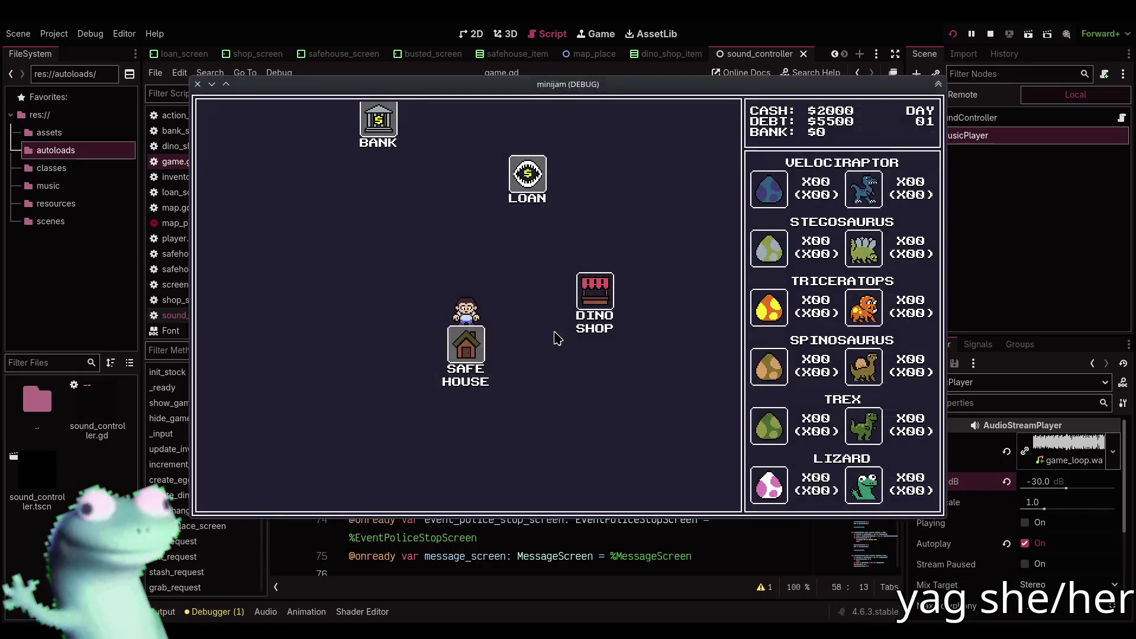
Buy eight velociraptor eggs at the Dino Shop, visit the Safe House, and return to the shop.
click(599, 290)
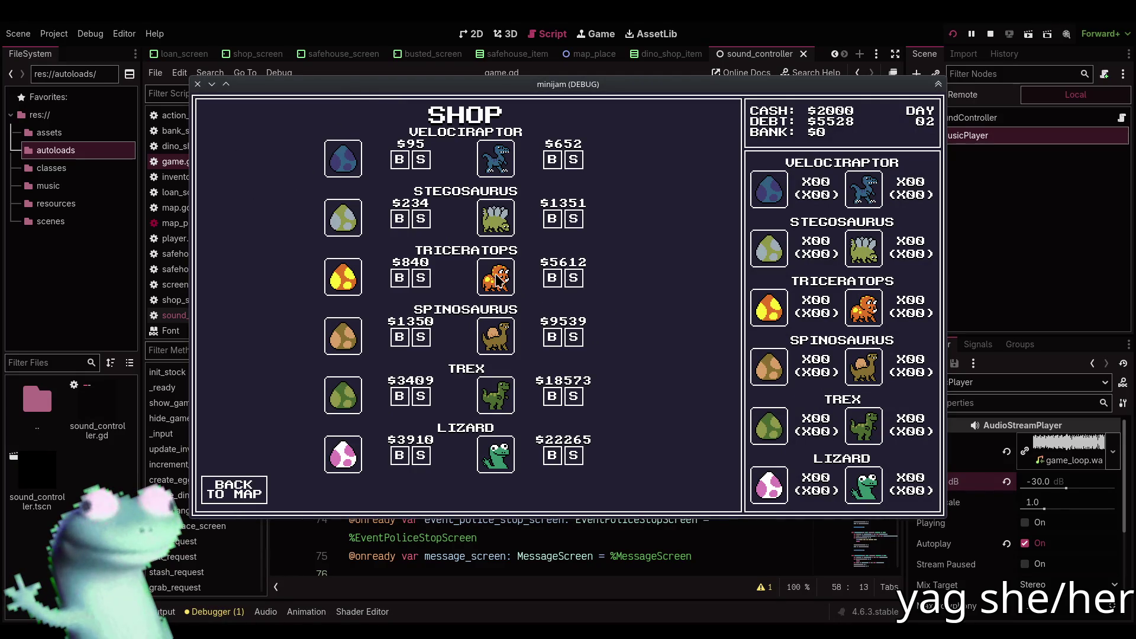
click(397, 163)
click(397, 164)
click(398, 164)
click(398, 163)
click(398, 163)
click(397, 164)
click(398, 163)
click(398, 163)
click(235, 483)
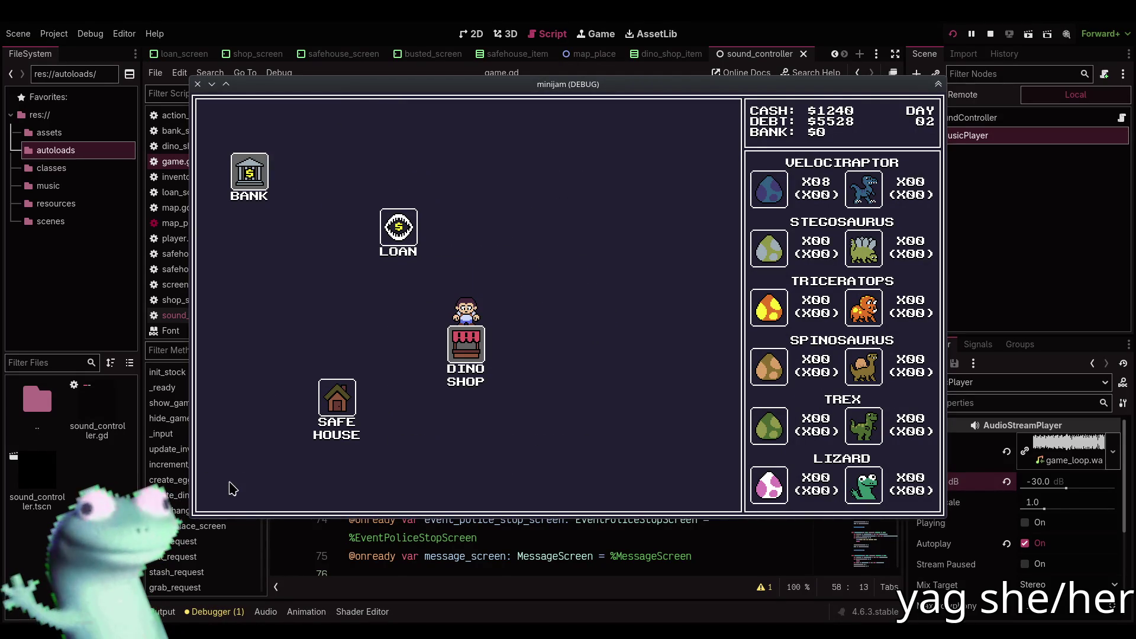
click(352, 400)
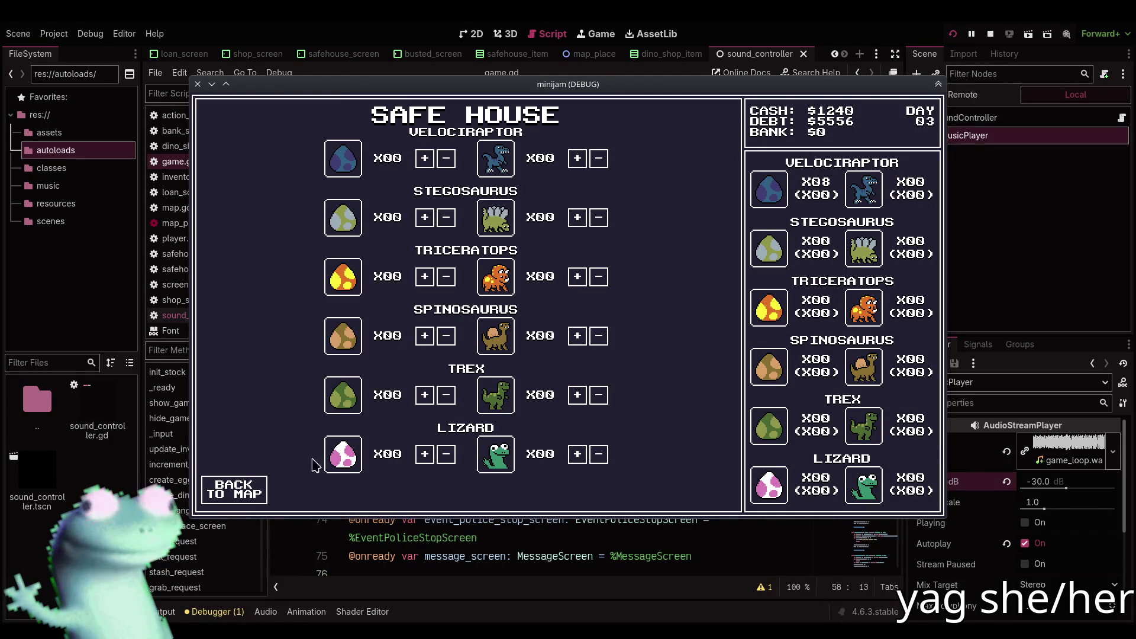
click(235, 483)
click(593, 293)
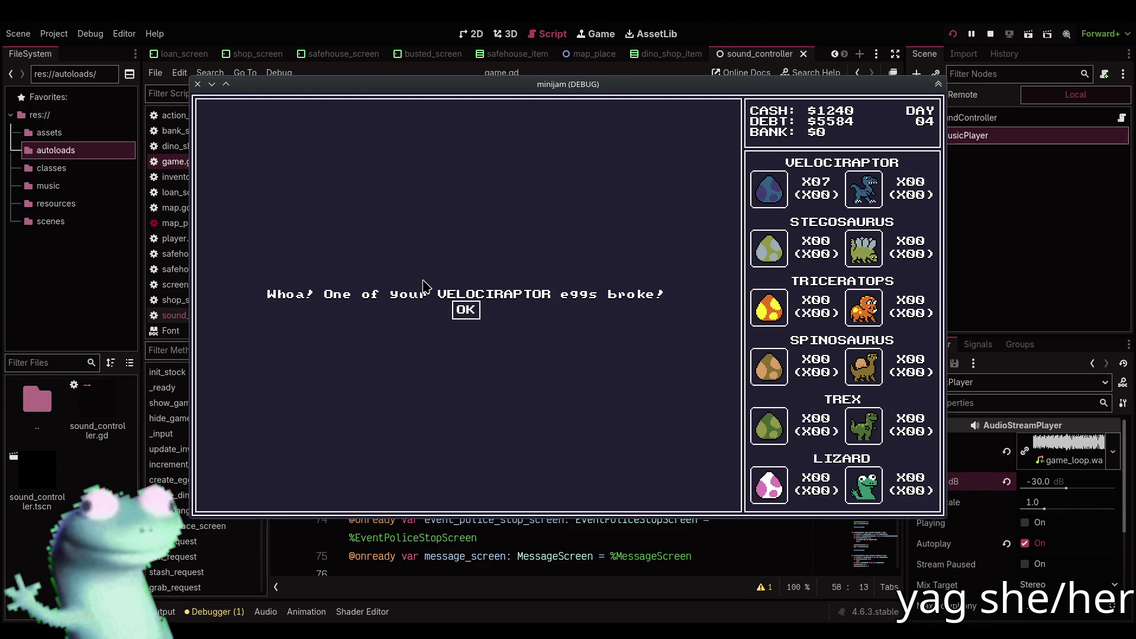
Travel between shop and safe house, dismissing the broken-egg and lizard-egg notices.
click(461, 313)
click(267, 499)
click(350, 427)
click(266, 488)
click(592, 299)
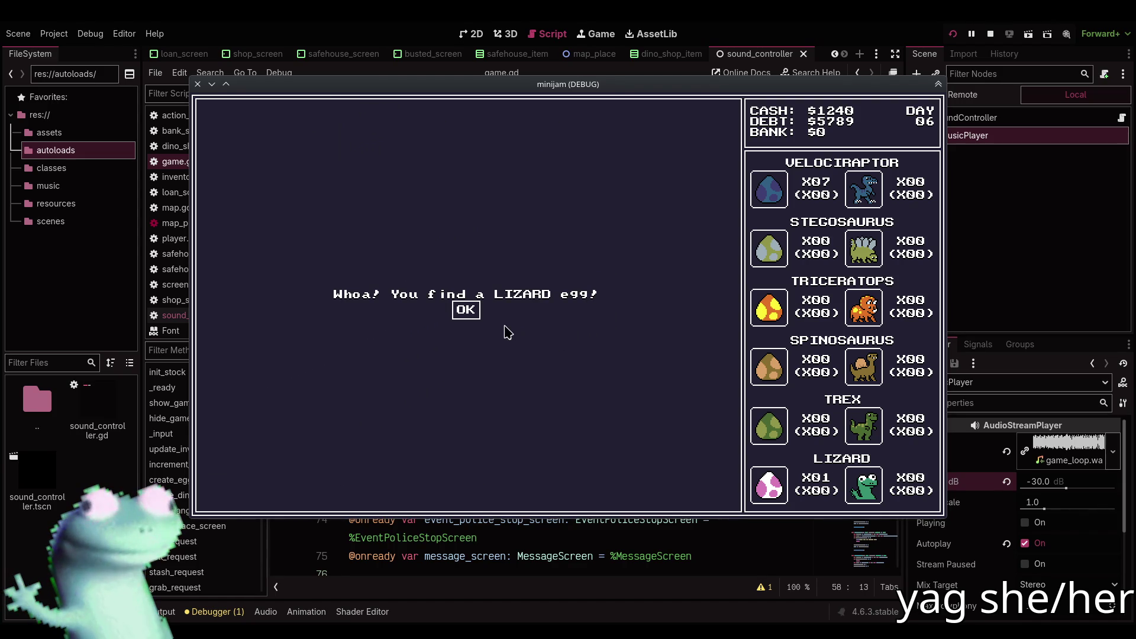
click(464, 311)
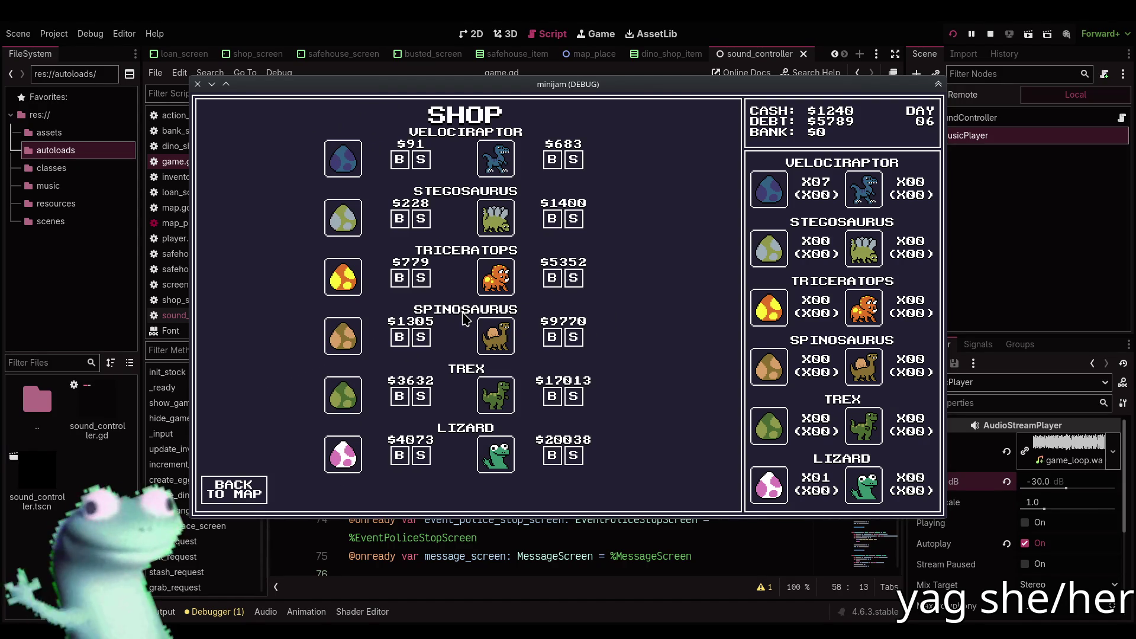
click(247, 496)
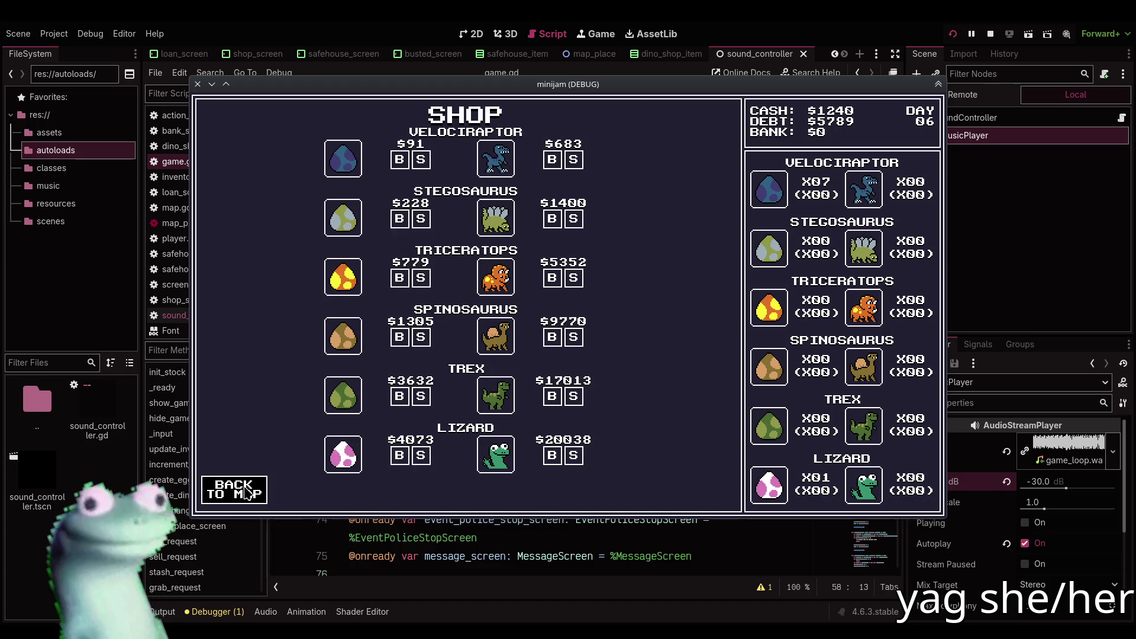
click(340, 406)
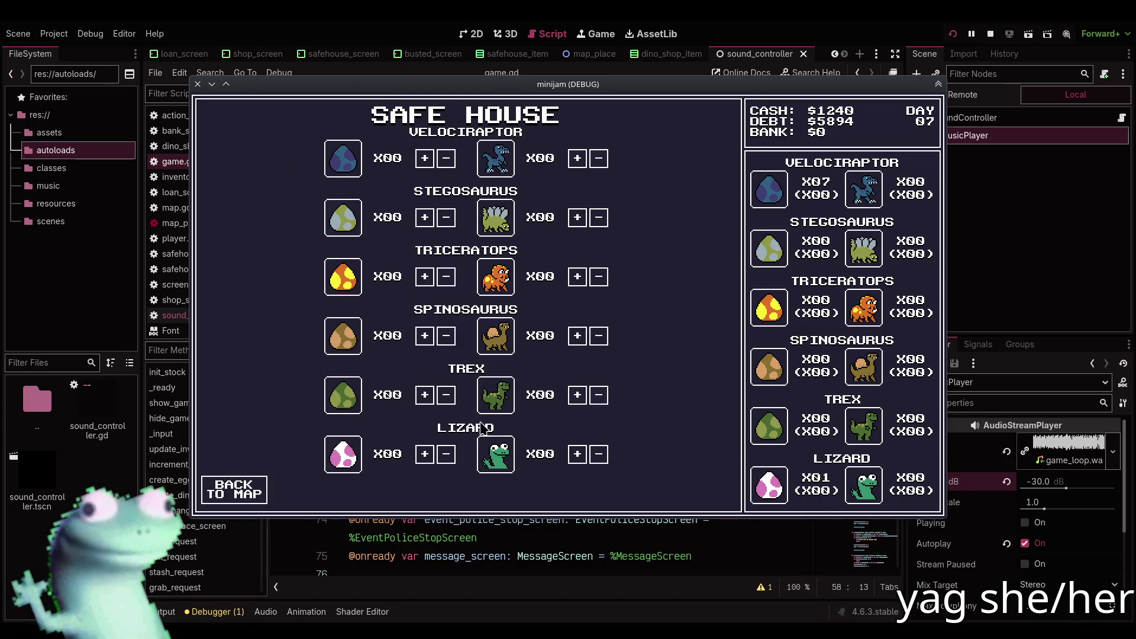
click(233, 493)
click(592, 296)
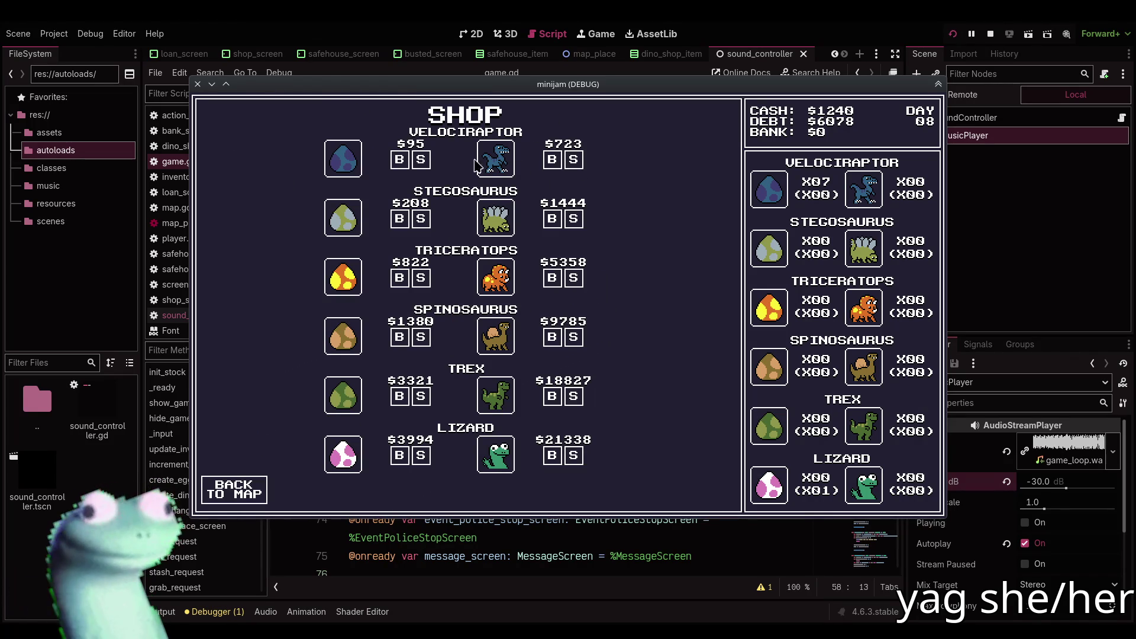
Sell three velociraptor eggs, then on the next shop visit buy three more.
click(421, 161)
click(421, 160)
click(421, 160)
click(269, 497)
click(349, 397)
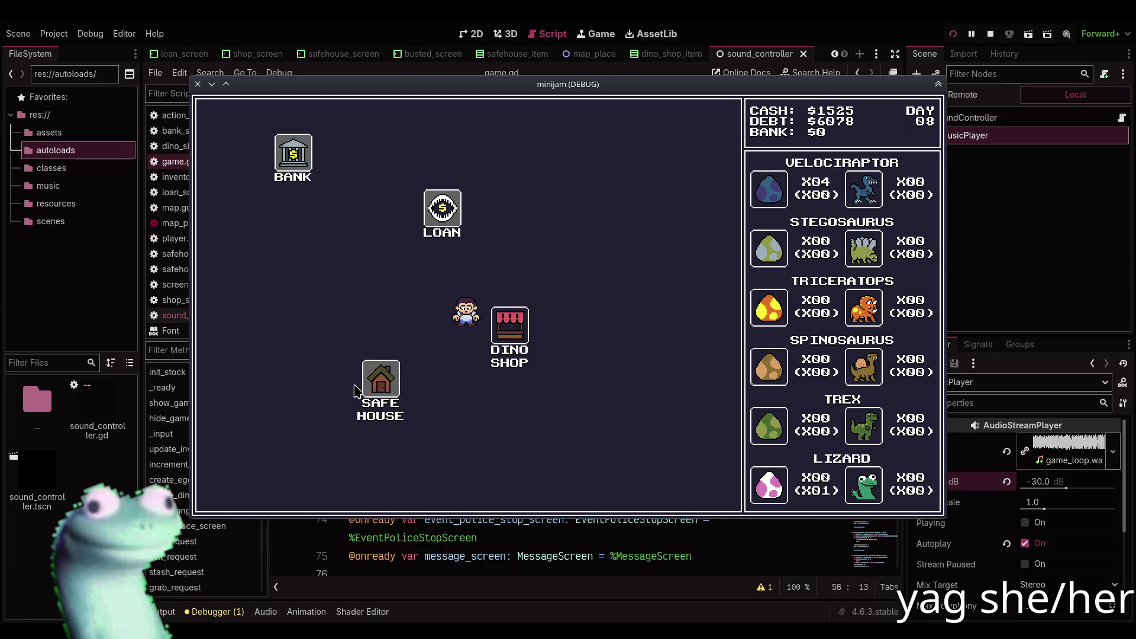
click(262, 484)
click(597, 296)
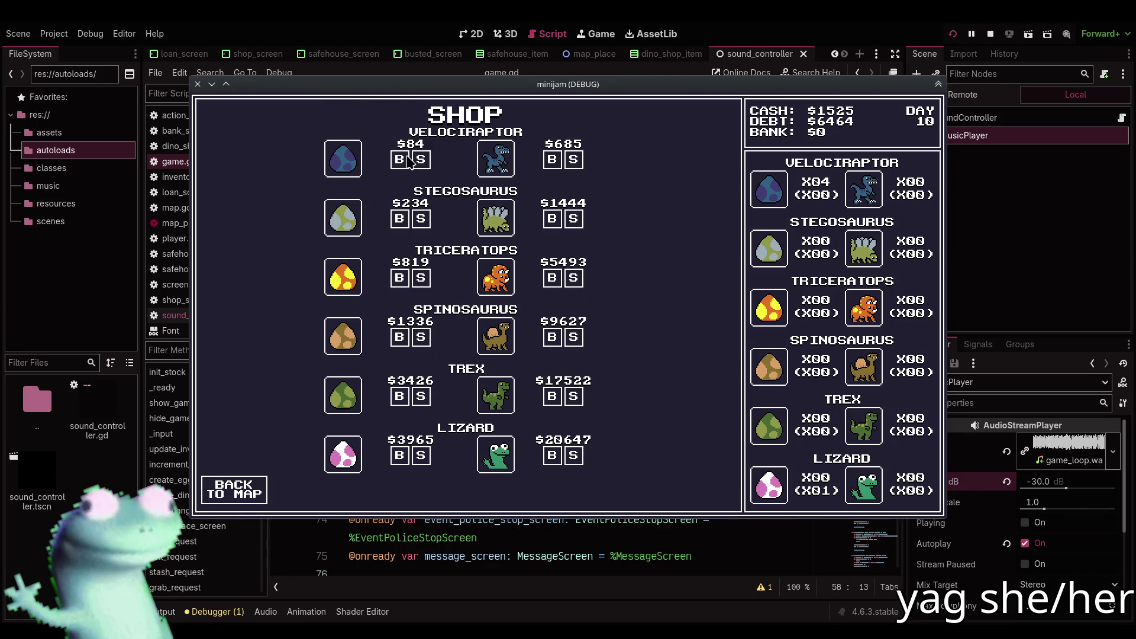
click(400, 160)
click(401, 160)
click(400, 159)
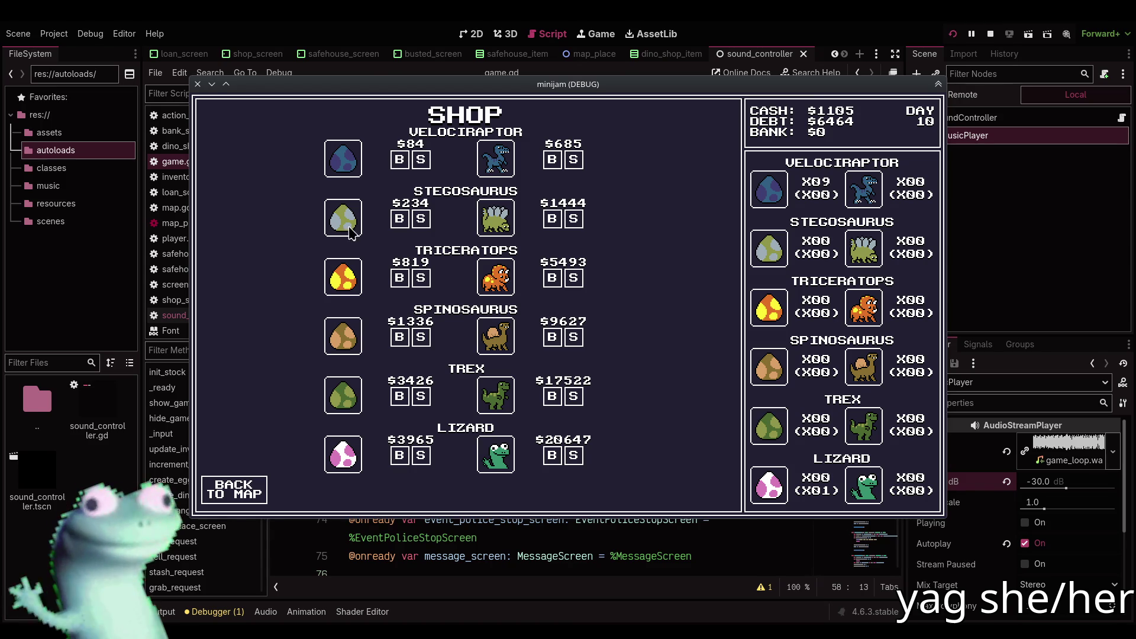
click(263, 484)
click(326, 394)
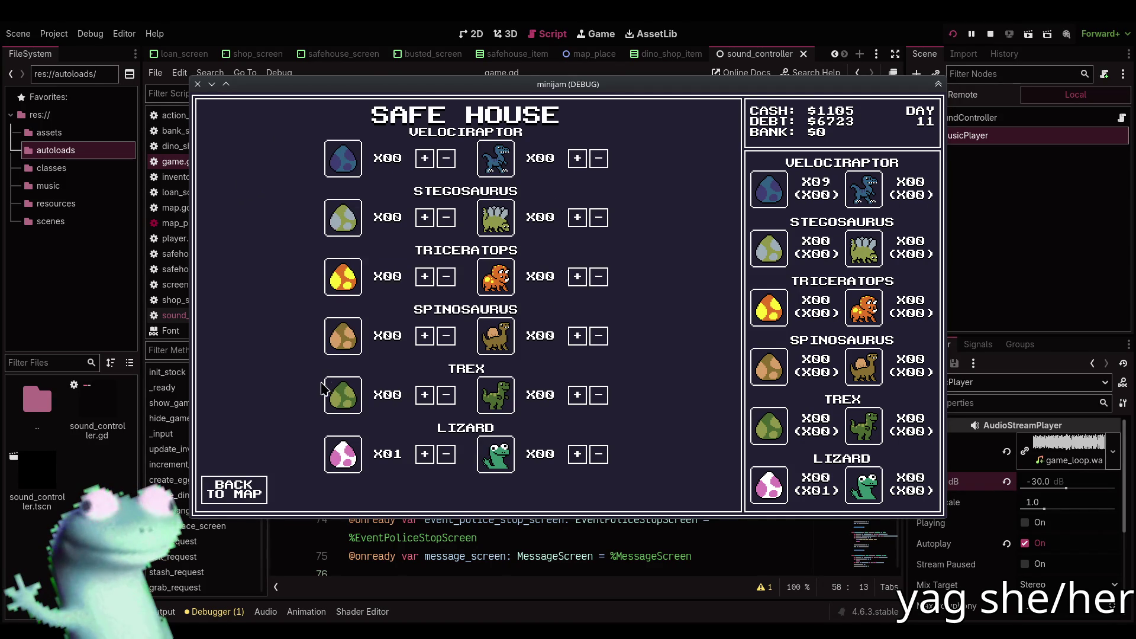
click(264, 486)
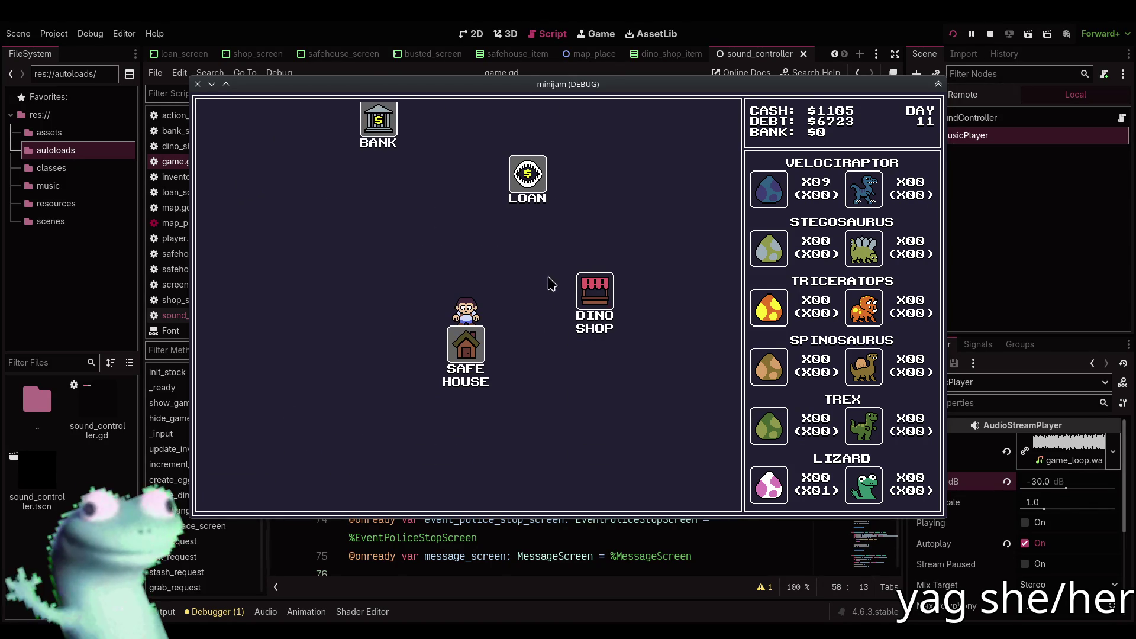
click(599, 290)
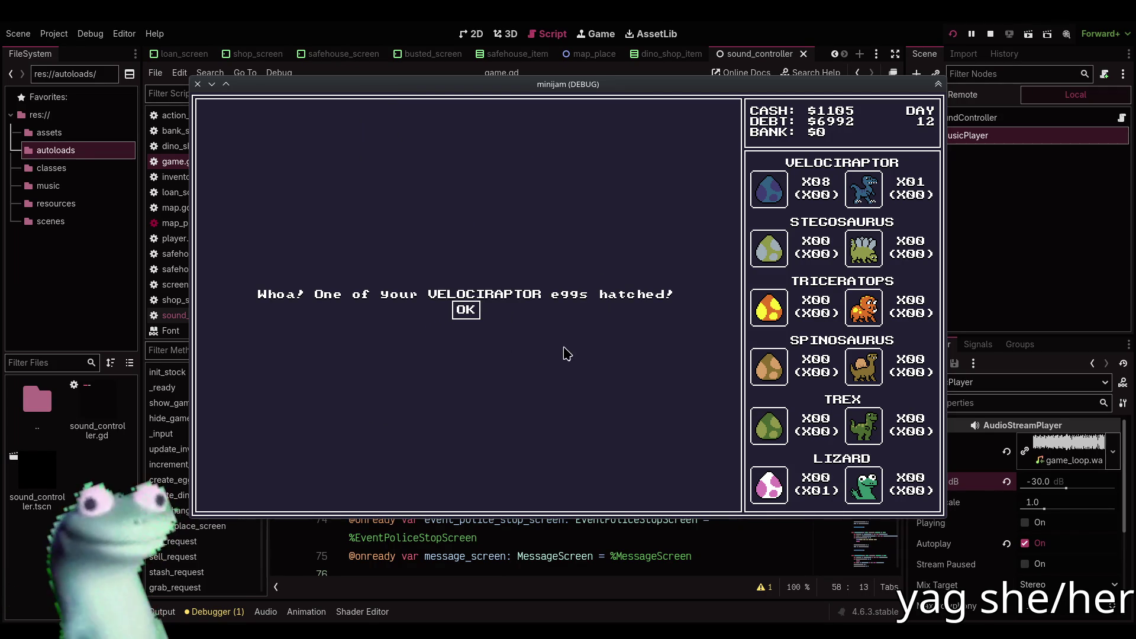
Sell the hatched velociraptor and two eggs, then take the lizard egg out of the stash.
click(465, 310)
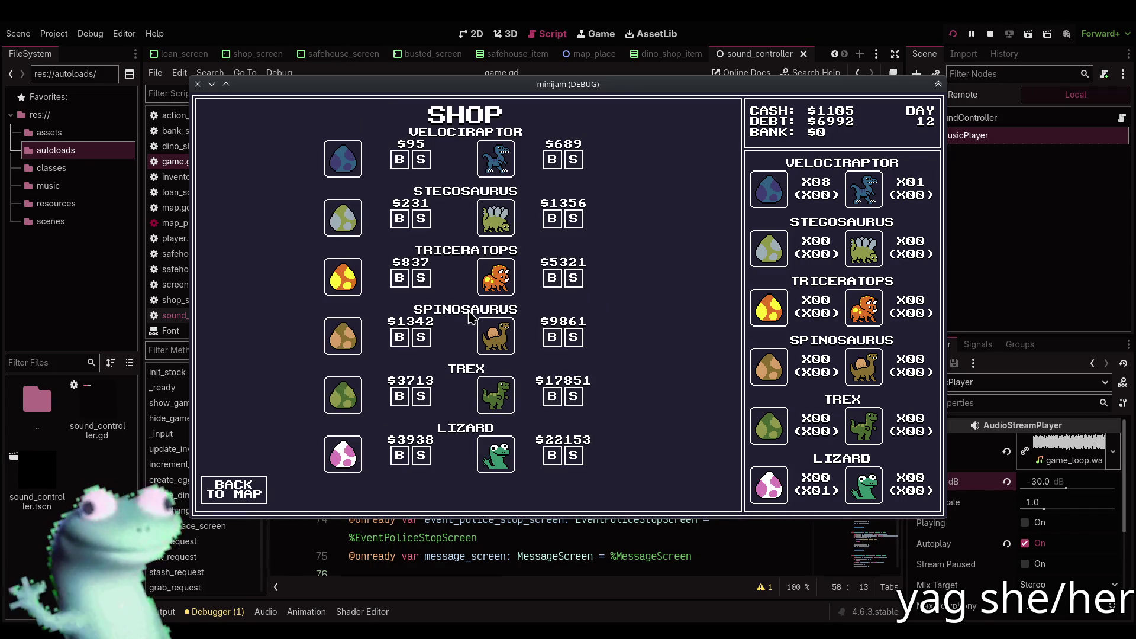
click(575, 160)
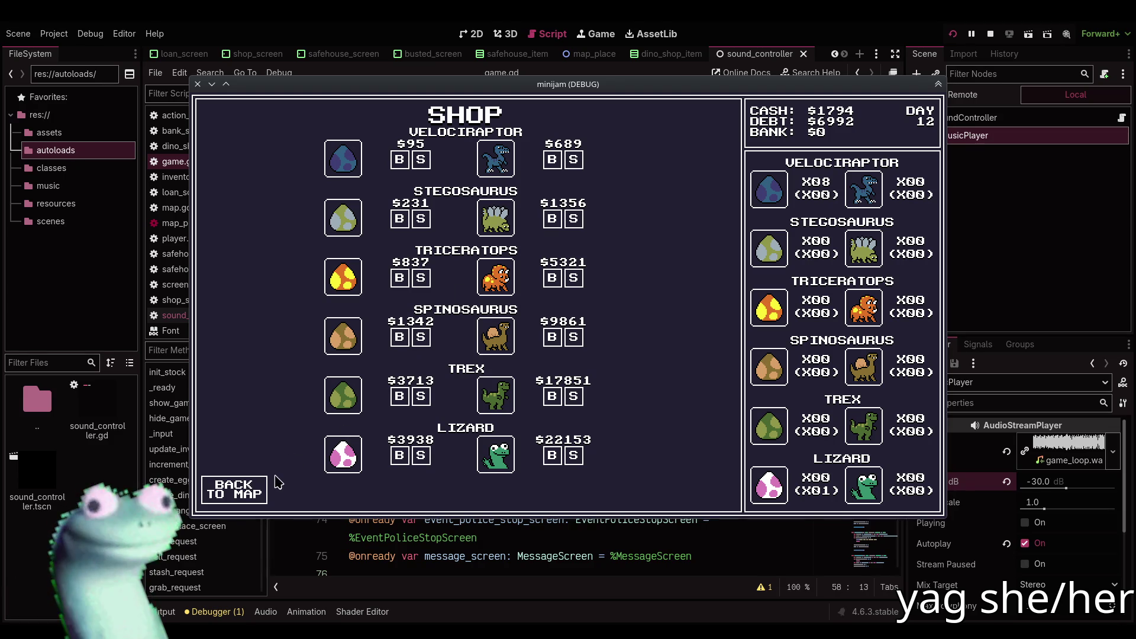
click(420, 160)
click(421, 160)
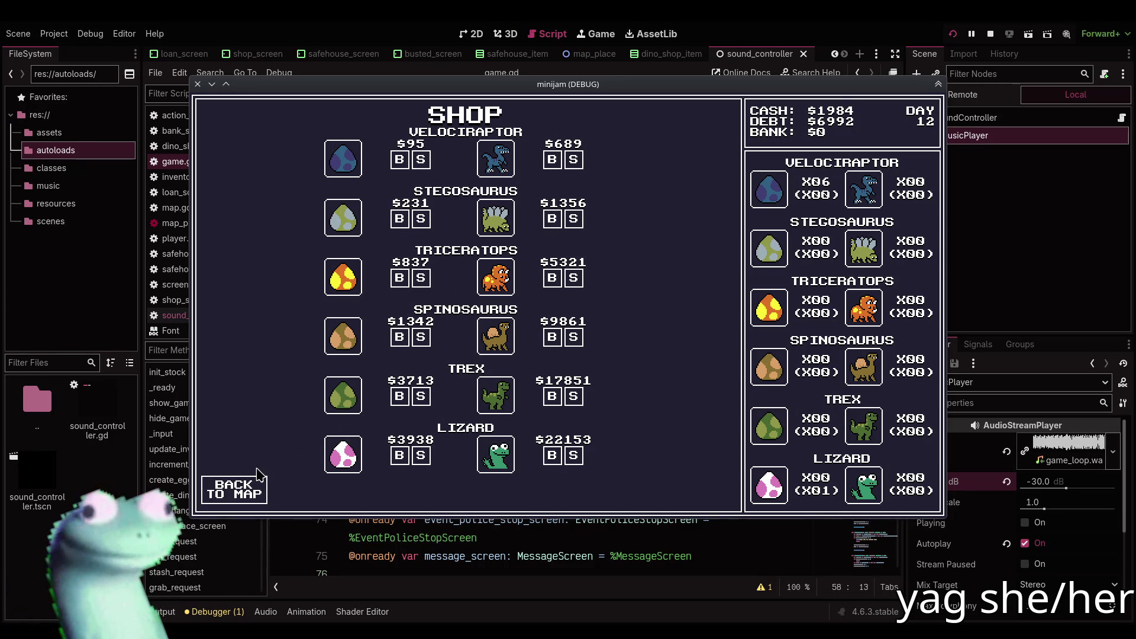
click(256, 486)
click(337, 397)
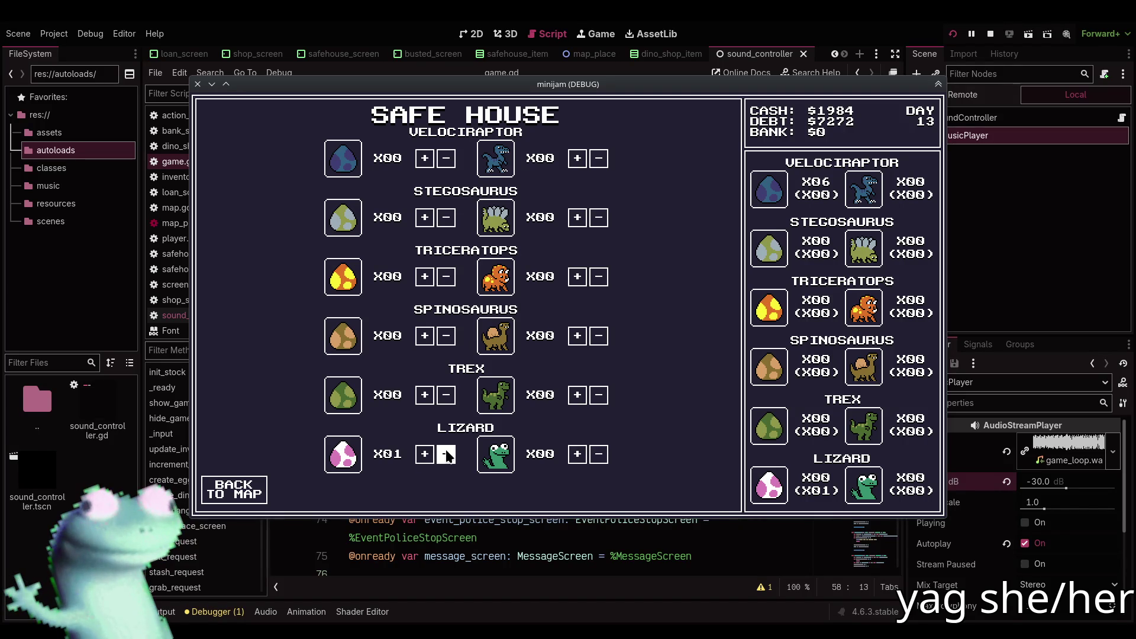
click(444, 461)
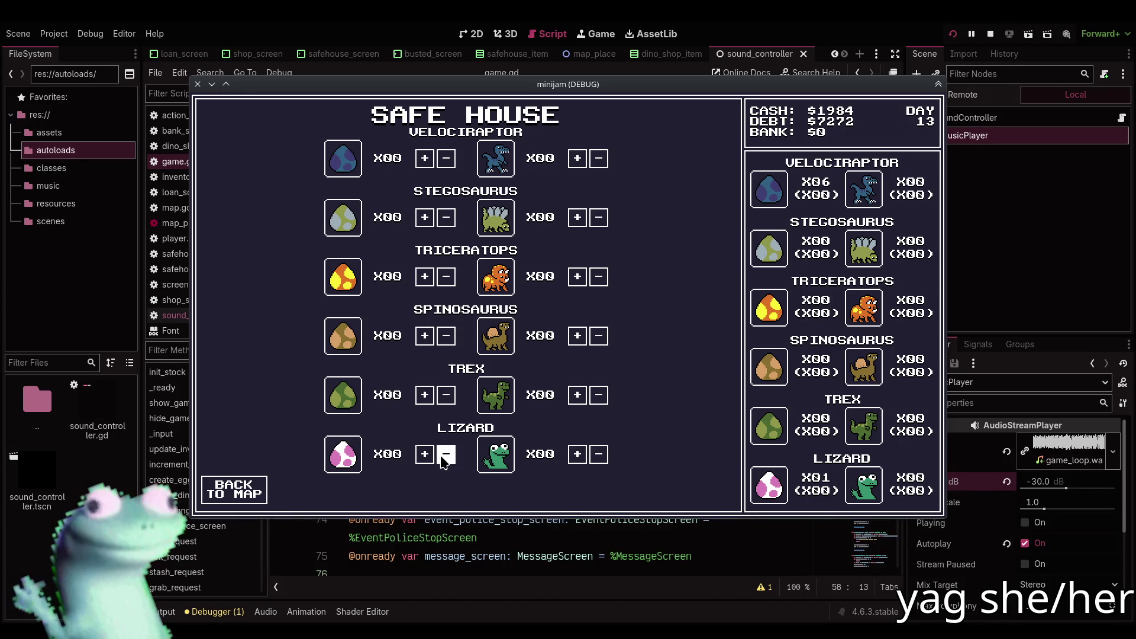
click(240, 488)
click(598, 308)
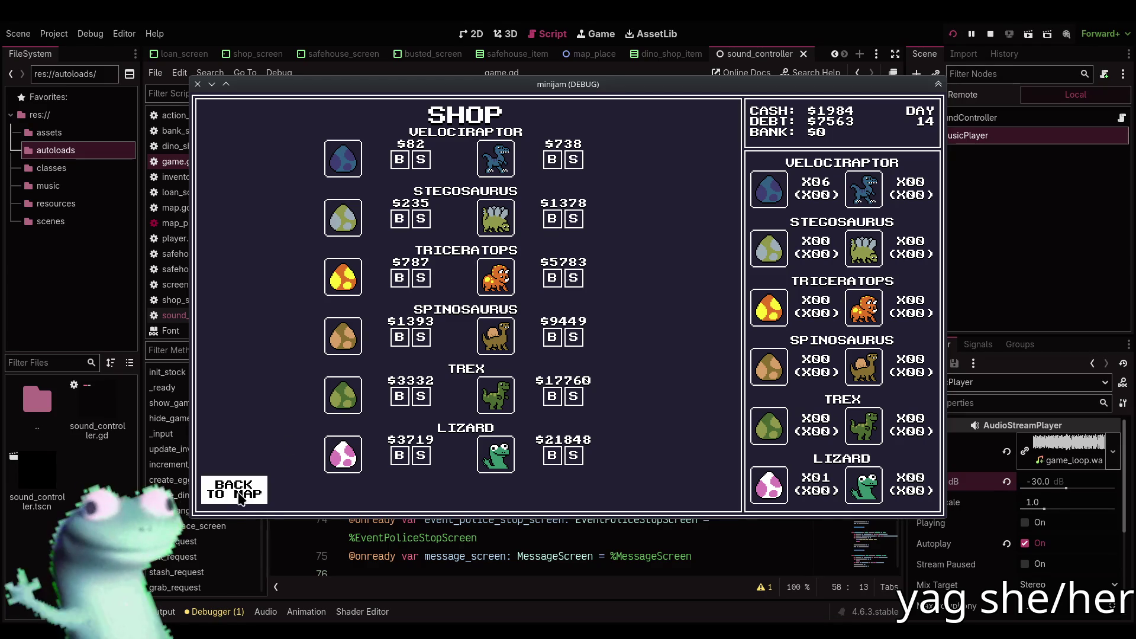
click(249, 490)
click(354, 409)
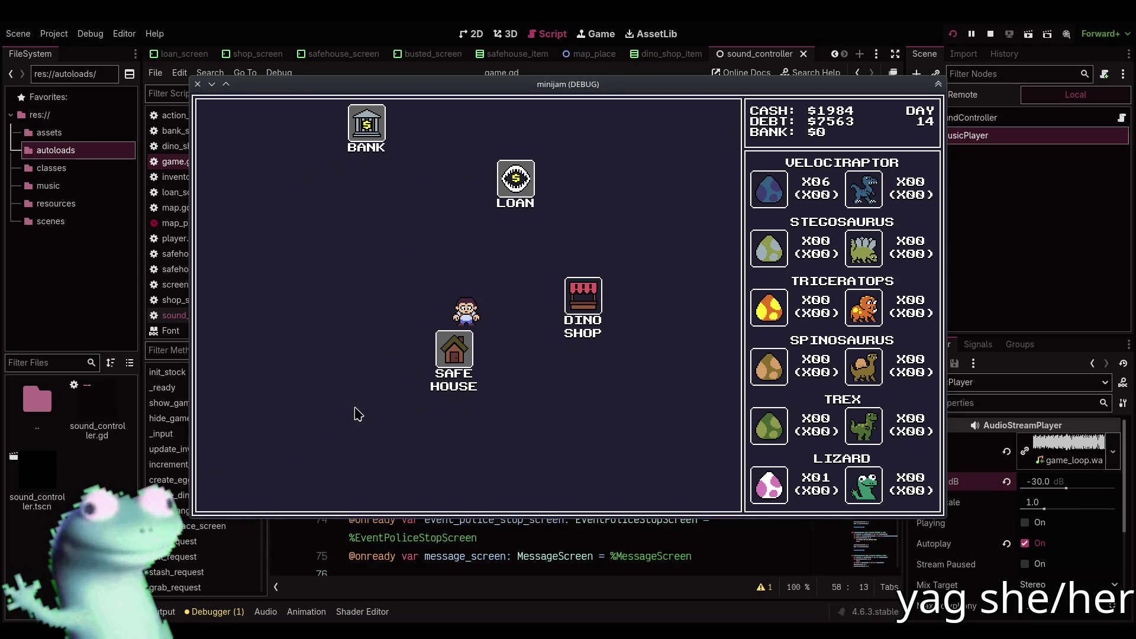
click(252, 489)
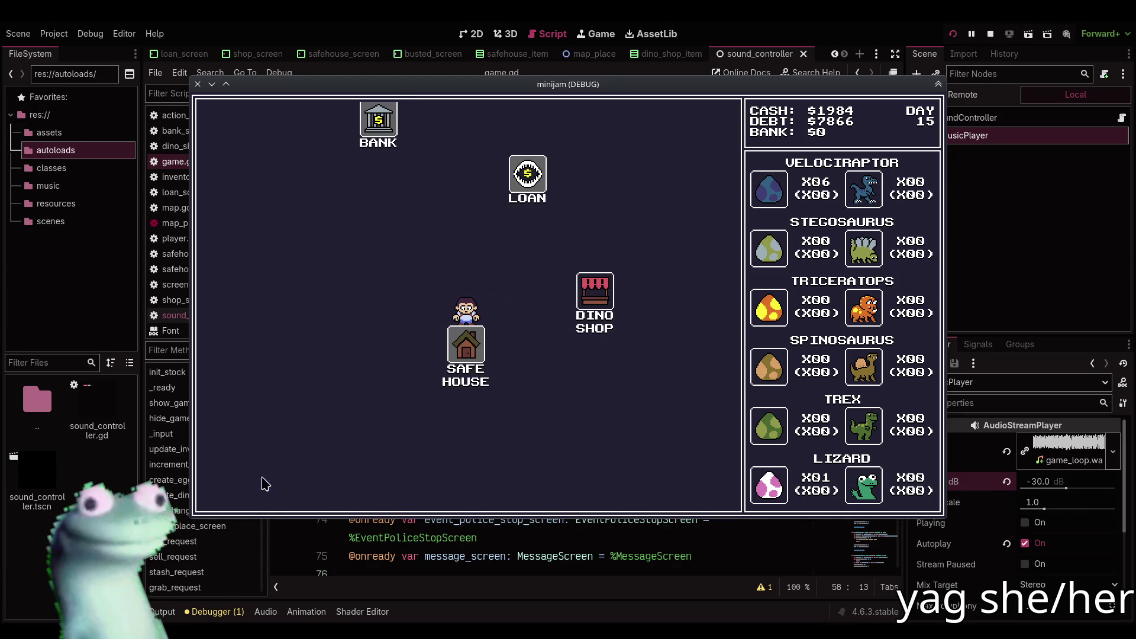
click(605, 306)
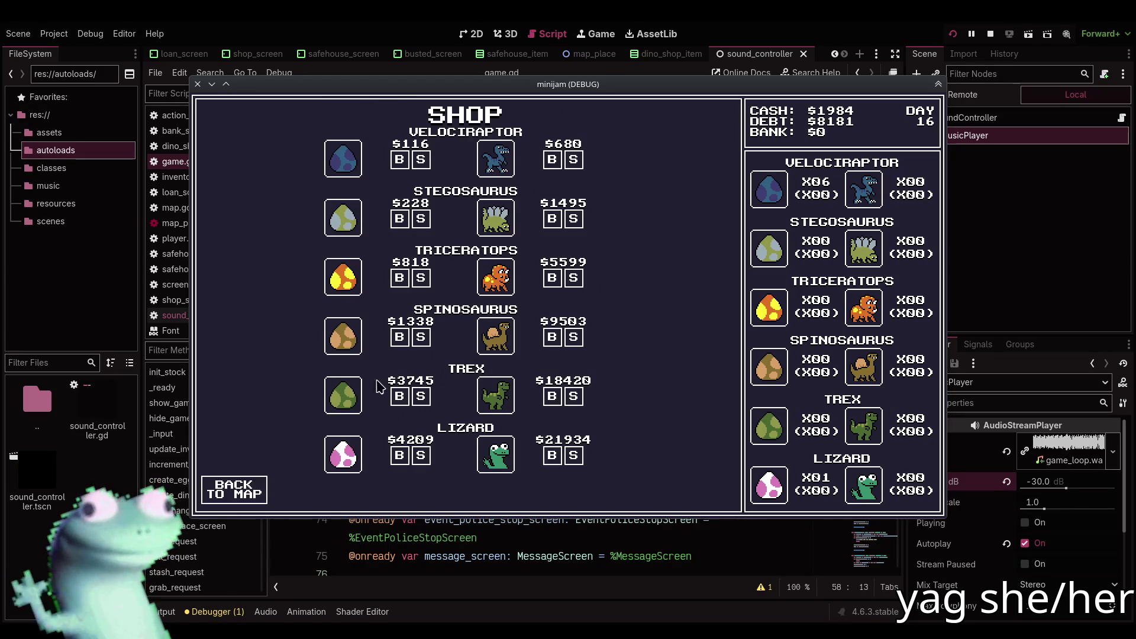
Sell more velociraptor eggs and dismiss the lizard-hatched and spinosaurus-egg notices.
click(420, 160)
click(421, 160)
click(421, 160)
click(422, 161)
click(422, 161)
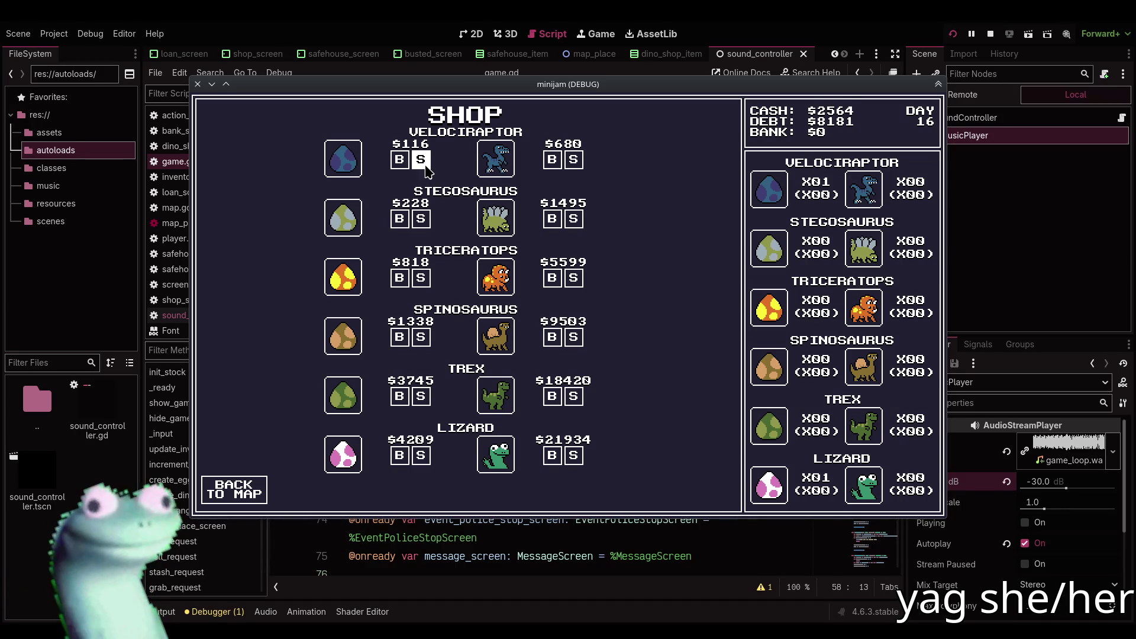
click(240, 491)
click(347, 396)
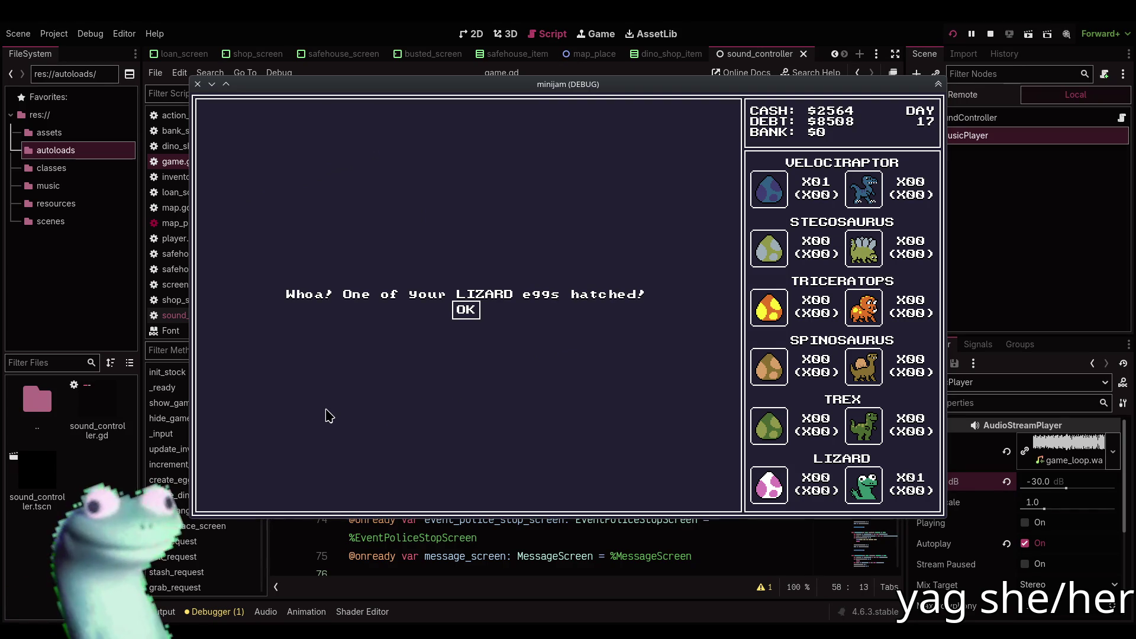
click(465, 309)
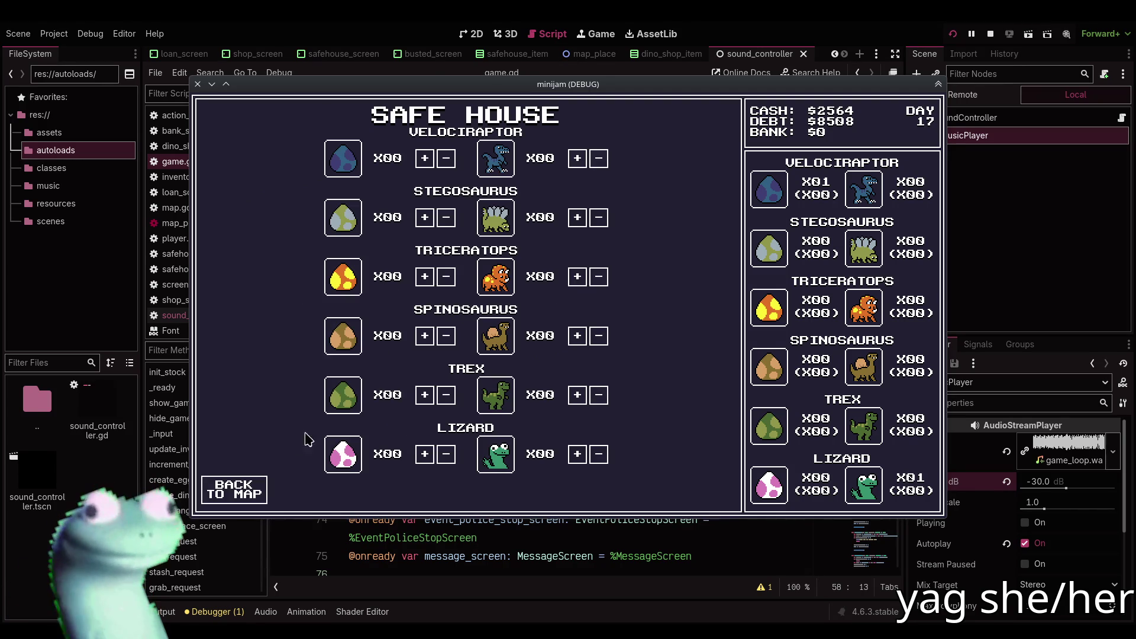
click(265, 490)
click(595, 293)
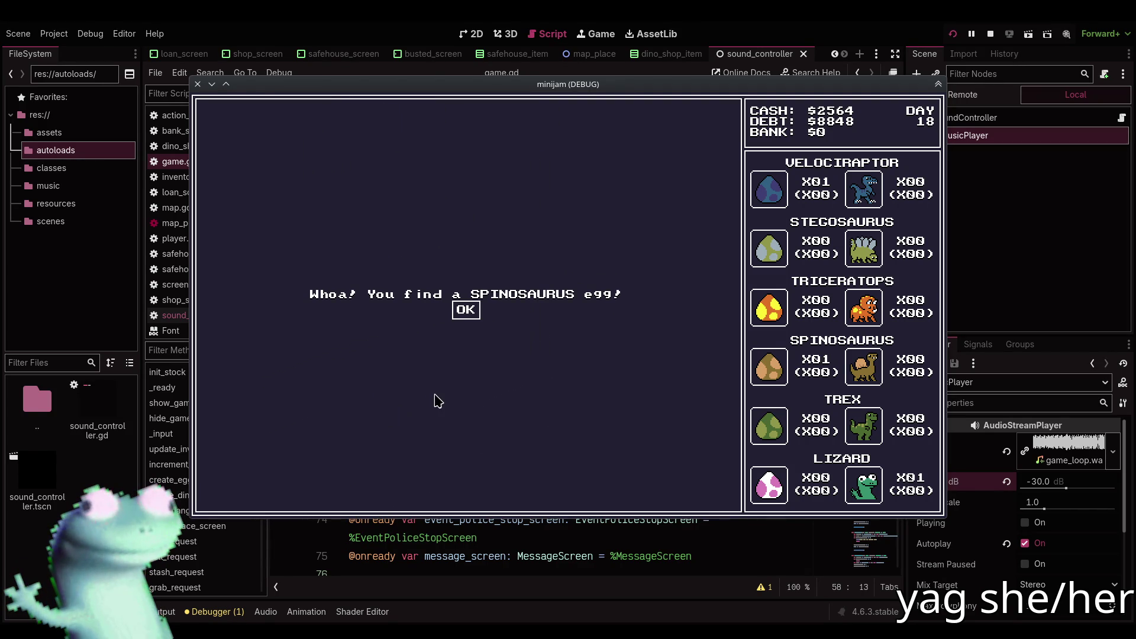
click(464, 311)
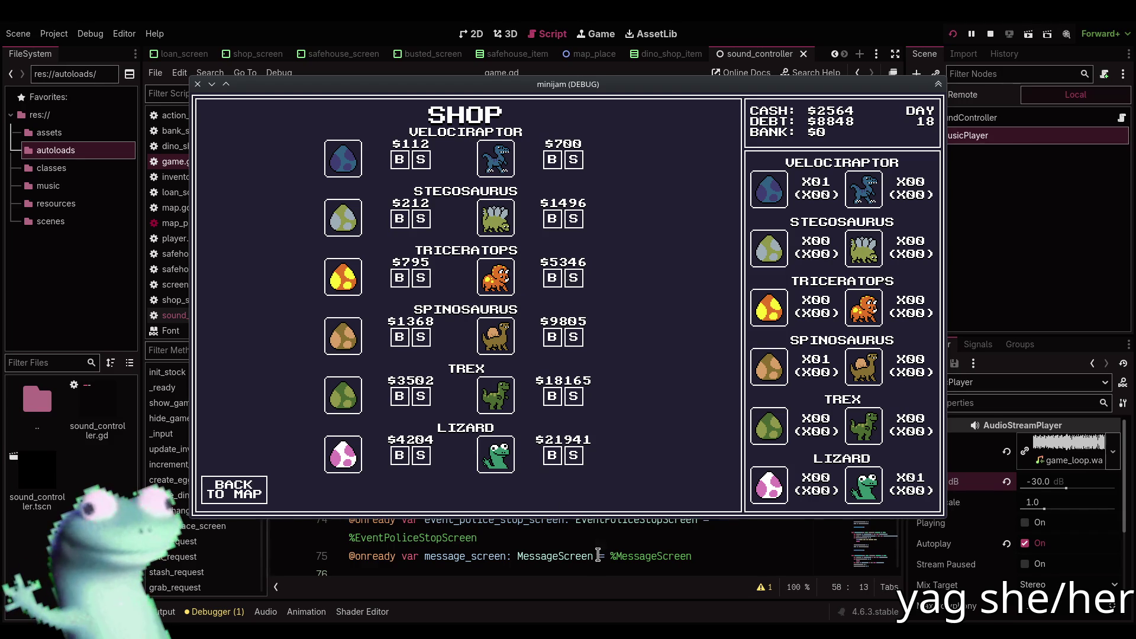
Stop the game with F8 and scroll through game.gd.
key(F8)
scroll(574, 368, down, 9)
scroll(574, 368, down, 15)
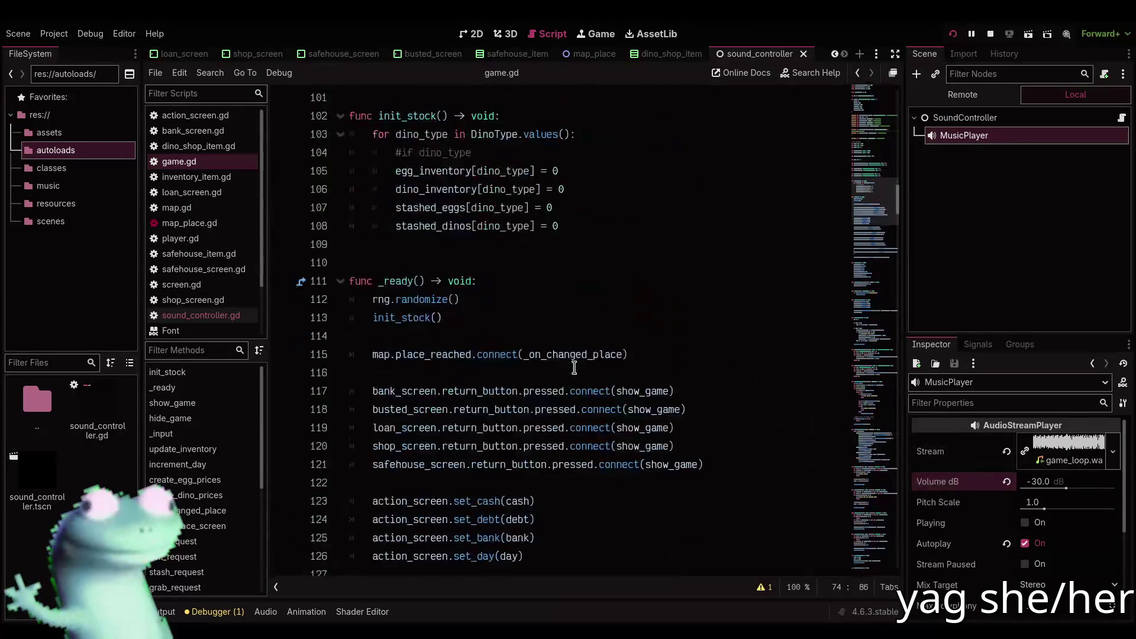
scroll(568, 361, up, 9)
scroll(568, 360, up, 20)
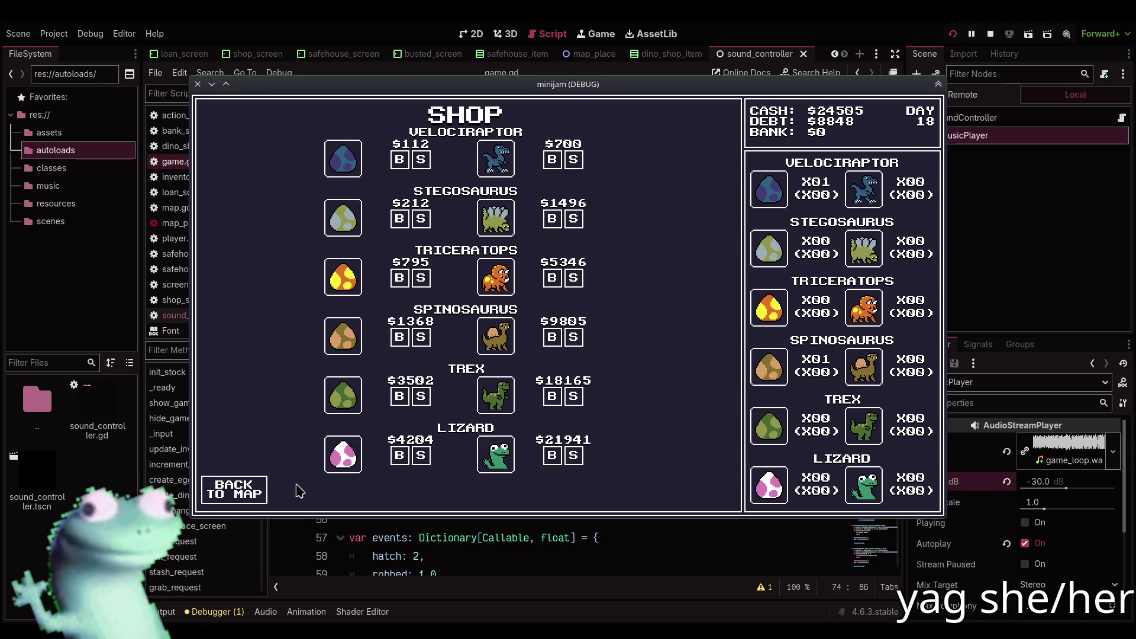
At the loan office, dismiss the spinosaurus-hatched notice and settle the loan debt in $1000 payments.
click(246, 491)
click(398, 228)
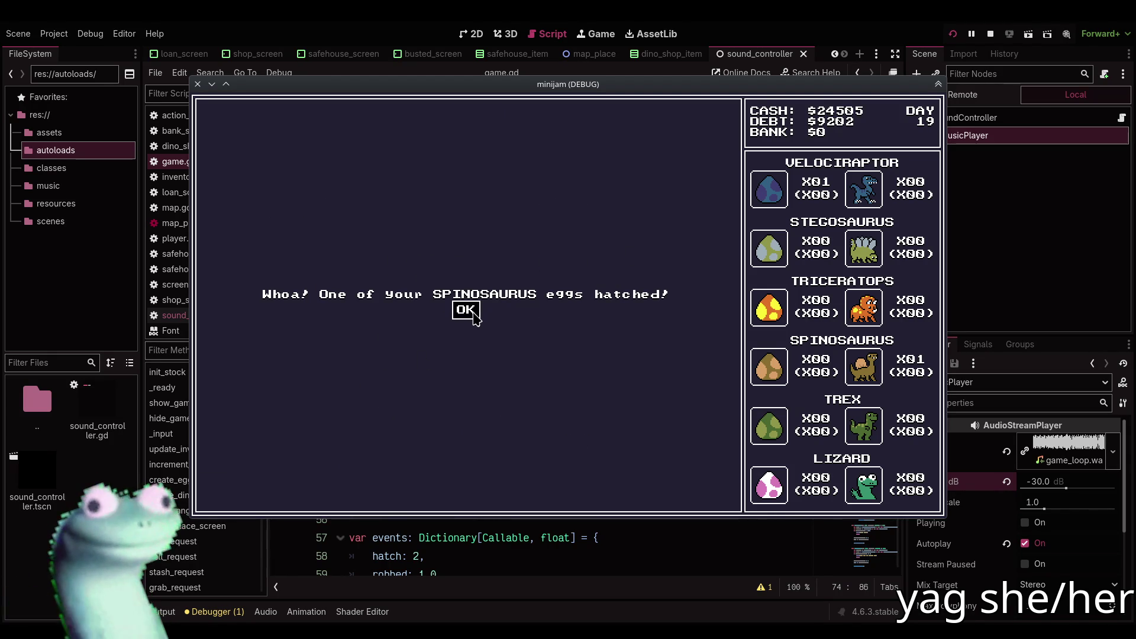
click(477, 318)
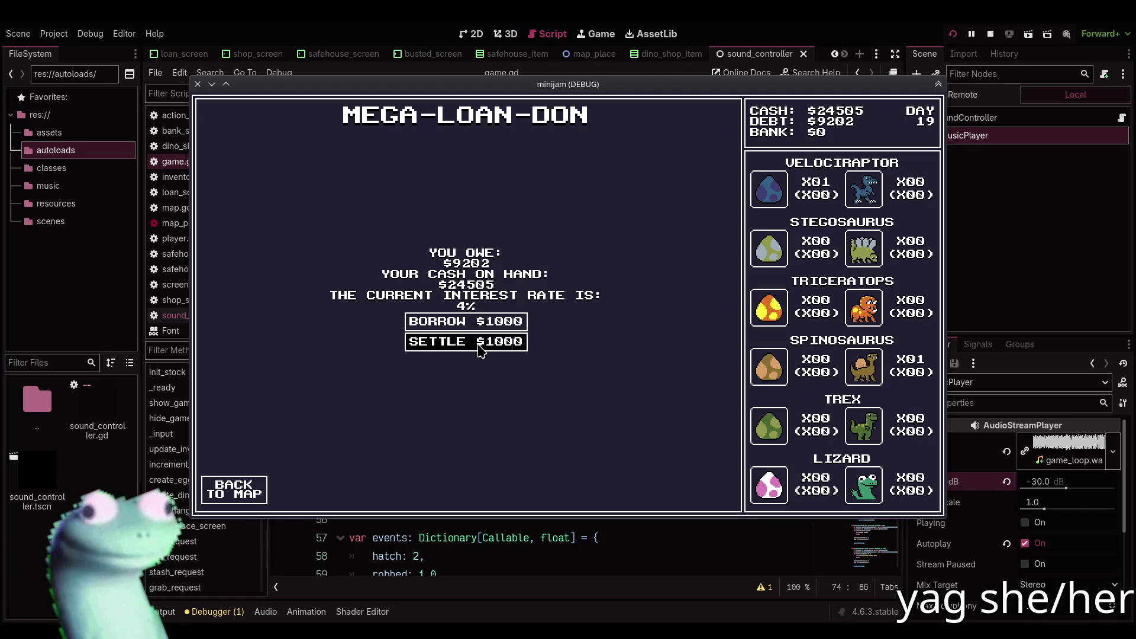
click(479, 343)
click(479, 342)
click(479, 342)
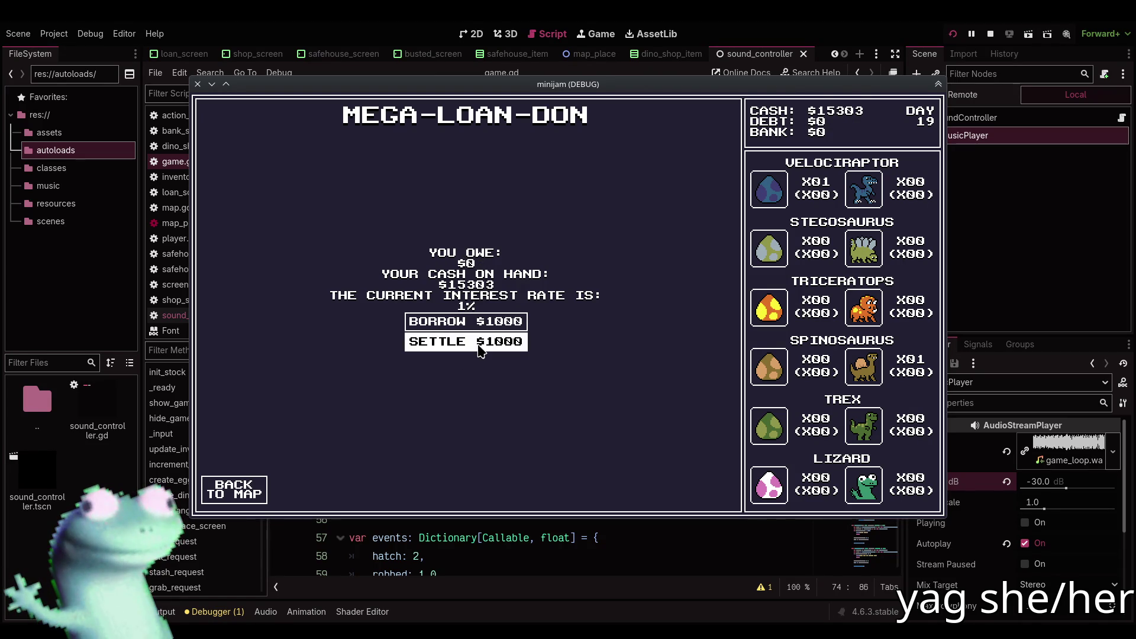
Deposit $9000 into the Fossil Futures Bank in $1000 increments.
click(237, 490)
click(329, 294)
double_click(489, 320)
double_click(489, 320)
double_click(489, 320)
triple_click(489, 320)
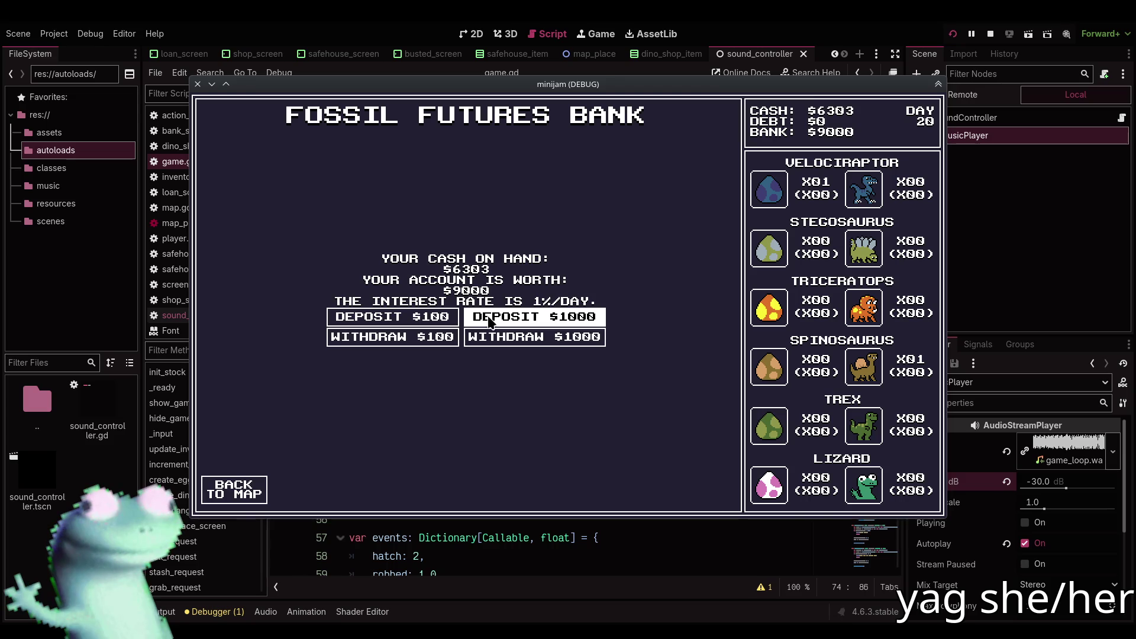
click(489, 320)
click(249, 491)
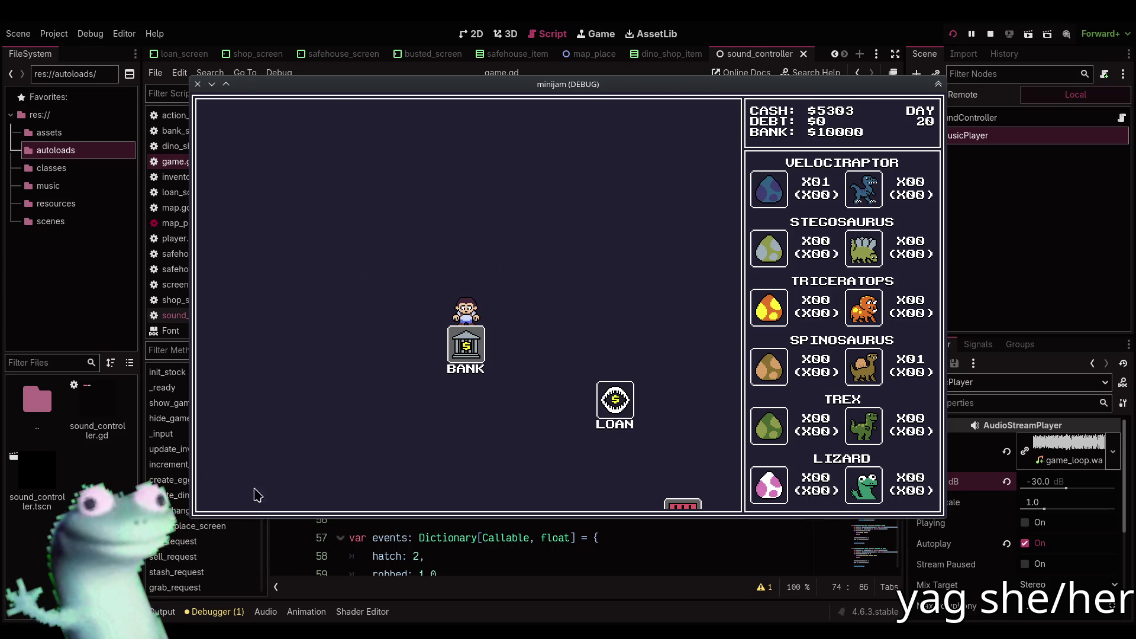
Visit the Loan office, then go to the Dino Shop and pay the police bribe.
click(615, 404)
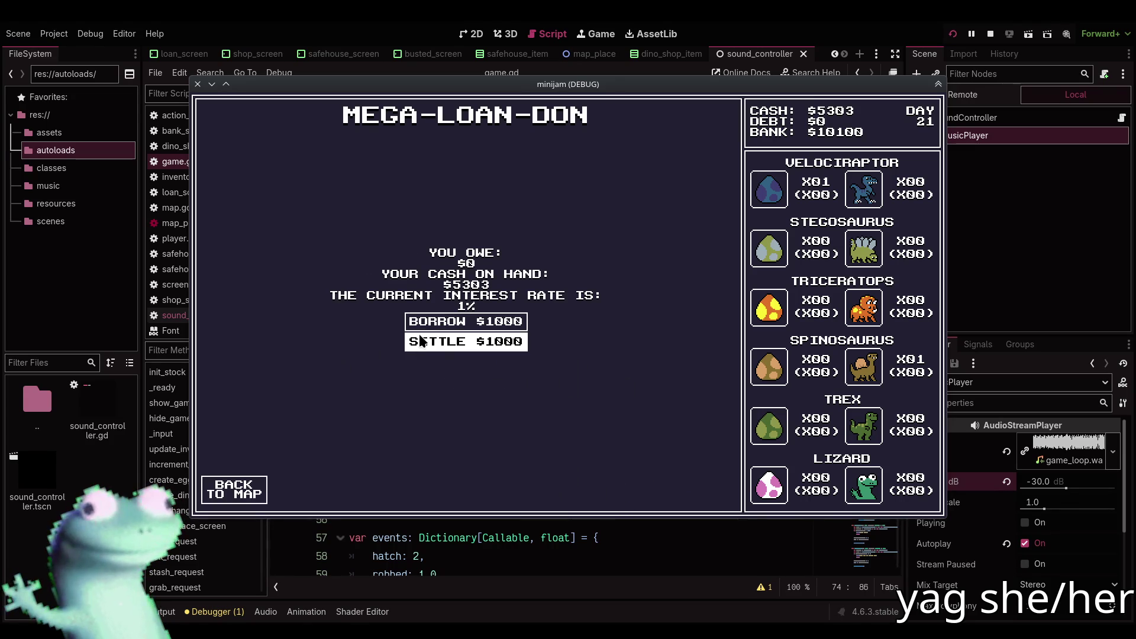
click(246, 488)
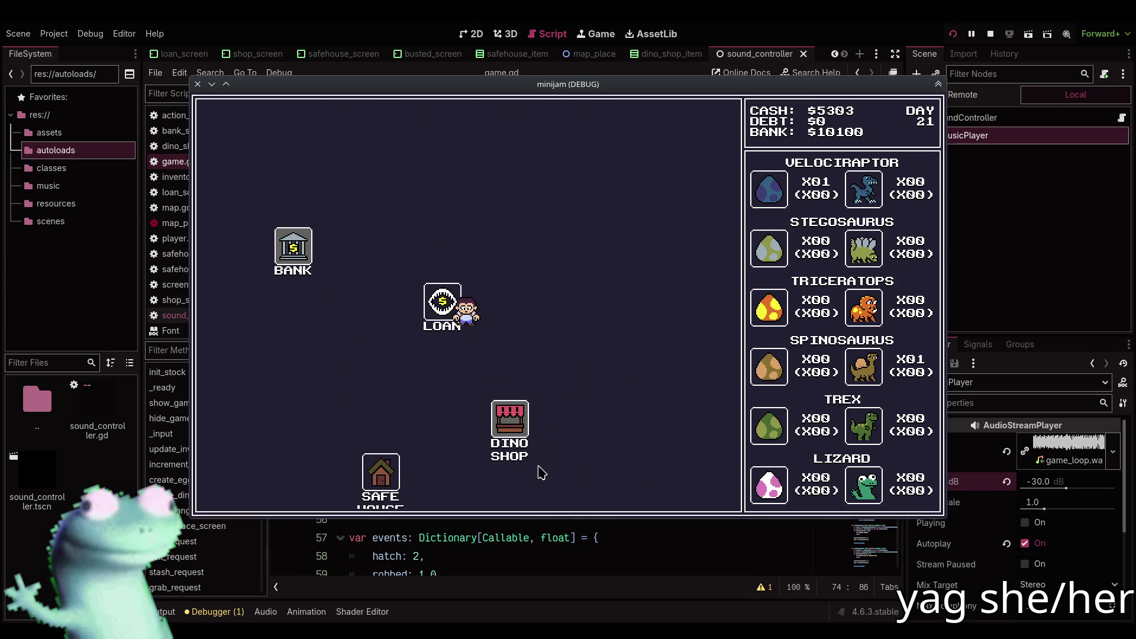
click(540, 472)
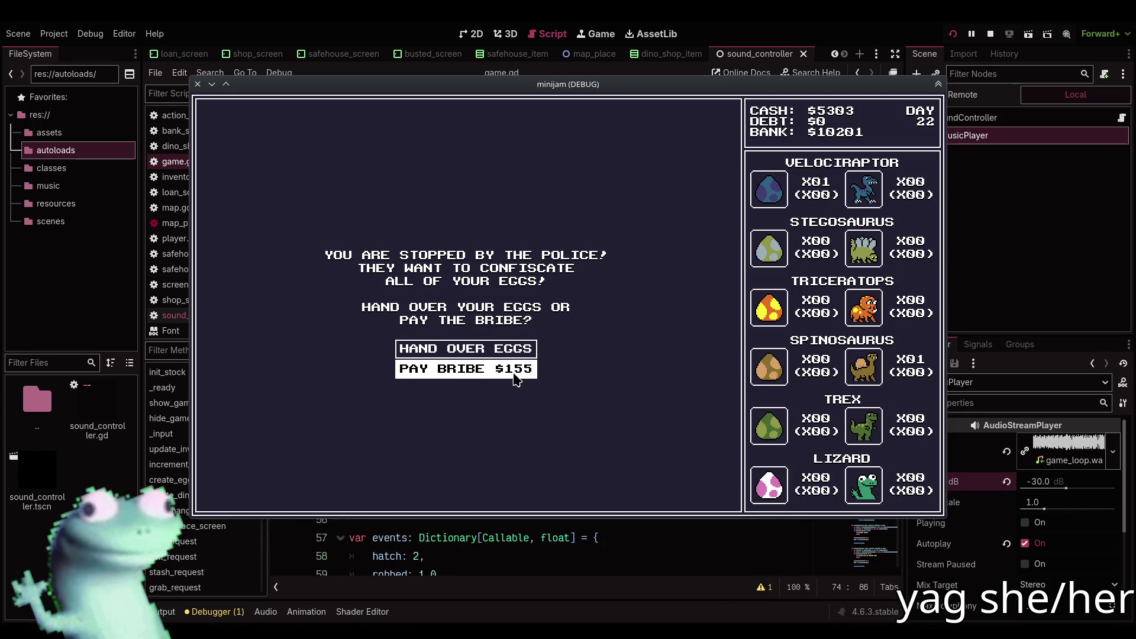
click(517, 380)
click(465, 310)
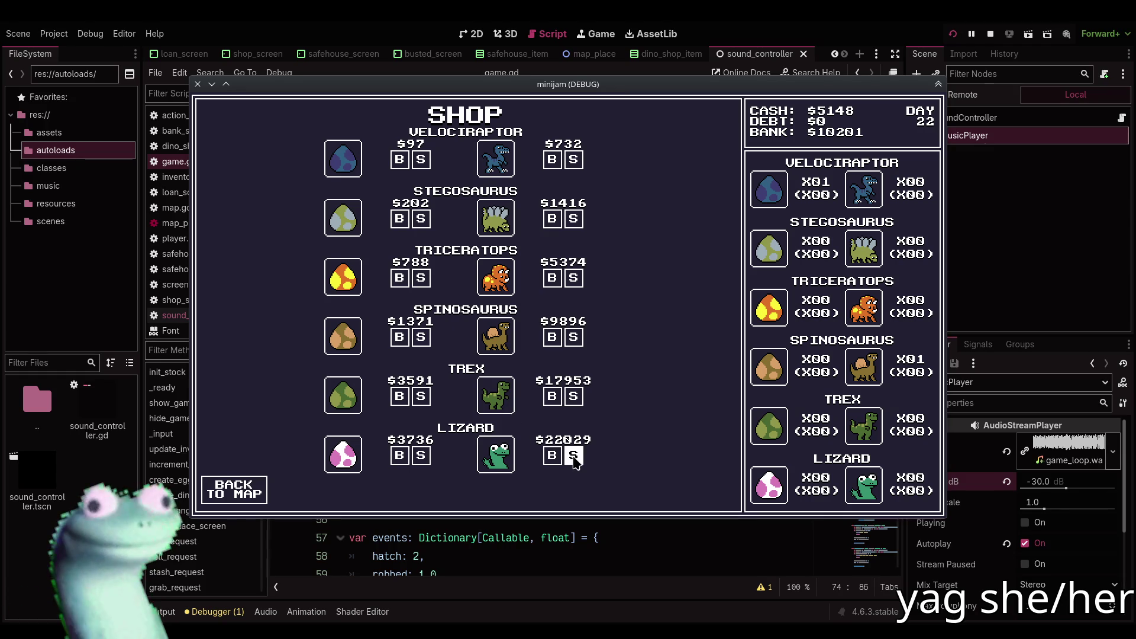
Sell the grown Spinosaurus for $9896 and stop by the Safe House.
click(574, 338)
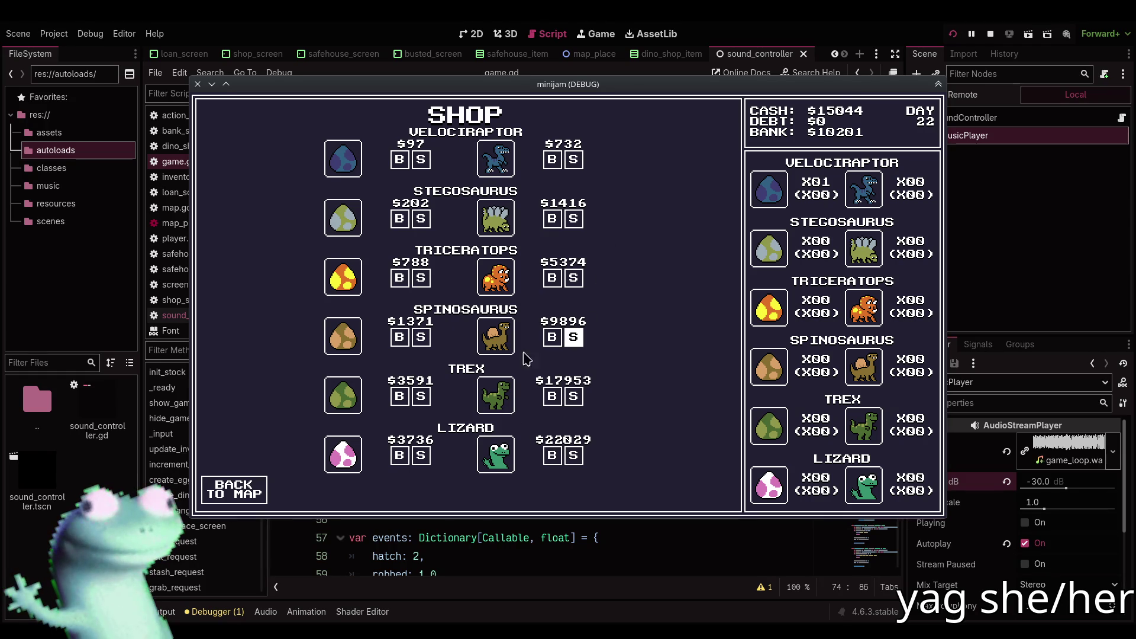
click(261, 483)
click(354, 398)
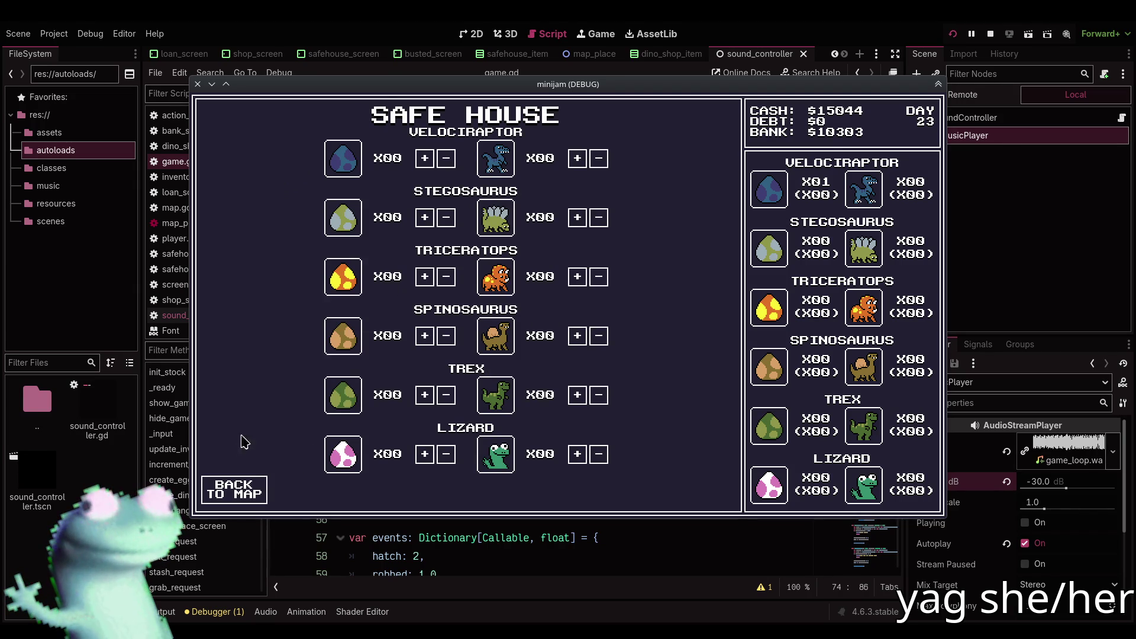
click(237, 485)
At the Dino Shop, buy and sell back extra Velociraptor eggs, then buy three Lizard eggs.
click(579, 291)
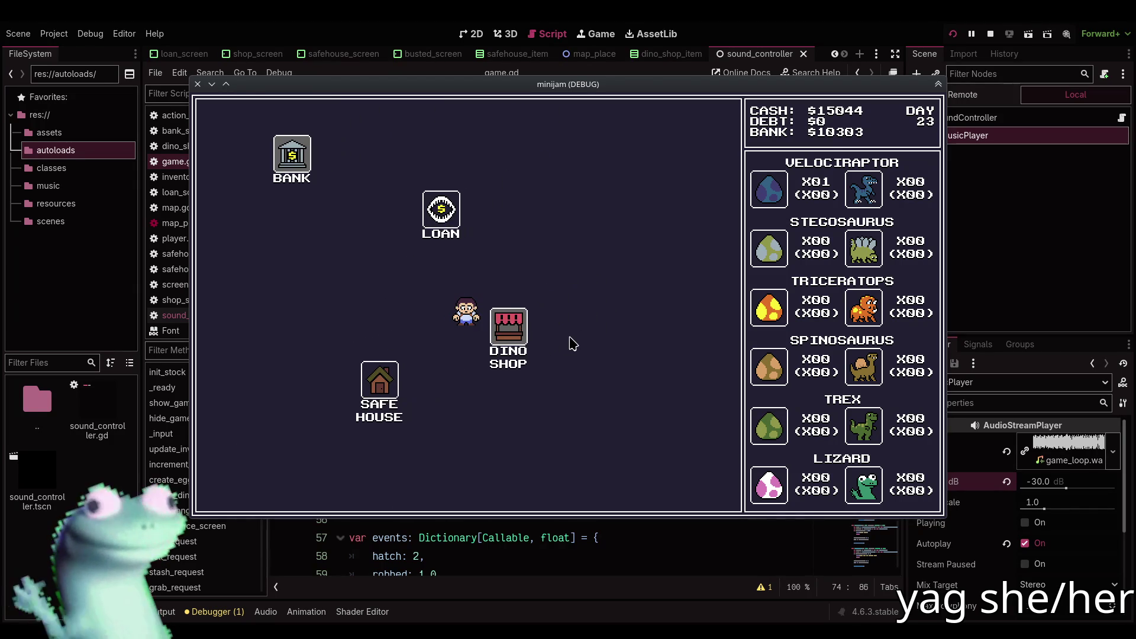
double_click(401, 161)
triple_click(401, 161)
click(422, 161)
double_click(422, 161)
double_click(423, 162)
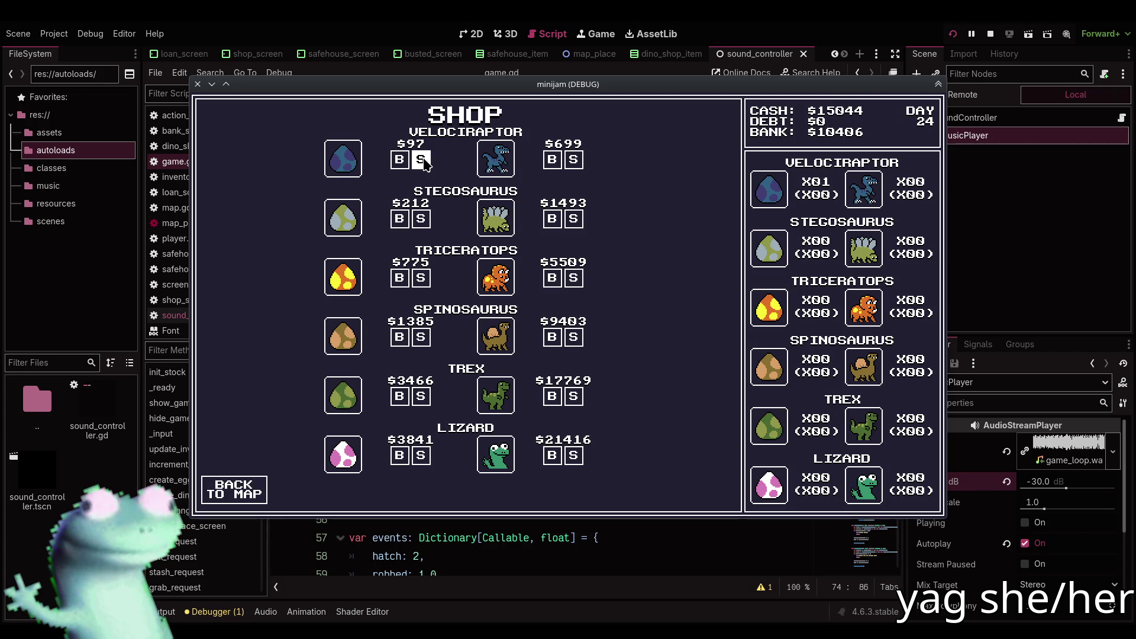
click(400, 456)
click(400, 455)
click(400, 455)
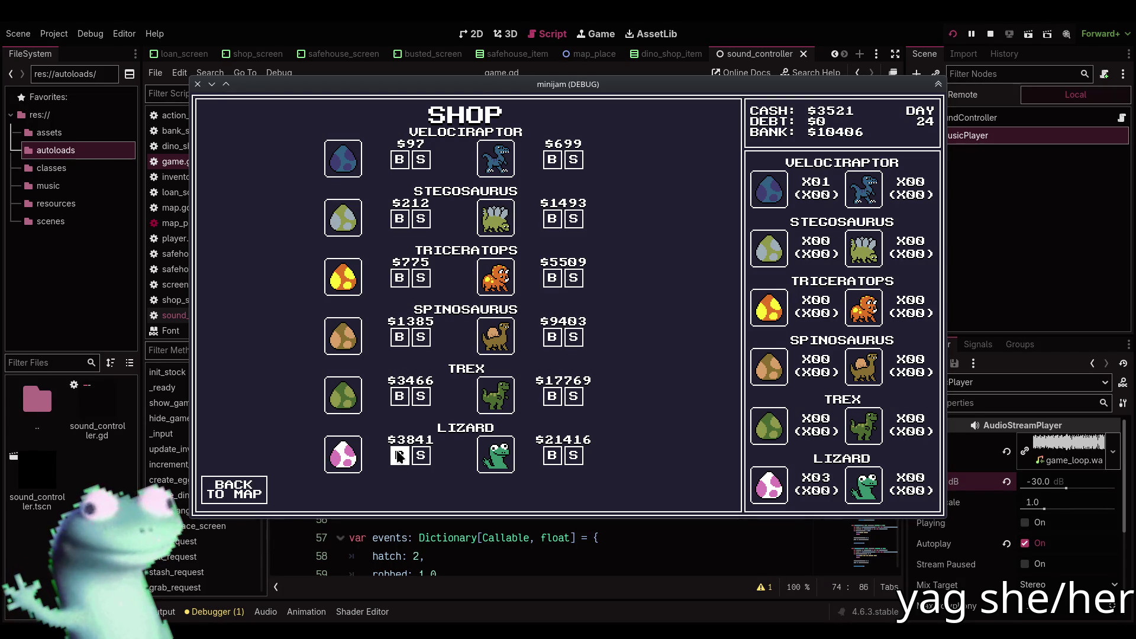
Visit the Safe House to find a Spinosaurus egg, then pass through the Dino Shop.
click(239, 499)
click(348, 400)
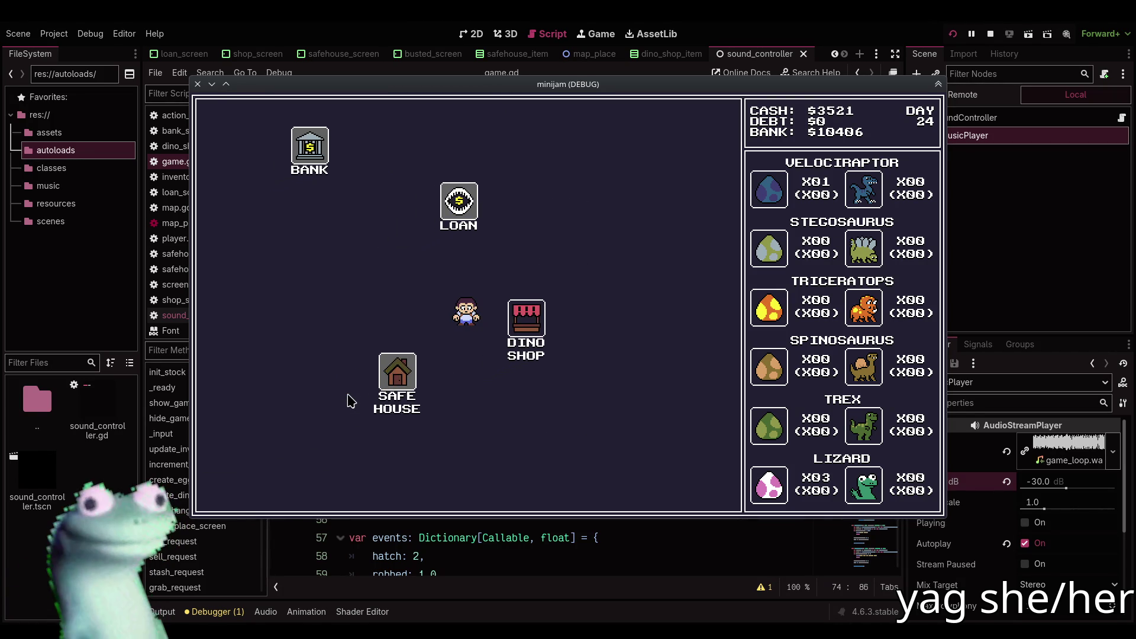
click(463, 313)
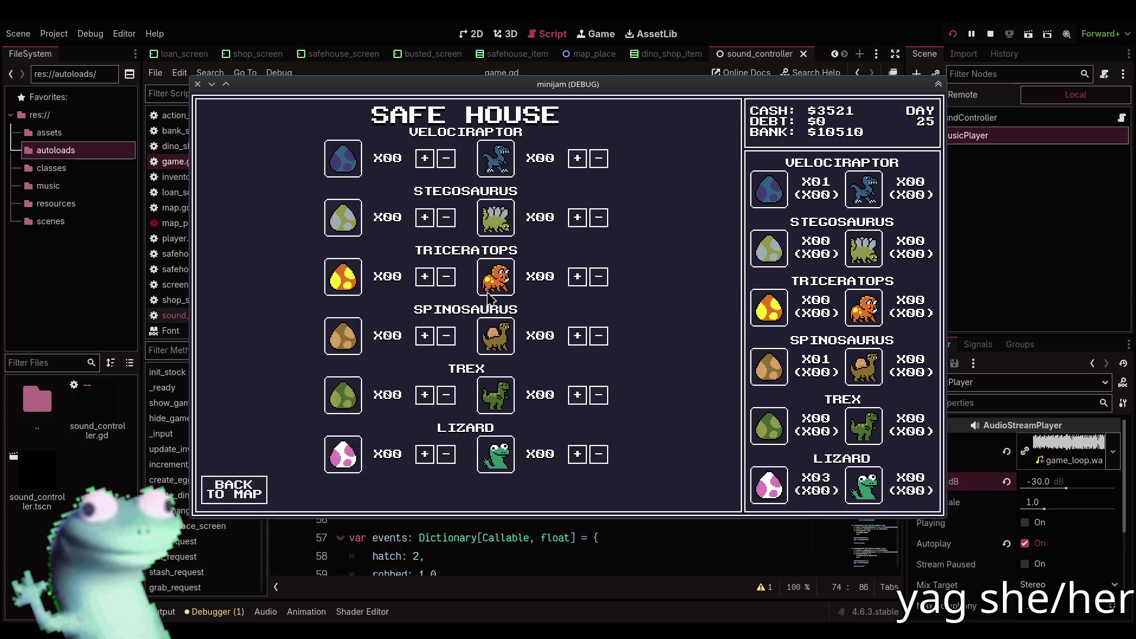
click(220, 503)
click(592, 291)
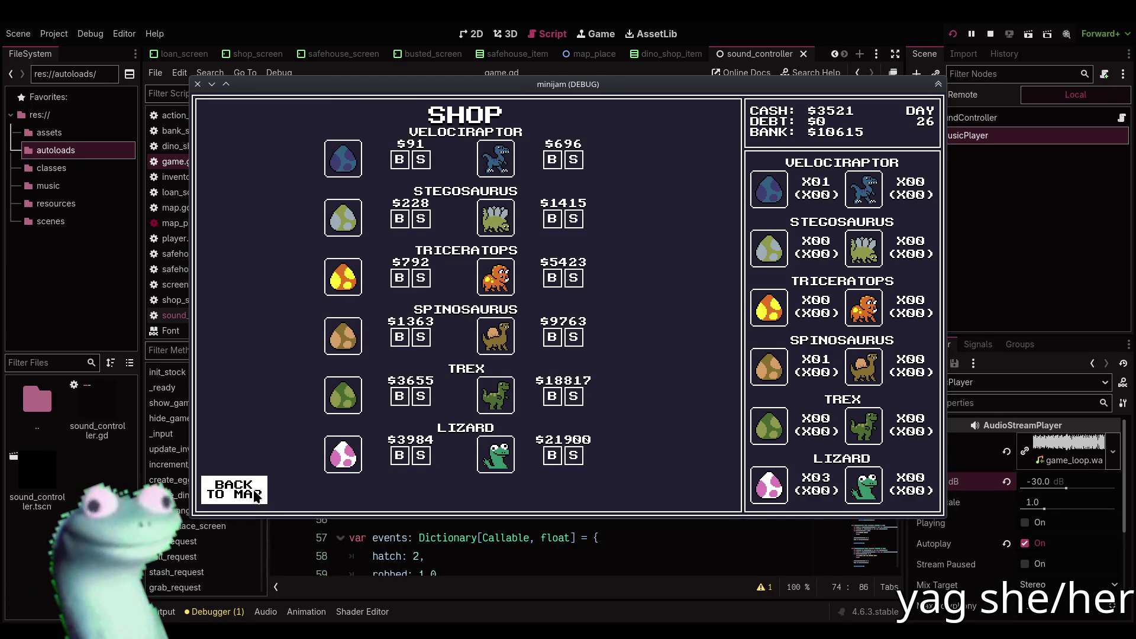
click(256, 496)
click(339, 406)
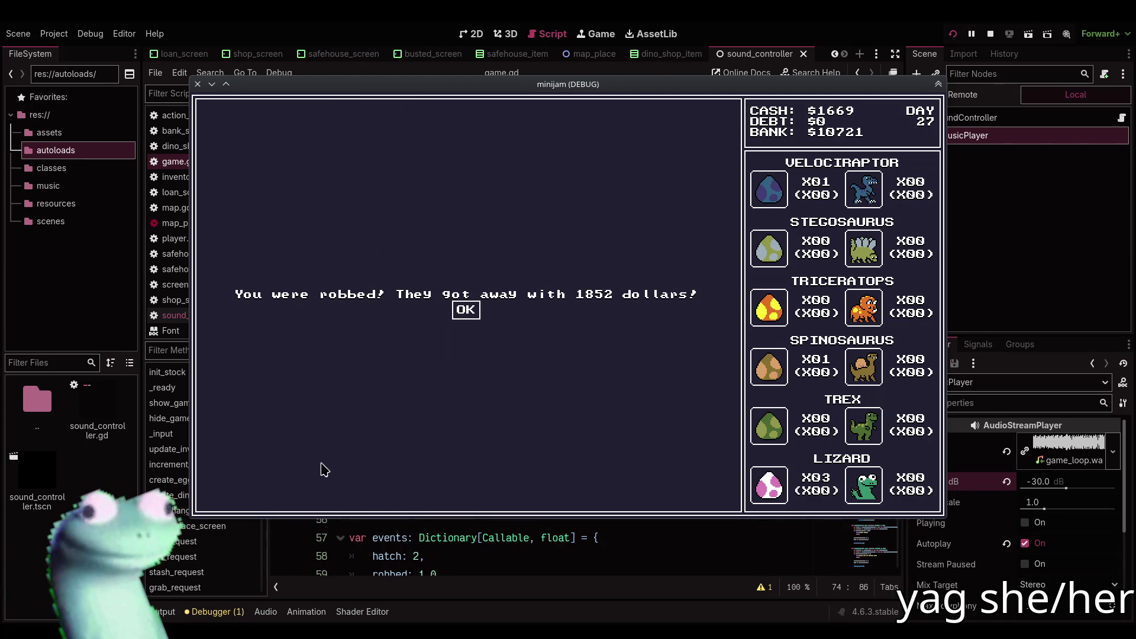
Dismiss the robbery notice and travel to the Bank, finding a TREX egg.
click(458, 313)
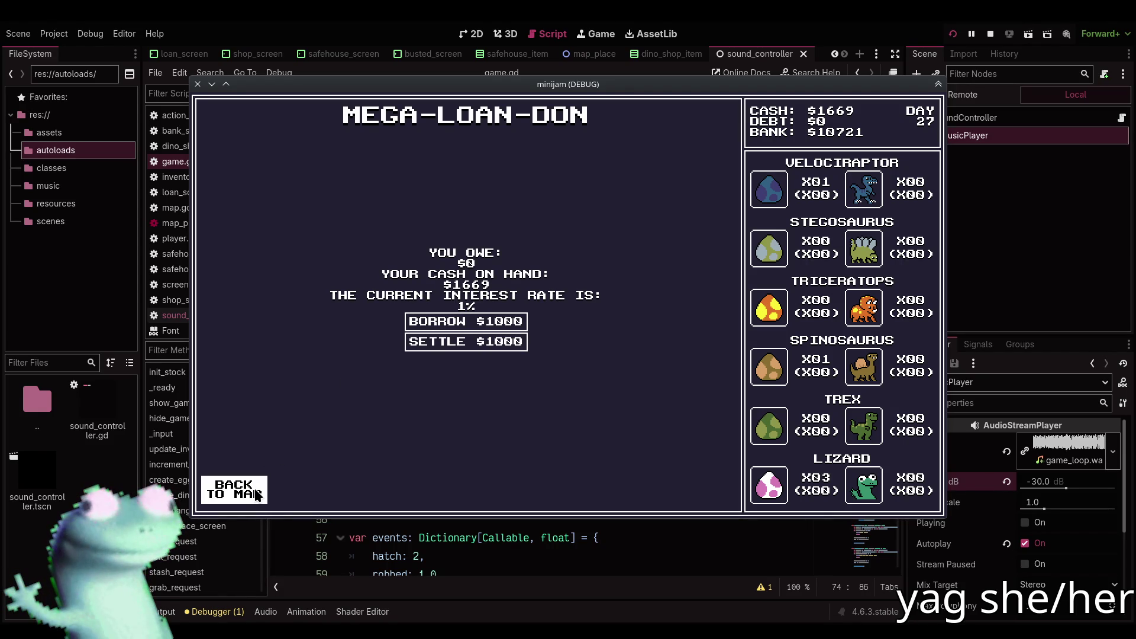
click(258, 496)
click(333, 304)
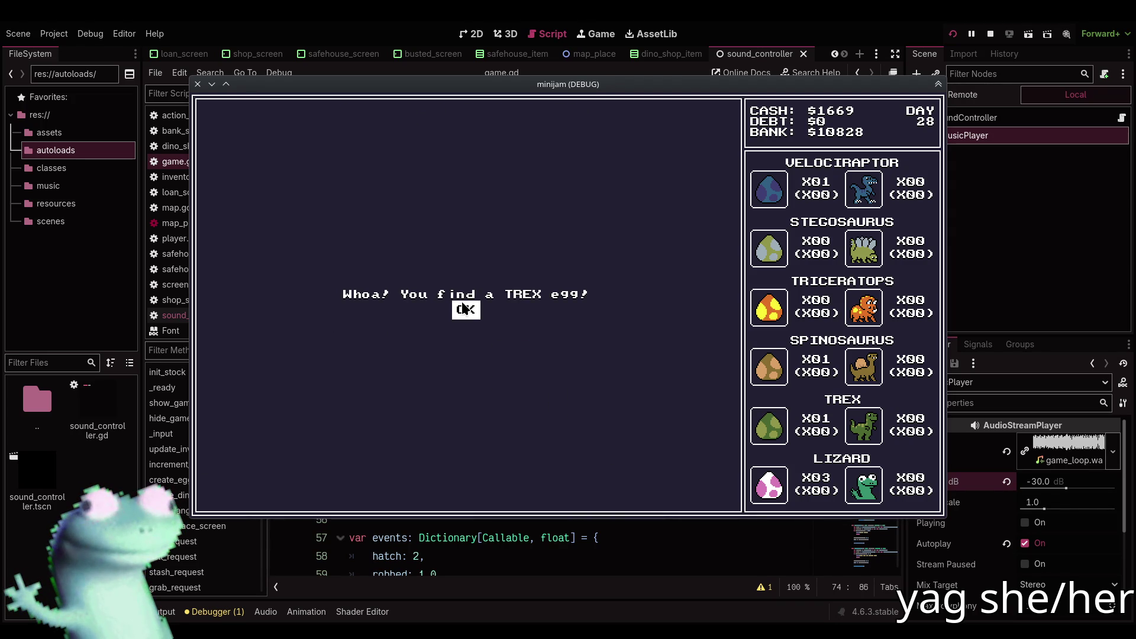
click(466, 308)
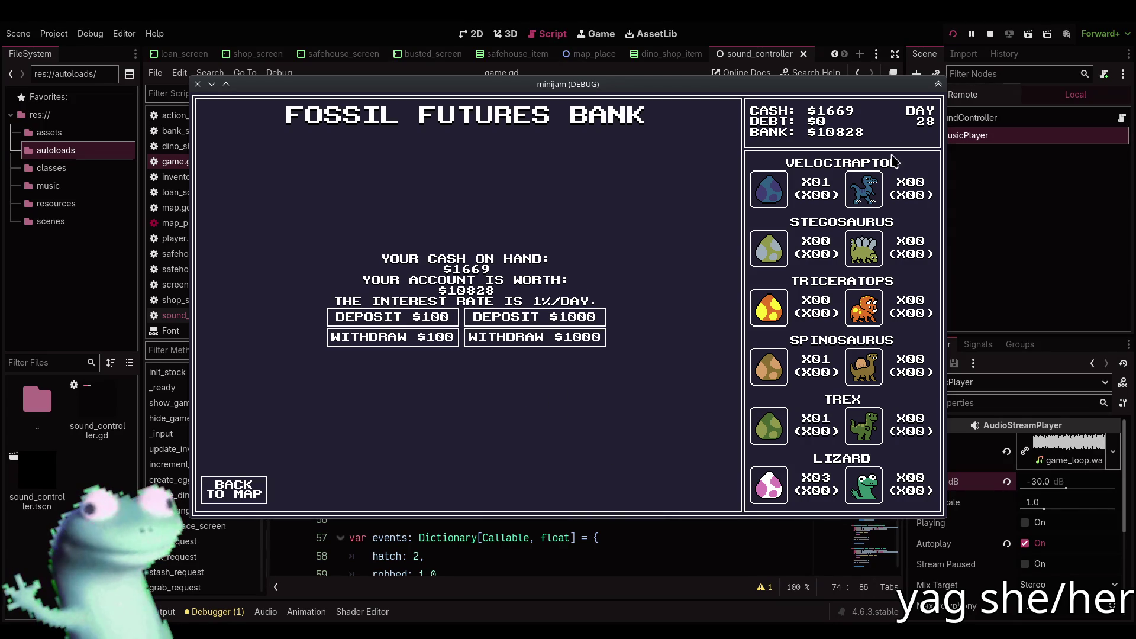
Deposit $1000 and then $100 repeatedly, leaving $69 cash, and head for the Loan location.
click(574, 319)
click(450, 326)
click(450, 326)
click(449, 327)
click(449, 329)
click(449, 327)
click(442, 330)
click(245, 495)
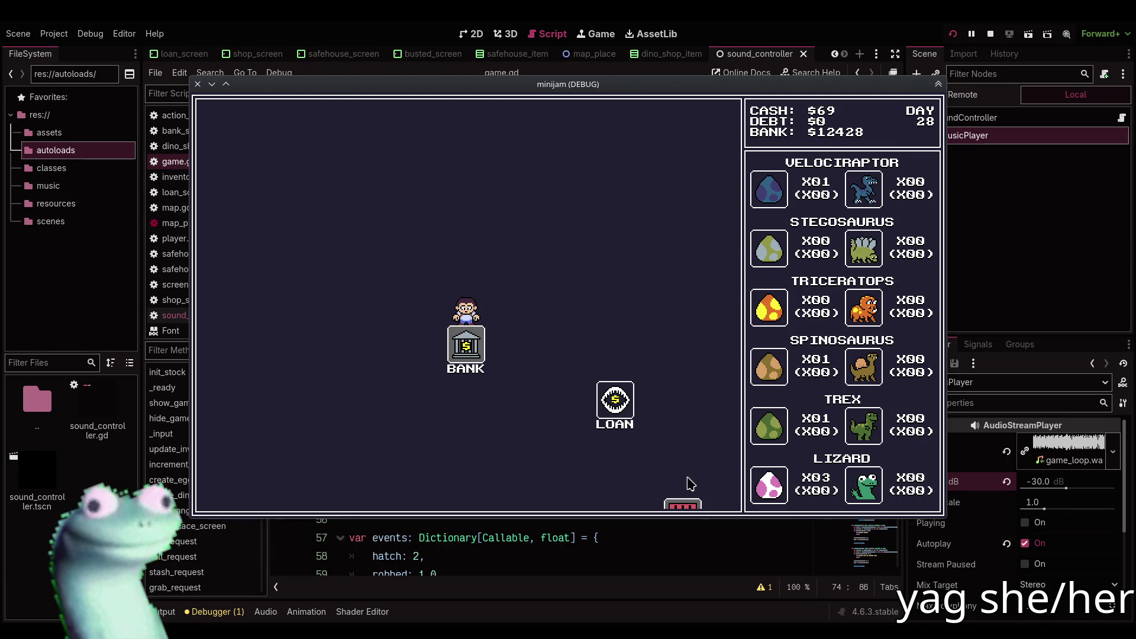
click(616, 400)
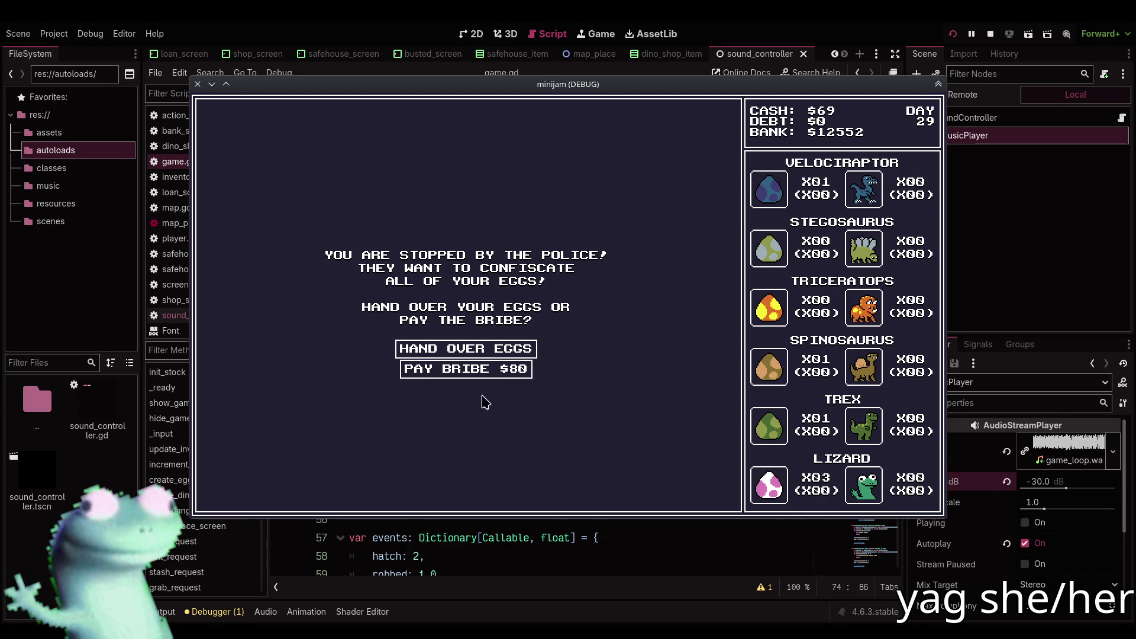
Select the live Game node in the Remote tree and set its Cash to 80.
click(993, 116)
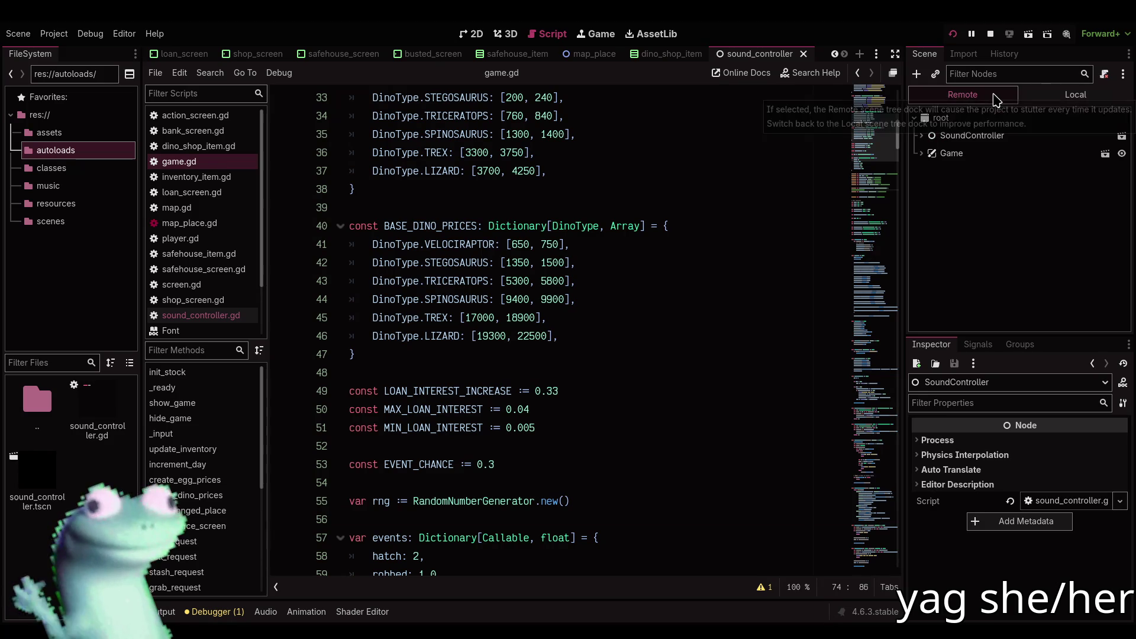
click(968, 155)
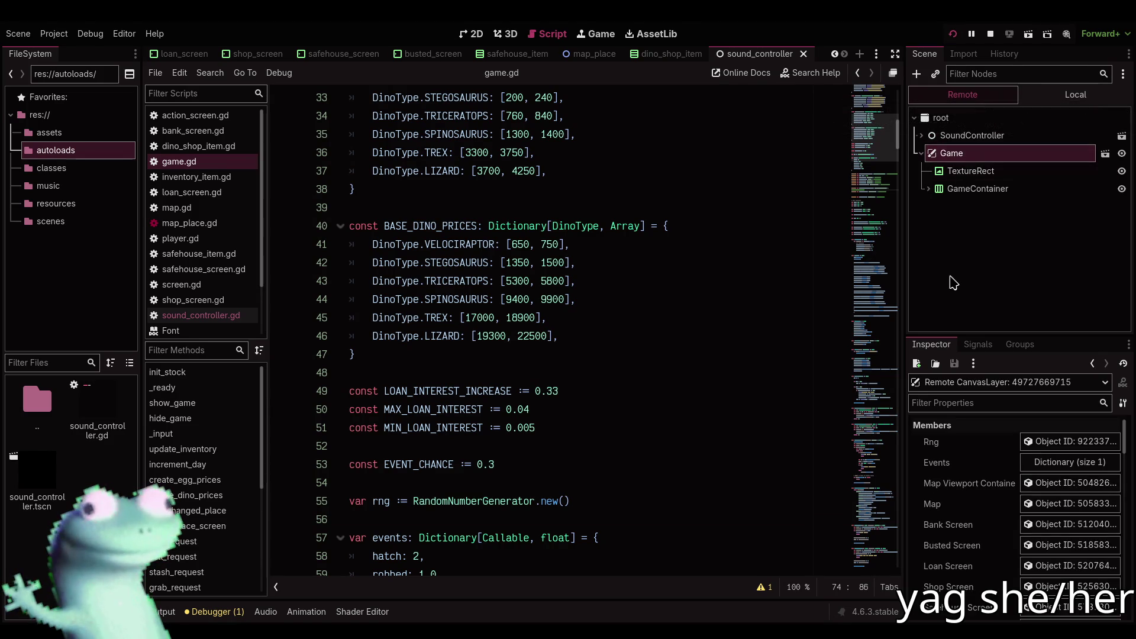
drag(860, 155, 855, 567)
key(alt+Tab)
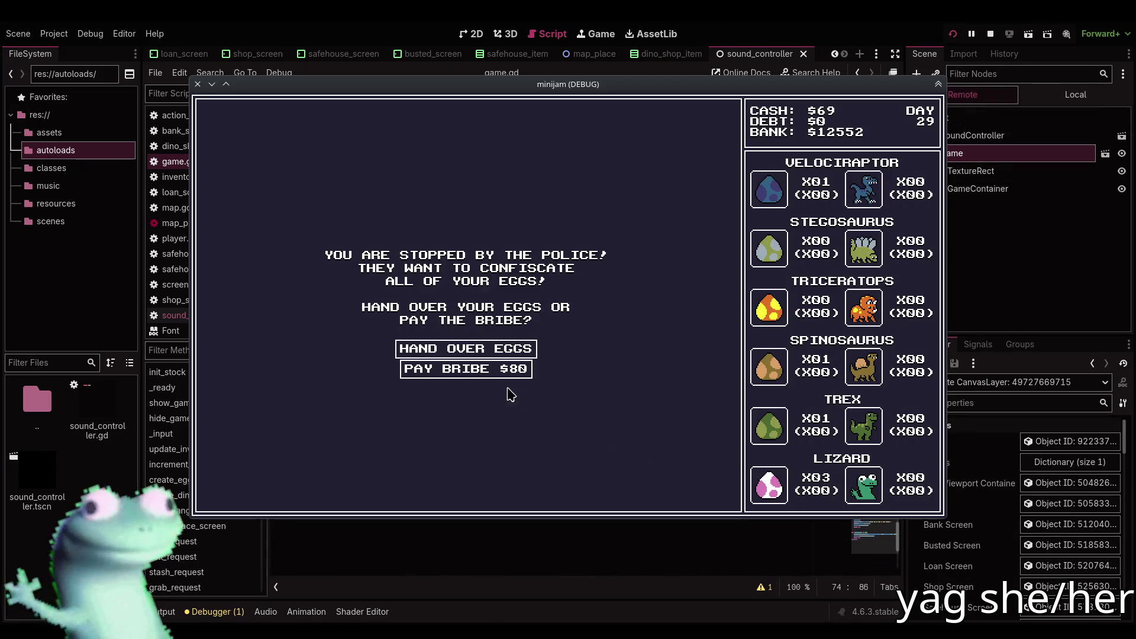
click(1036, 280)
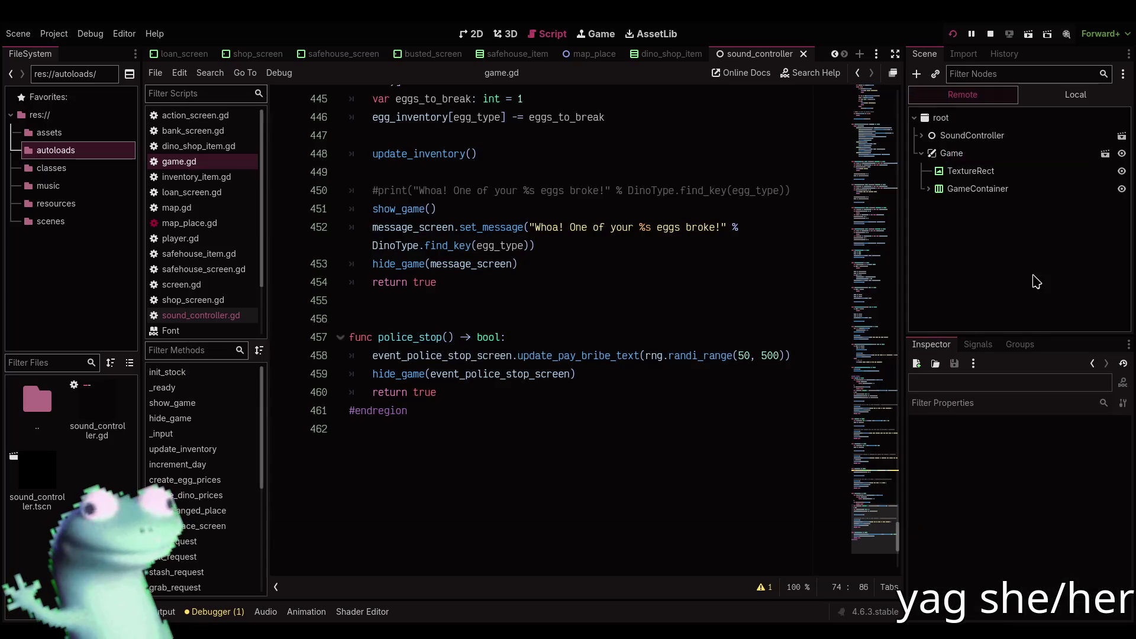
scroll(967, 491, down, 4)
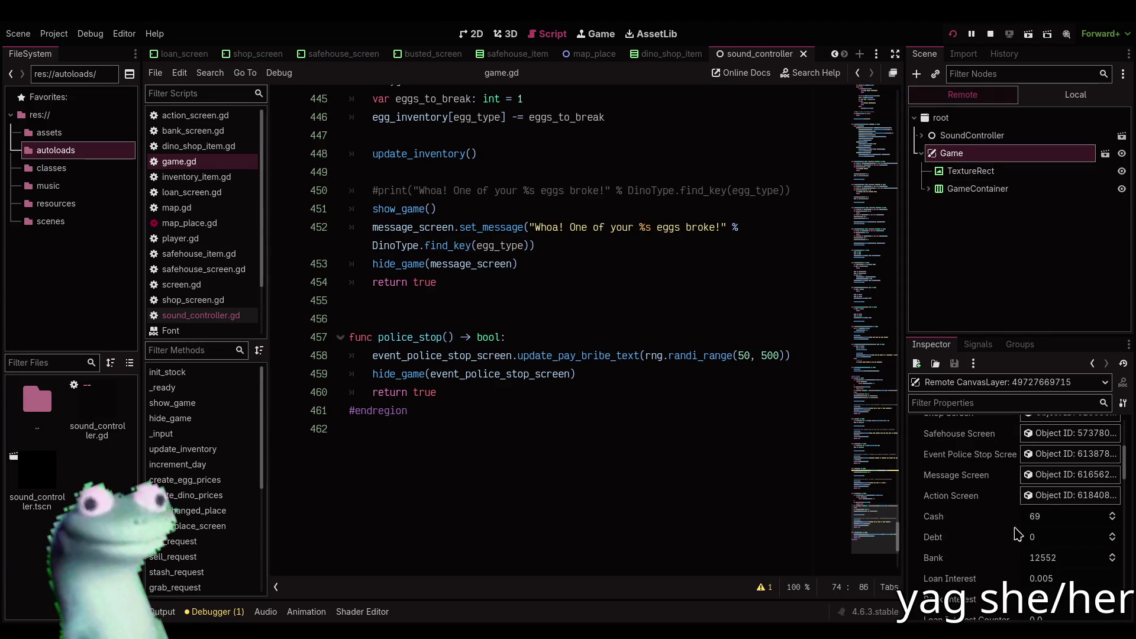
click(1045, 515)
text(80)
key(Return)
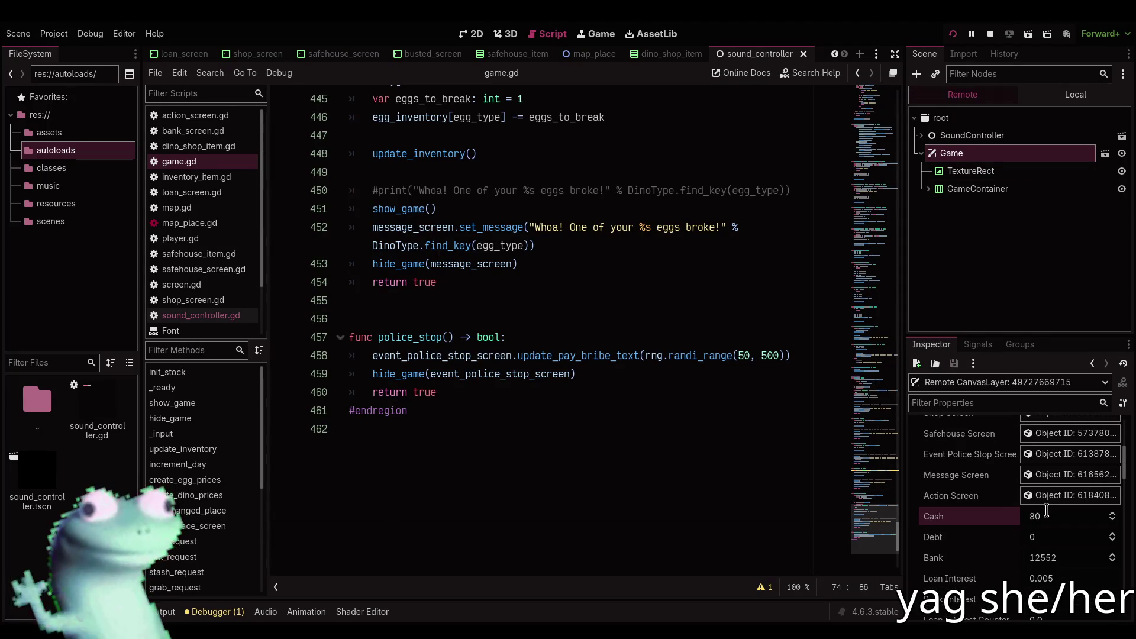
key(alt+Tab)
Pay the $80 police bribe and travel to the Dino Shop.
click(503, 369)
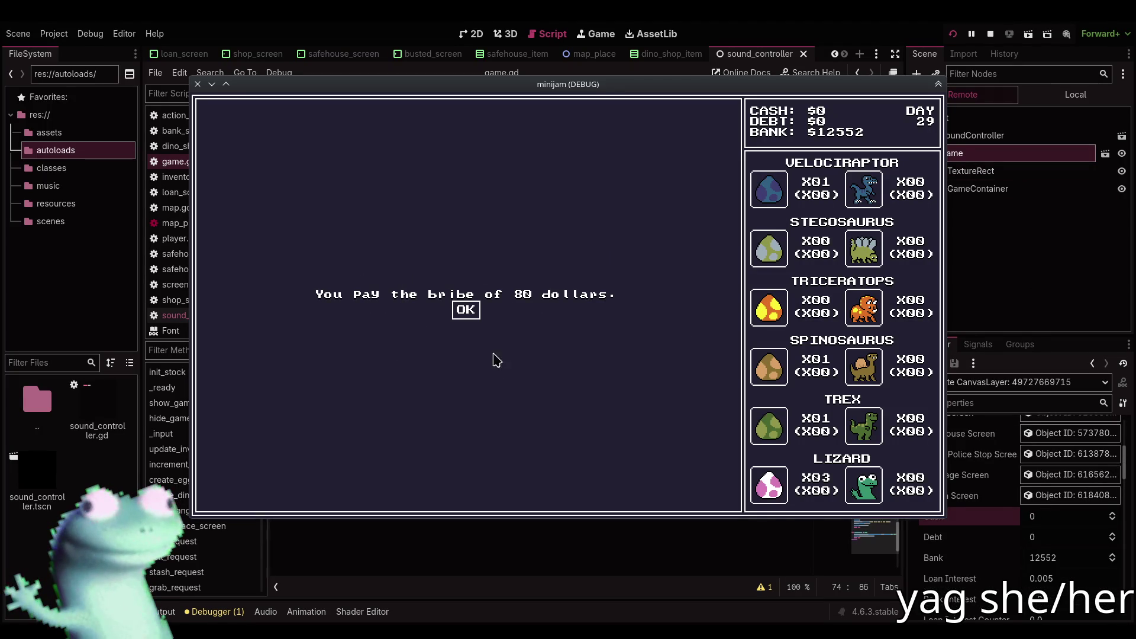
click(467, 316)
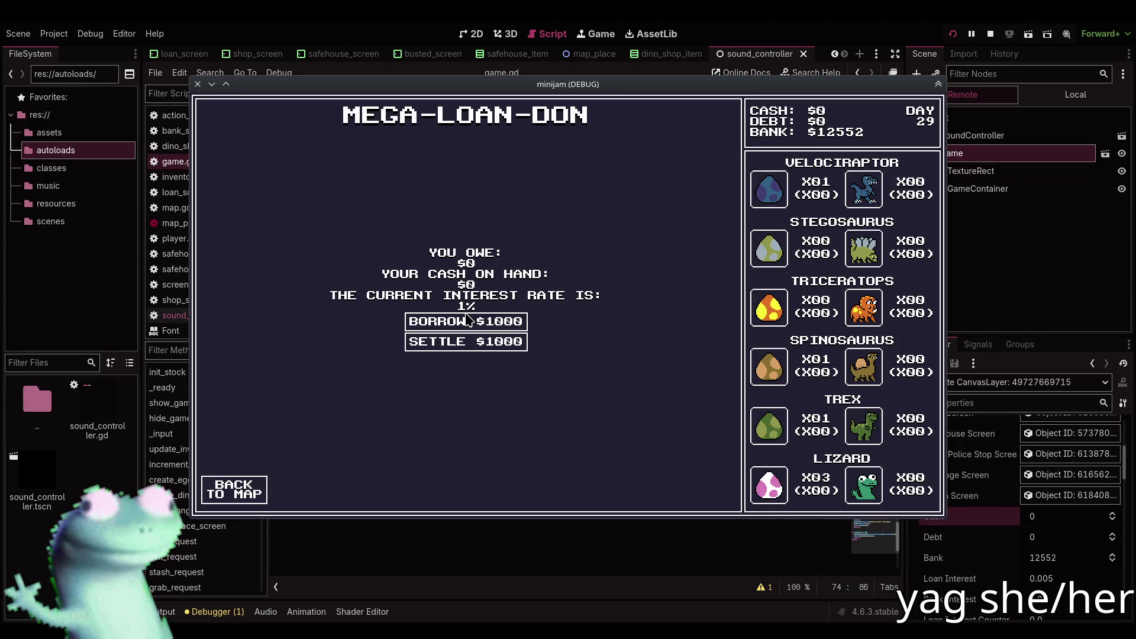
click(252, 486)
click(529, 467)
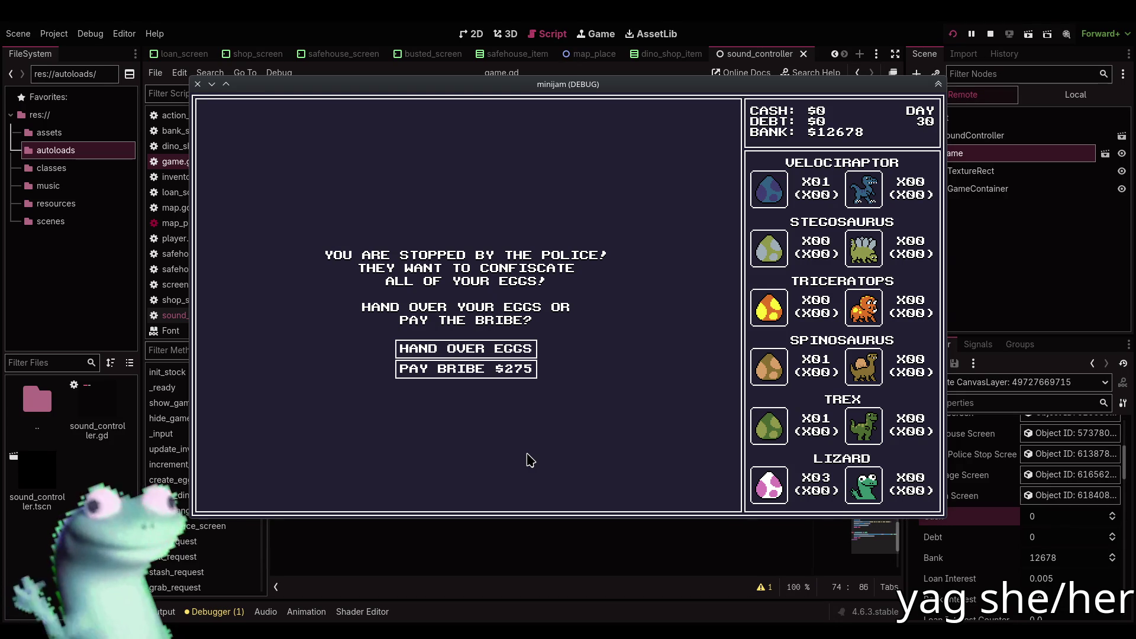
Set the live Cash to 275 and pay the $275 police bribe to enter the shop.
drag(690, 295, 635, 310)
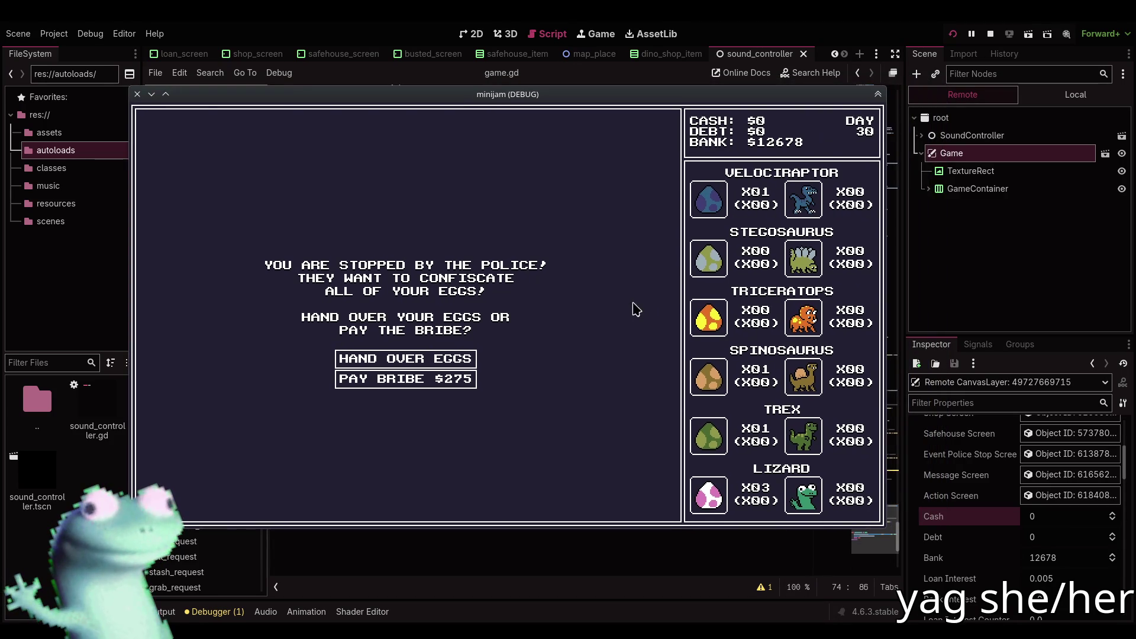
click(1049, 520)
text(5)
key(Return)
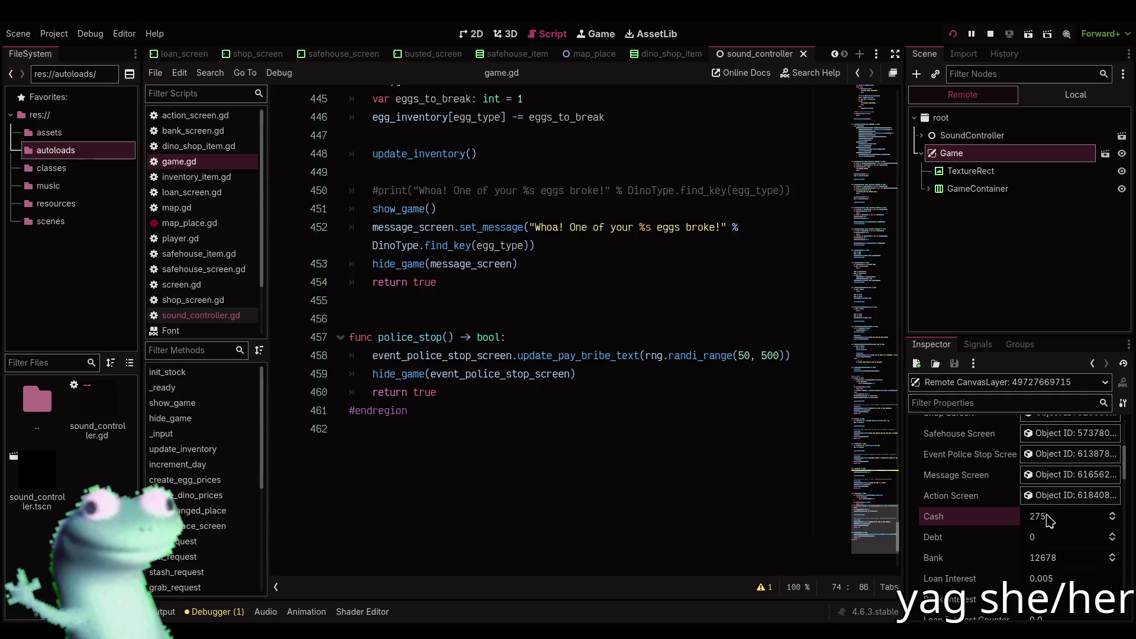
click(601, 498)
click(452, 386)
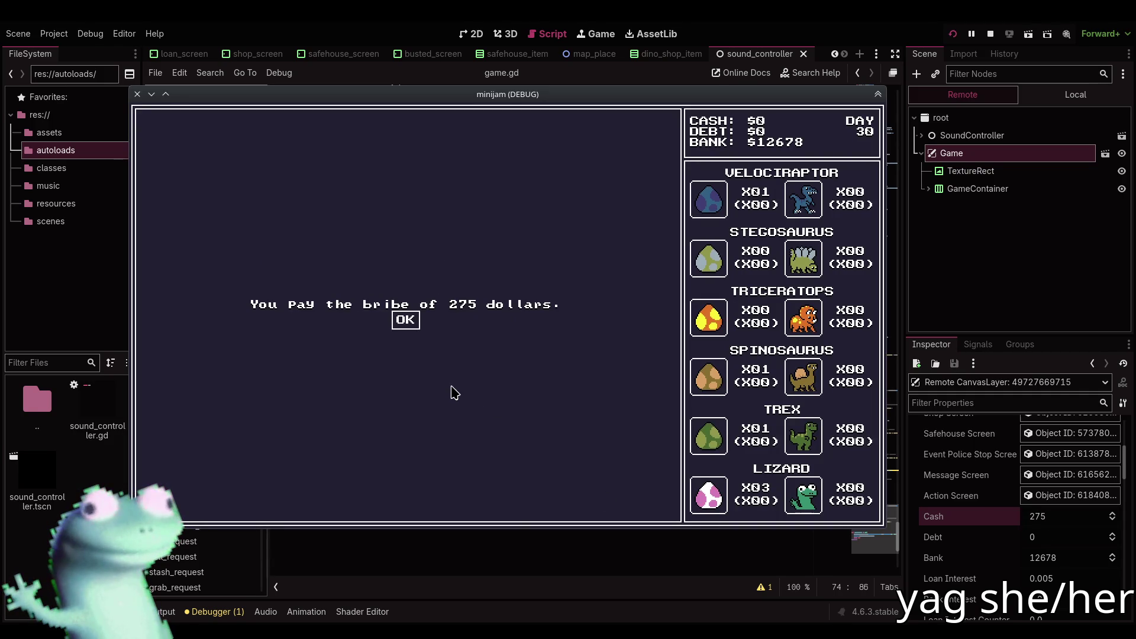
click(417, 322)
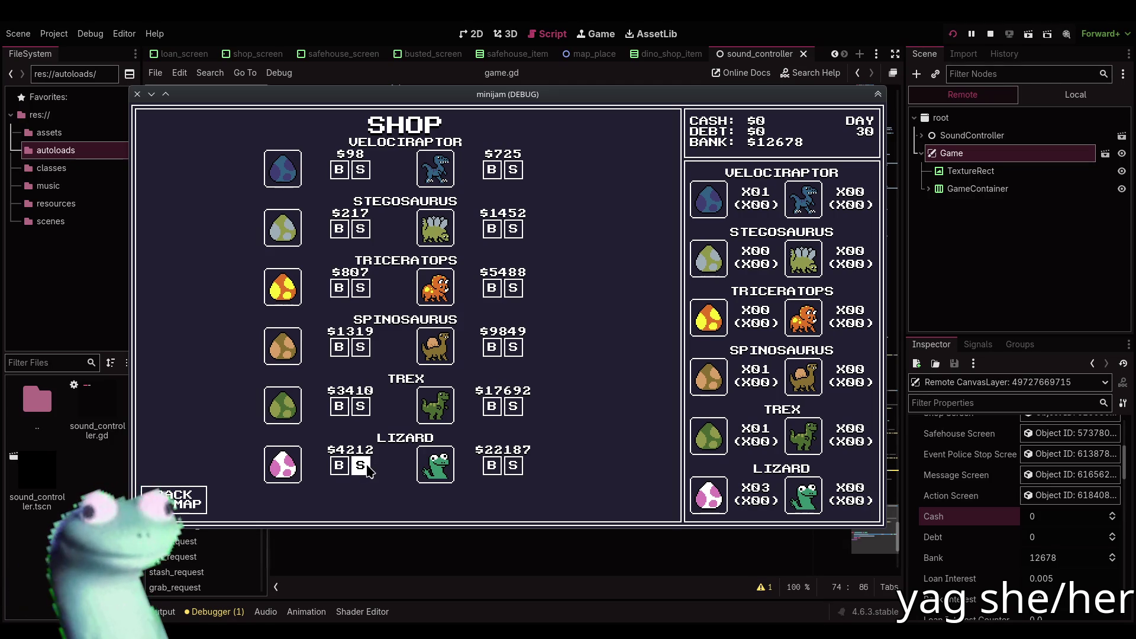
Sell the Velociraptor, Spinosaurus, T-Rex and Lizard eggs for $17463, return to the map, then stop the game.
click(361, 170)
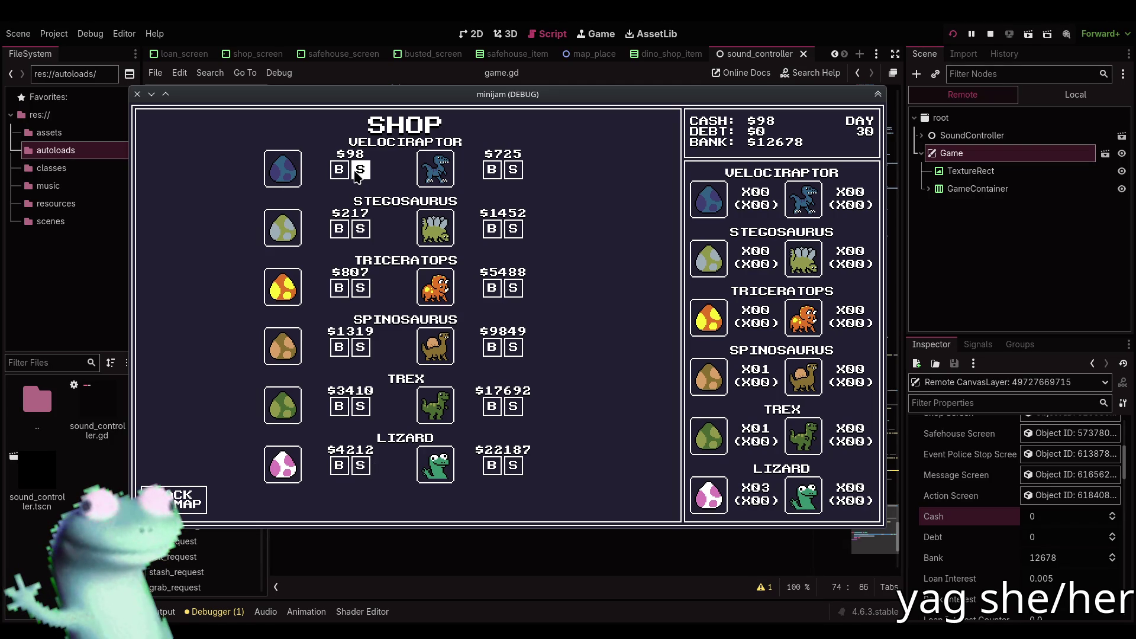
click(361, 347)
click(360, 406)
click(361, 466)
click(360, 465)
click(361, 465)
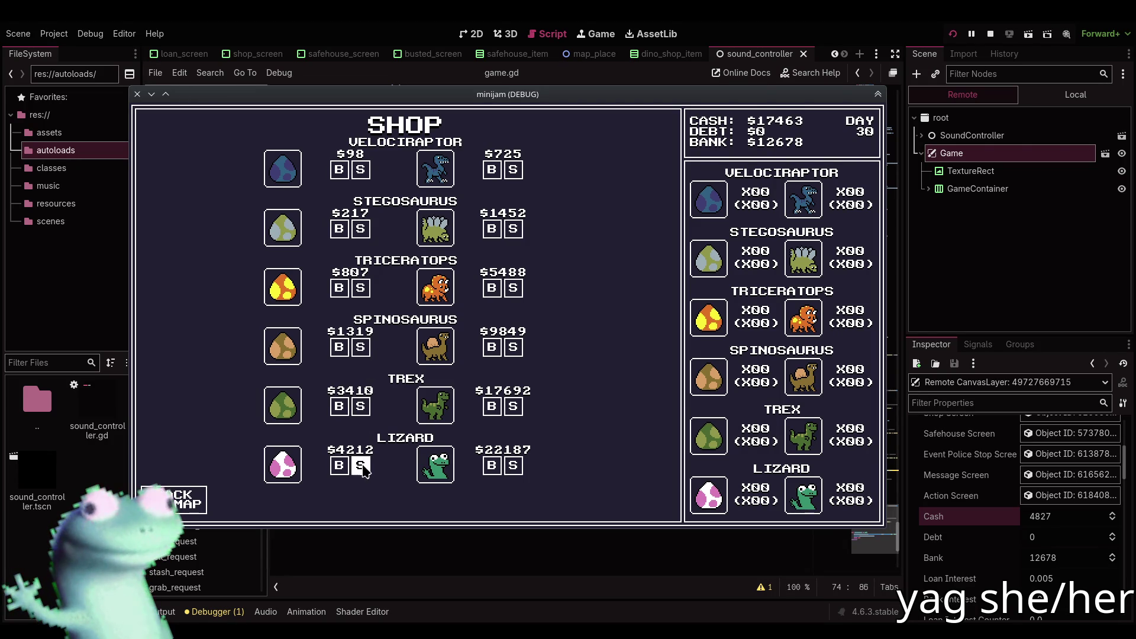
click(196, 502)
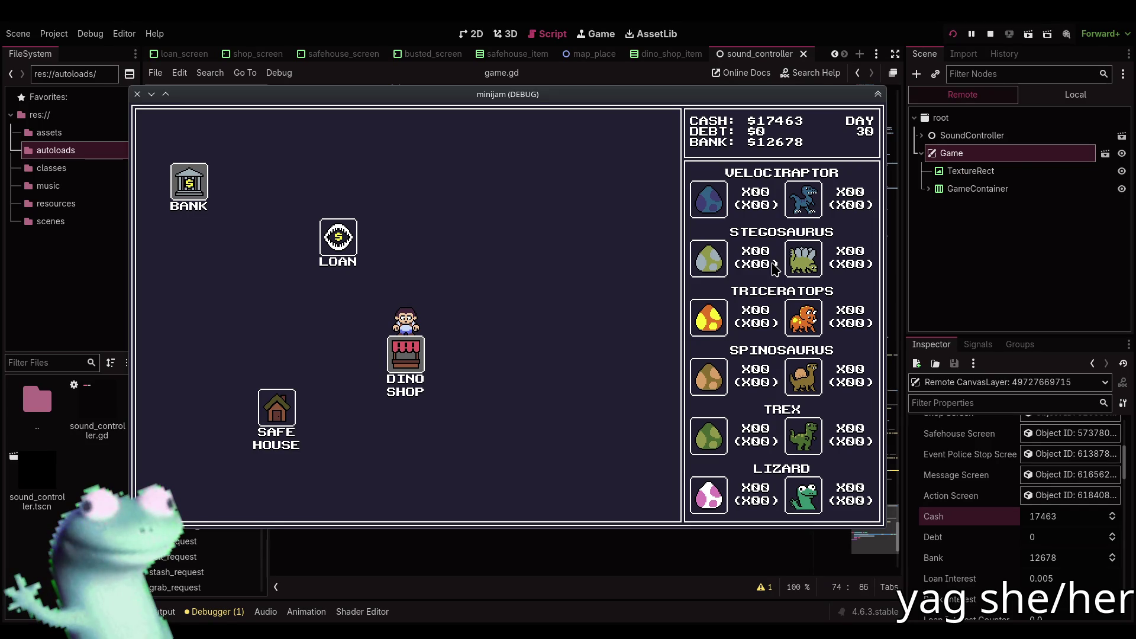
click(991, 34)
Open game.gd and bring the onready screen declarations into view.
click(482, 460)
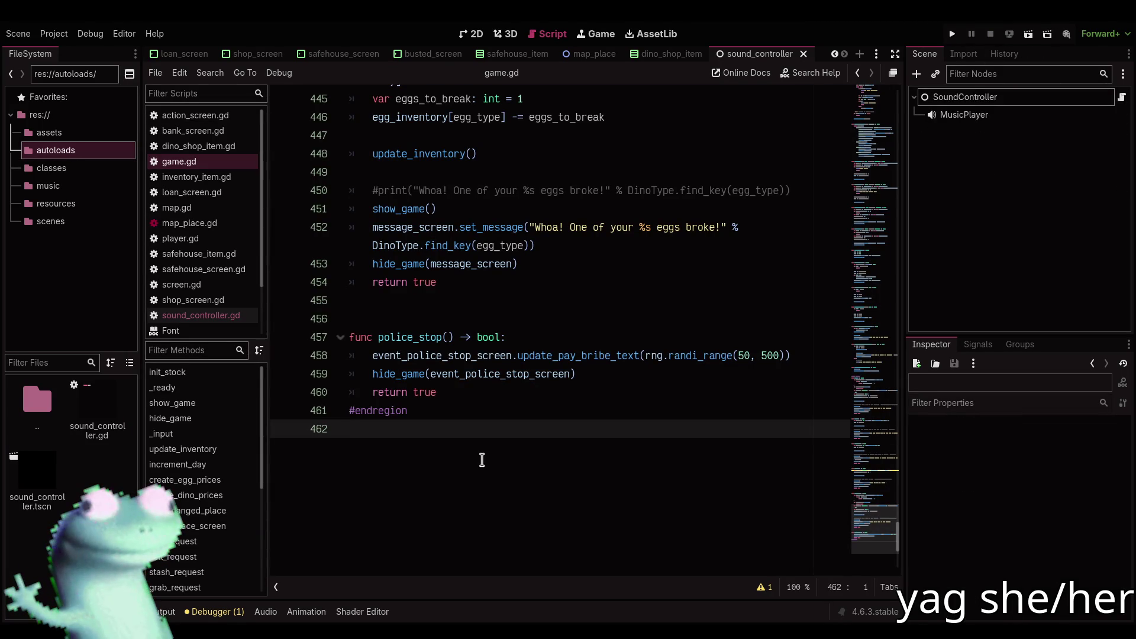
click(201, 316)
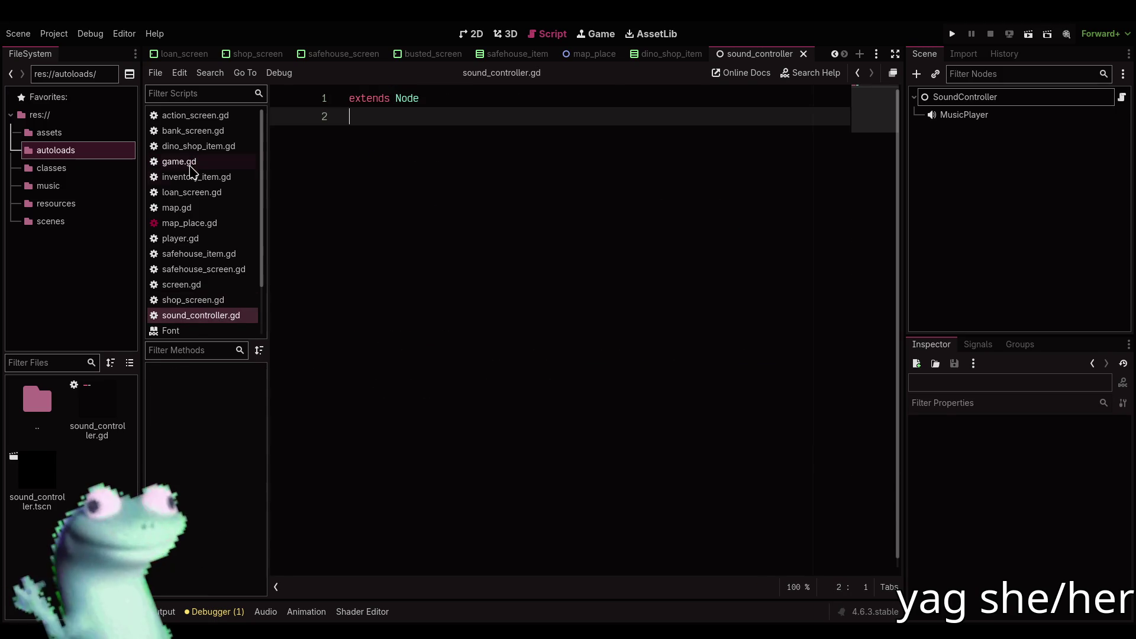
click(180, 161)
scroll(570, 284, up, 8)
mouse_move(885, 492)
mouse_down()
mouse_move(863, 165)
mouse_move(875, 223)
mouse_move(856, 151)
mouse_up()
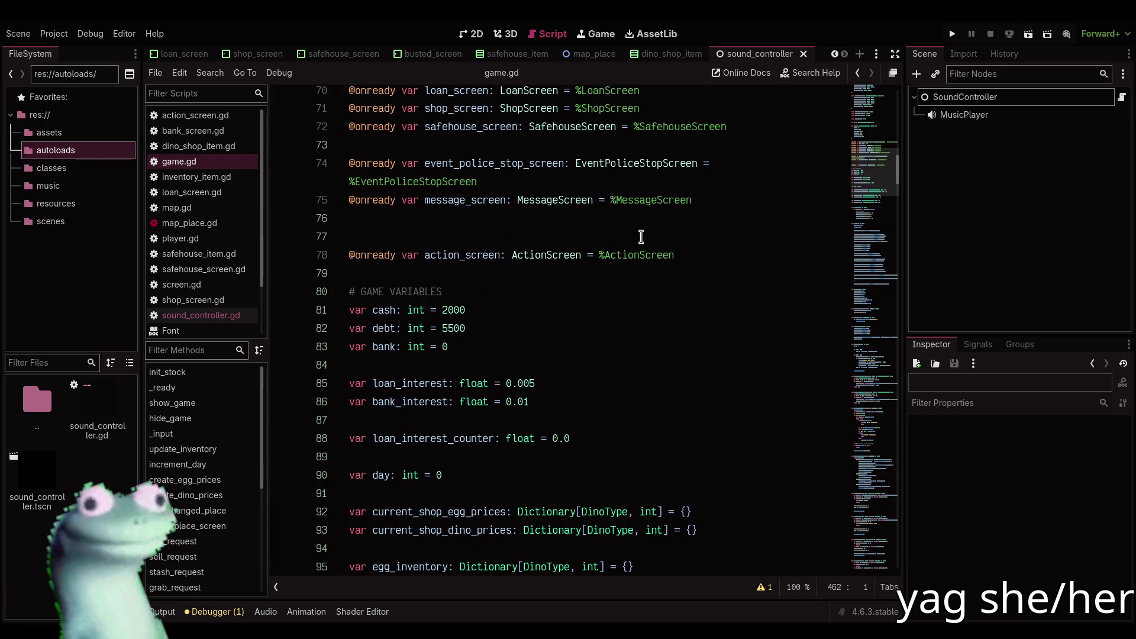
Delete the empty line 77 above the action_screen declaration.
key(alt+Tab)
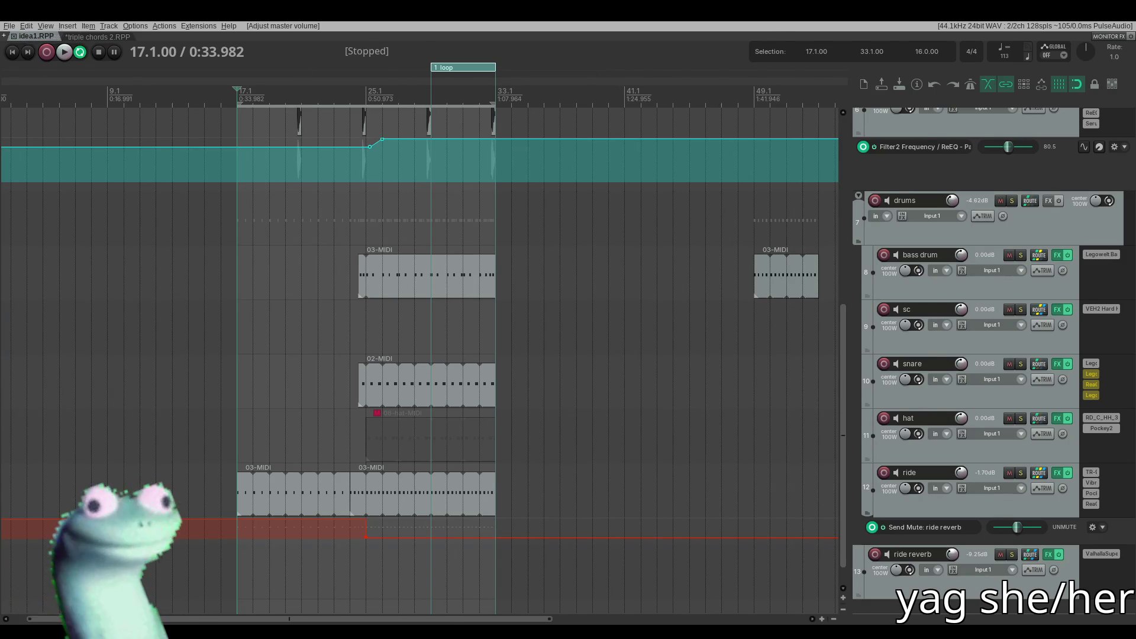
key(alt+Tab)
click(545, 286)
click(544, 282)
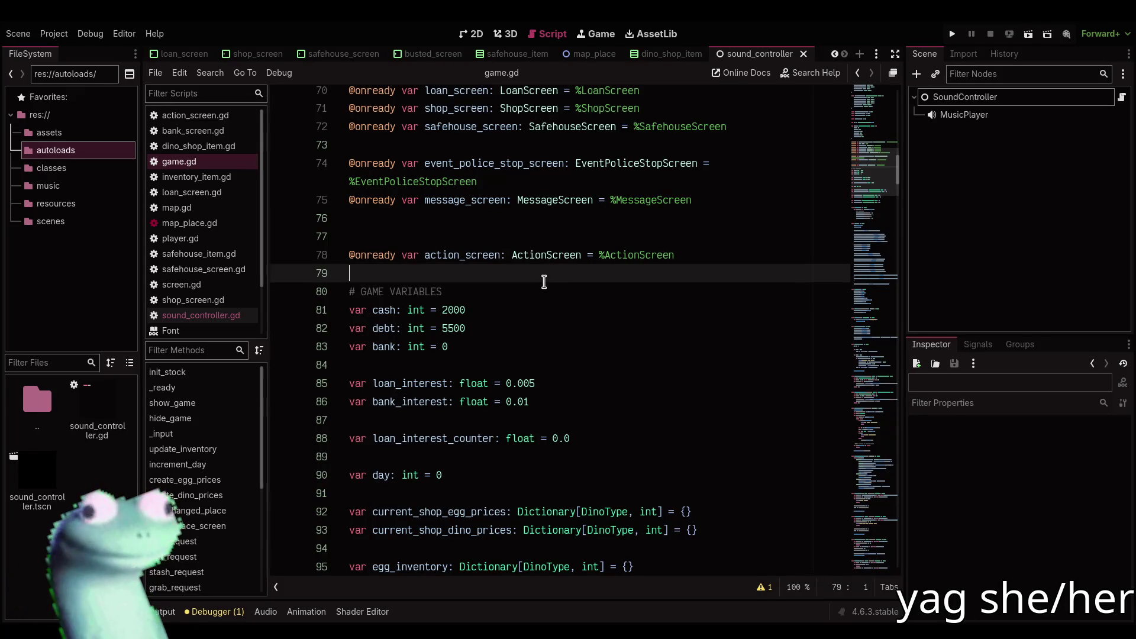
scroll(544, 282, up, 1)
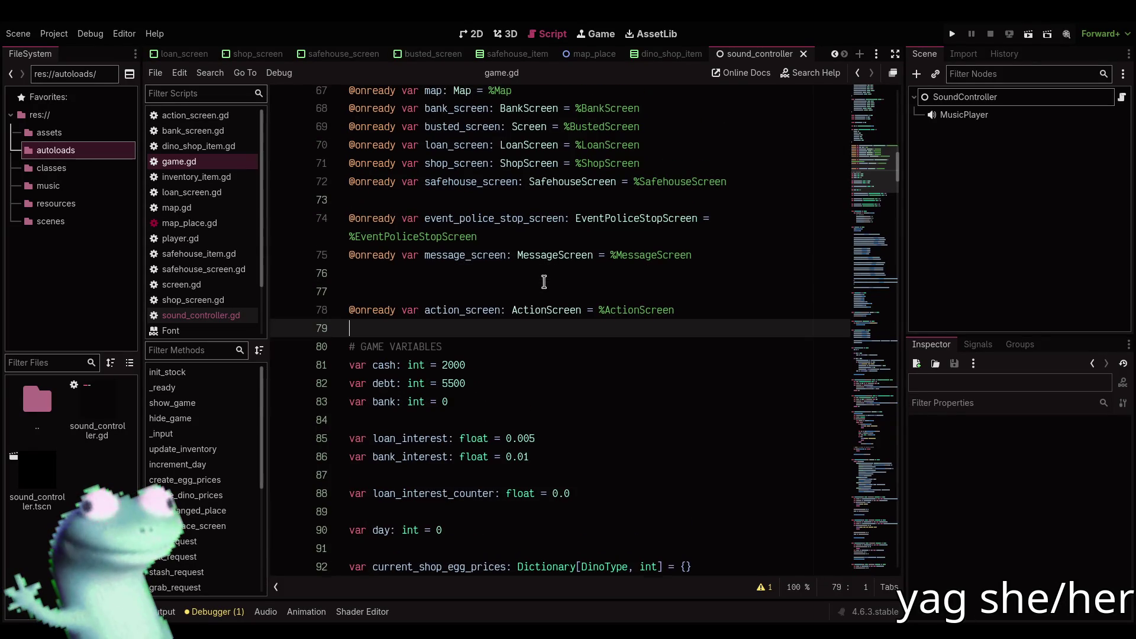
click(536, 297)
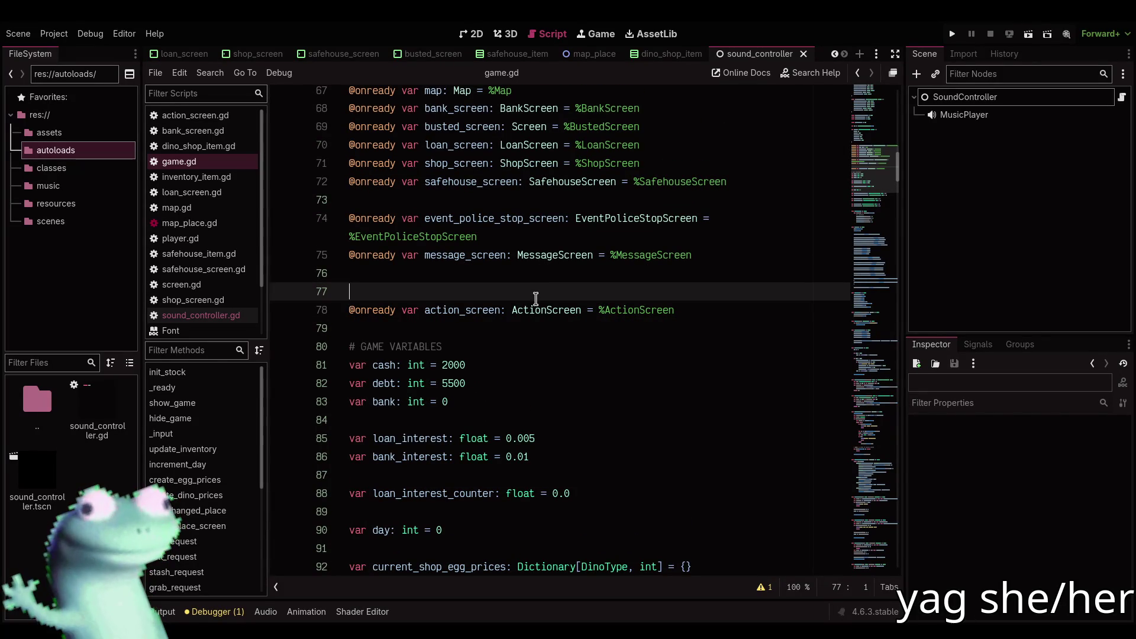
key(BackSpace)
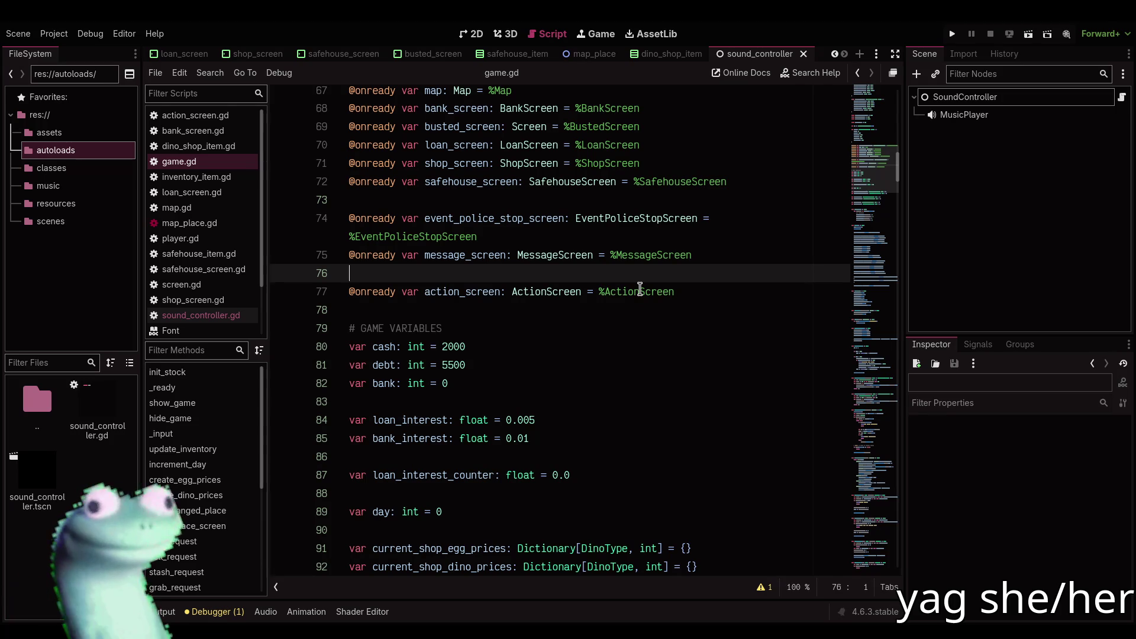
Close the triple chords 2 project in REAPER without saving.
scroll(680, 264, down, 5)
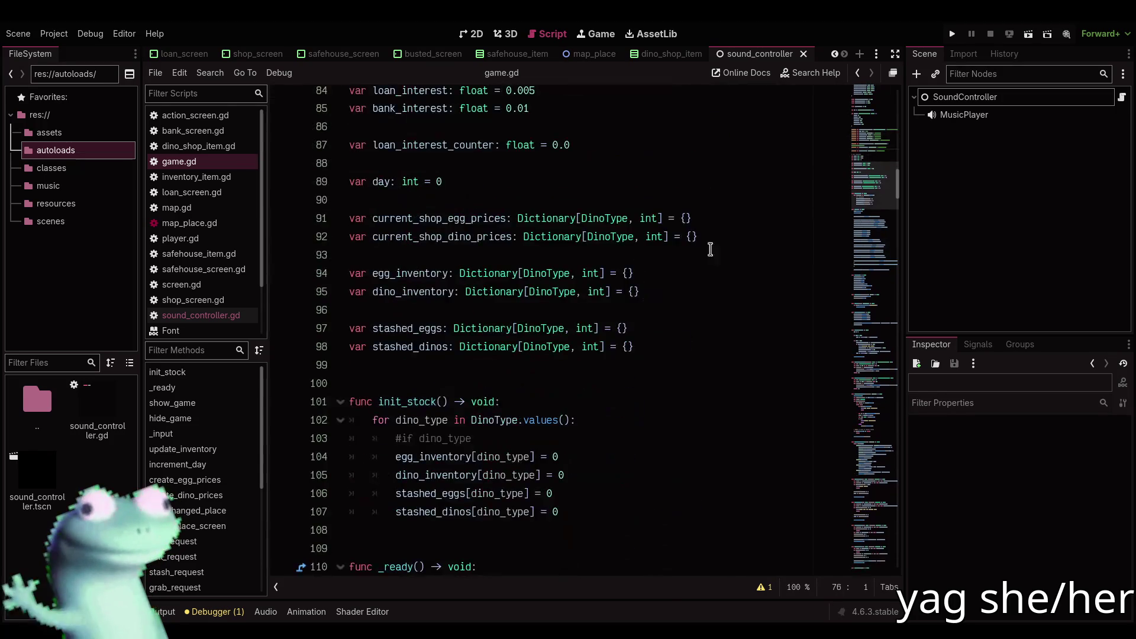
drag(898, 183, 907, 538)
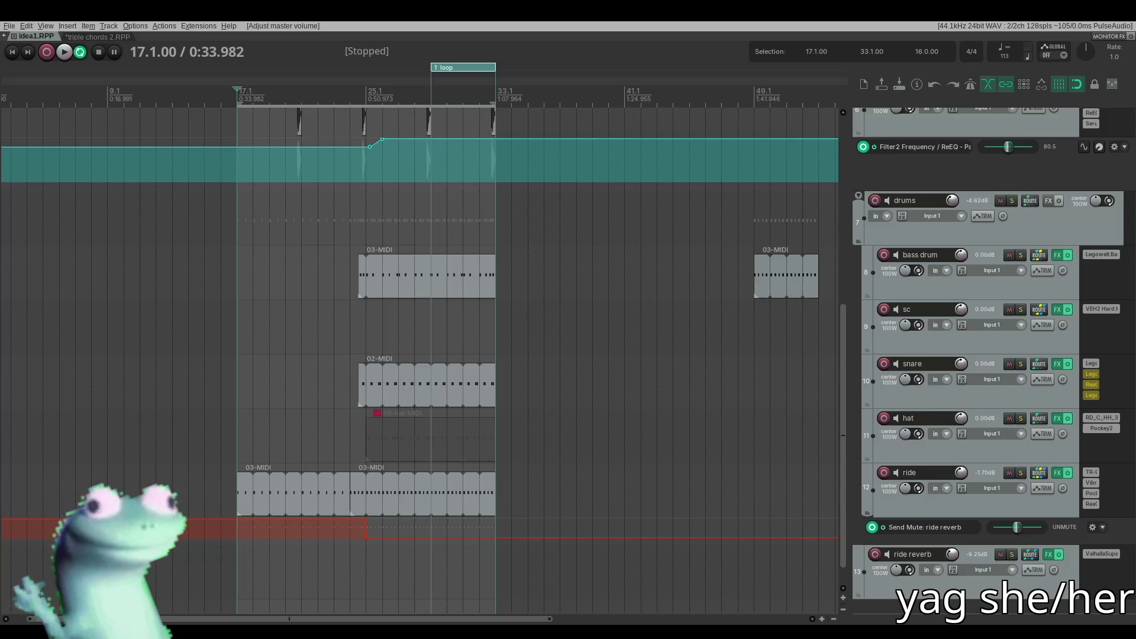
middle_click(98, 37)
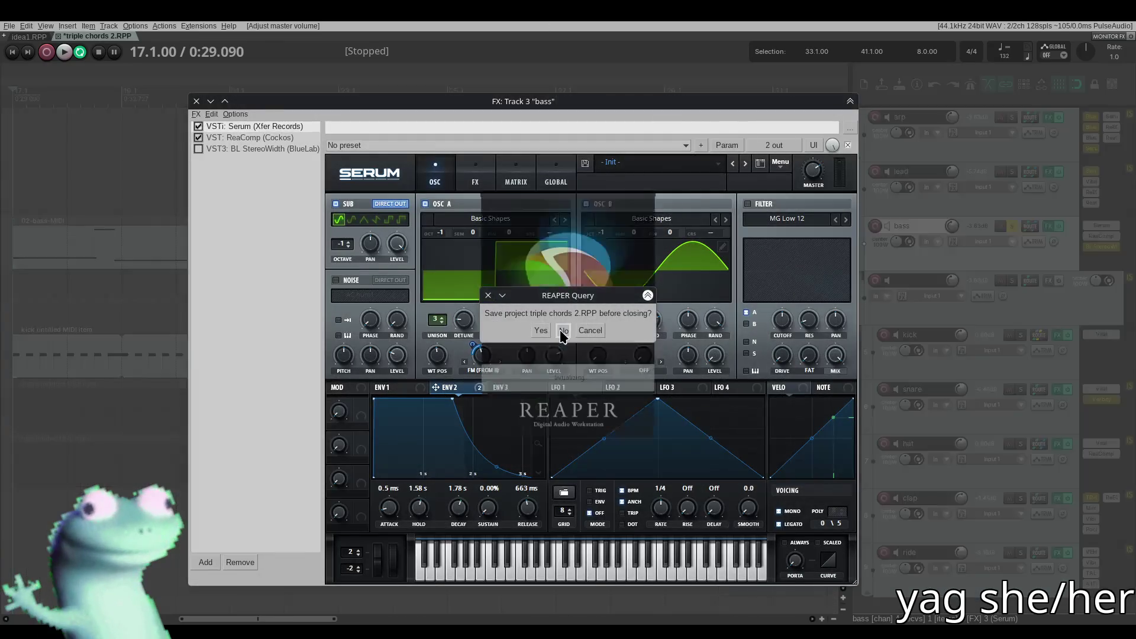
click(563, 333)
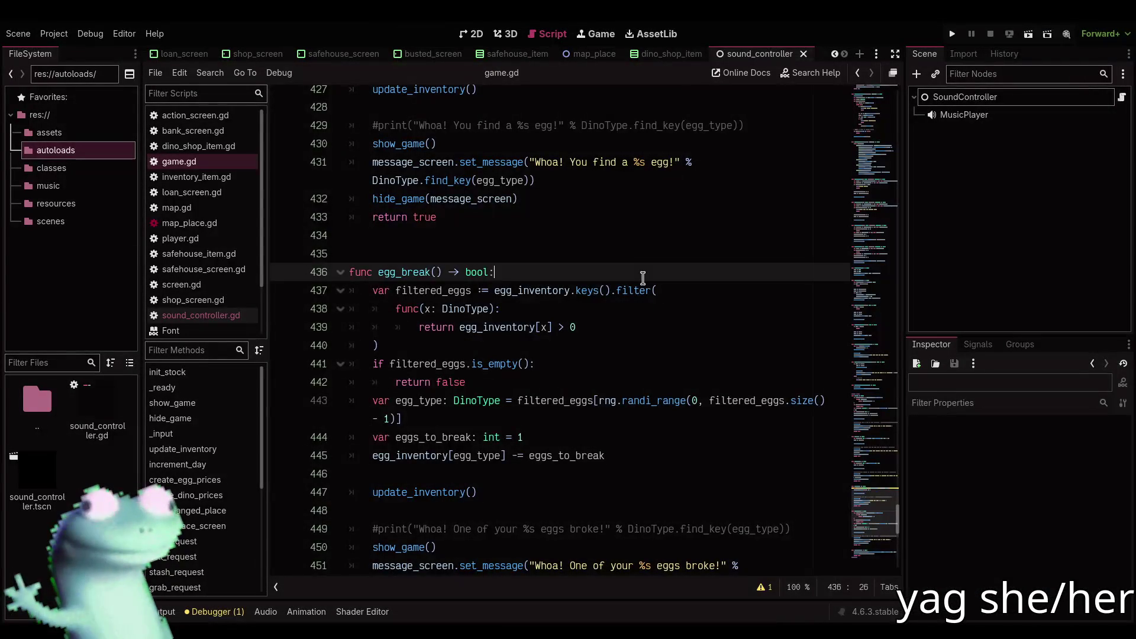
Scroll up to egg_find(), place the cursor on line 422, and select SoundController in the Scene dock.
scroll(644, 279, up, 4)
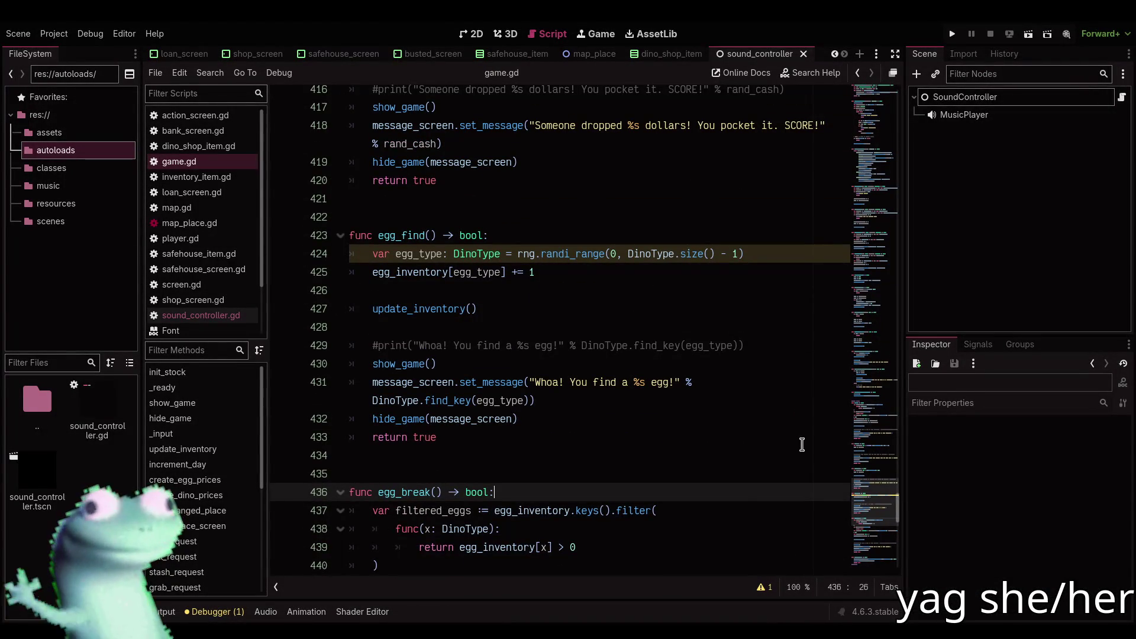
click(681, 230)
click(619, 217)
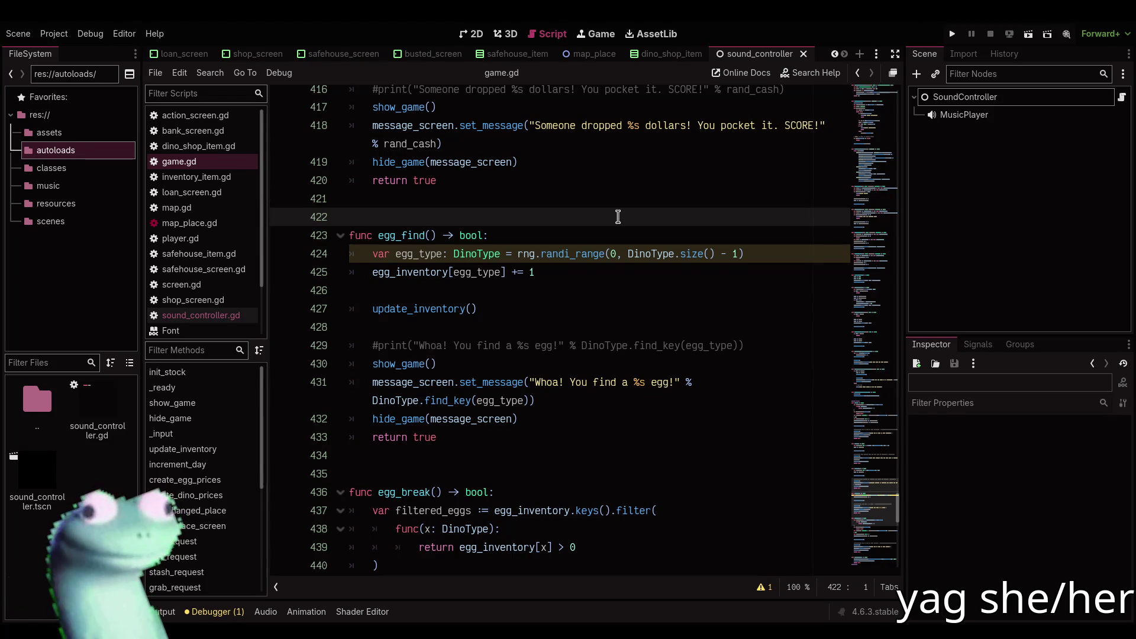
click(953, 98)
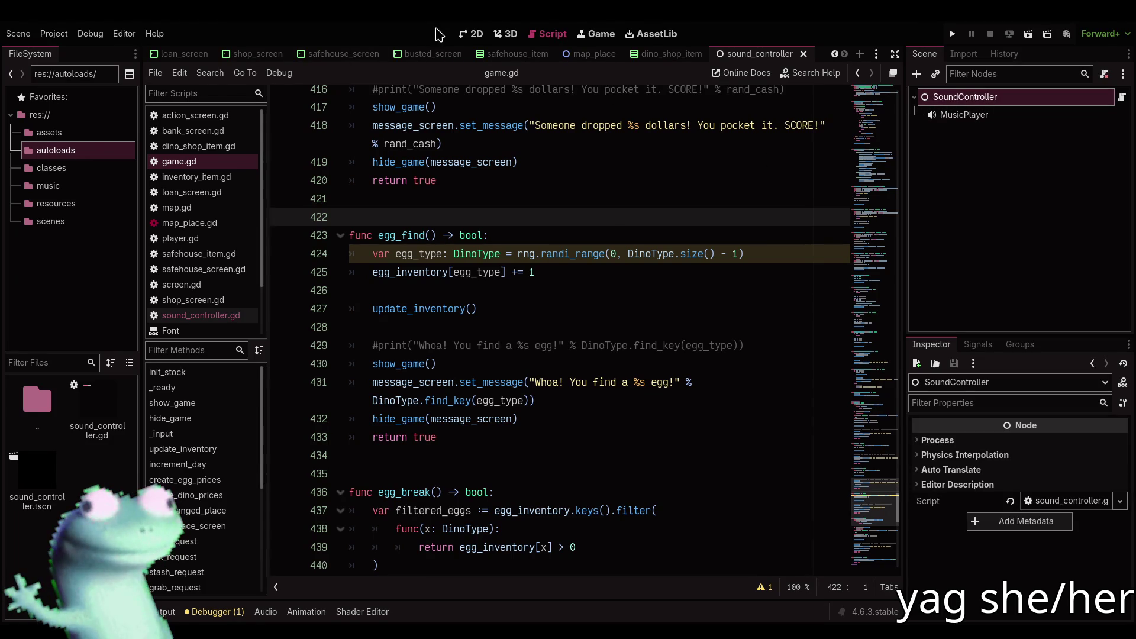
In the 2D view, uncheck Autoplay on the MusicPlayer node.
click(471, 34)
click(524, 150)
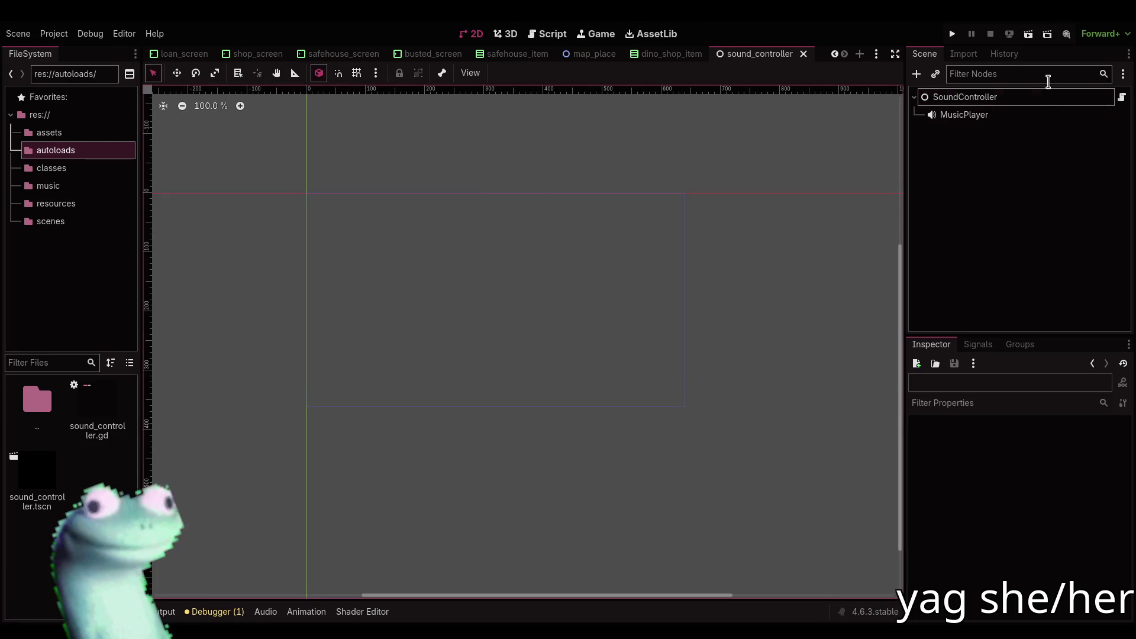
click(1027, 97)
click(971, 115)
click(1025, 544)
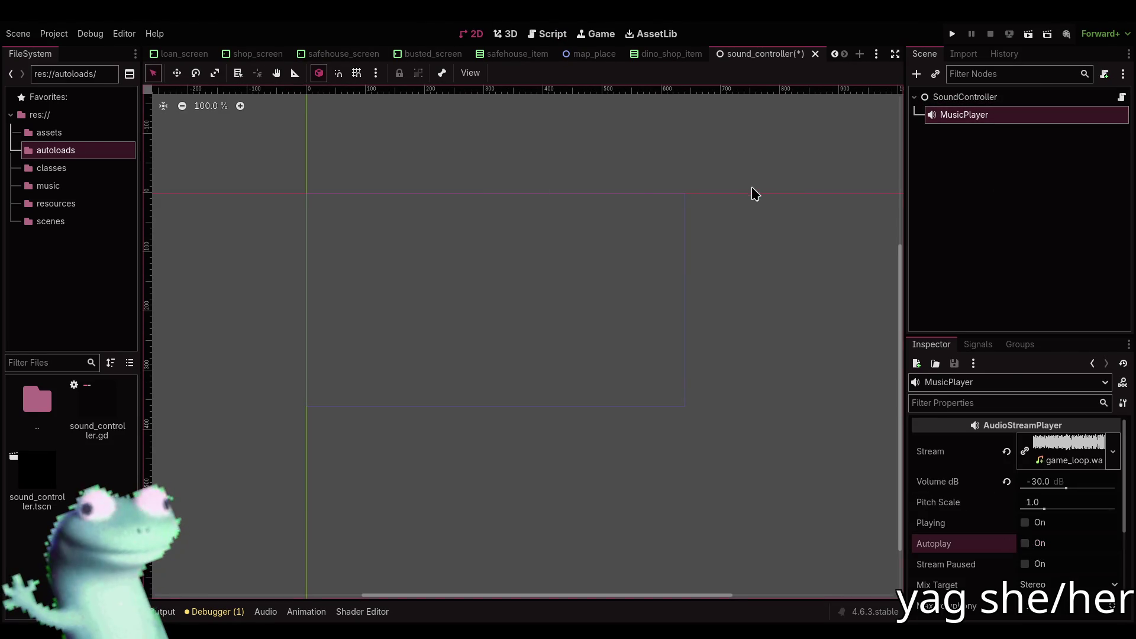
click(763, 201)
Open the game scene tab, then bring up VLC's media library track list.
scroll(292, 53, up, 5)
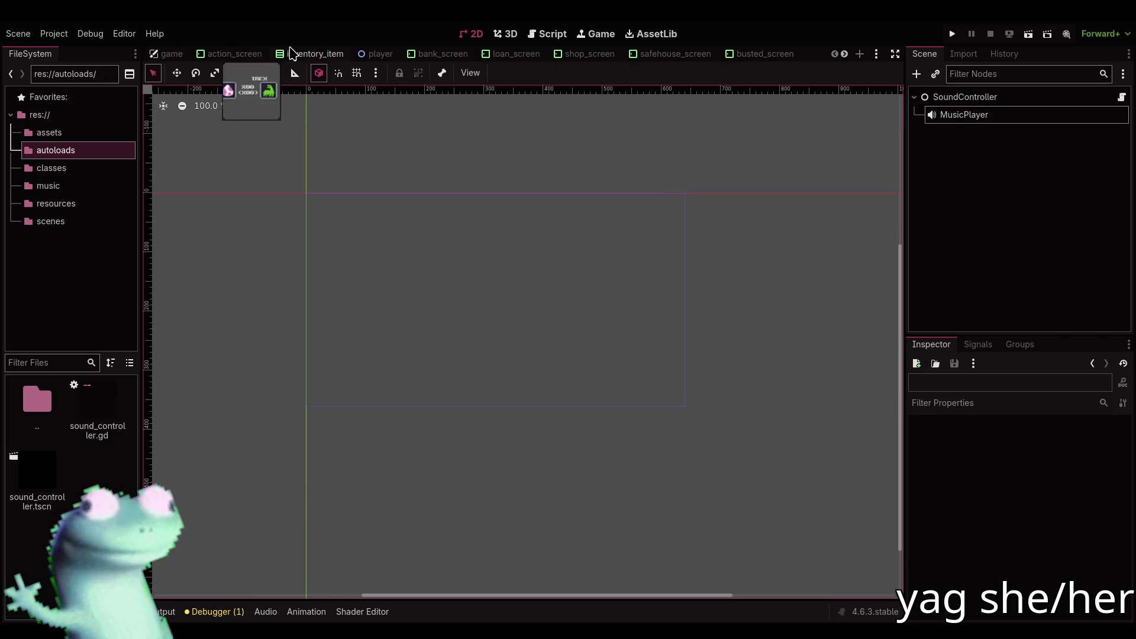
click(161, 53)
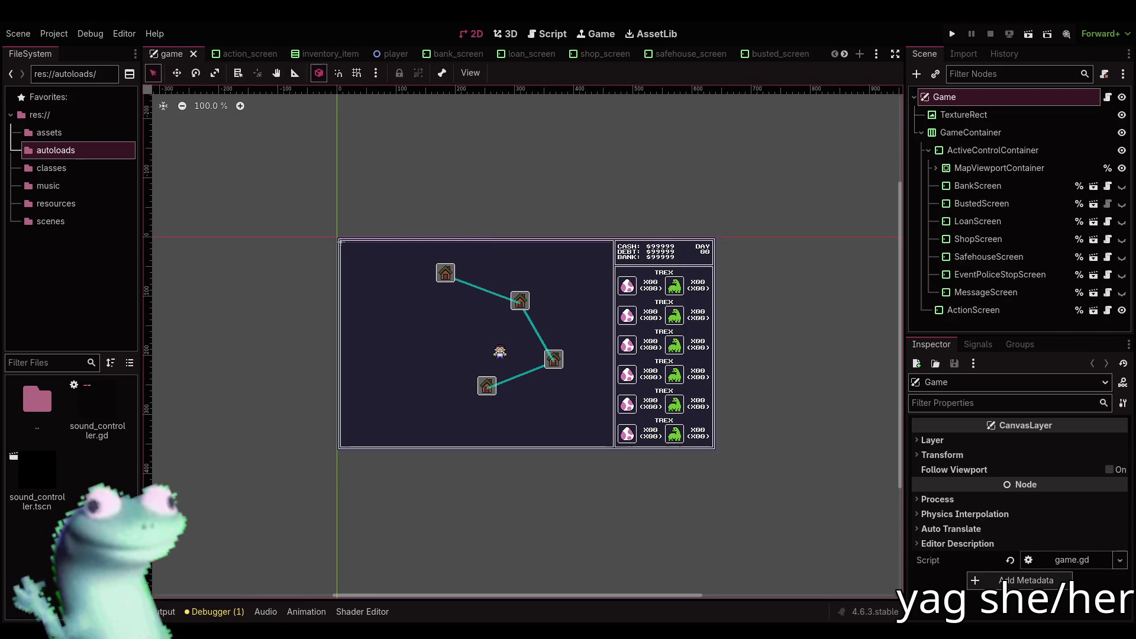
key(alt+Tab)
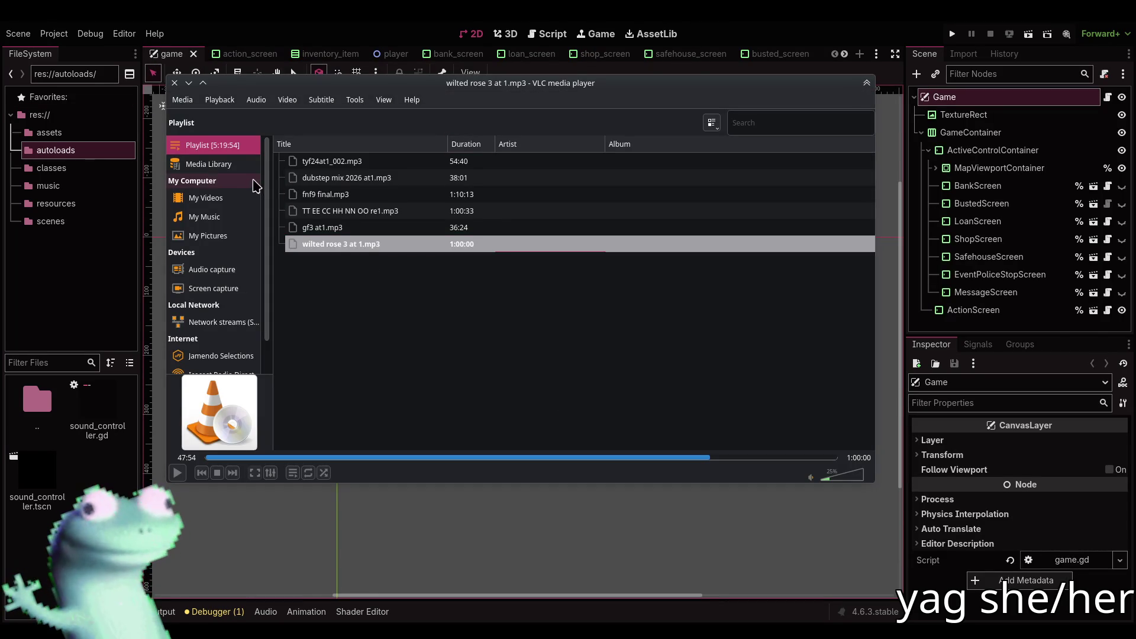
click(208, 163)
Drag wr6at1.mp3 from VLC's media library onto the playlist, then minimize VLC.
scroll(493, 363, down, 15)
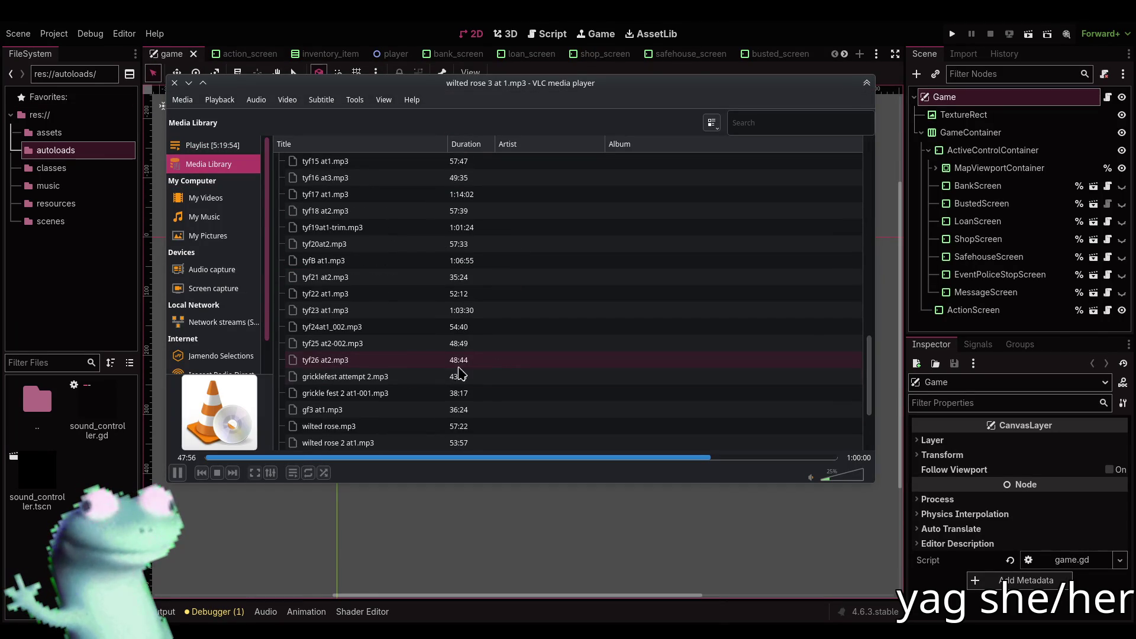
click(402, 344)
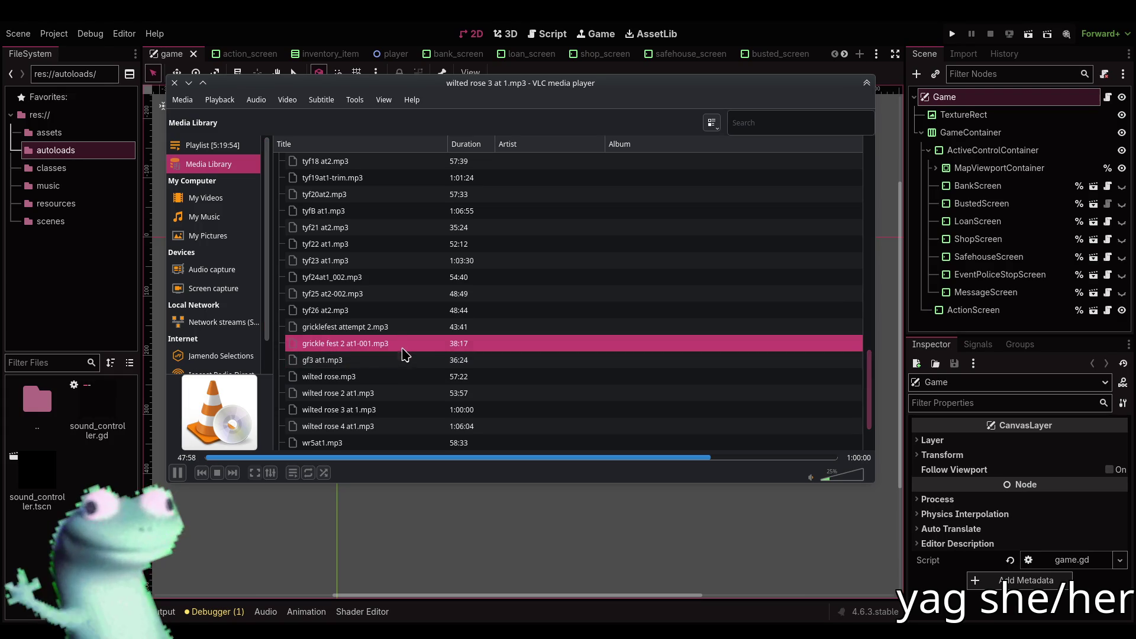
scroll(403, 381, down, 2)
mouse_move(402, 361)
mouse_down()
mouse_move(223, 138)
mouse_move(352, 341)
mouse_move(331, 382)
mouse_up()
mouse_move(320, 393)
mouse_down()
mouse_move(296, 387)
mouse_move(223, 161)
mouse_move(232, 145)
mouse_up()
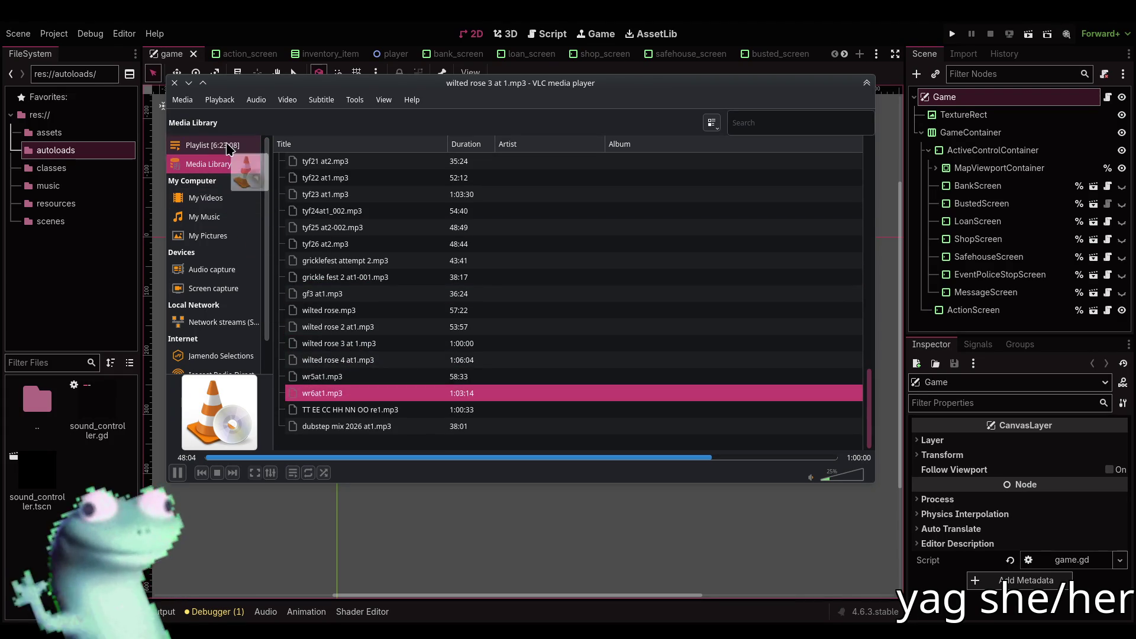
click(228, 145)
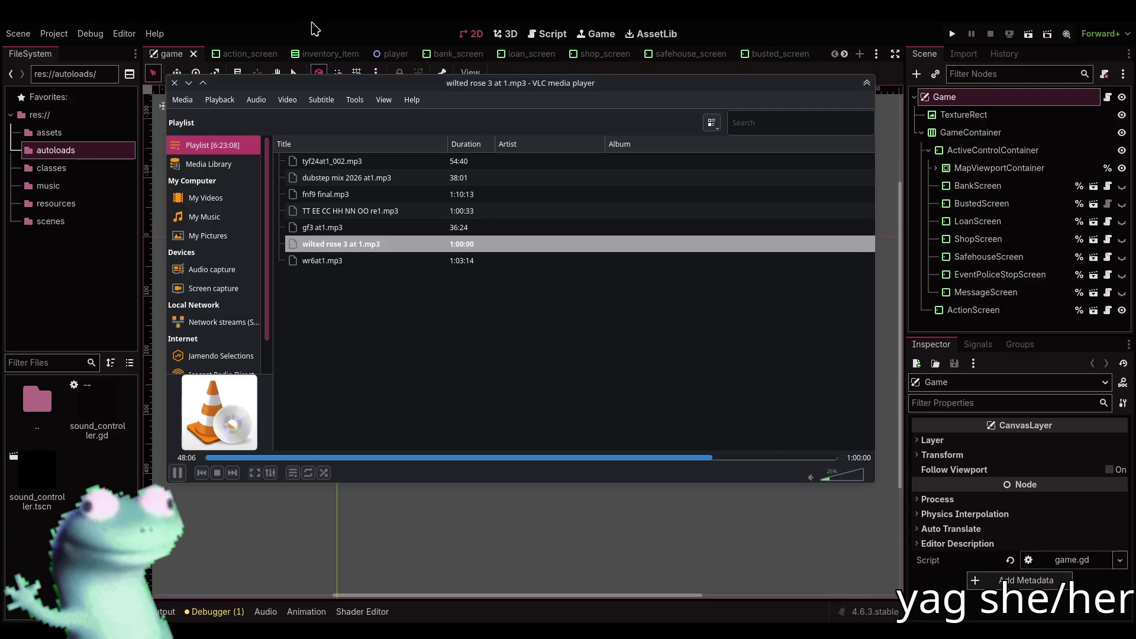
click(315, 30)
drag(727, 134, 749, 148)
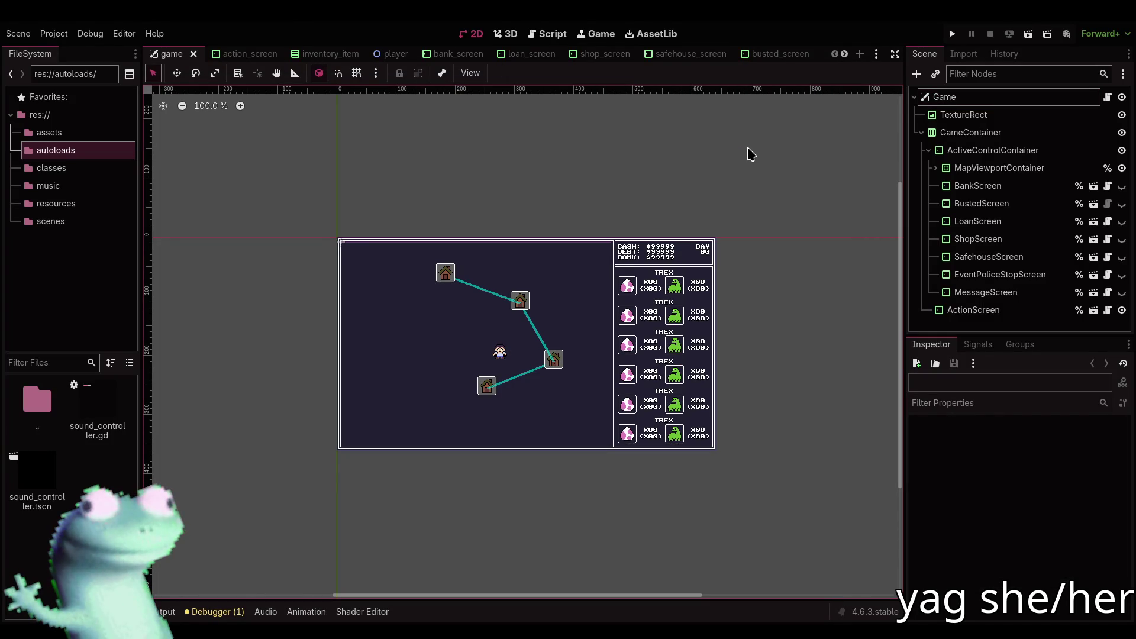
Open message_screen.tscn via quick scene search ('me') and switch to the game.gd script.
click(548, 34)
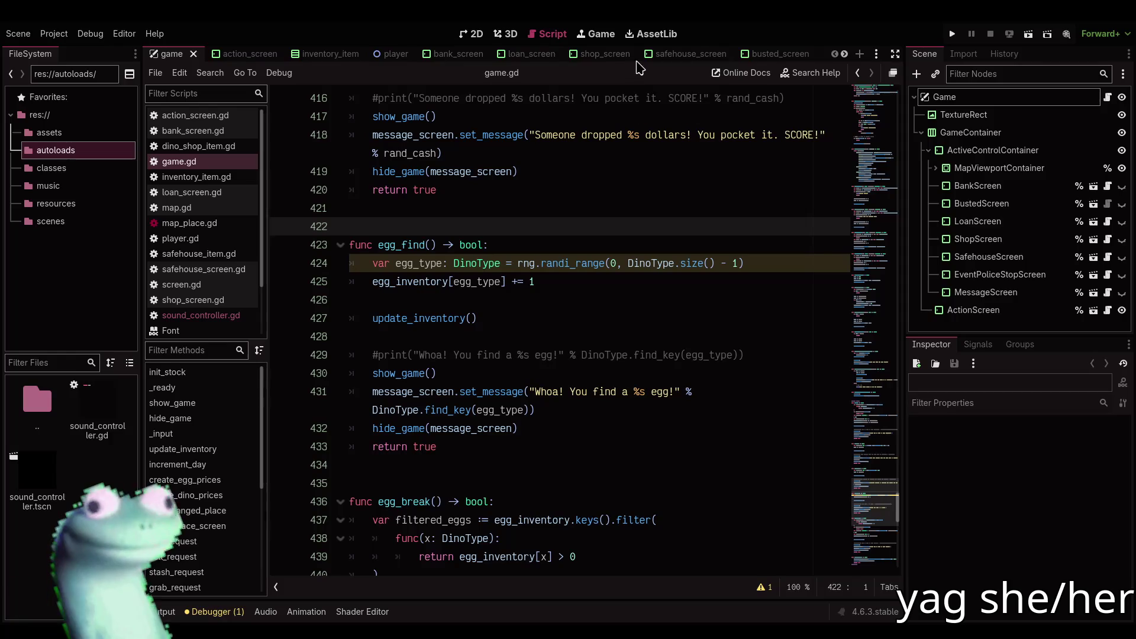
scroll(641, 54, down, 4)
key(ctrl+shift+o)
text(me)
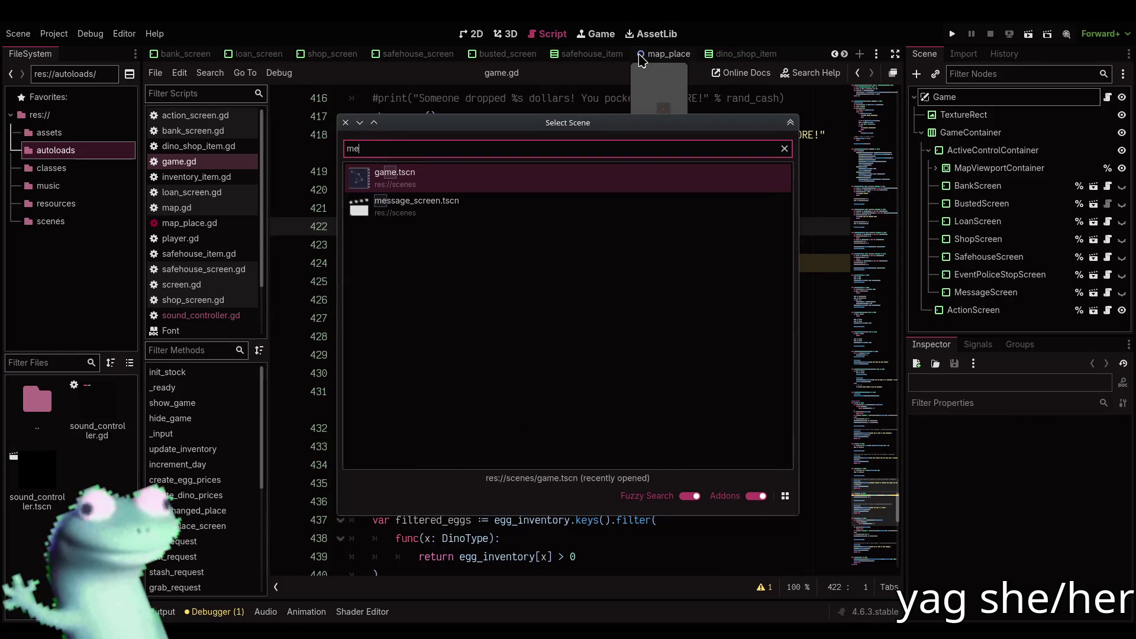
key(Down)
key(Return)
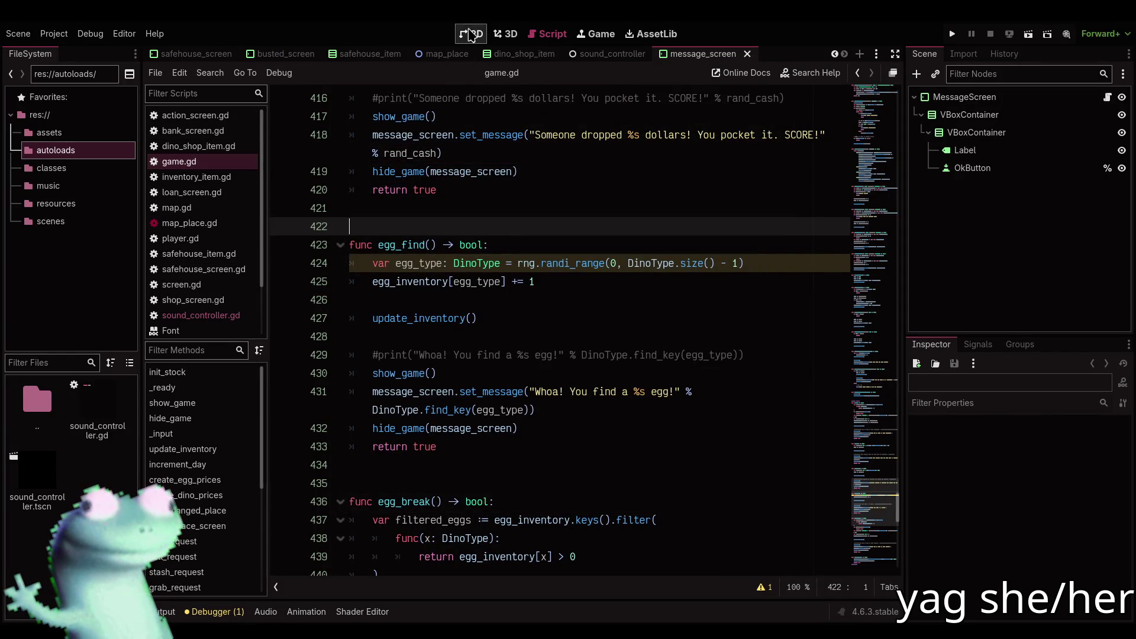
scroll(474, 292, up, 5)
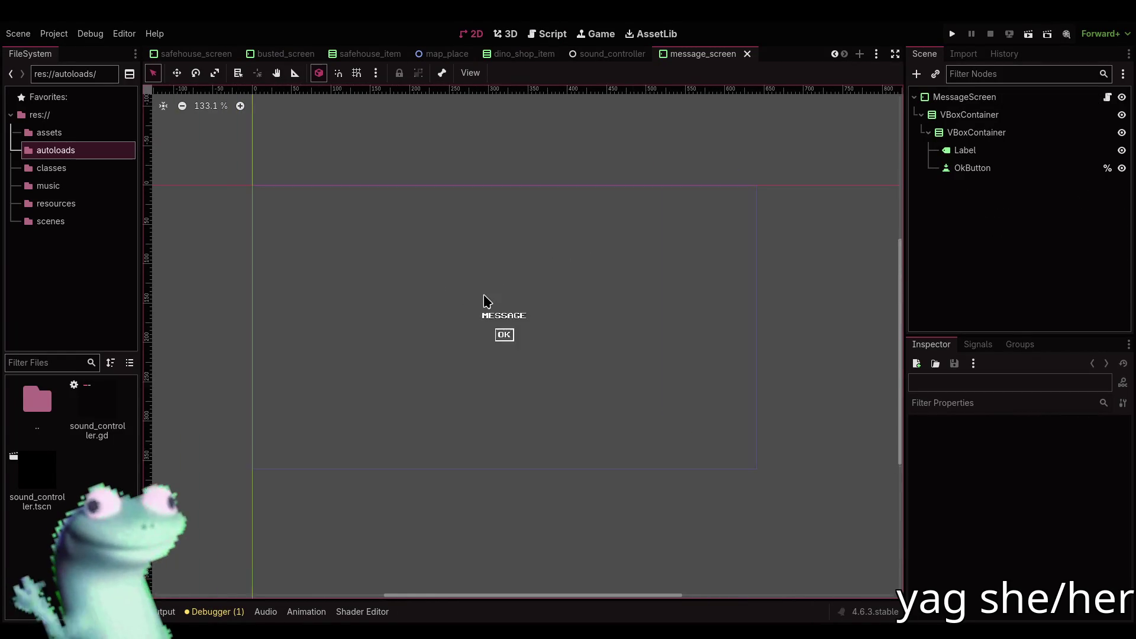
scroll(485, 301, down, 5)
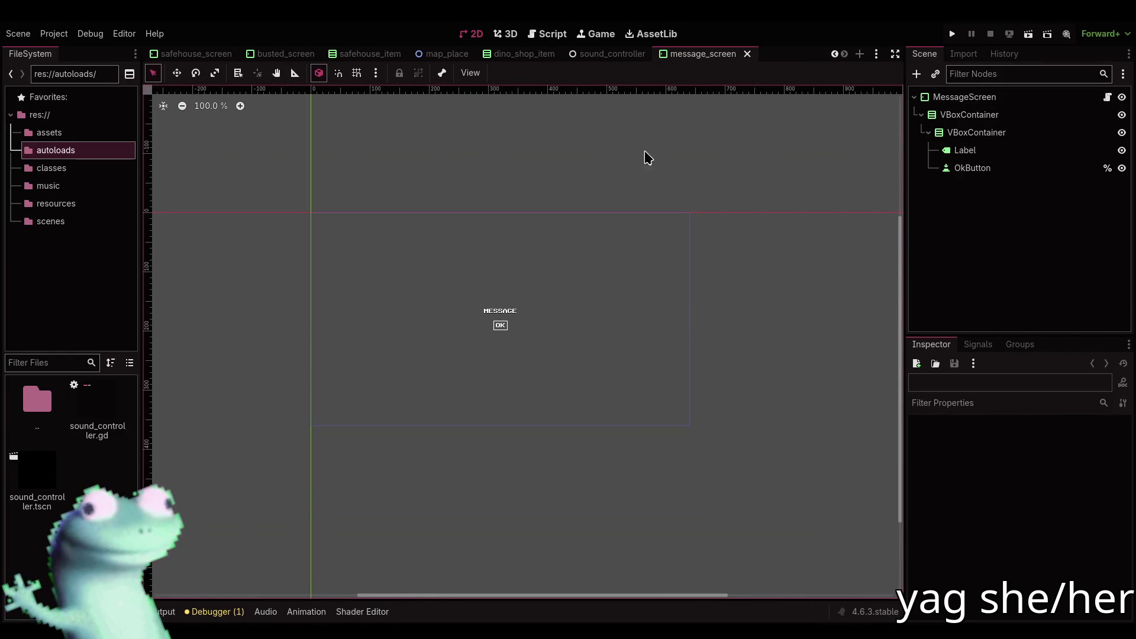
click(541, 34)
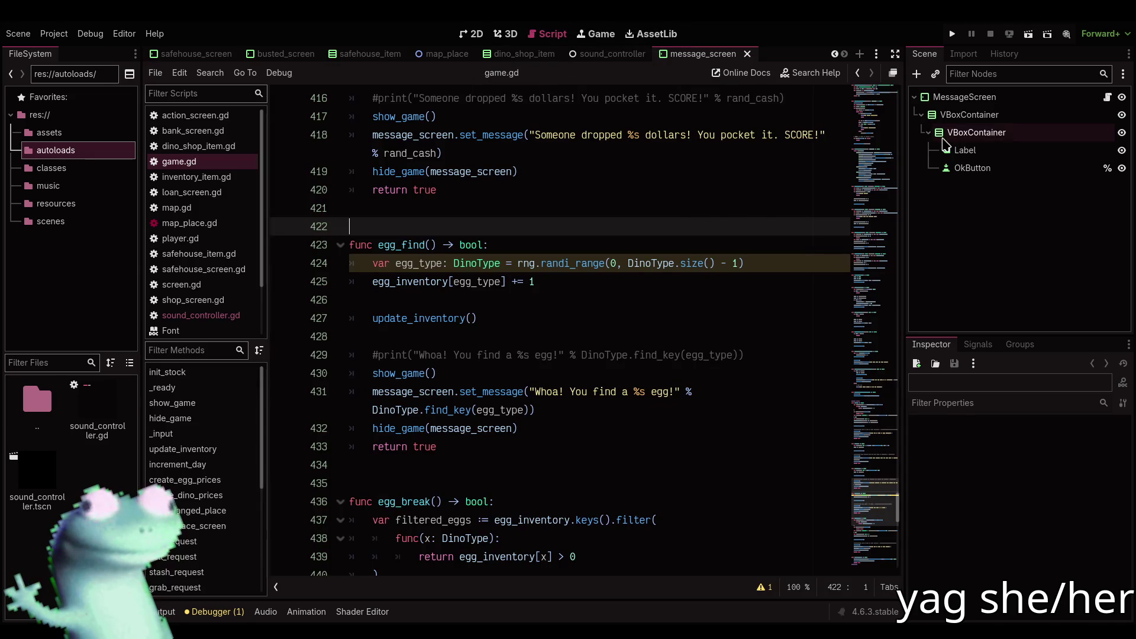
Turn on Uppercase for the message screen's Label and save the scene.
click(966, 151)
scroll(992, 535, down, 2)
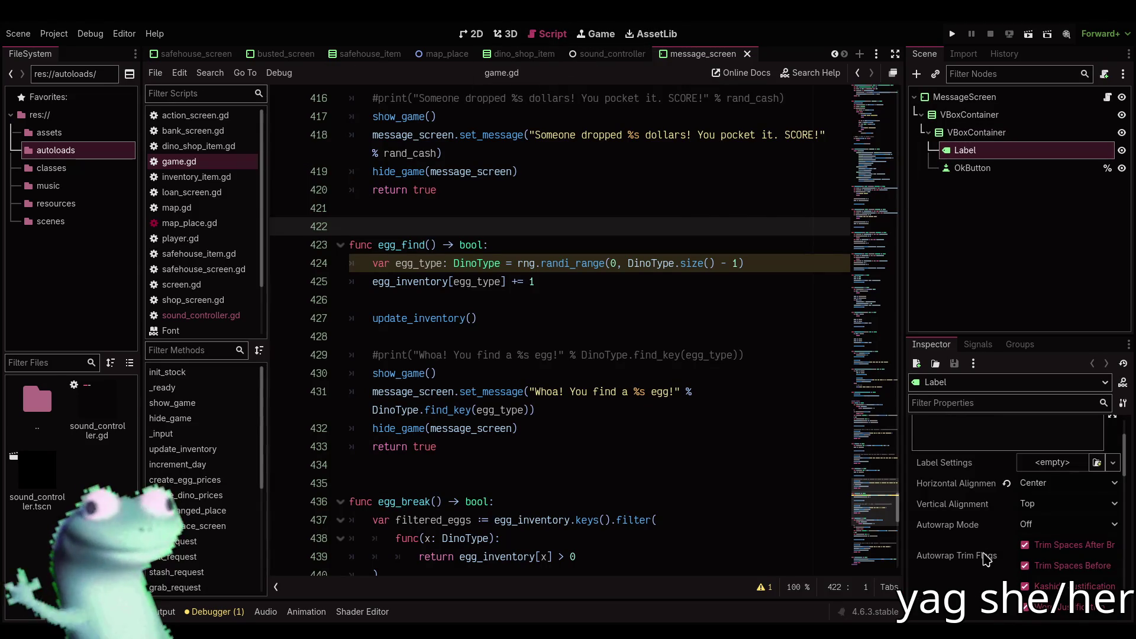
click(472, 33)
scroll(951, 545, down, 6)
scroll(954, 551, up, 1)
click(1039, 520)
key(ctrl+s)
Toggle Uppercase off and back on to compare, save again, and reset the canvas to 100%.
scroll(577, 296, up, 2)
click(1026, 520)
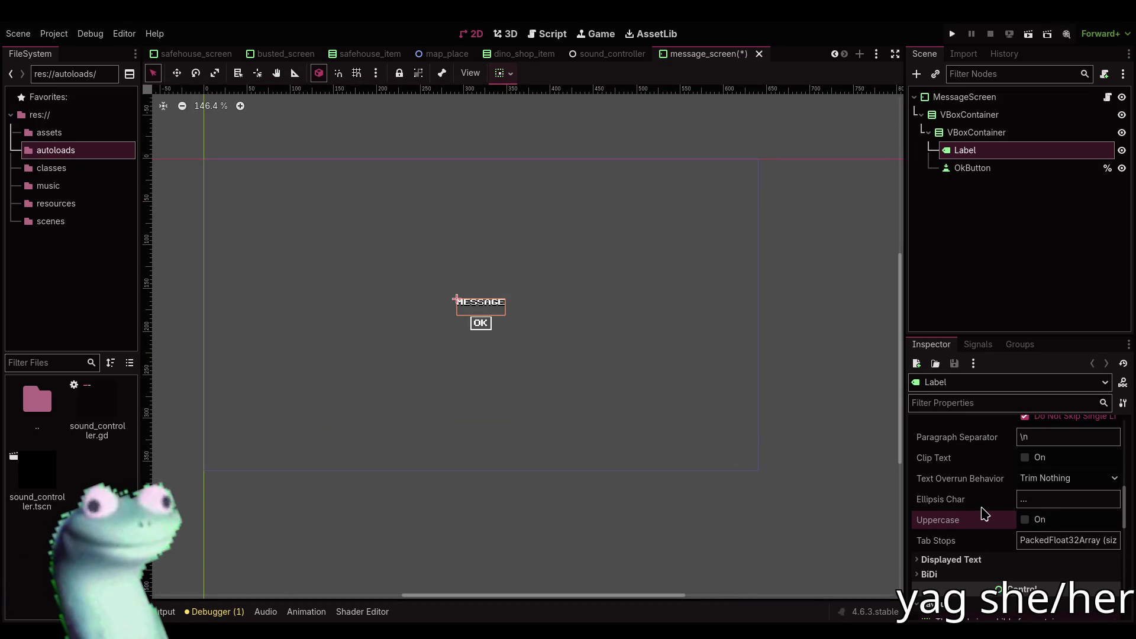
click(1026, 519)
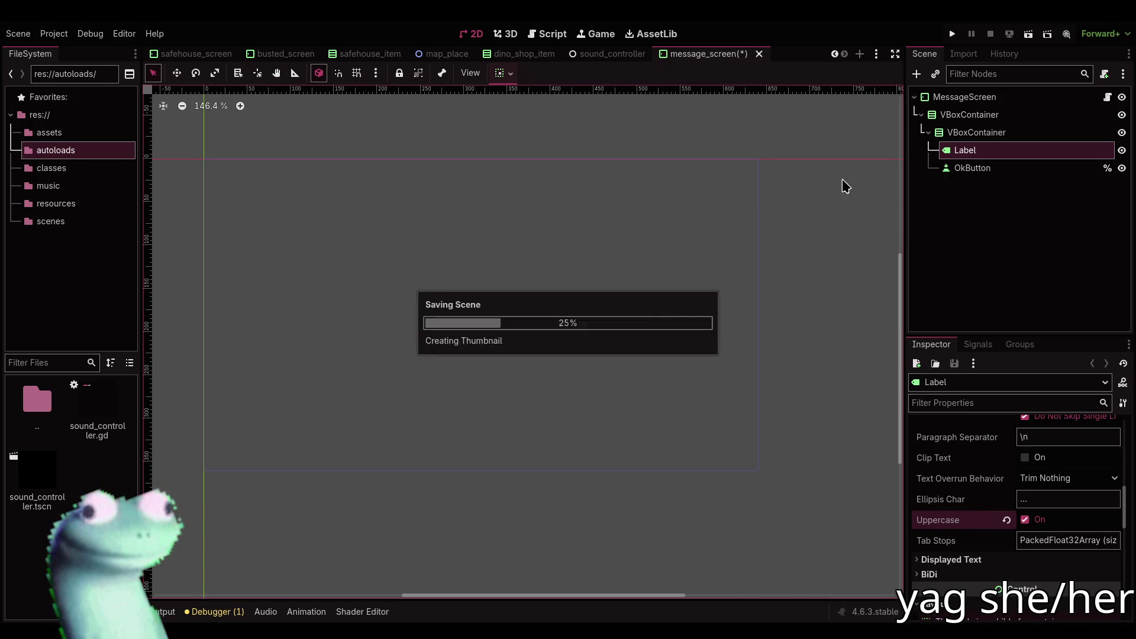
key(ctrl+s)
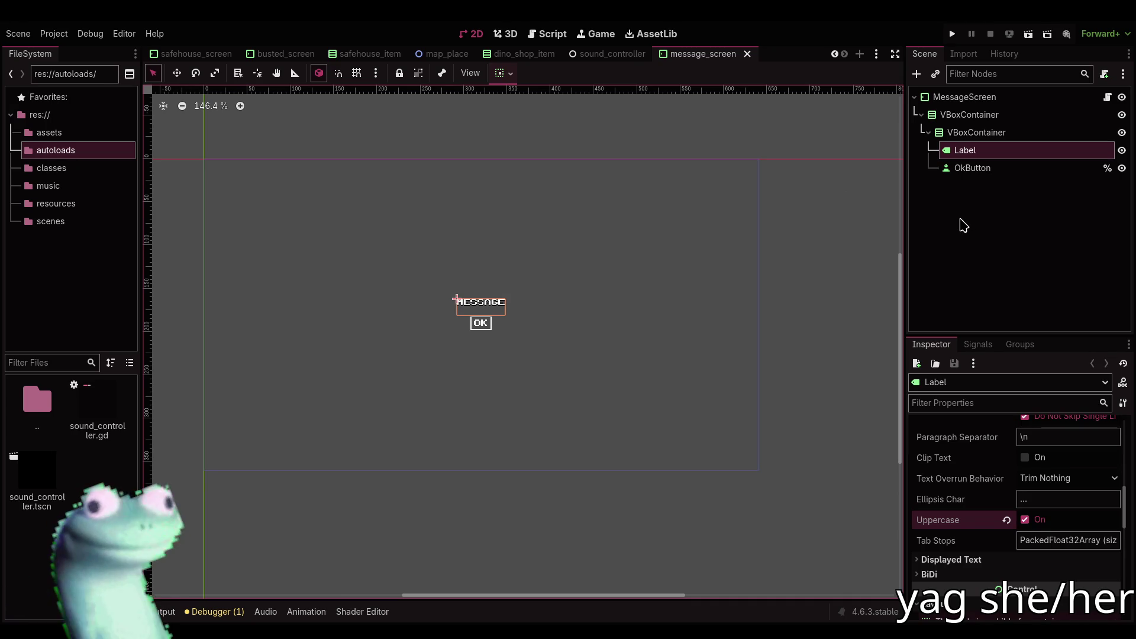
click(964, 225)
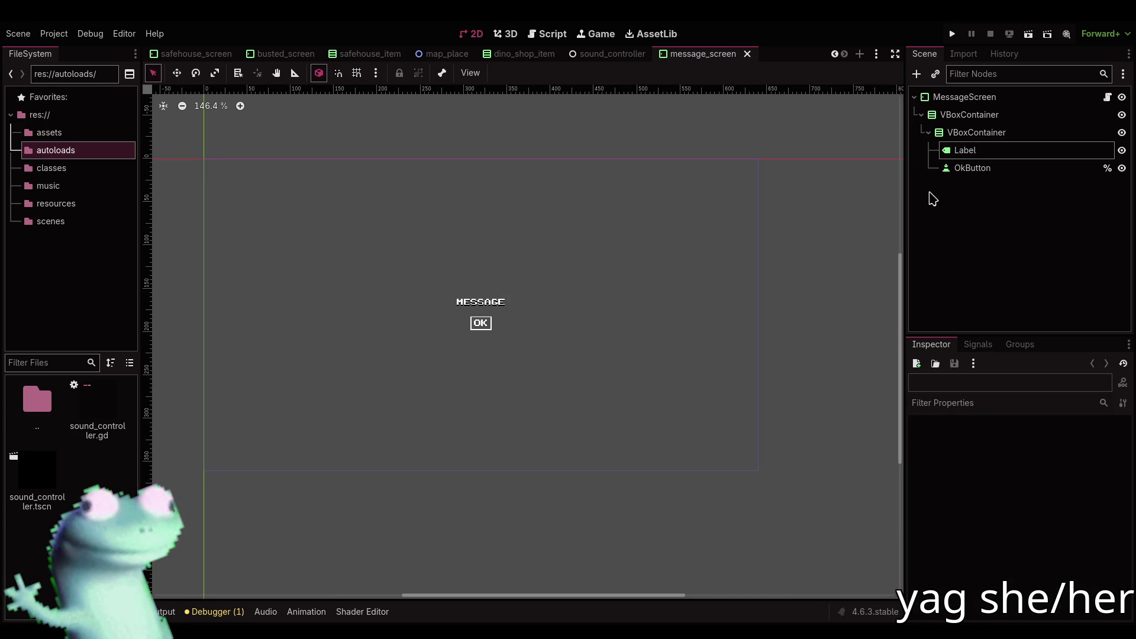
click(208, 104)
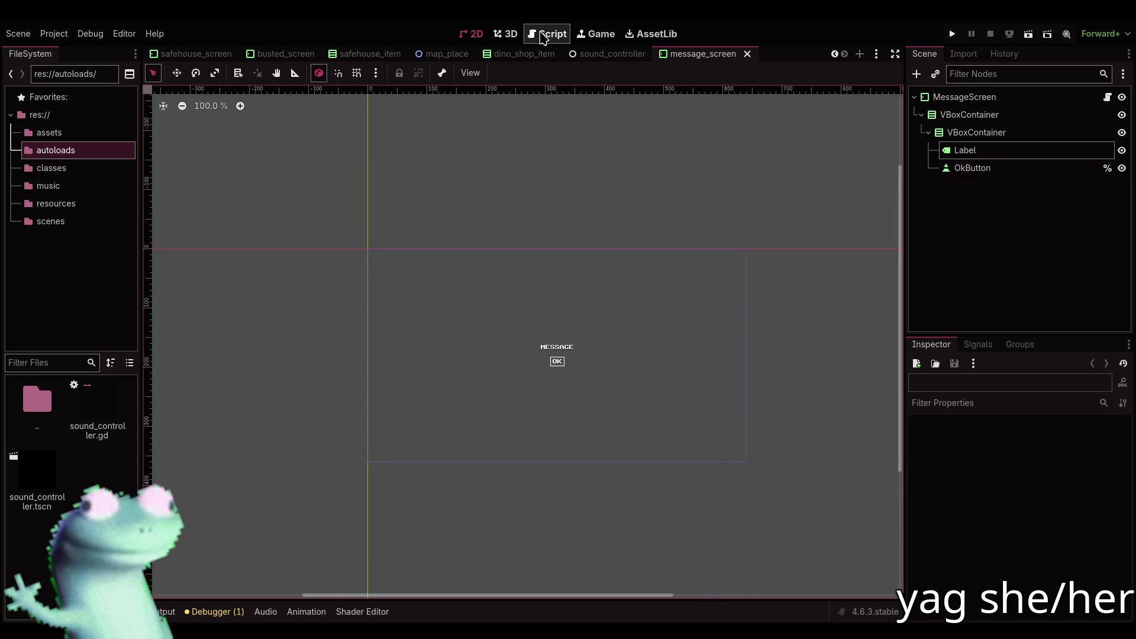
Select the Label under the inner VBoxContainer and delete one character from its MESSAGE text.
click(946, 133)
scroll(1009, 551, down, 2)
scroll(1009, 551, down, 3)
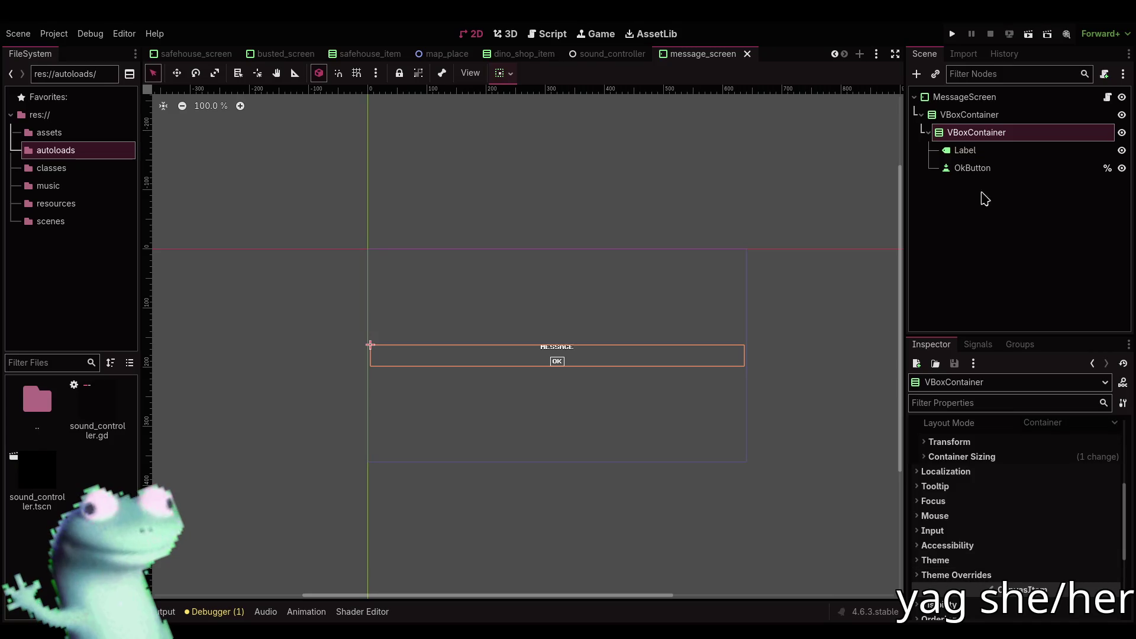
click(971, 150)
scroll(941, 562, up, 3)
scroll(941, 562, up, 5)
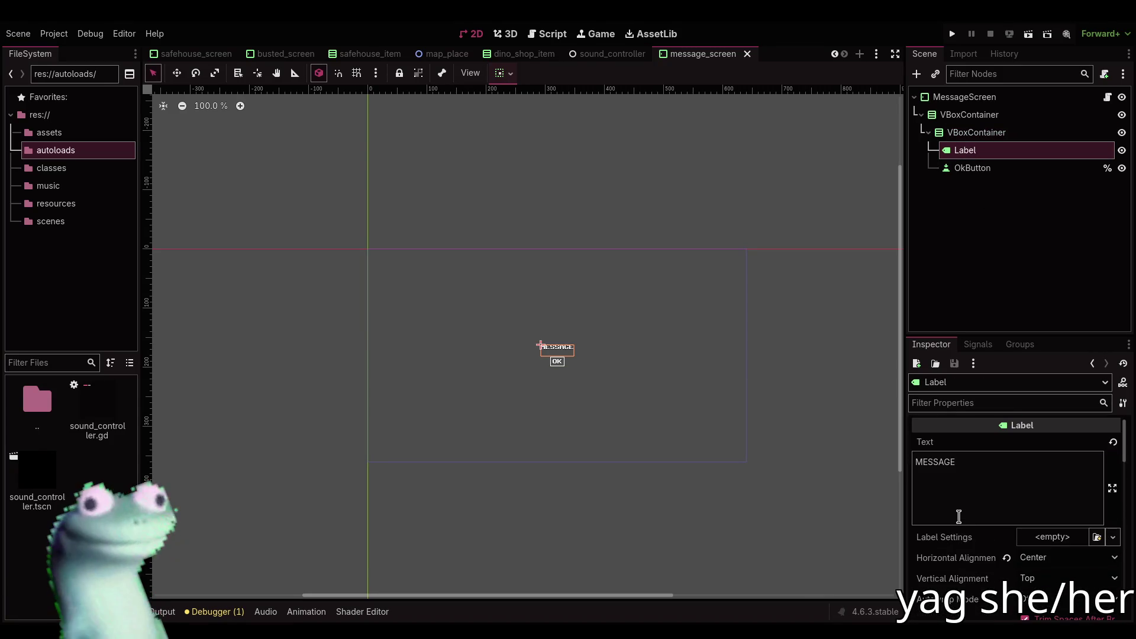
click(959, 517)
key(BackSpace)
Enable the inner VBoxContainer's Separation constant override and set it to 16.
click(976, 132)
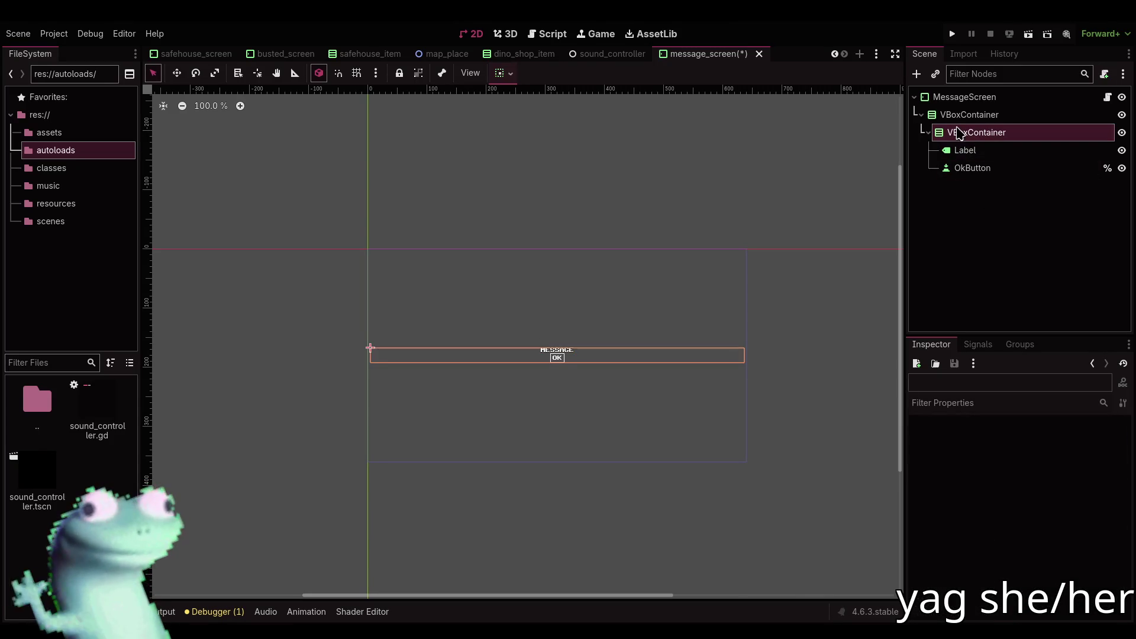
scroll(980, 509, up, 2)
click(957, 499)
click(997, 513)
click(1040, 529)
click(1042, 529)
text(16)
key(Return)
Deselect the container and save the message screen scene.
click(1056, 227)
key(ctrl+s)
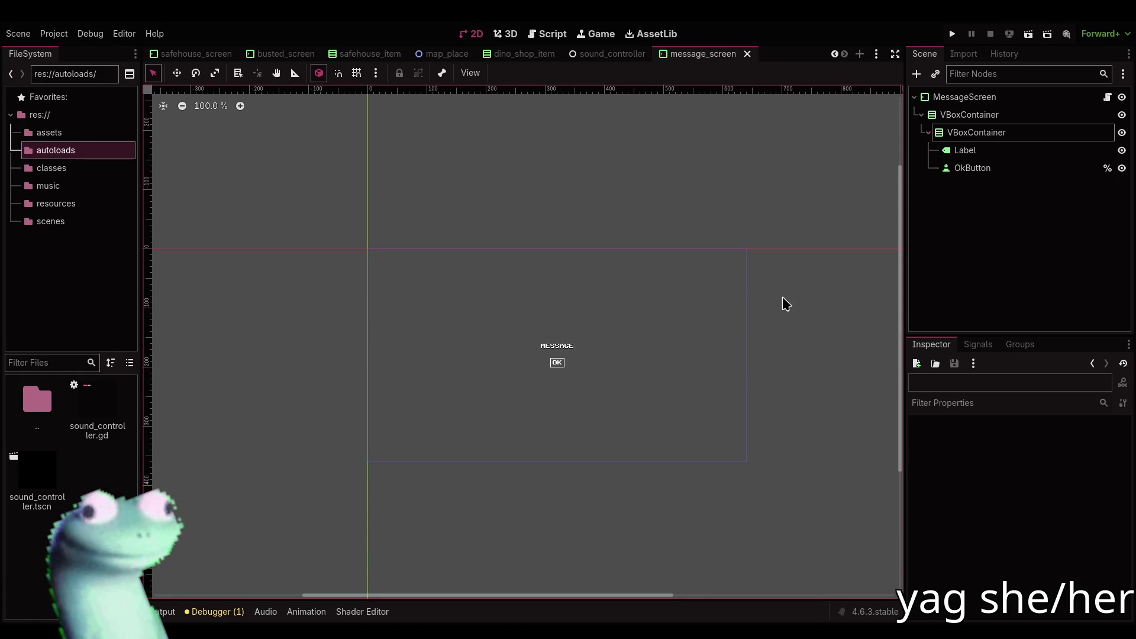
scroll(533, 375, up, 5)
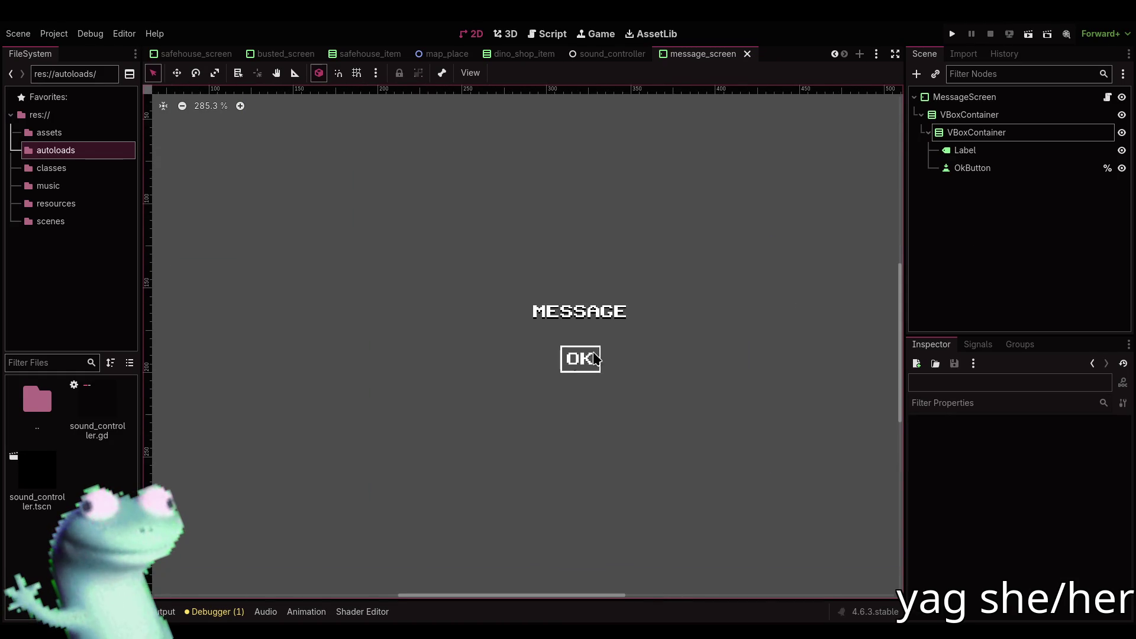
scroll(595, 372, down, 4)
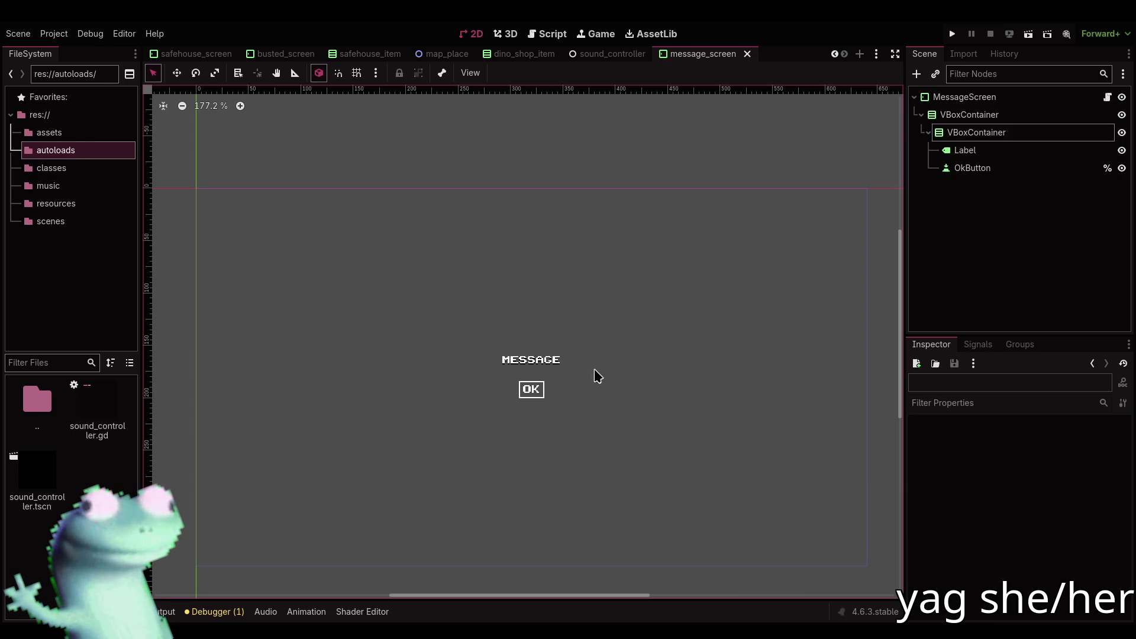
click(547, 34)
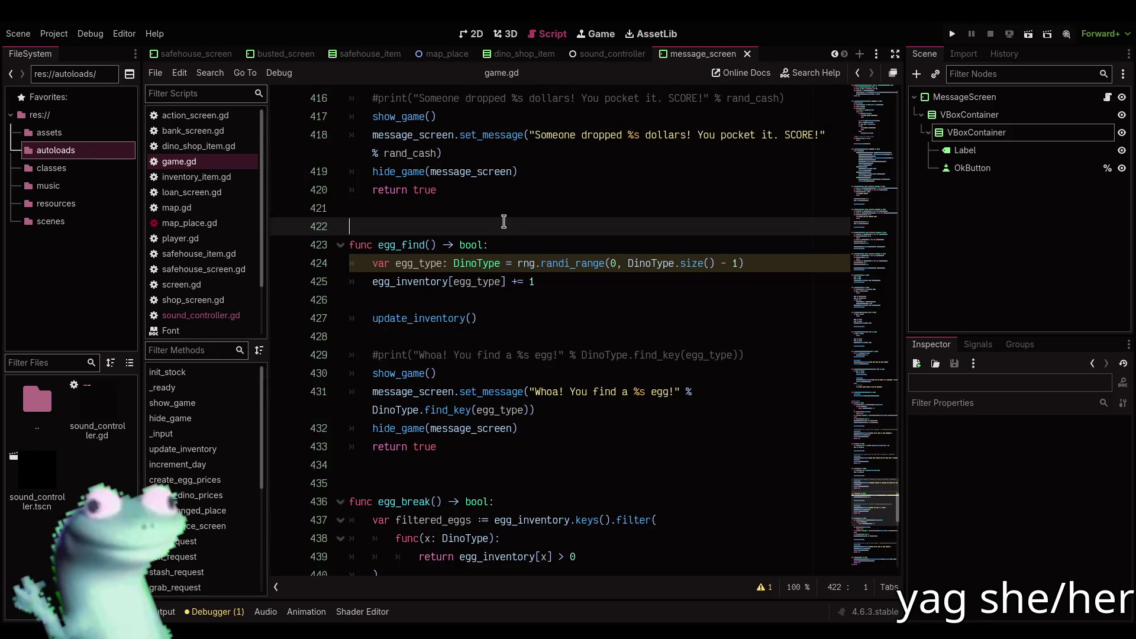
scroll(564, 359, down, 5)
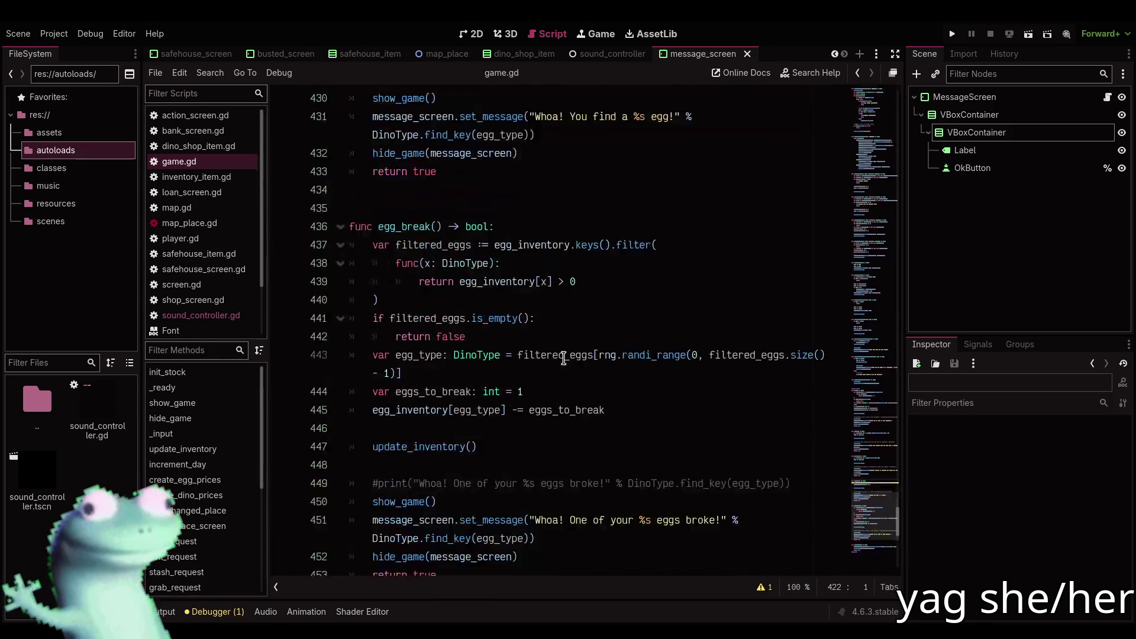
scroll(563, 359, down, 3)
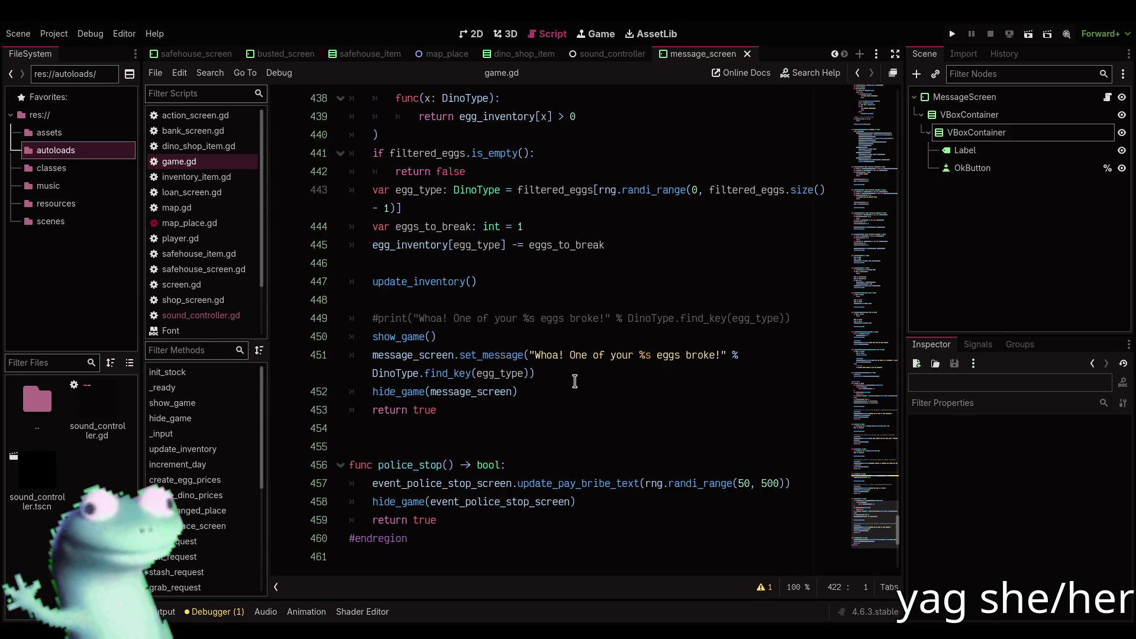
click(472, 34)
click(533, 362)
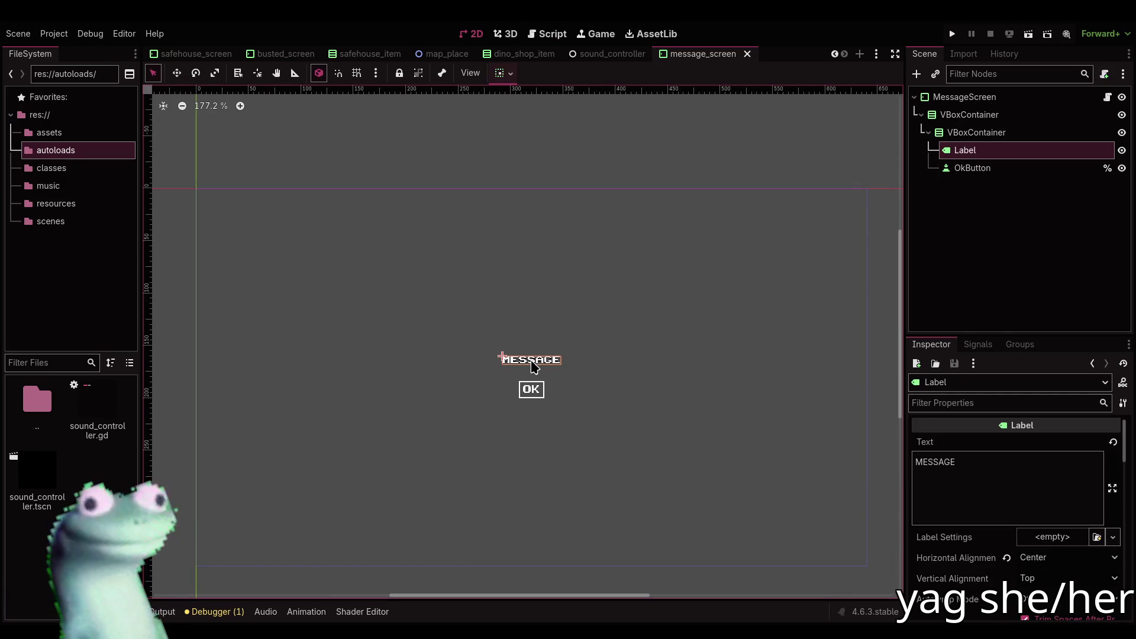
Review the inner container, Label and OkButton nodes, then return to the game.gd script.
click(990, 139)
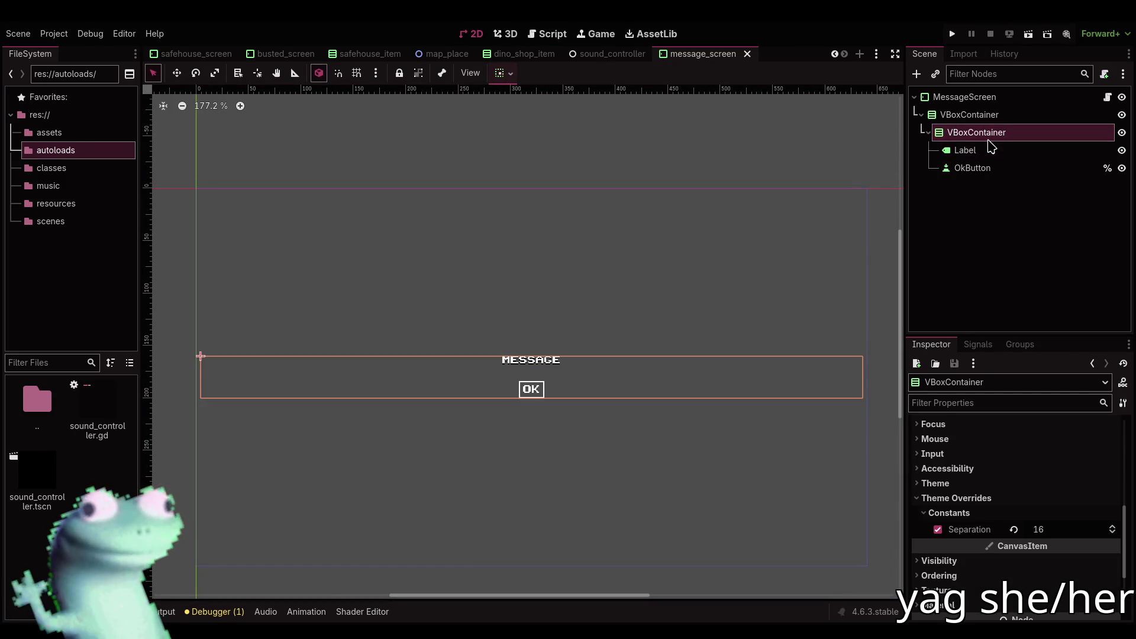
click(984, 151)
click(977, 169)
click(975, 155)
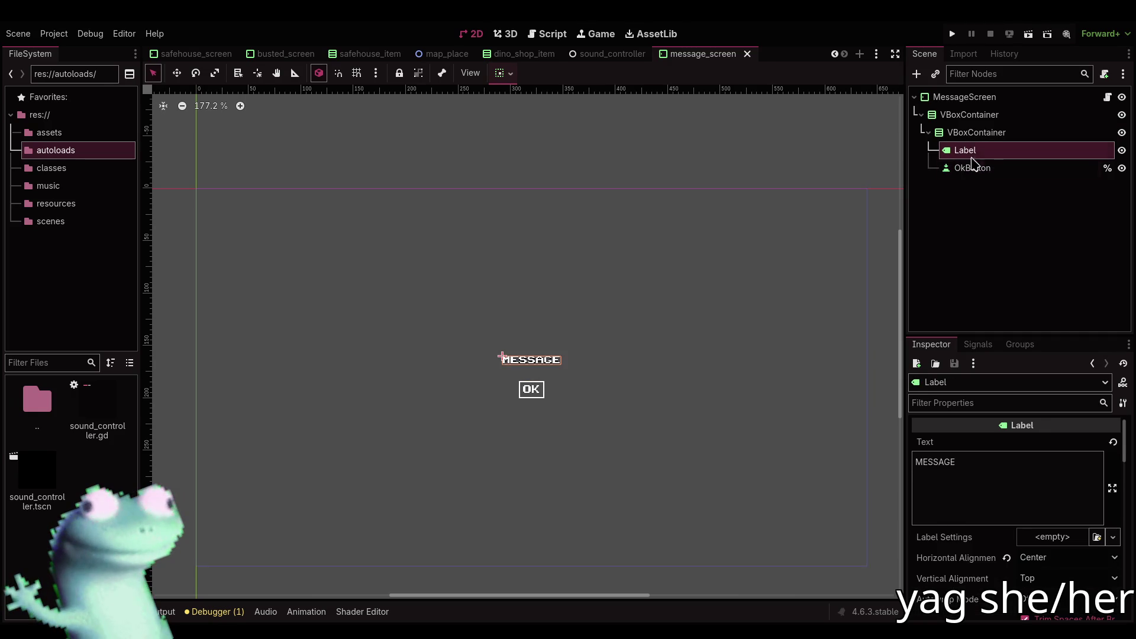
mouse_move(957, 557)
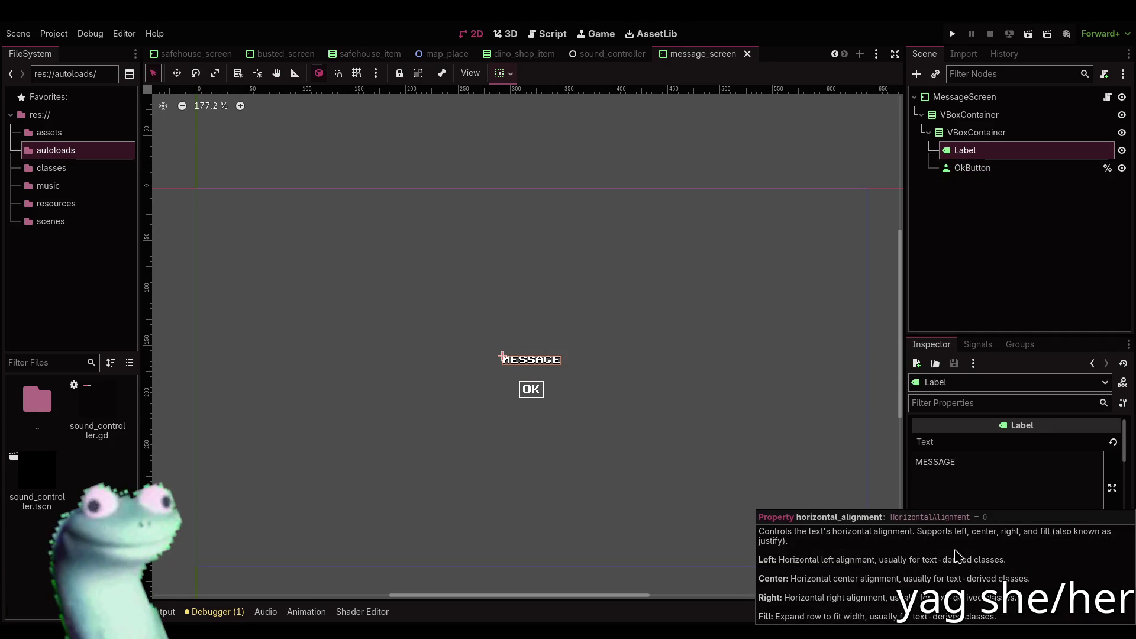
click(548, 34)
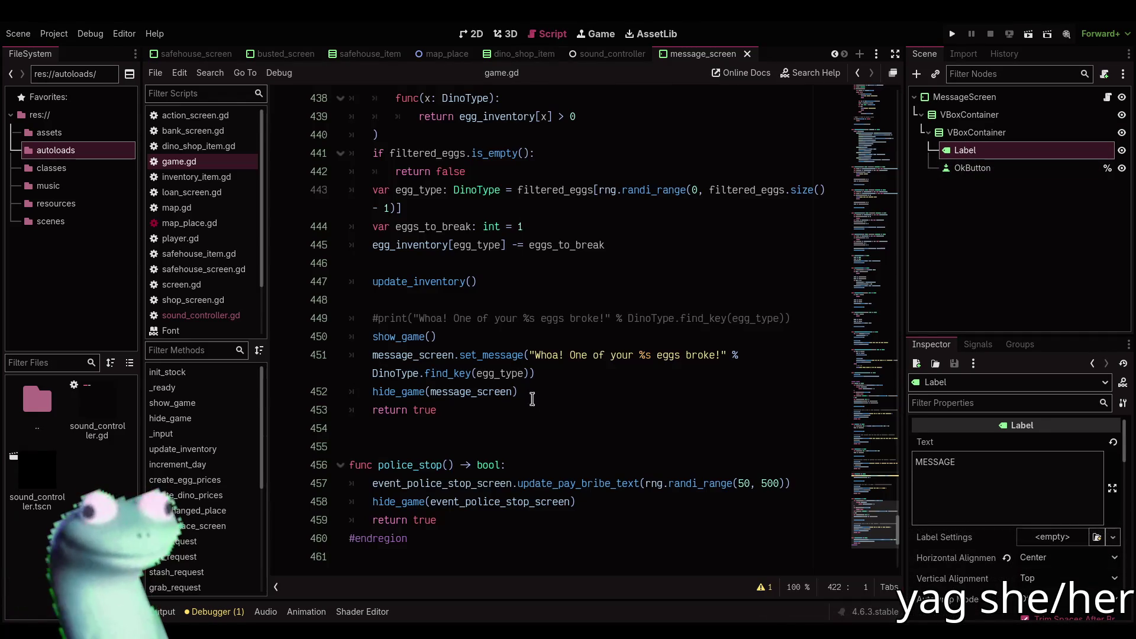
Scroll through game.gd and look up randi_range in the robbed function.
scroll(549, 415, down, 2)
scroll(550, 417, up, 6)
scroll(550, 419, up, 2)
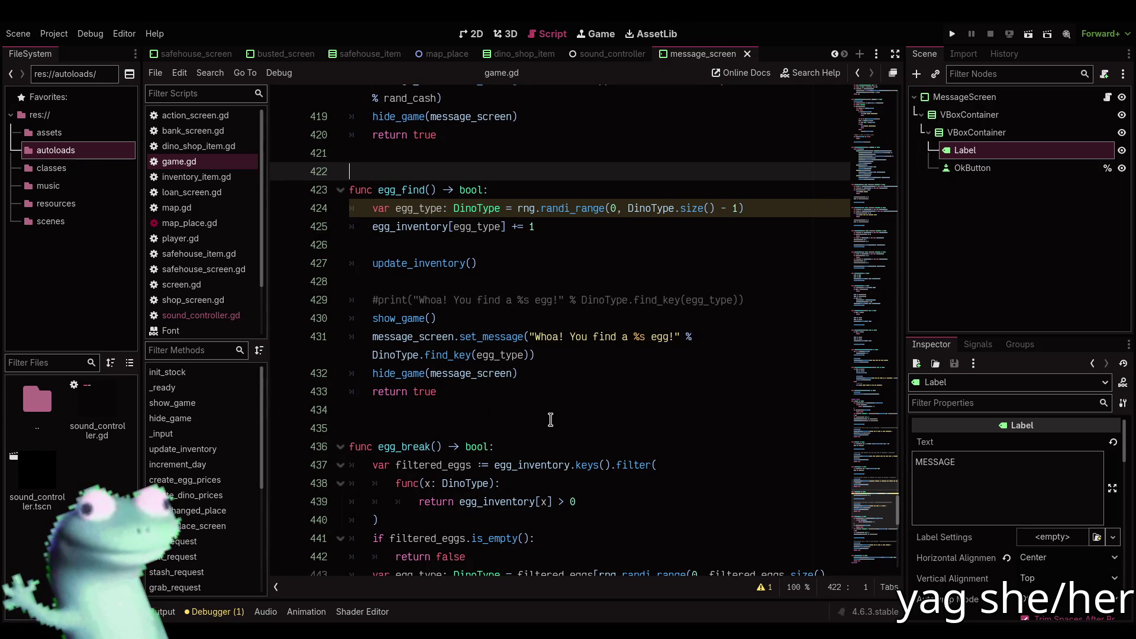
scroll(550, 419, up, 4)
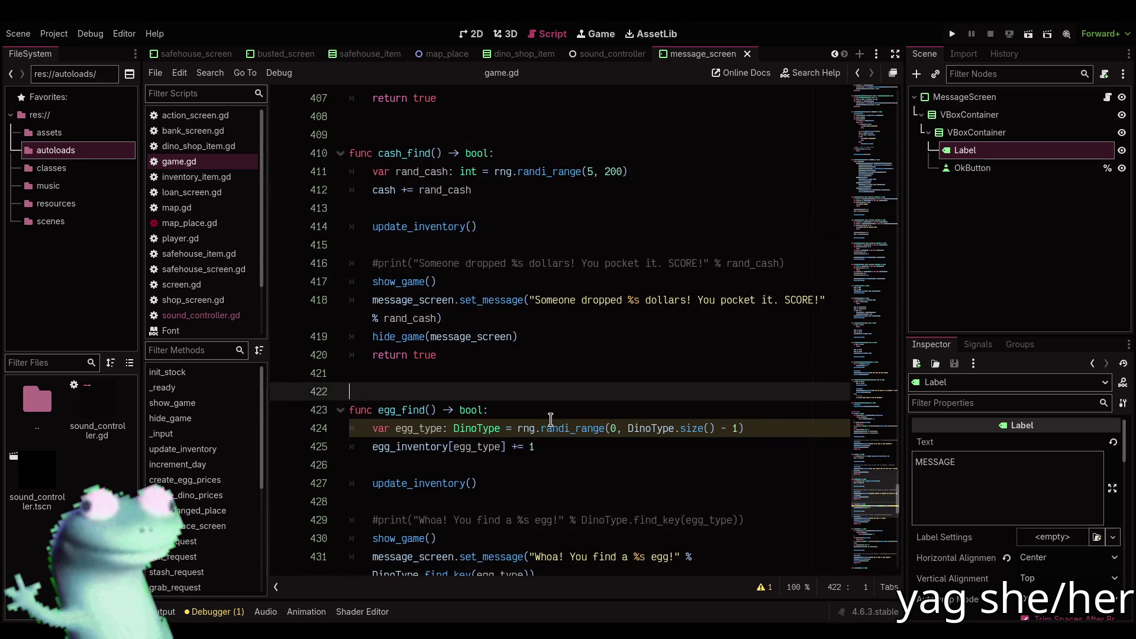
scroll(551, 420, up, 3)
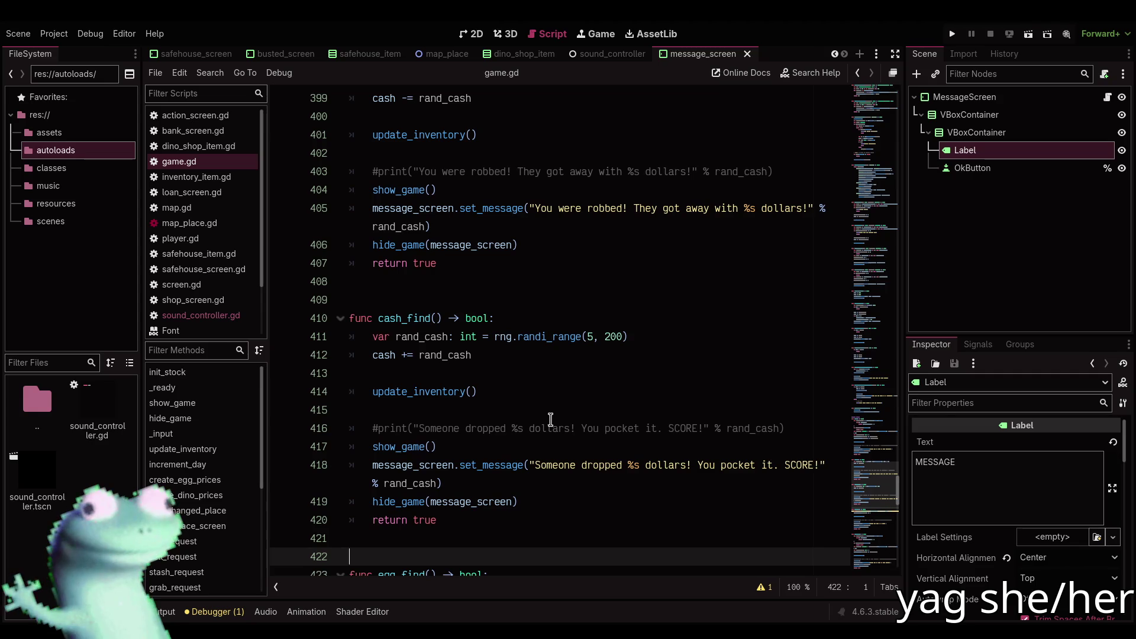
scroll(550, 419, up, 3)
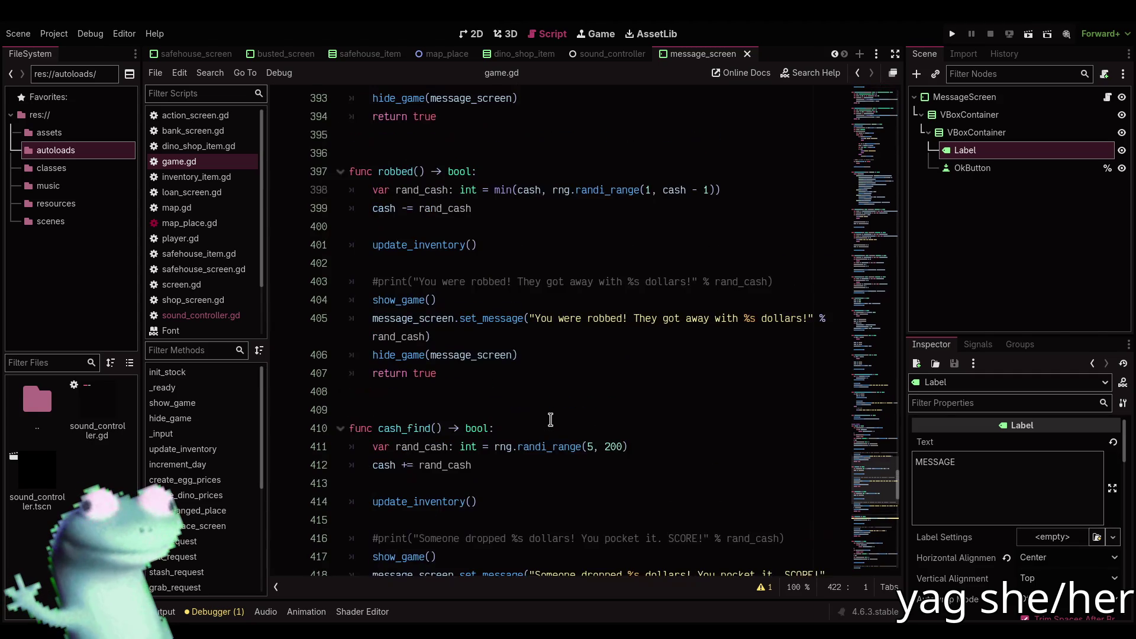
scroll(551, 420, up, 2)
scroll(551, 419, down, 2)
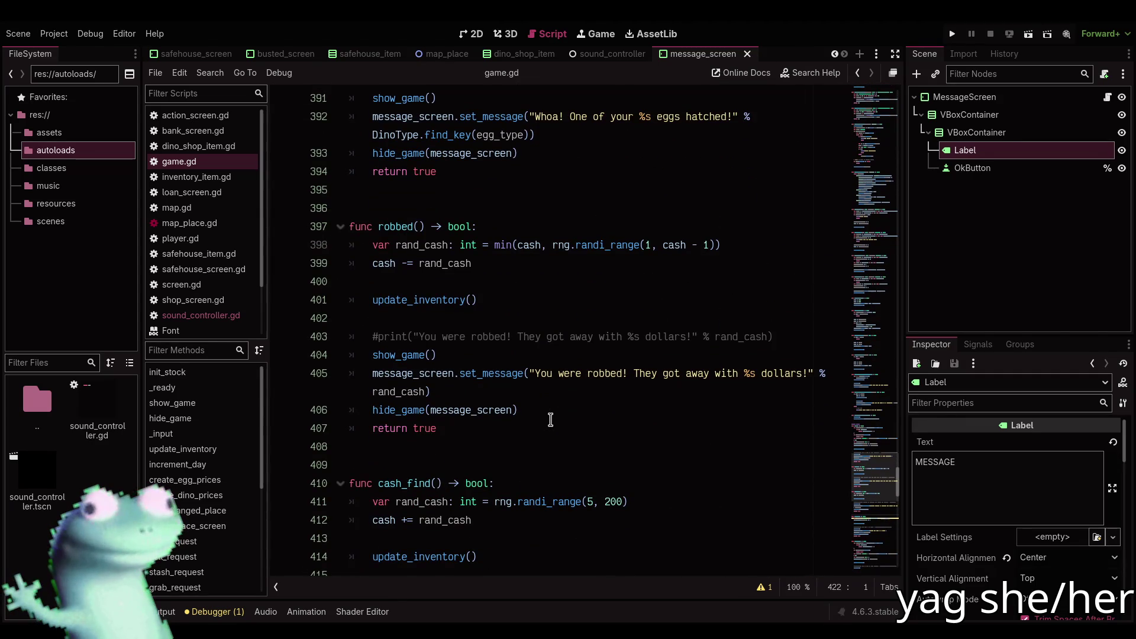
click(605, 245)
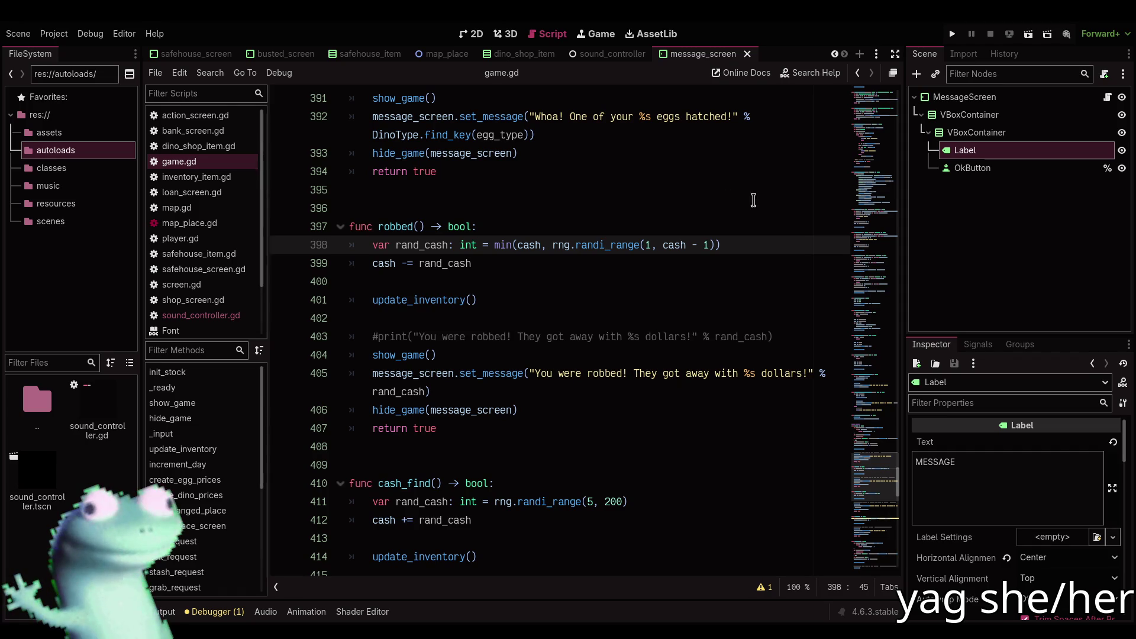
Scroll back through game.gd past police_stop, then switch to the message screen's 2D view.
scroll(757, 367, up, 4)
scroll(757, 391, up, 7)
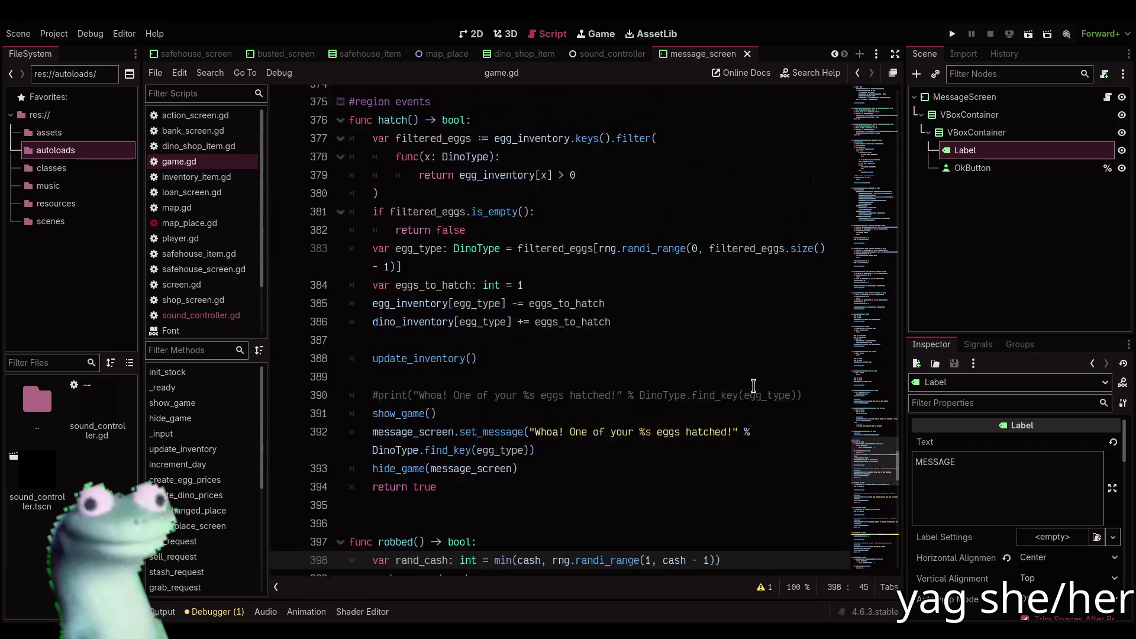
scroll(751, 386, up, 2)
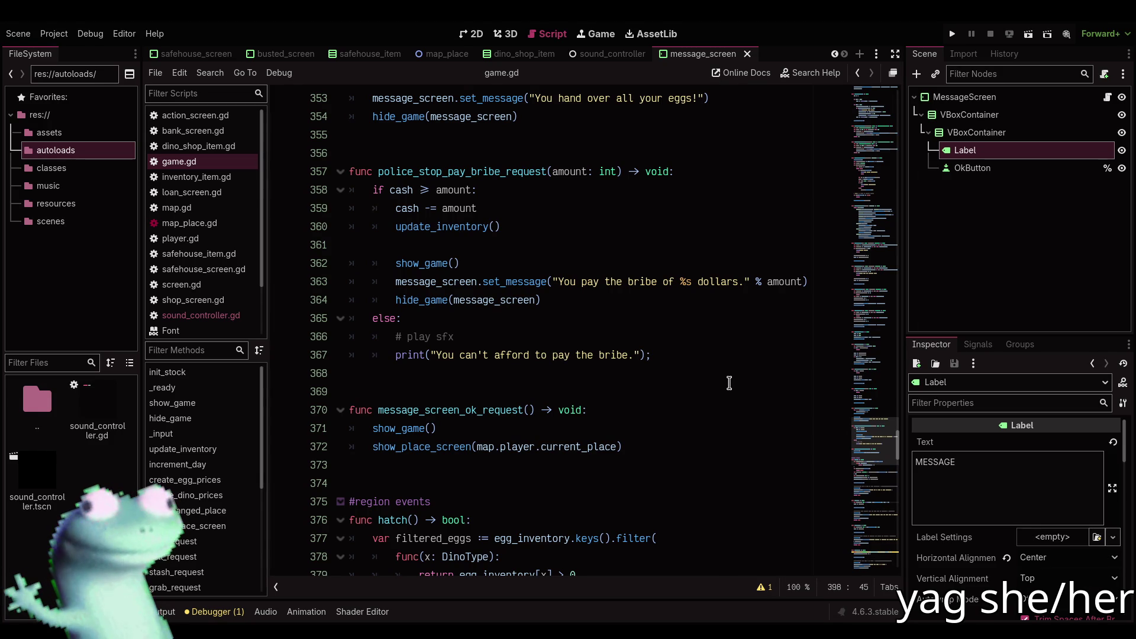
scroll(729, 383, up, 10)
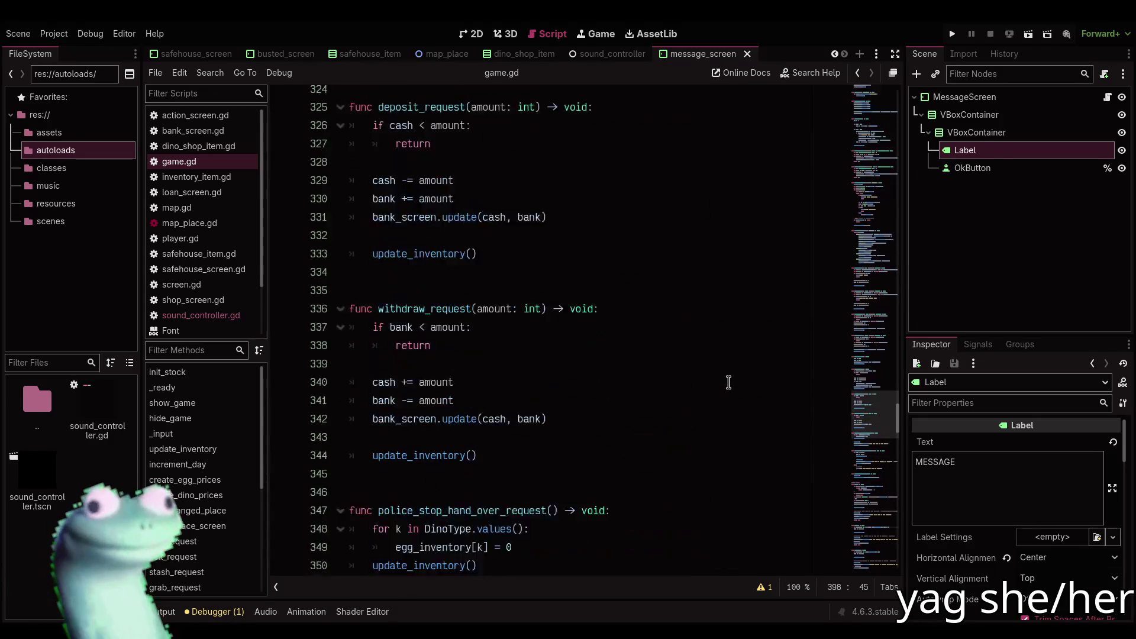
scroll(728, 383, down, 15)
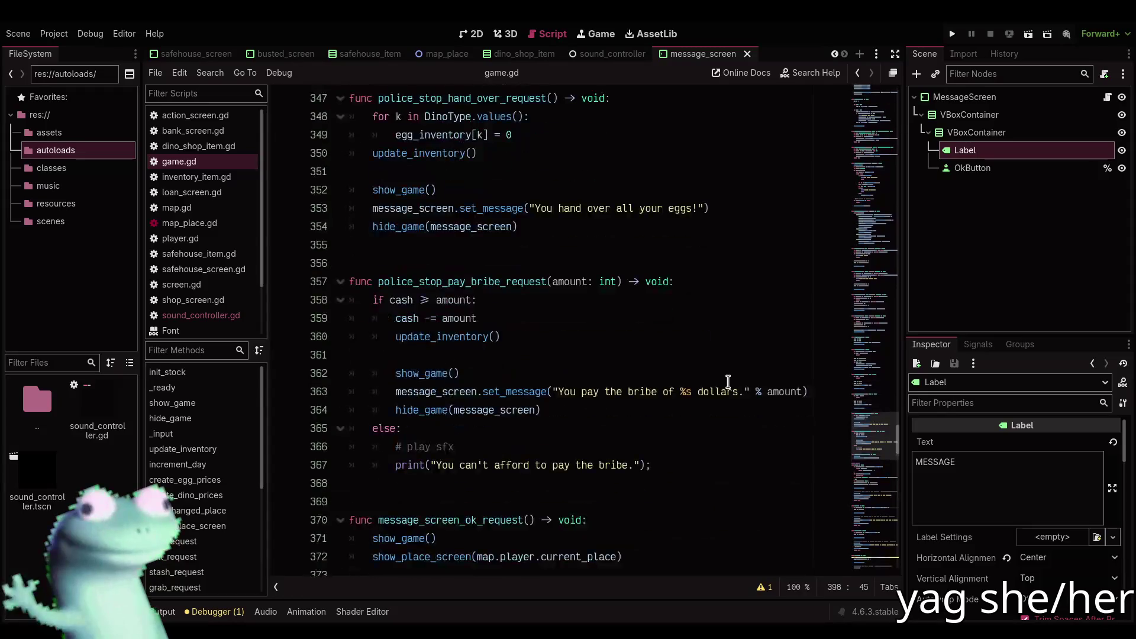
scroll(728, 383, down, 20)
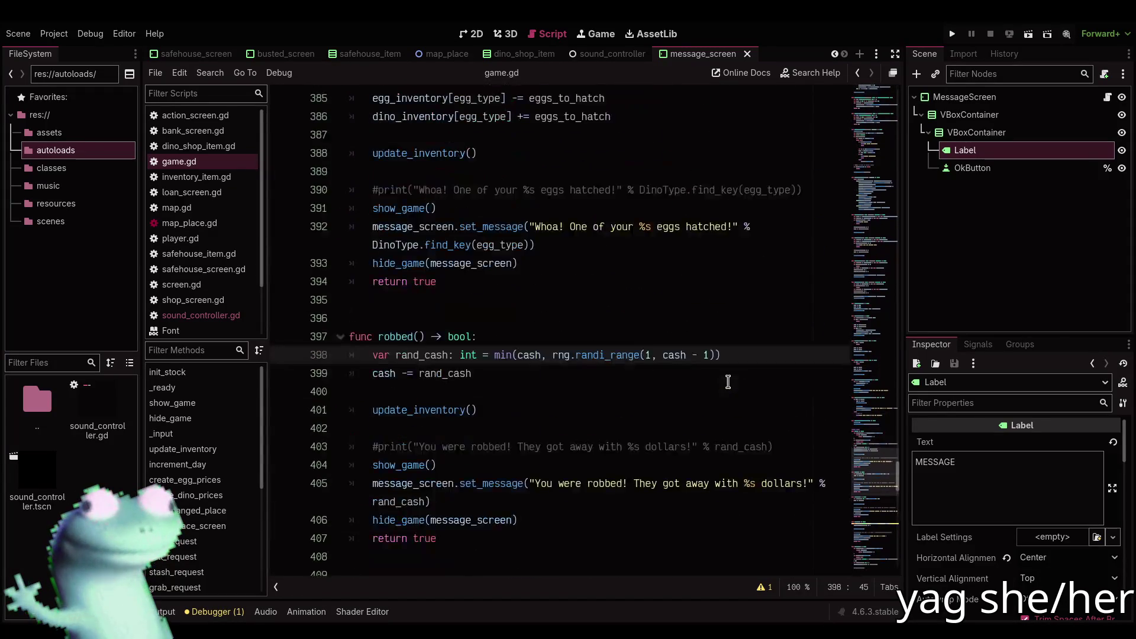
scroll(729, 382, down, 7)
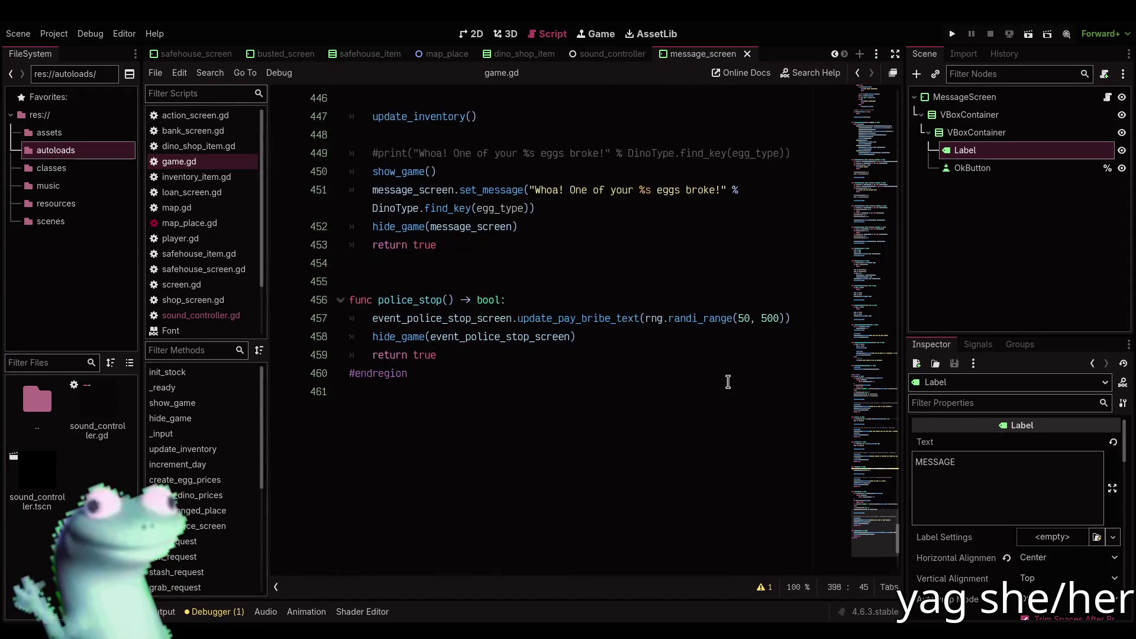
scroll(729, 382, up, 2)
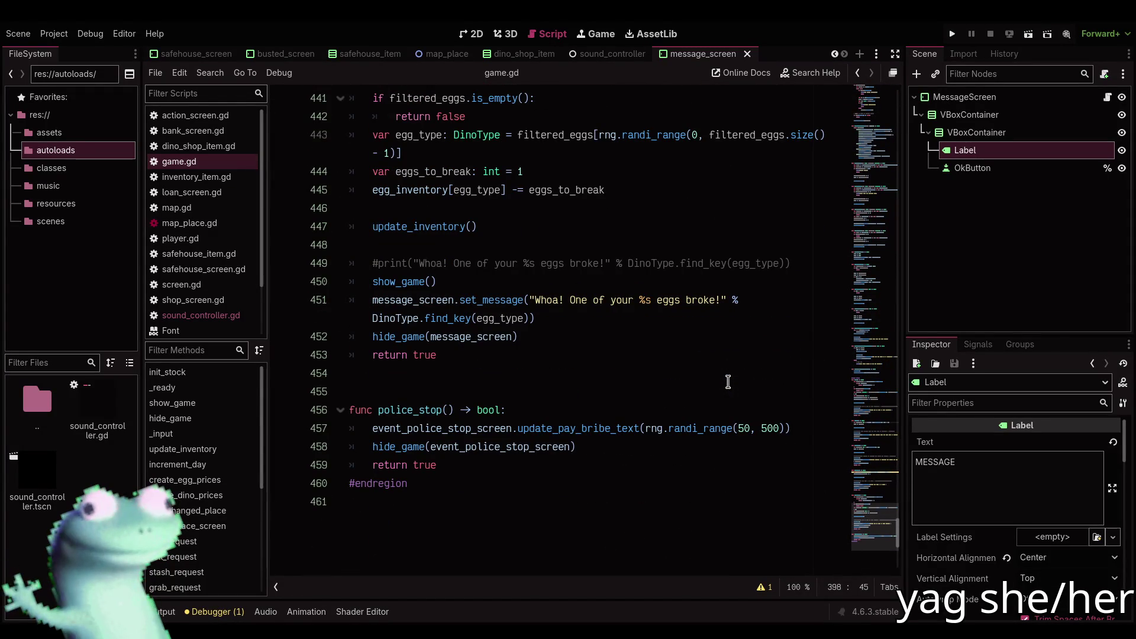
click(729, 383)
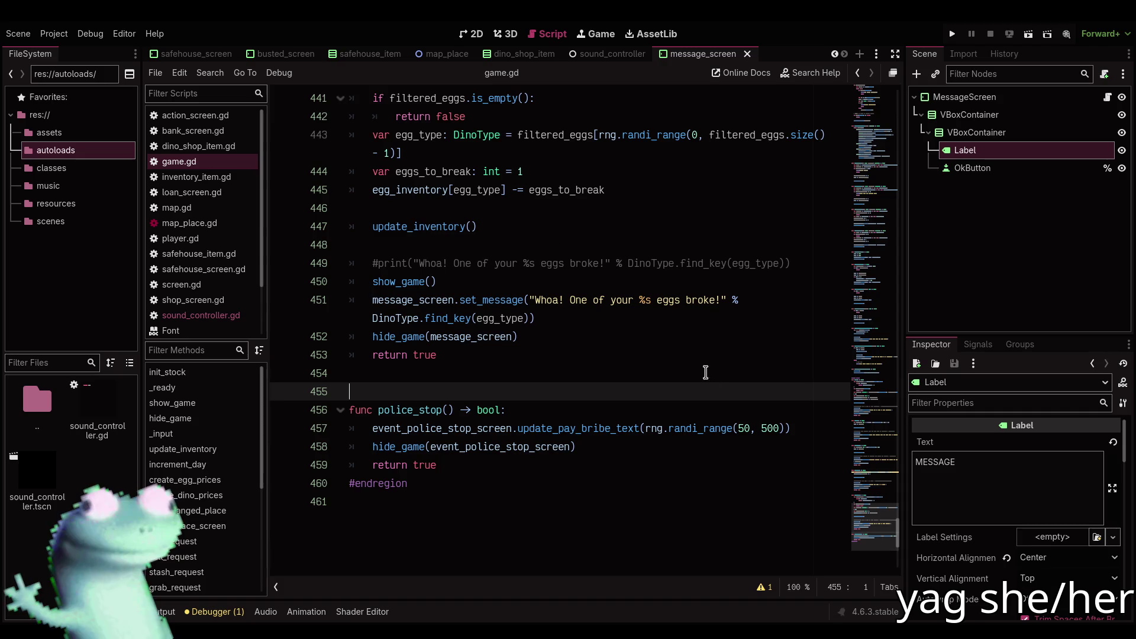
click(464, 35)
scroll(414, 54, up, 7)
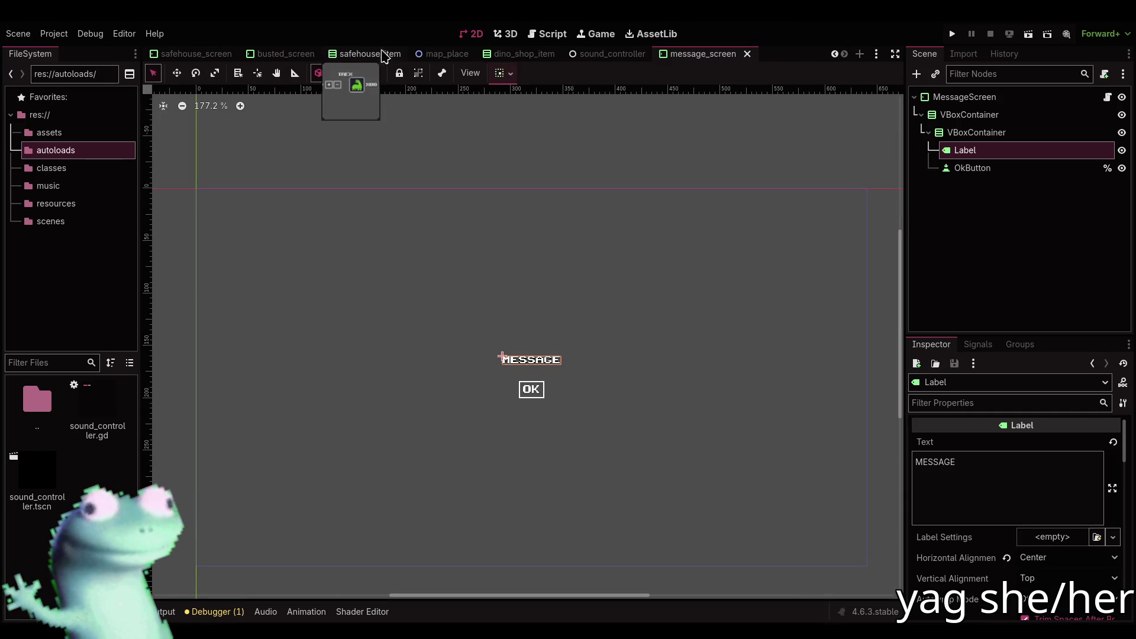
Open map.tscn through the quick scene search and inspect the four MapPlace nodes.
key(ctrl+shift+o)
text(map)
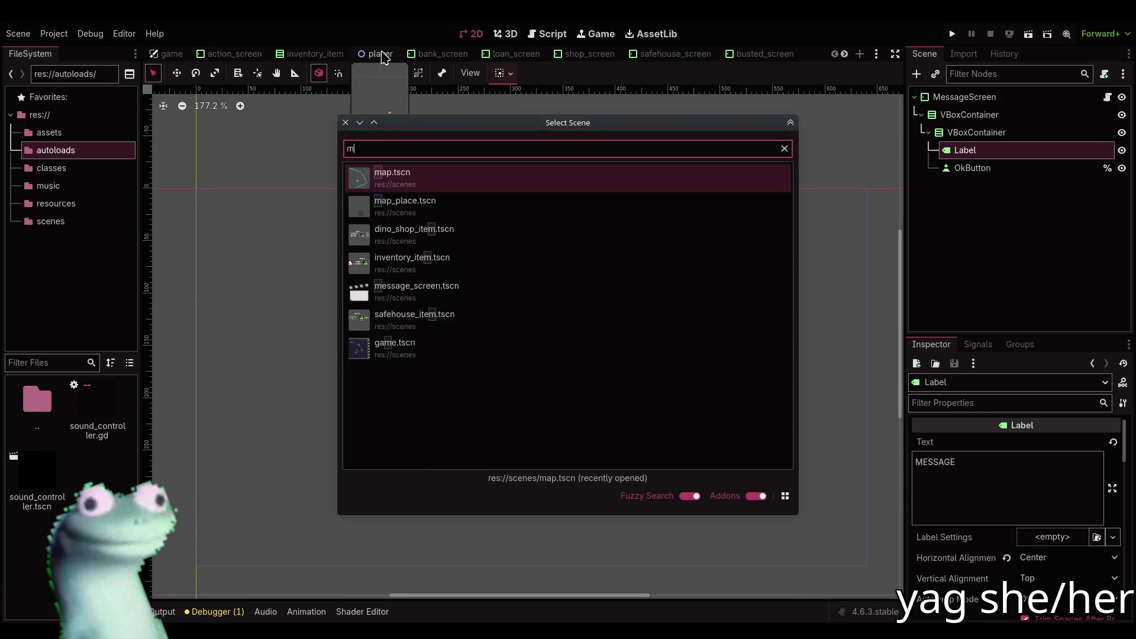
key(Return)
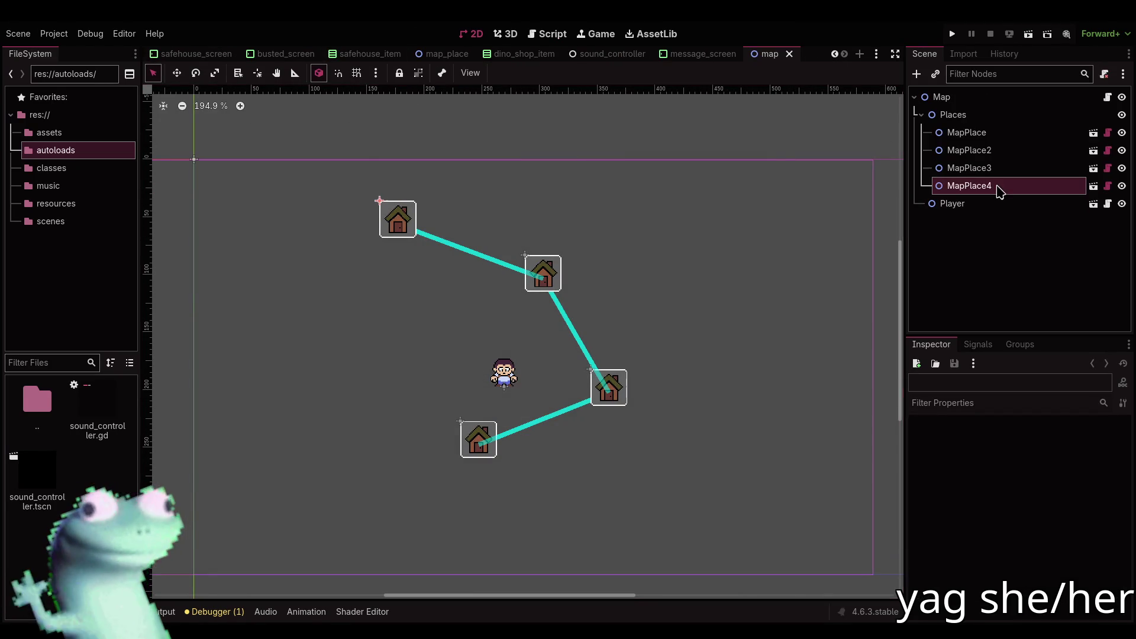
click(995, 186)
click(993, 169)
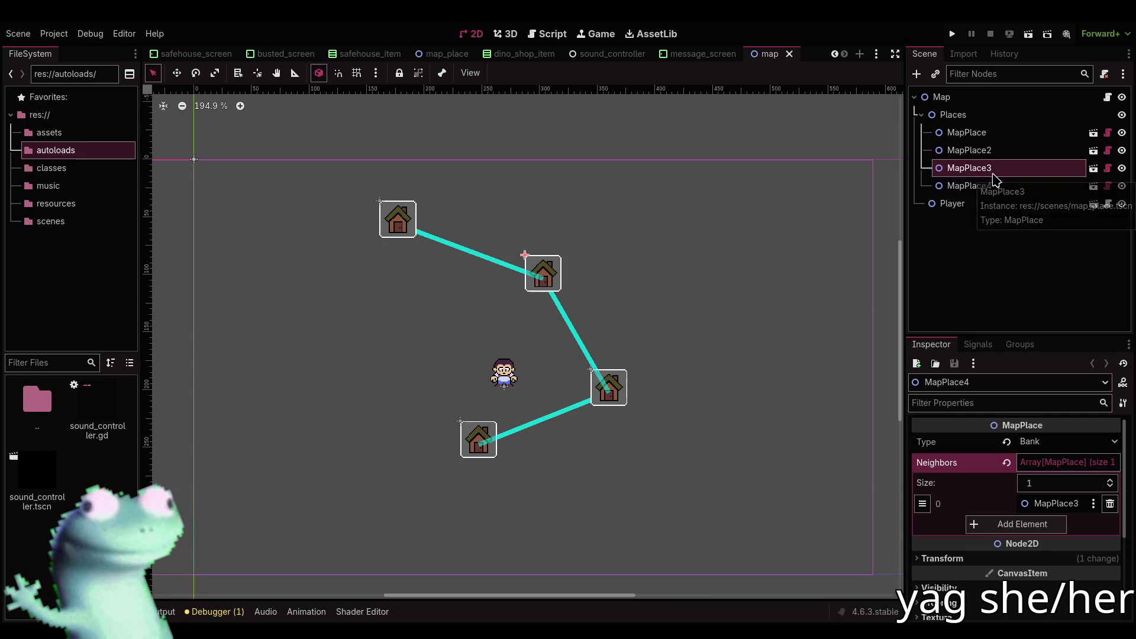
click(989, 151)
click(984, 134)
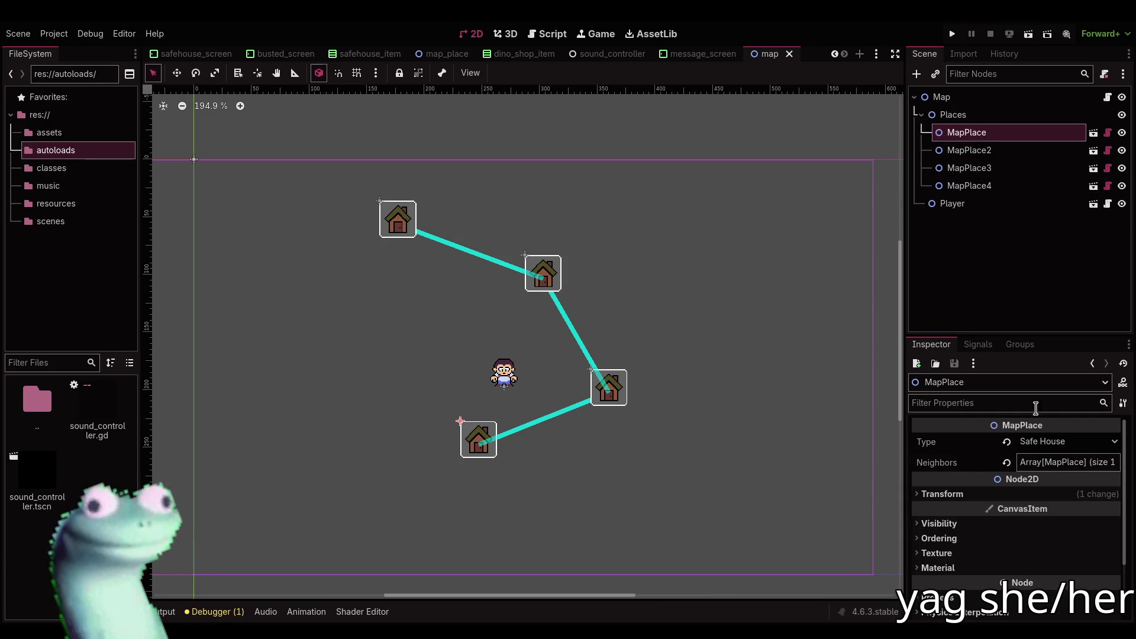
Check the neighbour lists of MapPlace2, 3 and 4, then start adding a child scene under Places.
click(988, 151)
click(1055, 462)
click(1000, 168)
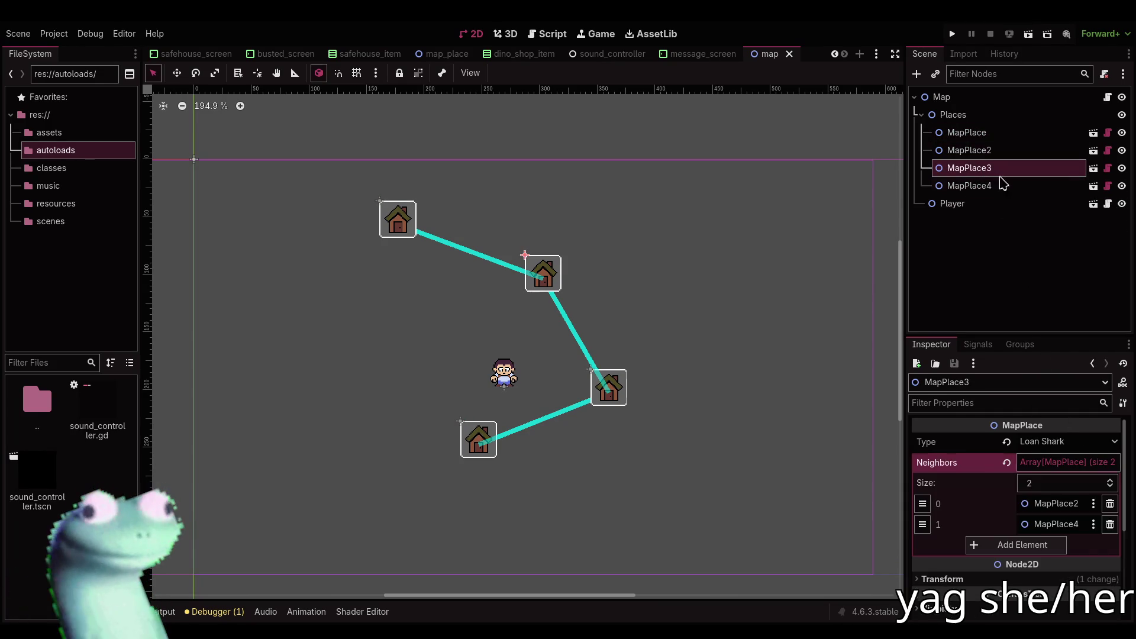
click(1046, 462)
click(1006, 186)
click(1058, 462)
click(1005, 241)
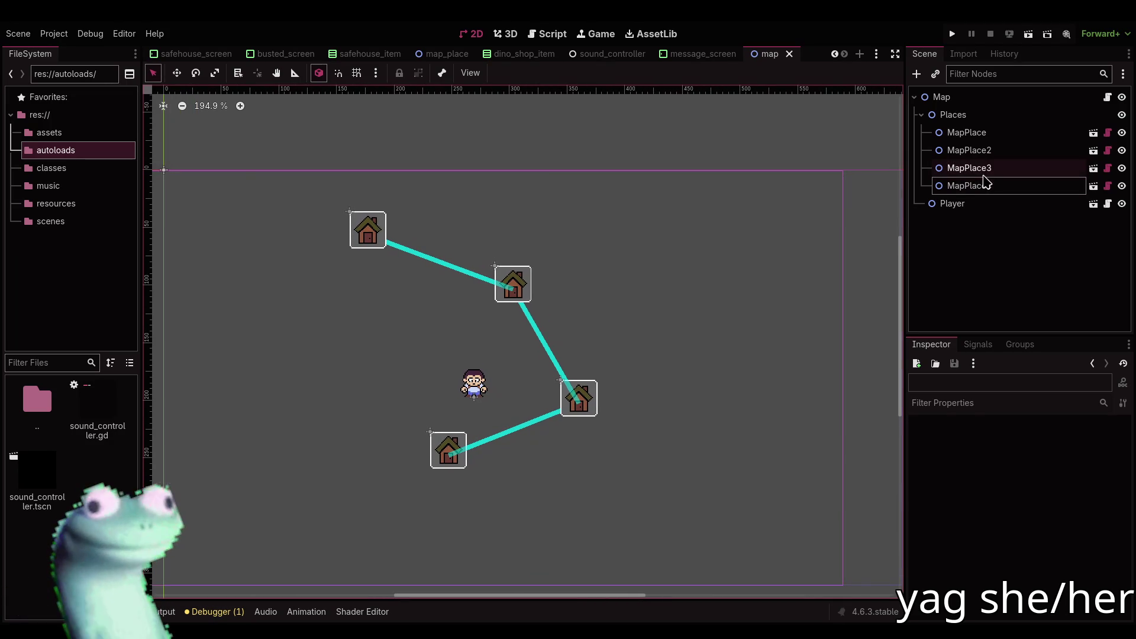
click(952, 115)
click(936, 73)
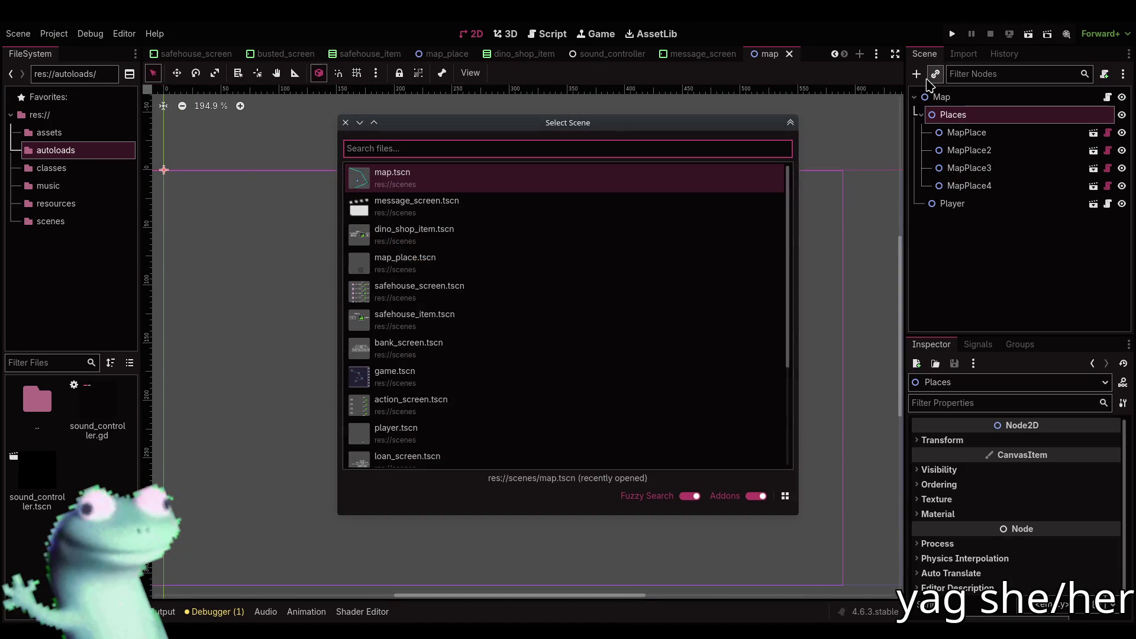
Instantiate map_place.tscn under Places and move it to the right of the road.
text(place)
key(Return)
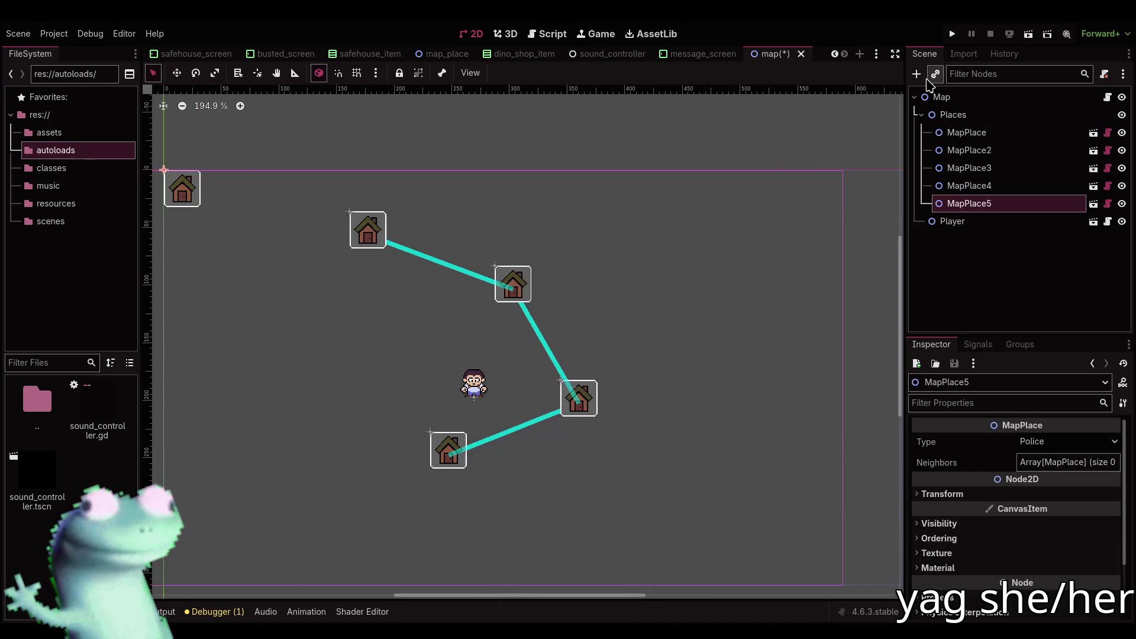
key(w)
mouse_move(207, 205)
mouse_down()
mouse_move(469, 282)
mouse_move(644, 317)
mouse_move(661, 334)
mouse_up()
key(q)
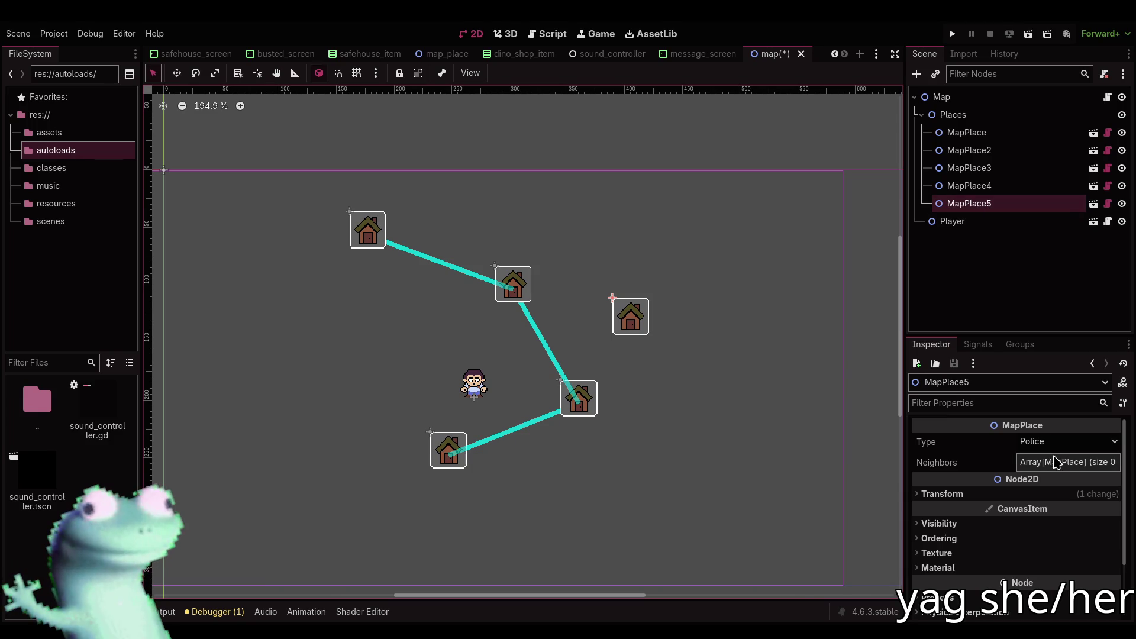
Add one neighbour slot to the new police place, leaving it unassigned.
click(1056, 463)
click(1047, 504)
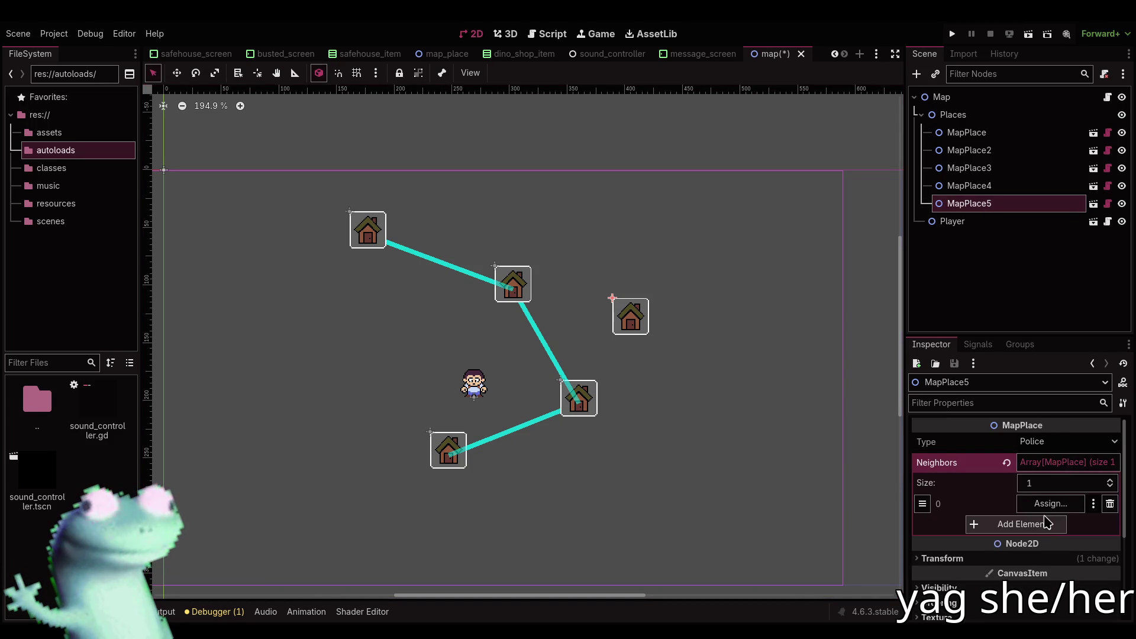
click(1051, 504)
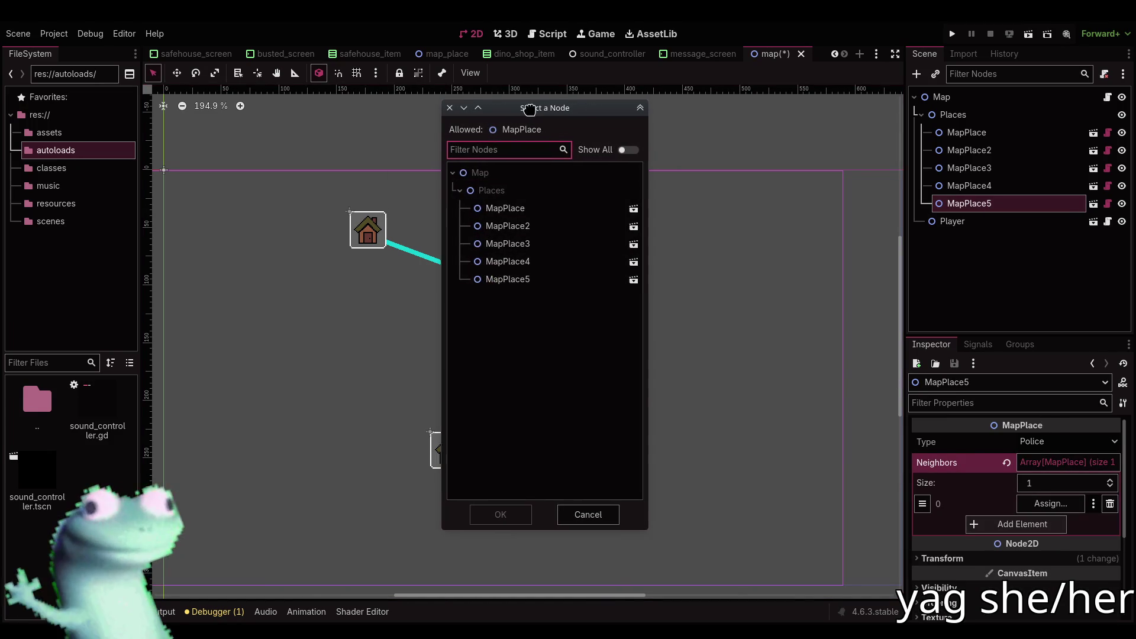
drag(551, 111, 311, 106)
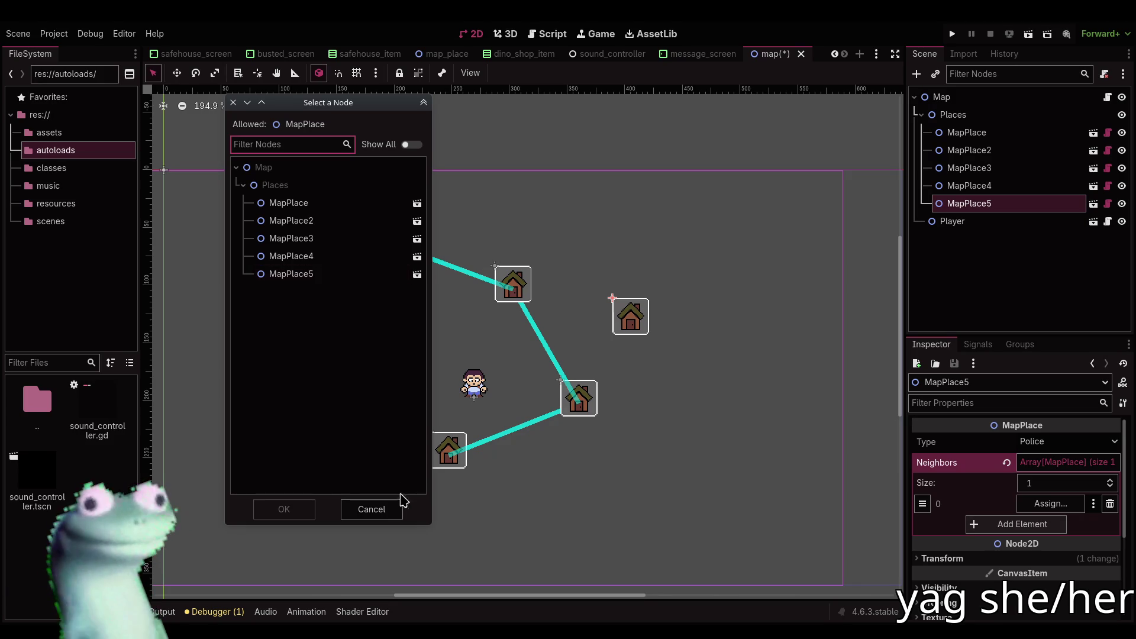
click(373, 508)
Compare MapPlace3 with the new police place, then begin renaming the first map place.
click(1001, 170)
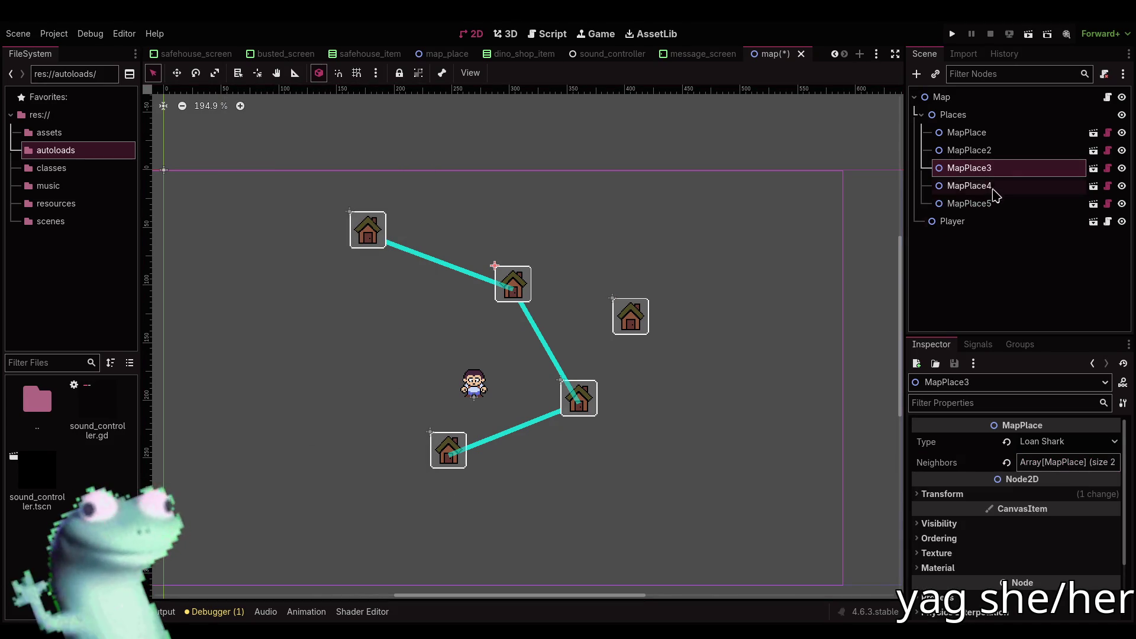
click(970, 204)
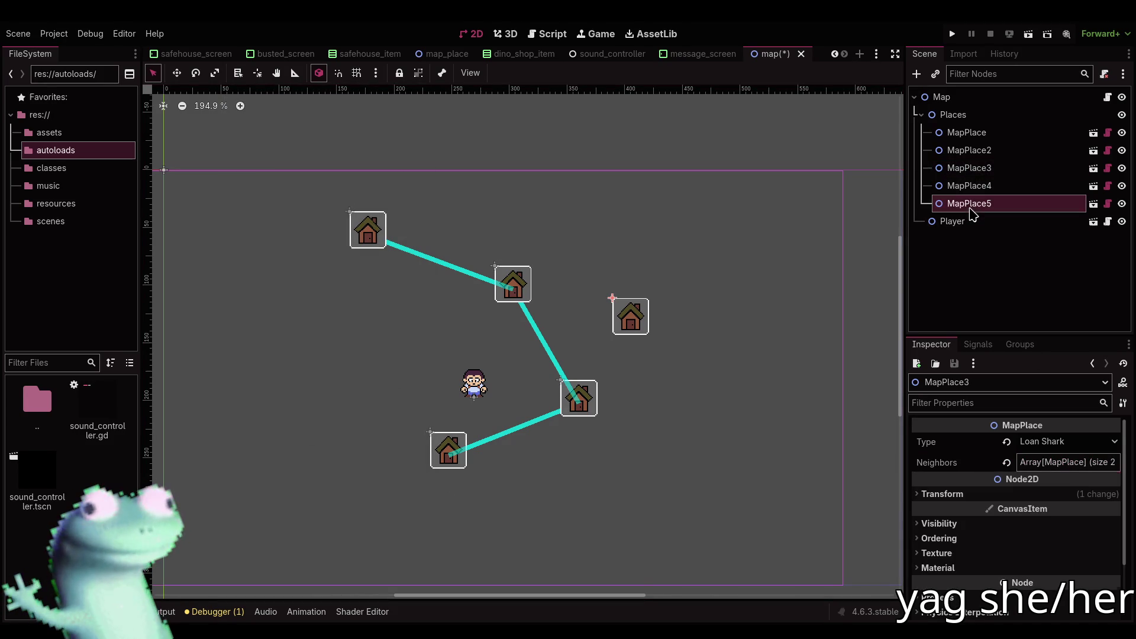
click(982, 171)
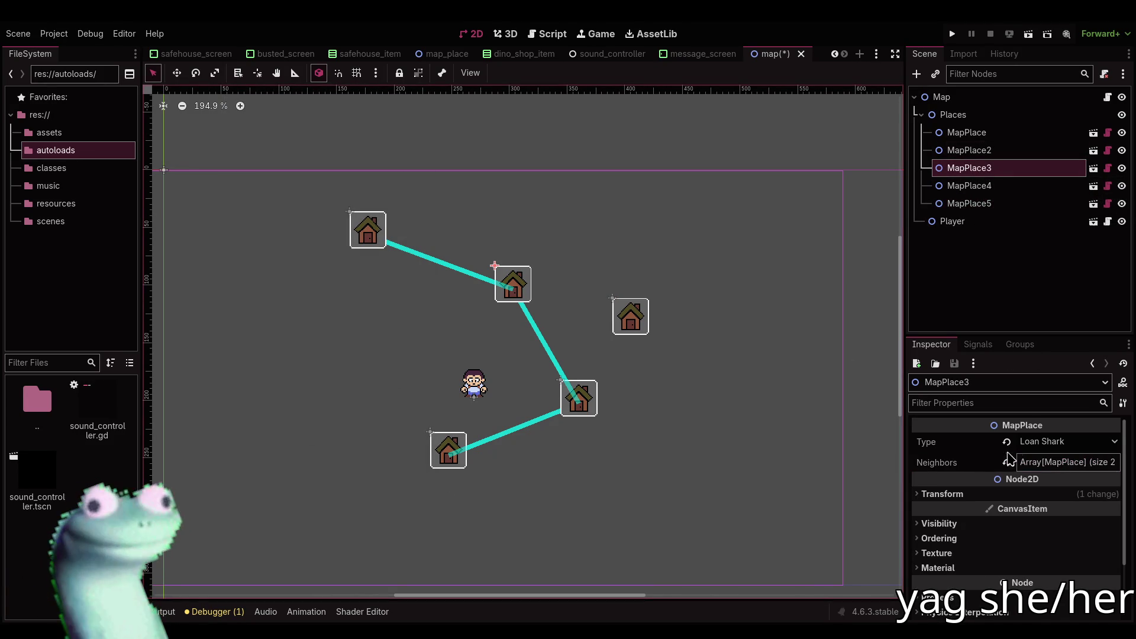
click(960, 135)
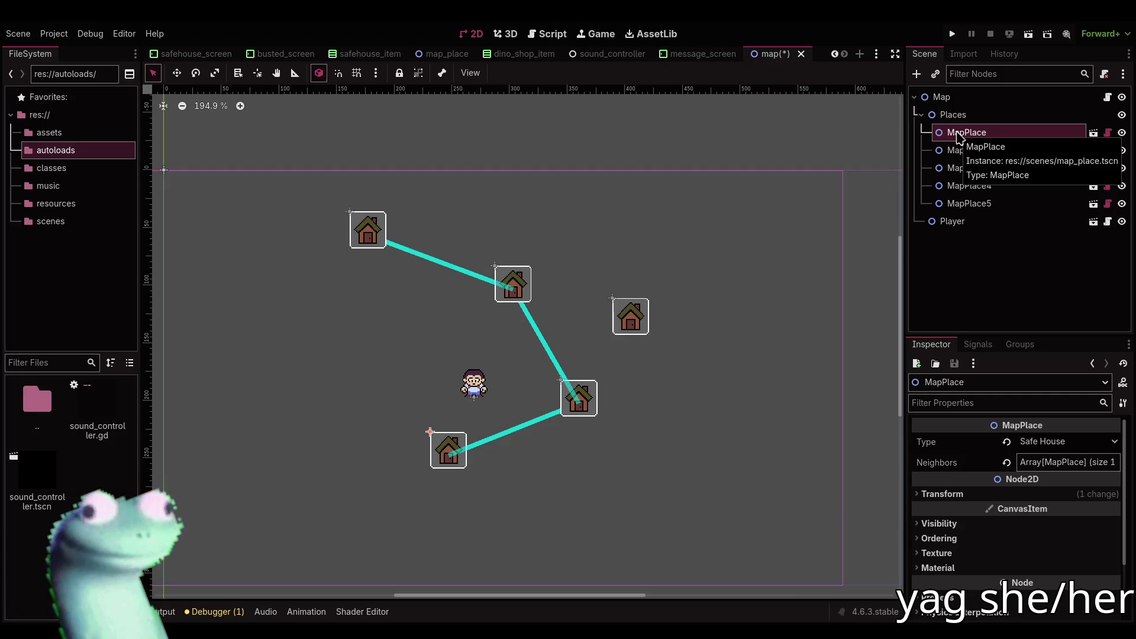
click(967, 134)
Rename the first three places Safehouse, DinoShopA and LoanSharkA.
text(Safehouse)
key(Return)
click(1021, 151)
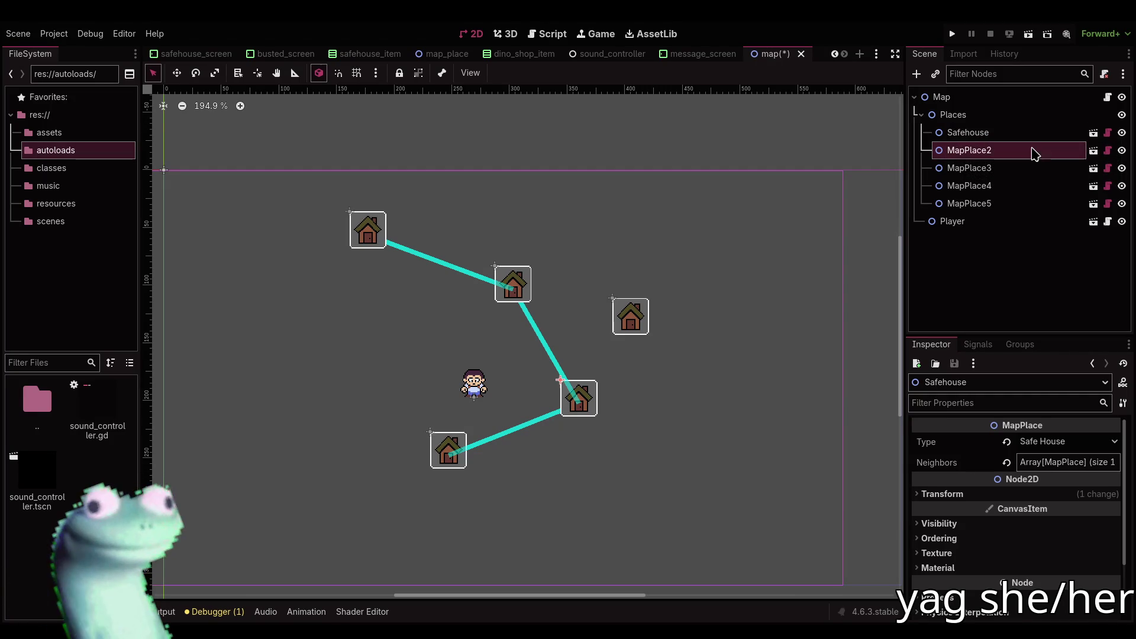
click(1022, 151)
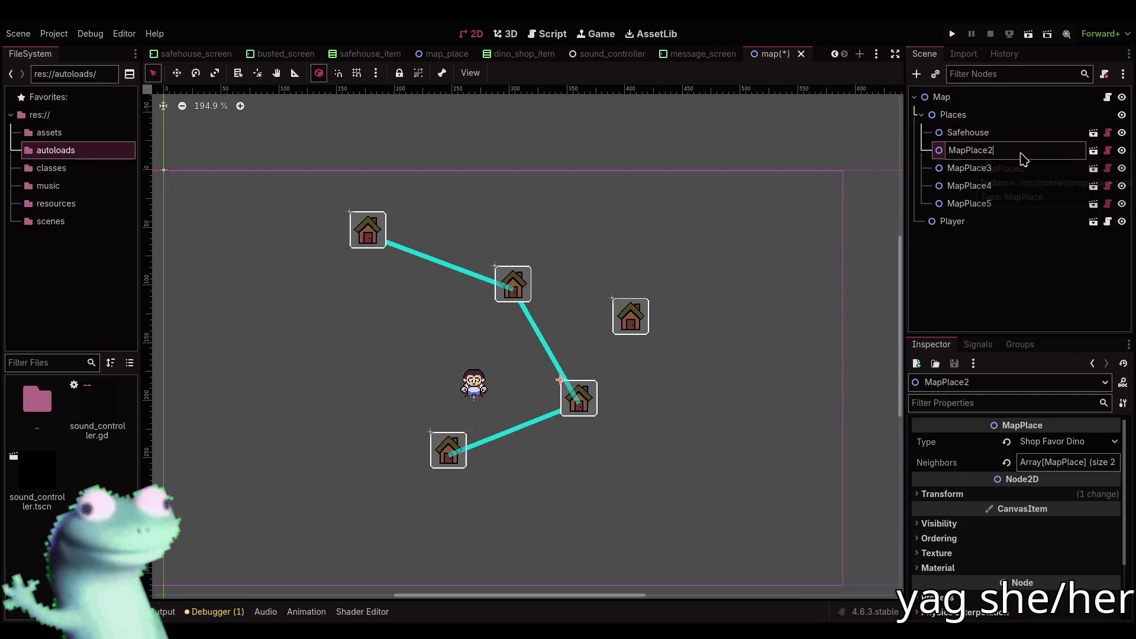
text(Din)
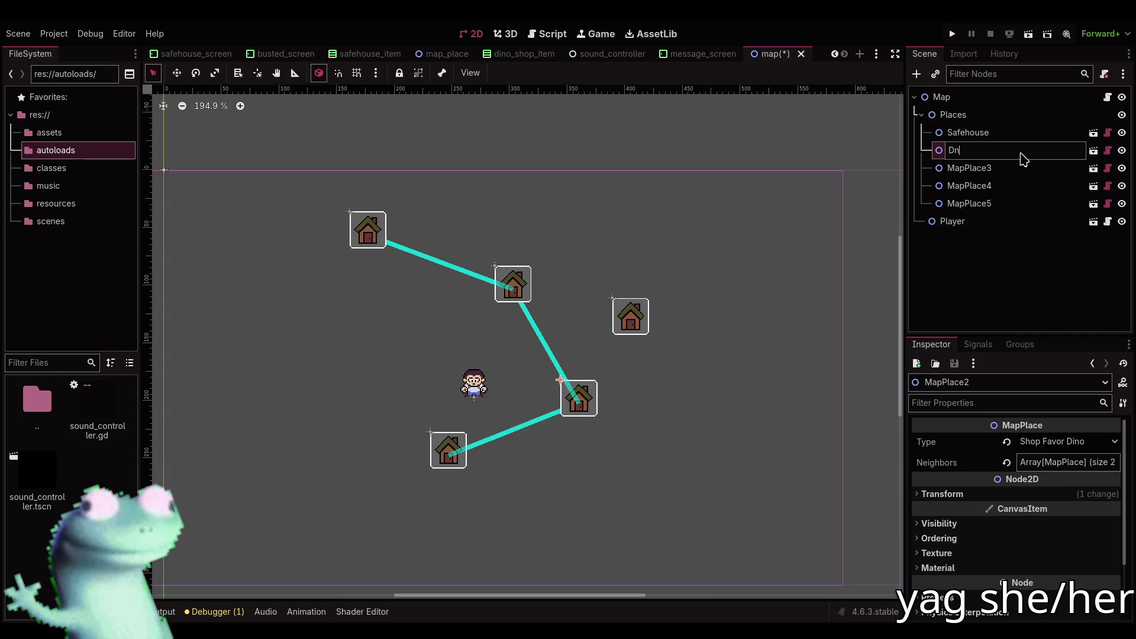
text(A)
key(Return)
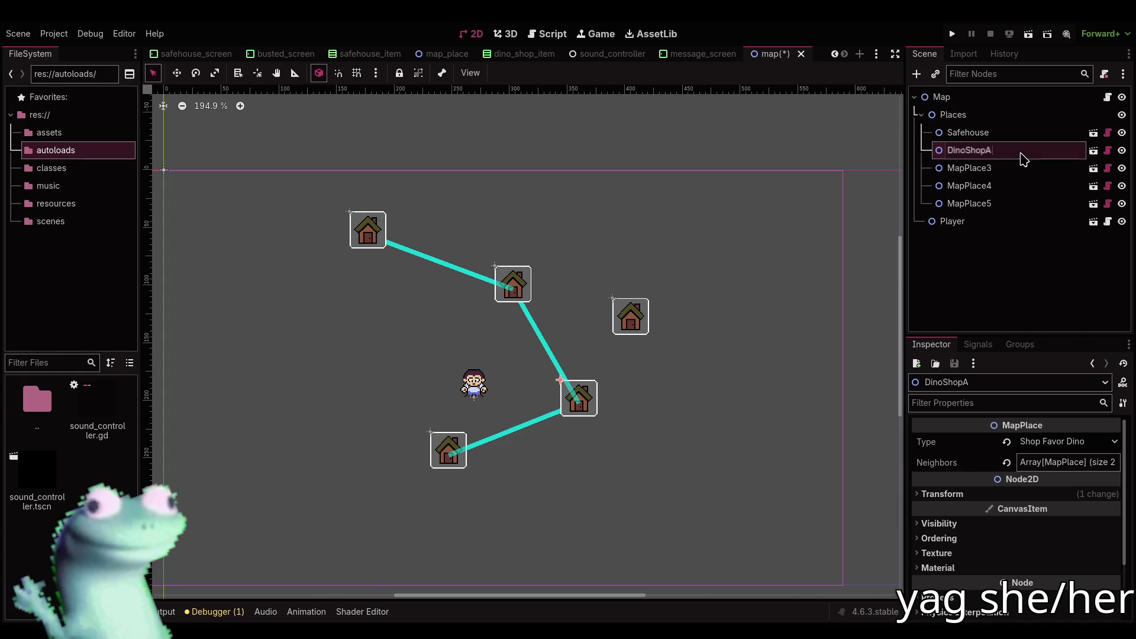
click(1012, 170)
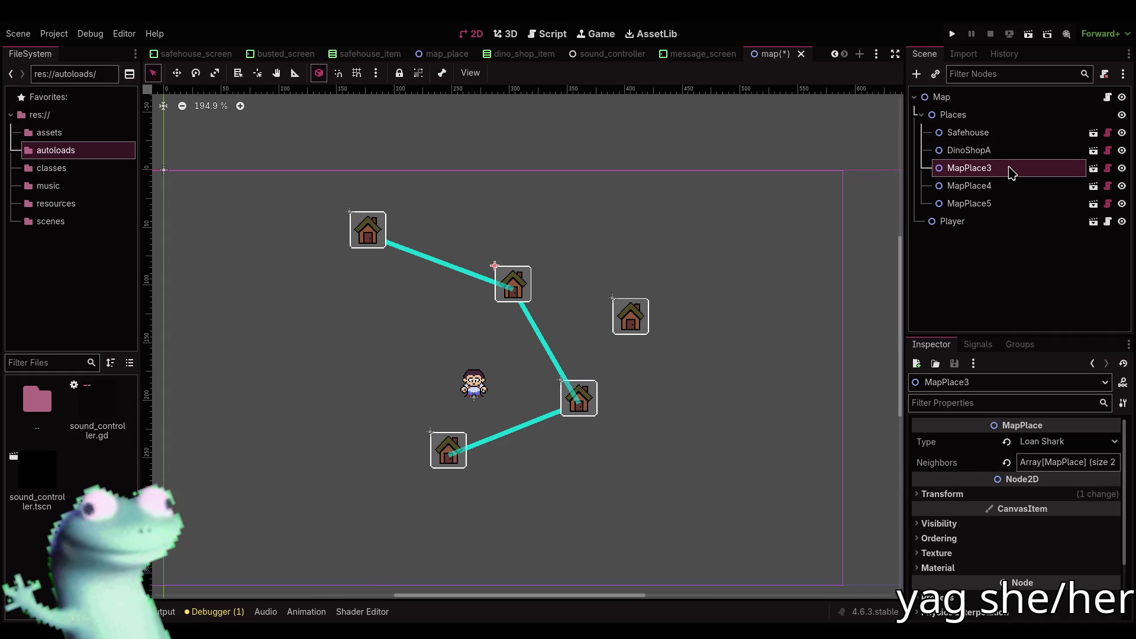
click(1012, 170)
text(Loan)
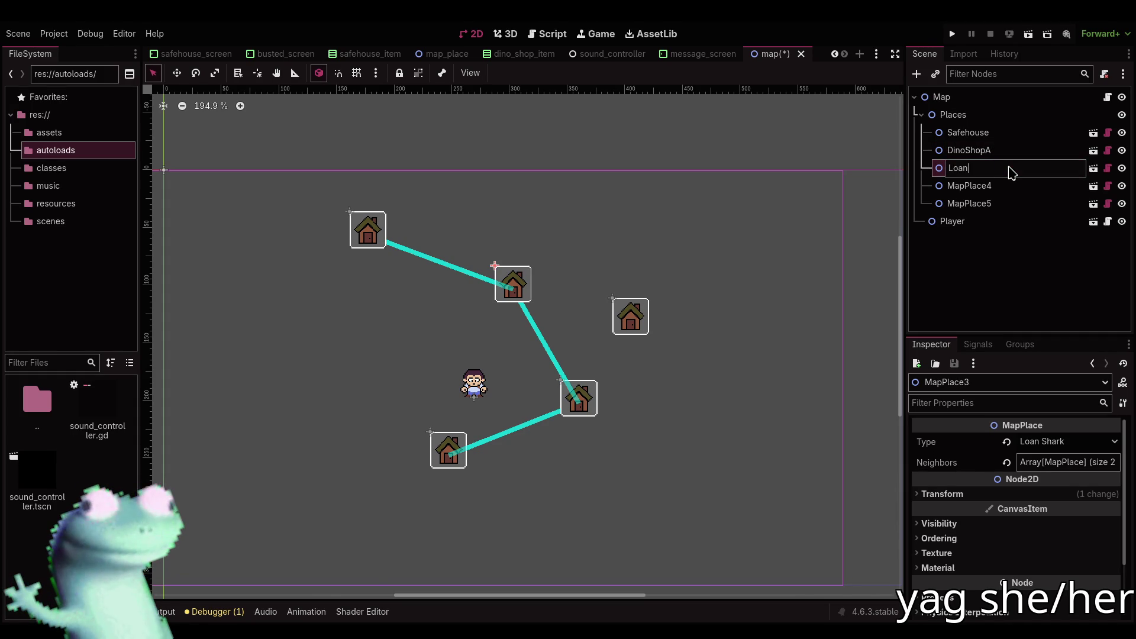
text(A)
key(Return)
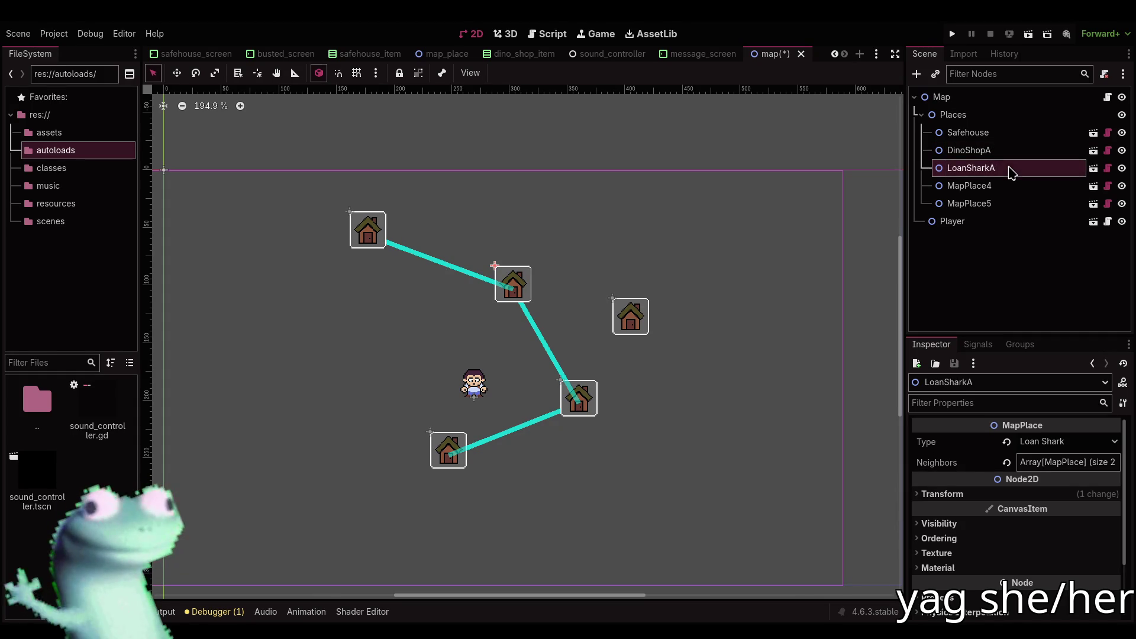
Rename MapPlace4 to BankA and MapPlace5 to PoliceA, then open PoliceA's neighbour node chooser.
click(1009, 186)
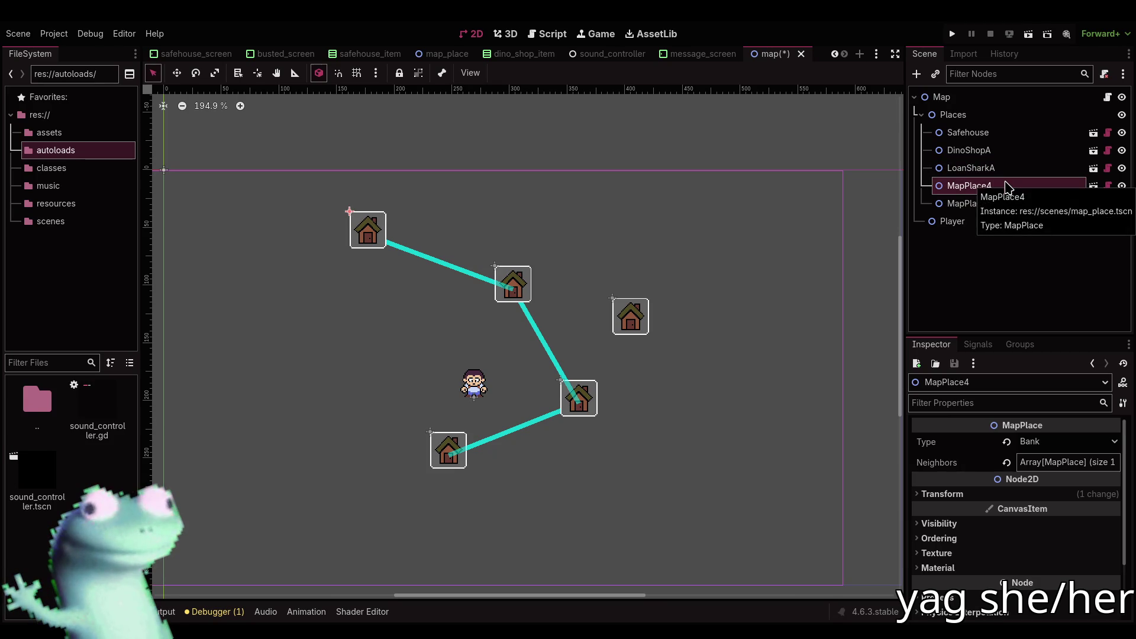
click(1008, 188)
text(BankA)
key(Return)
double_click(970, 203)
text(Poli)
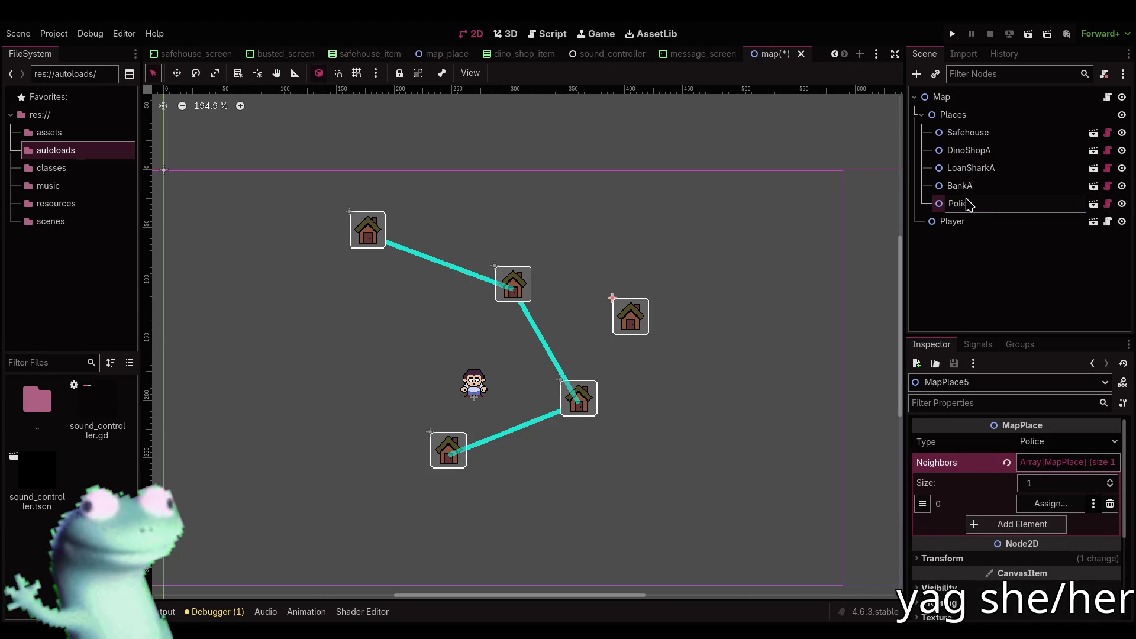
text(ceA)
key(Return)
click(1058, 504)
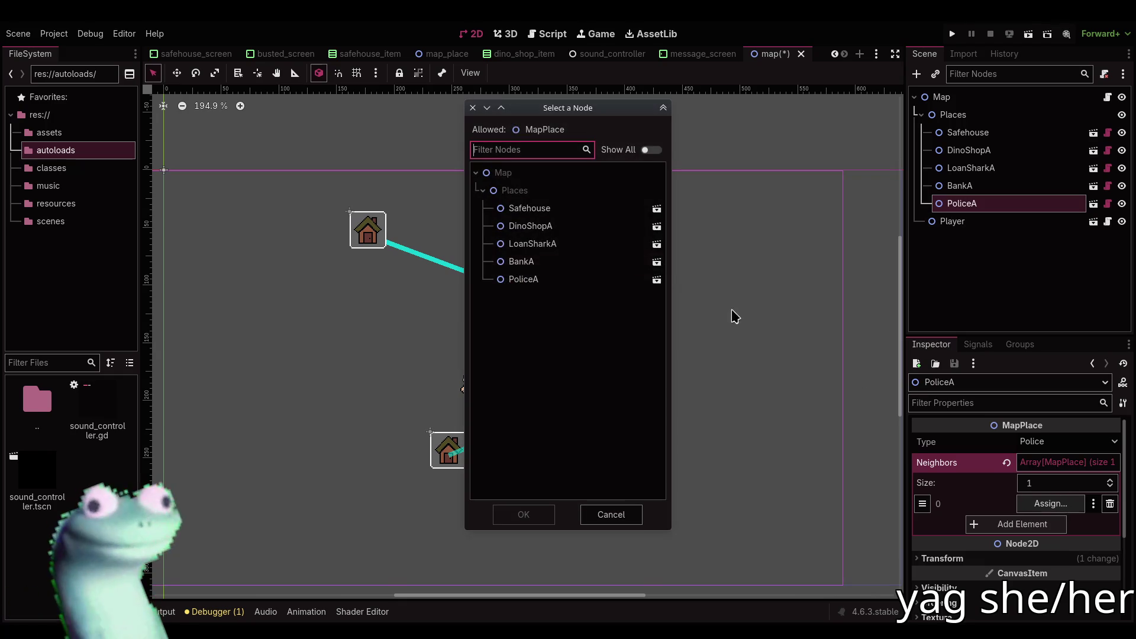
Assign LoanSharkA and DinoShopA as PoliceA's neighbours and save the map scene.
drag(568, 111, 294, 93)
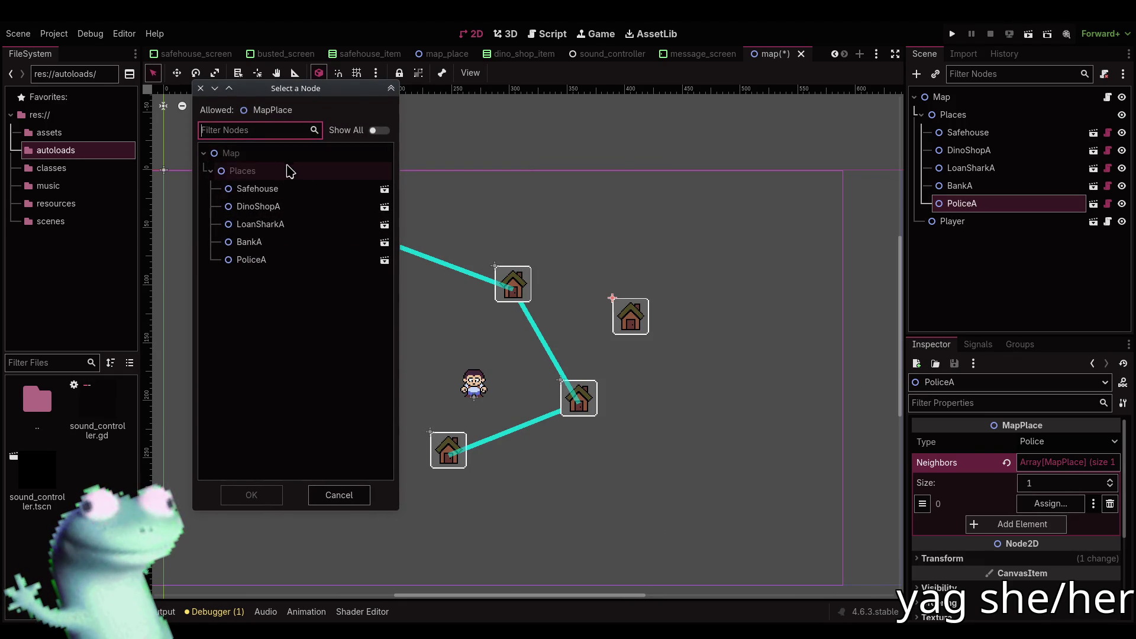
double_click(284, 232)
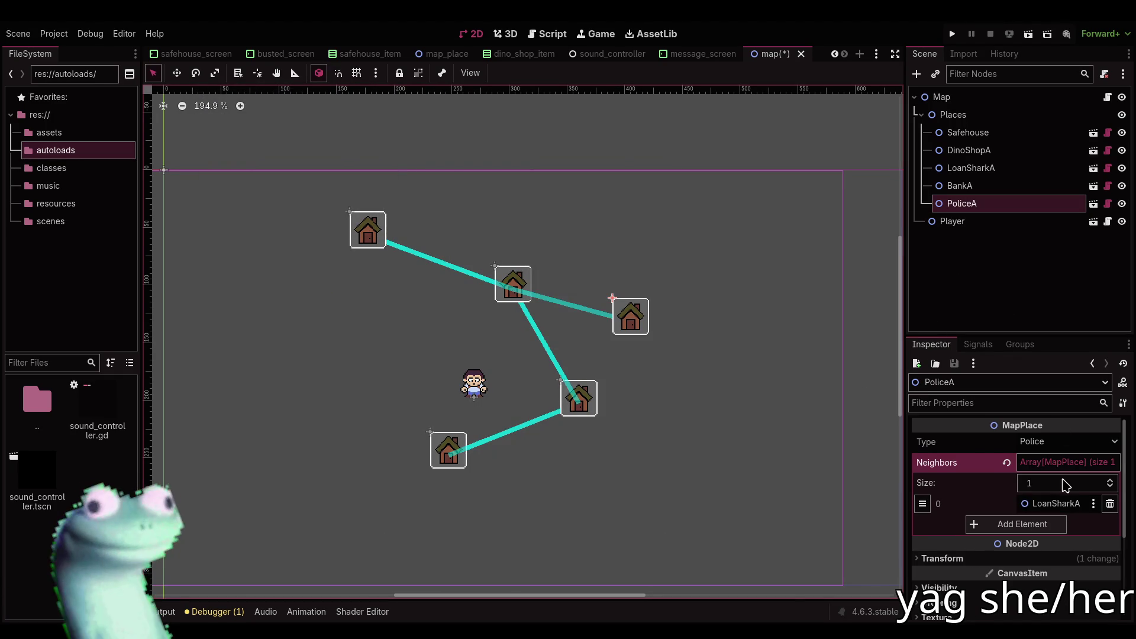
click(1045, 523)
click(1046, 525)
drag(586, 104, 373, 102)
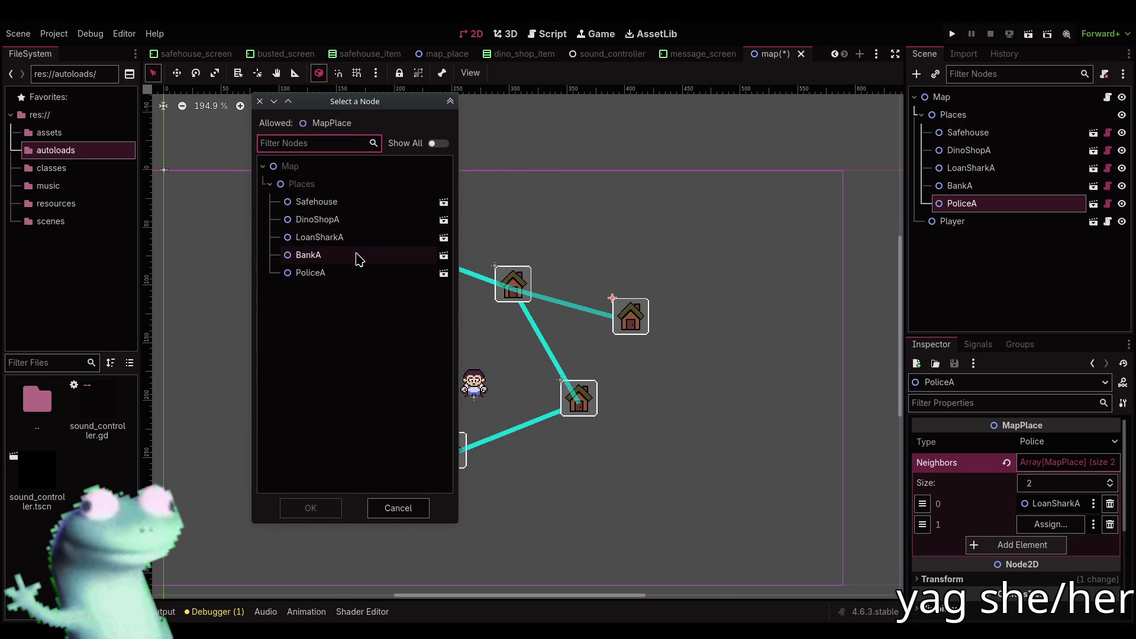
double_click(347, 224)
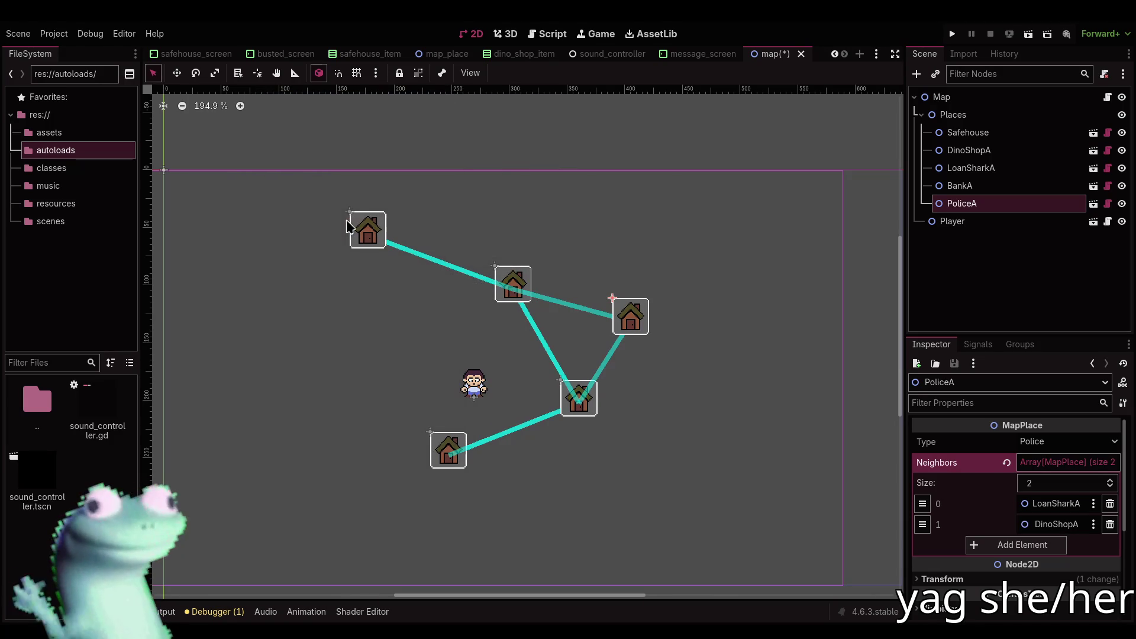
key(ctrl+s)
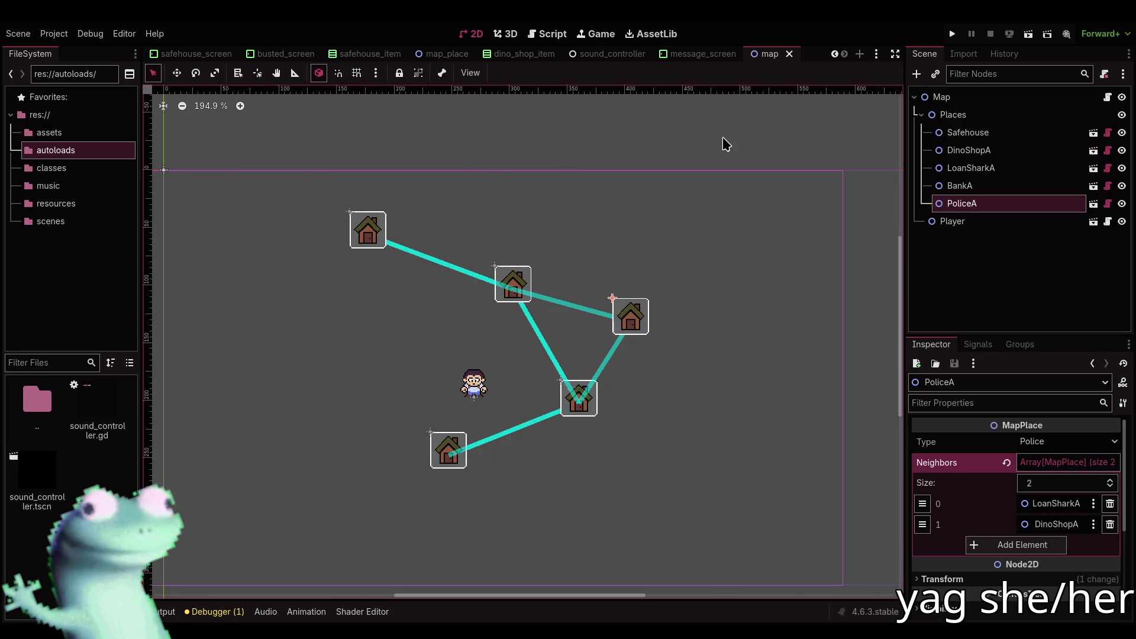
click(710, 144)
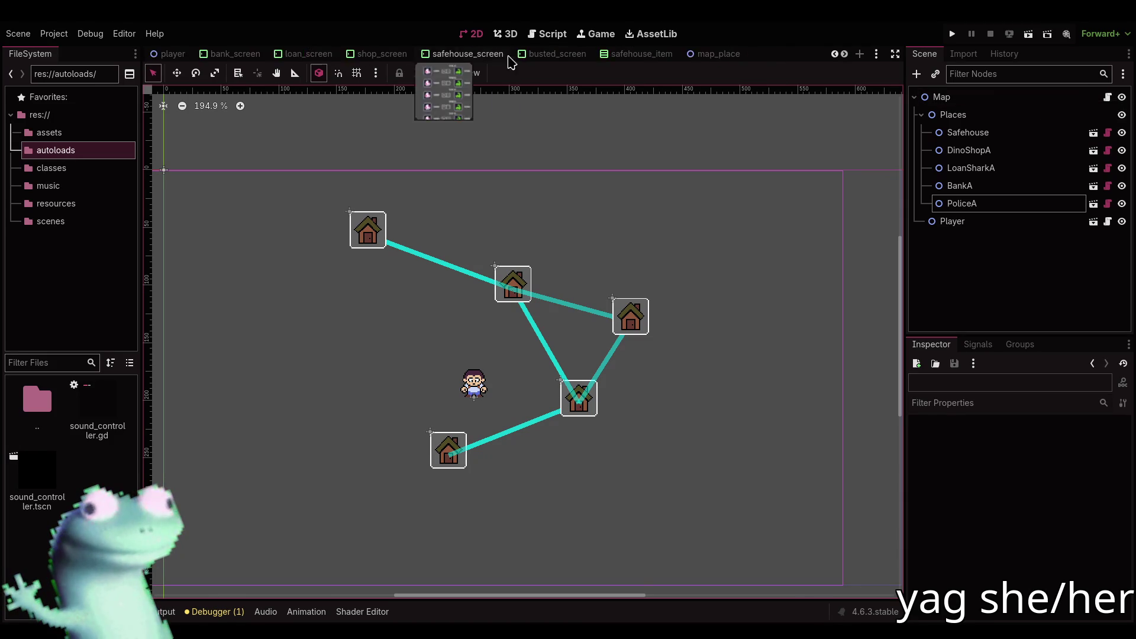
Add a 'func jail_player() -> void' signature at the end of map.gd, on line 20.
click(1107, 96)
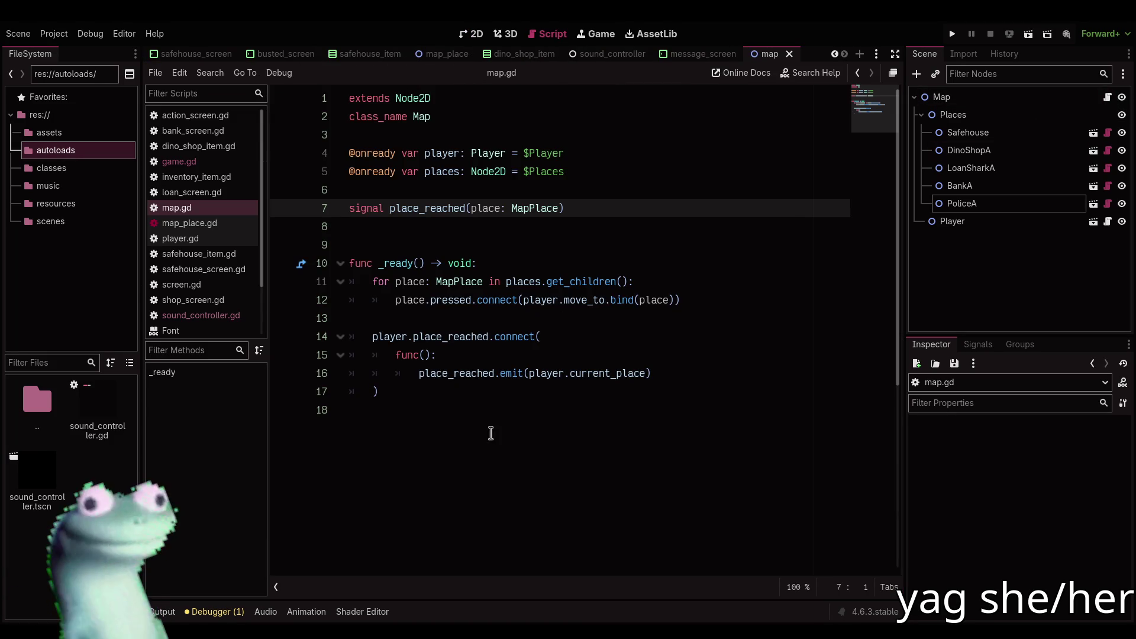
click(481, 481)
key(Return)
key(Return)
text(func )
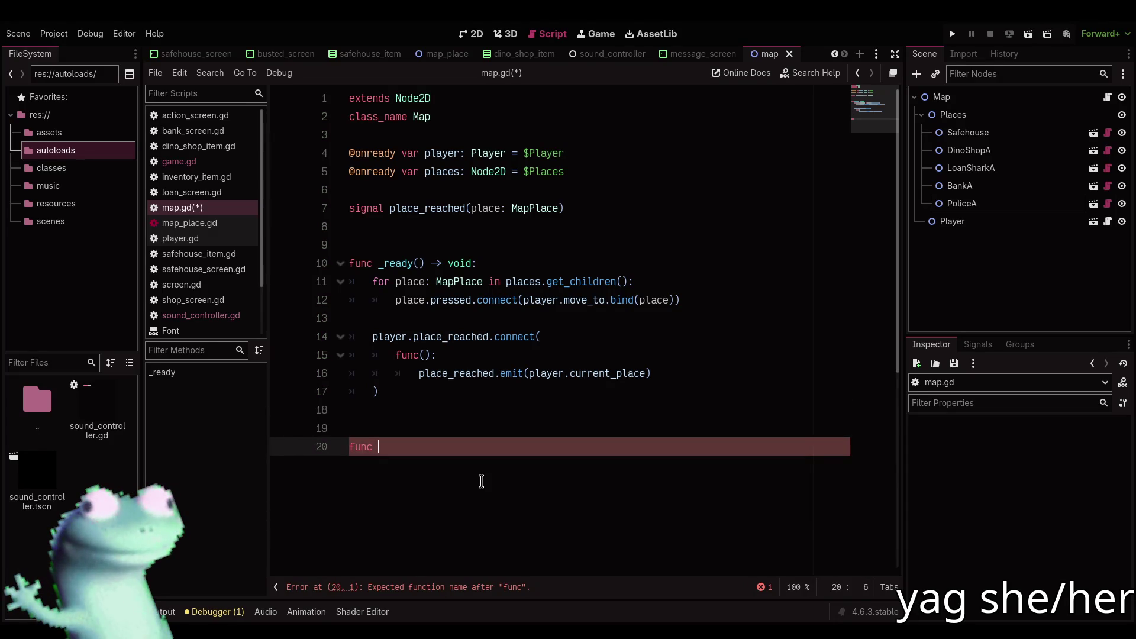
text(jail()
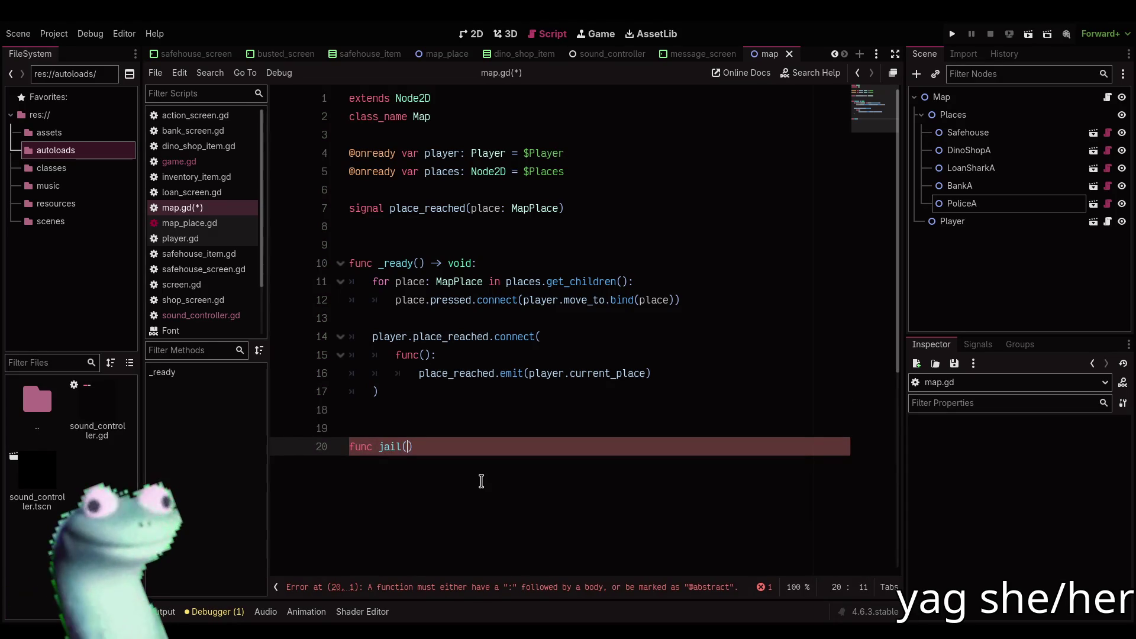
key(BackSpace)
text(_player() -)
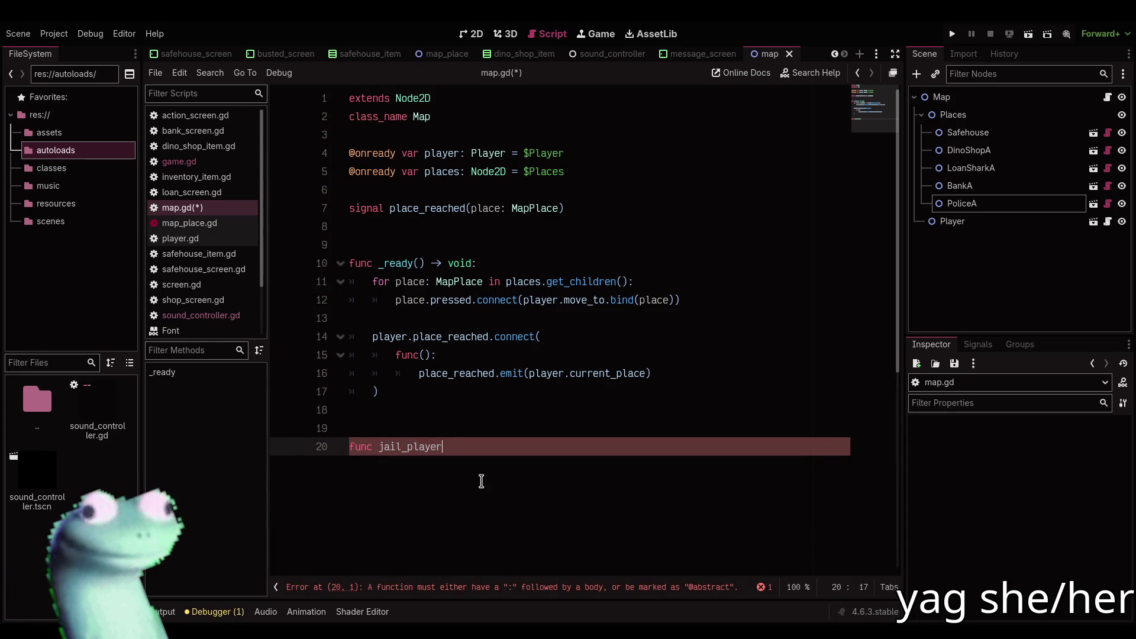
text(> void)
key(Home)
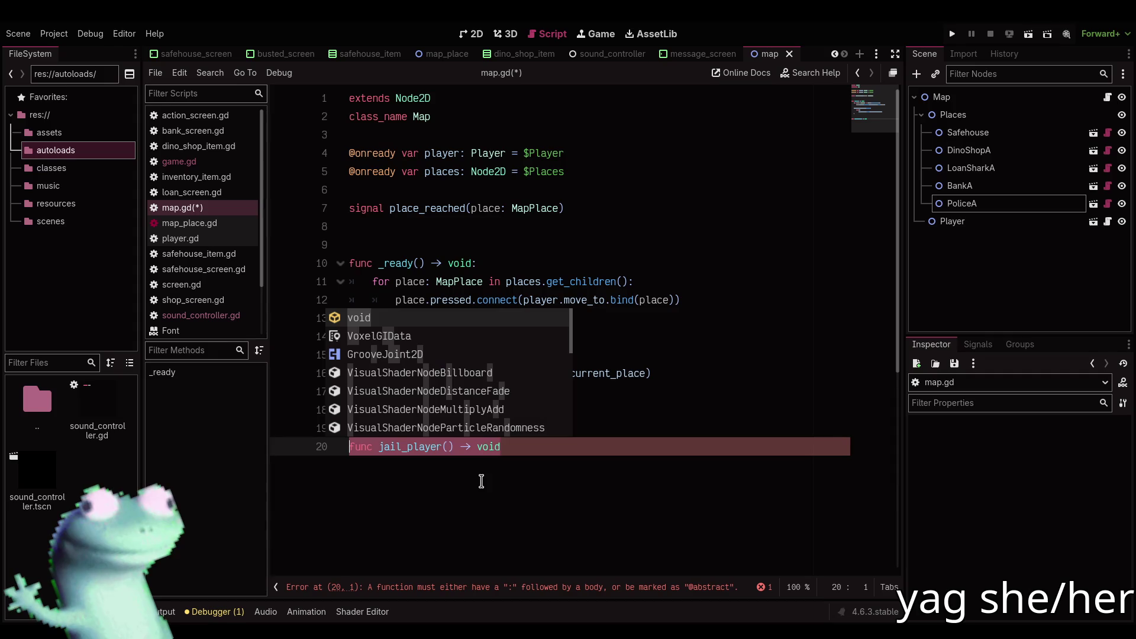
key(End)
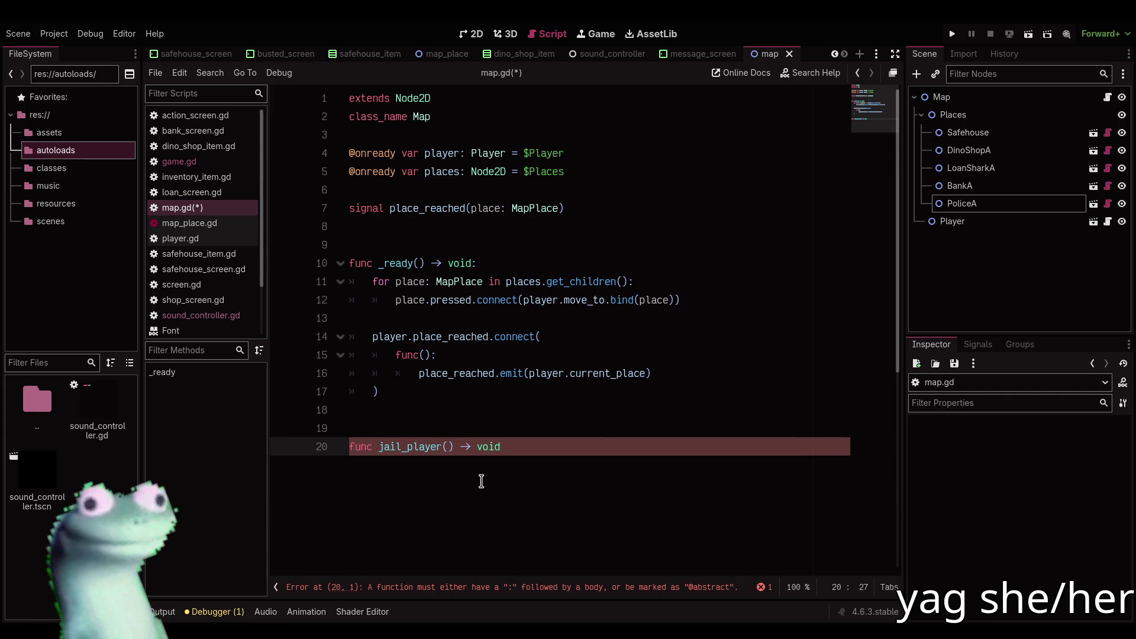
click(270, 54)
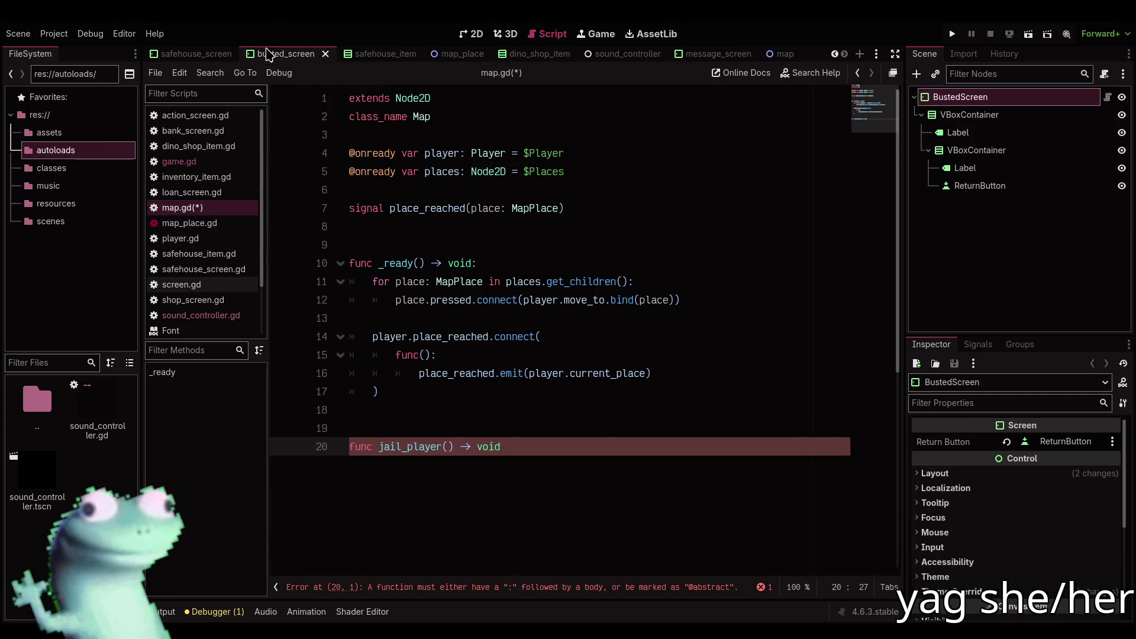
Show the busted_screen layout, zooming and panning to centre its YOU'VE BEEN BUSTED! text.
click(472, 34)
click(540, 166)
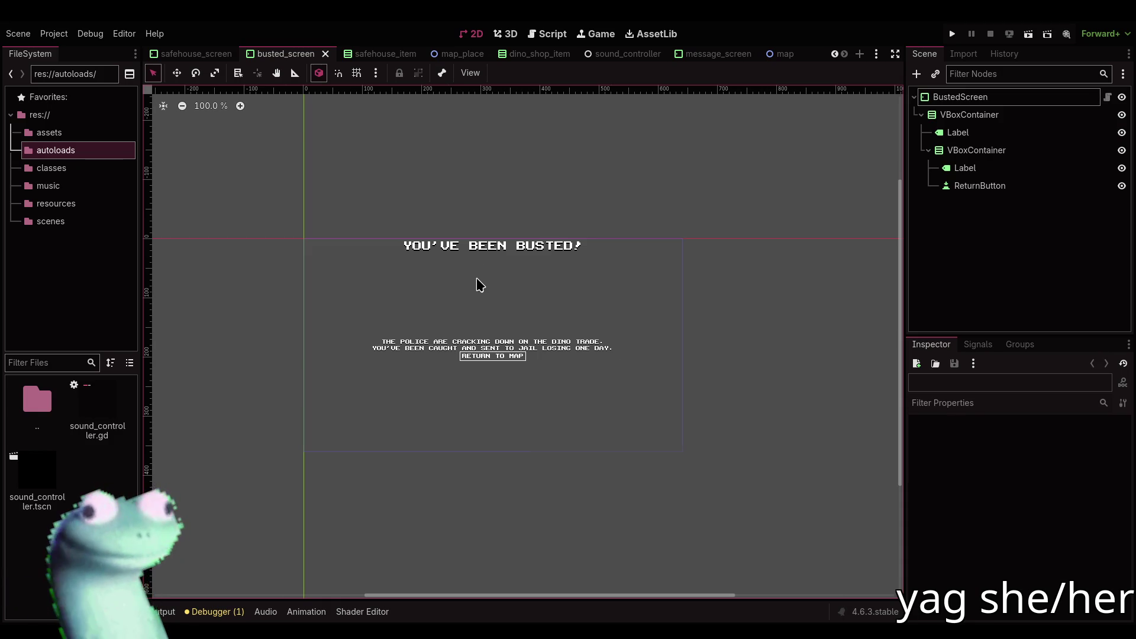
scroll(477, 278, up, 3)
drag(477, 280, 481, 263)
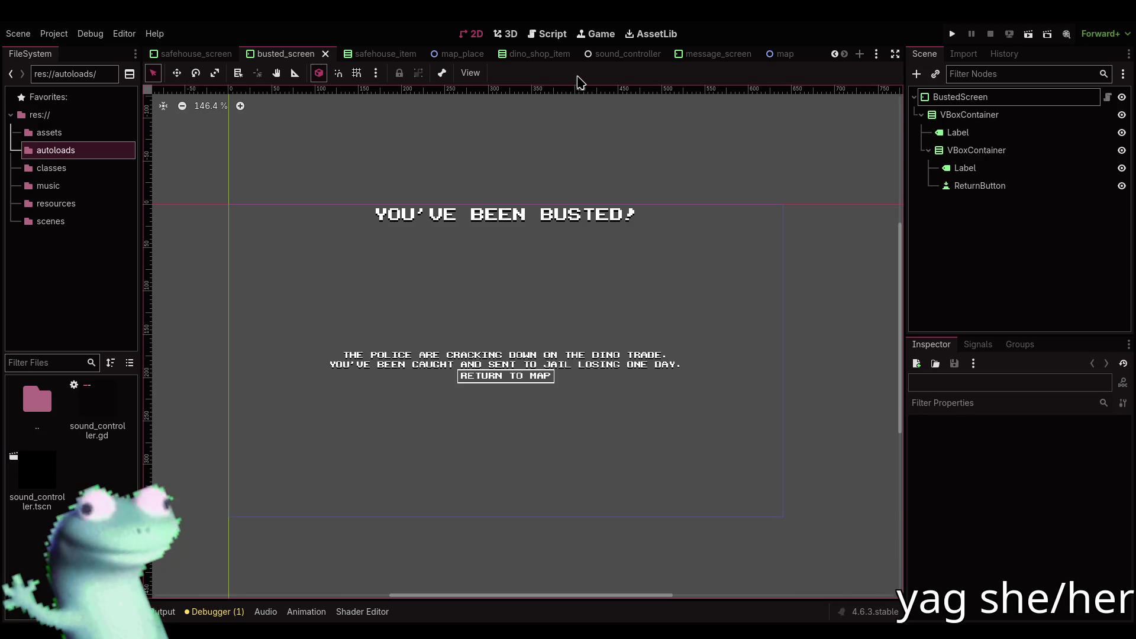
drag(515, 166, 502, 158)
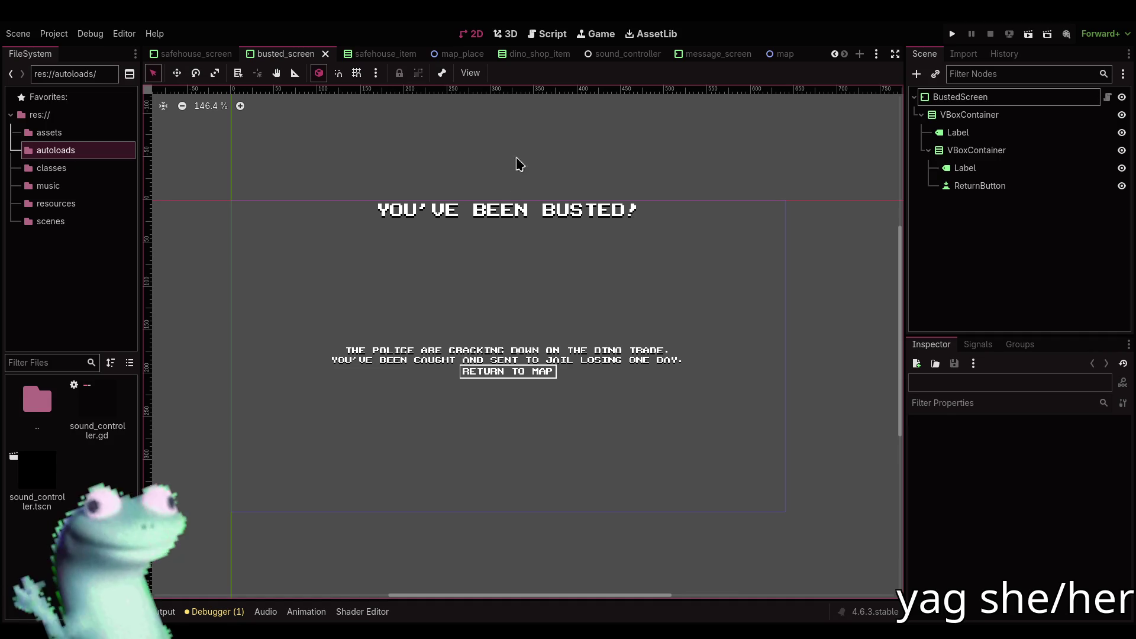
Switch back to the map scene and bring up its map.gd script.
mouse_move(728, 60)
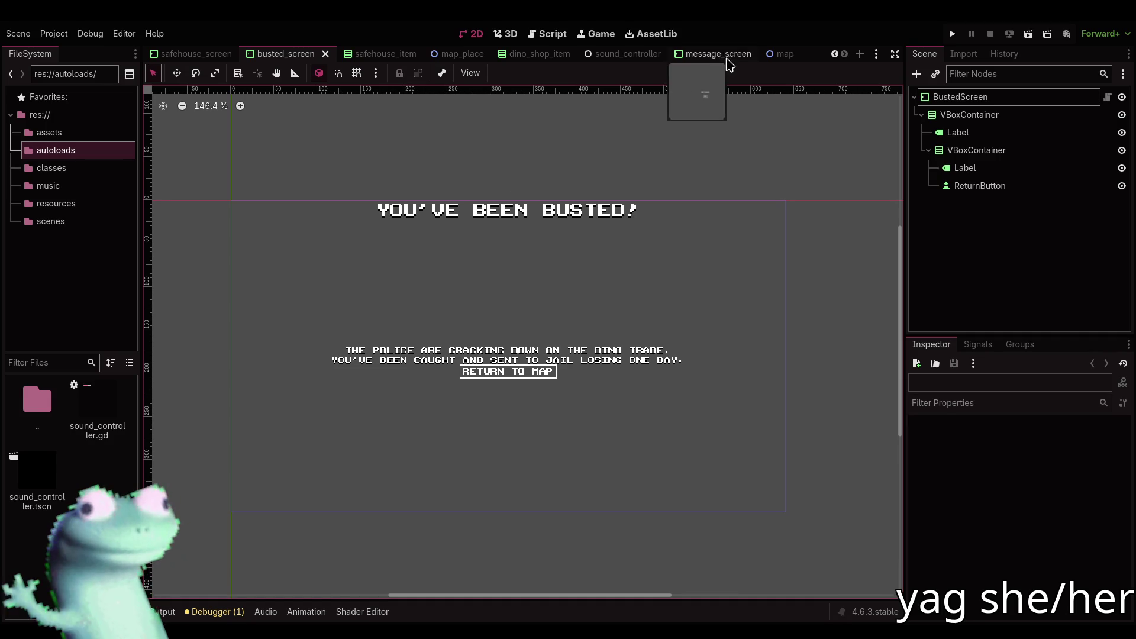
click(780, 54)
click(540, 33)
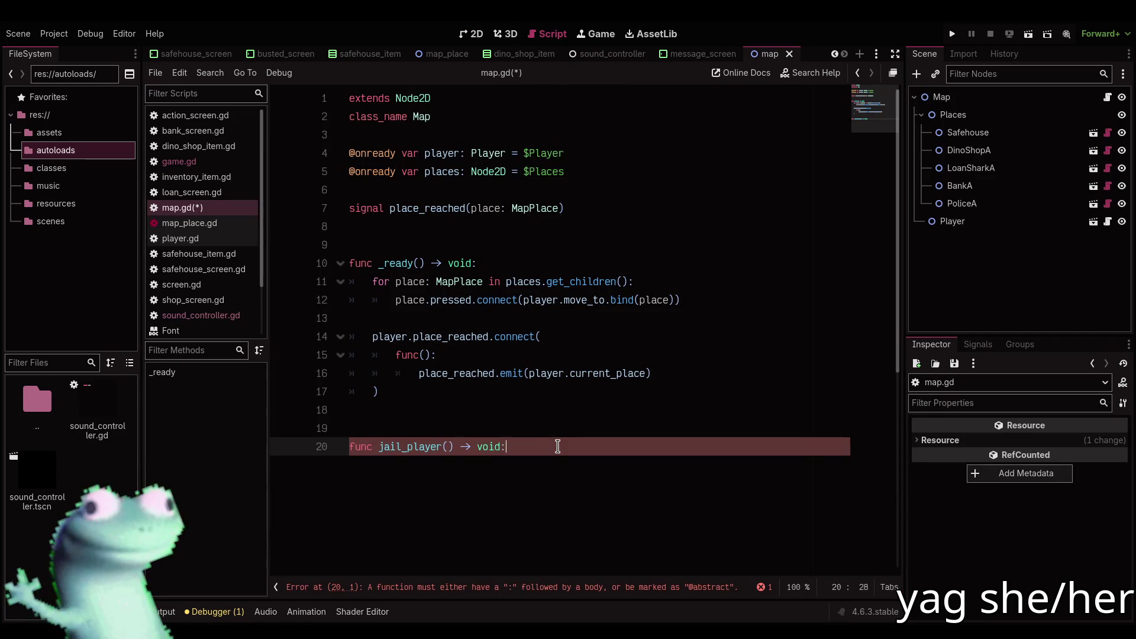
Start the jail_player body with a loop: for place: MapPlace in places.get_children().
text(:)
key(Return)
text(for place: MapPlace in places.get_child)
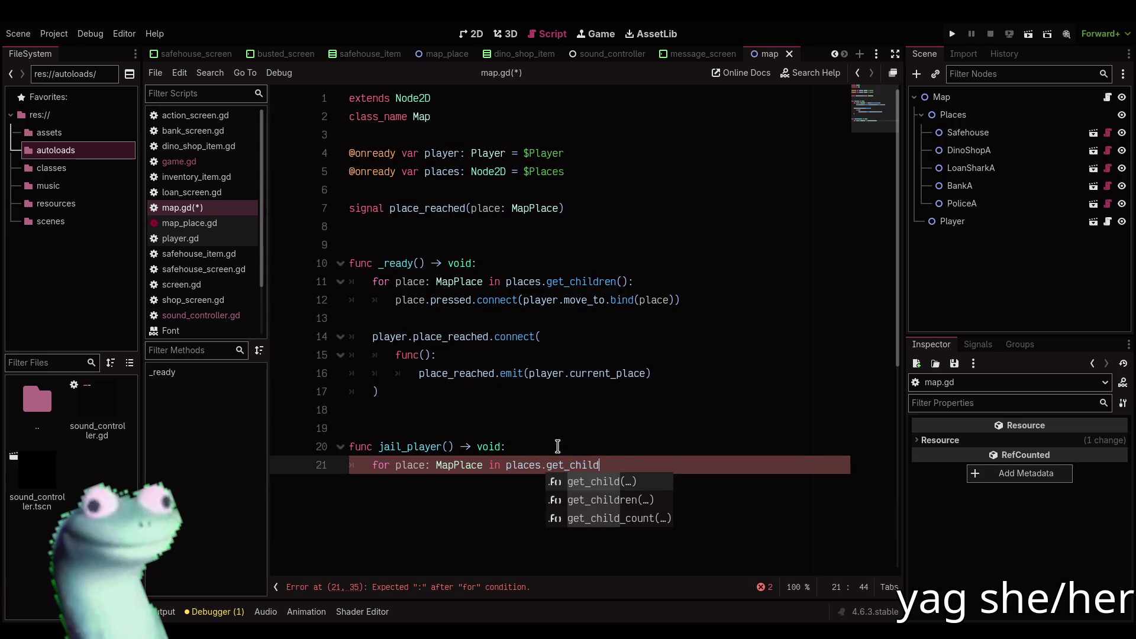
key(Down)
key(Return)
text():)
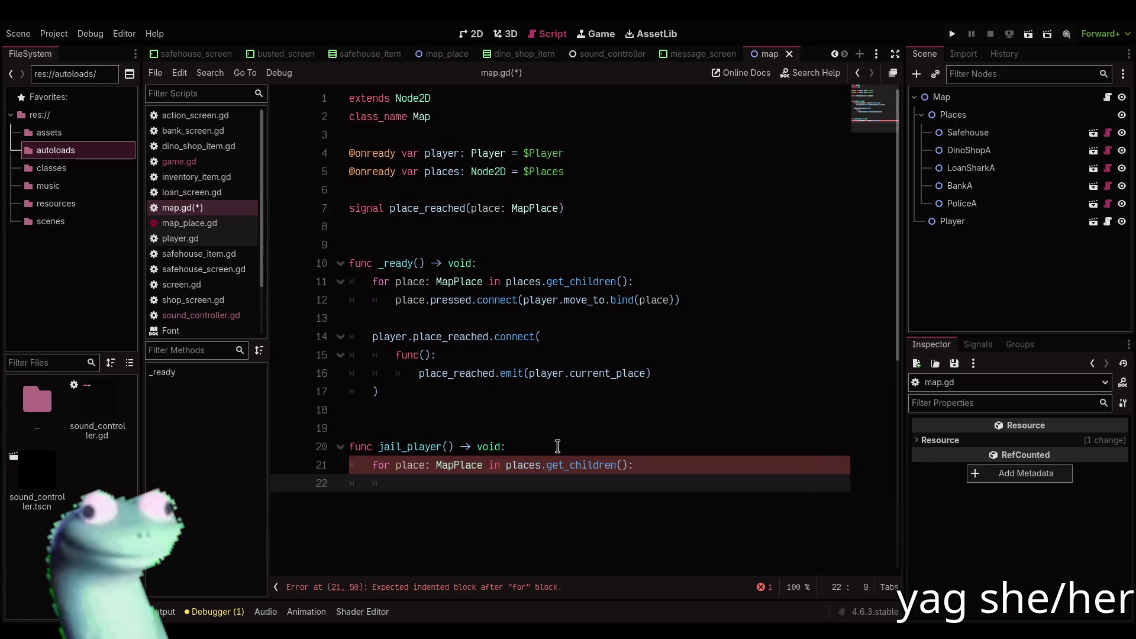
Declare closest_place: MapPlace = null on a new line above the loop.
click(557, 446)
key(Return)
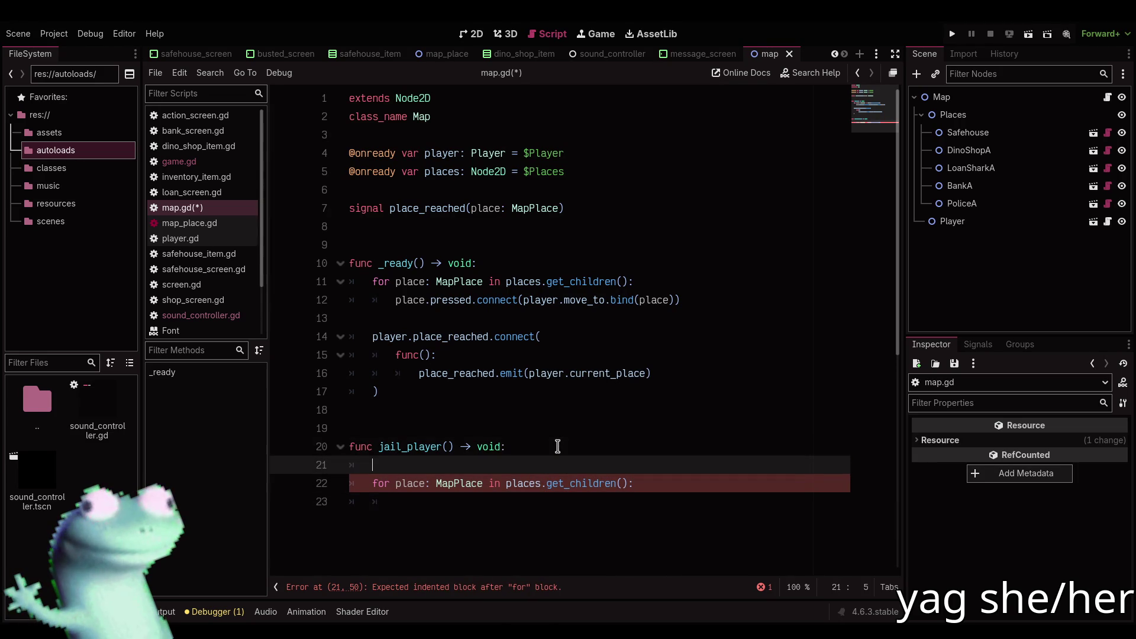
text(ar closes_)
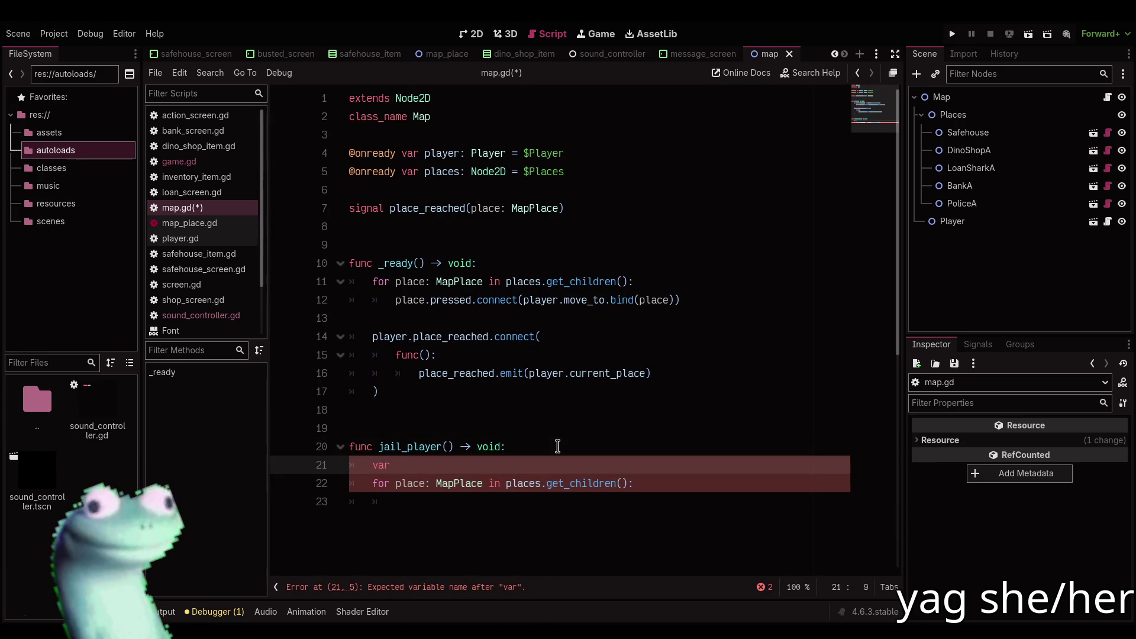
text(place: Map)
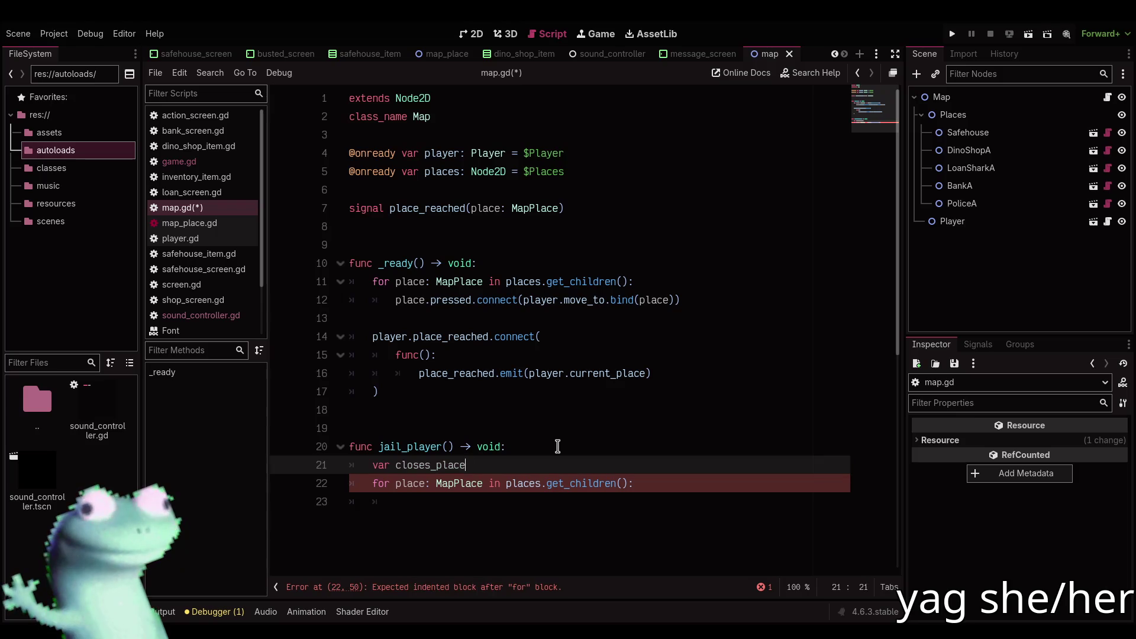
text(Place = nu)
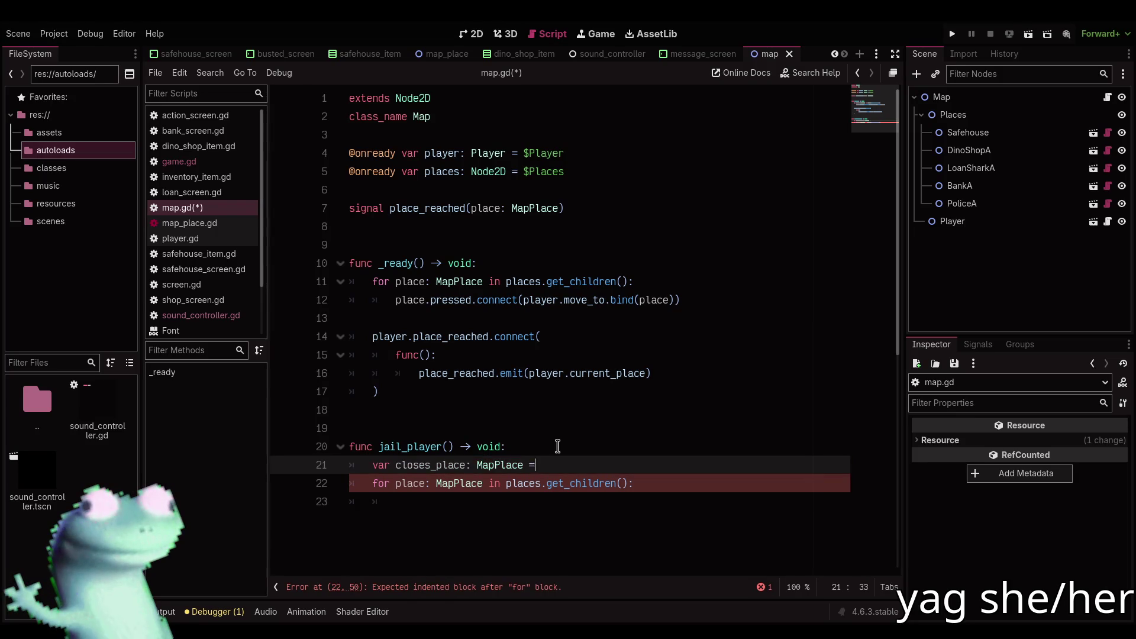
key(Return)
key(Down)
key(Down)
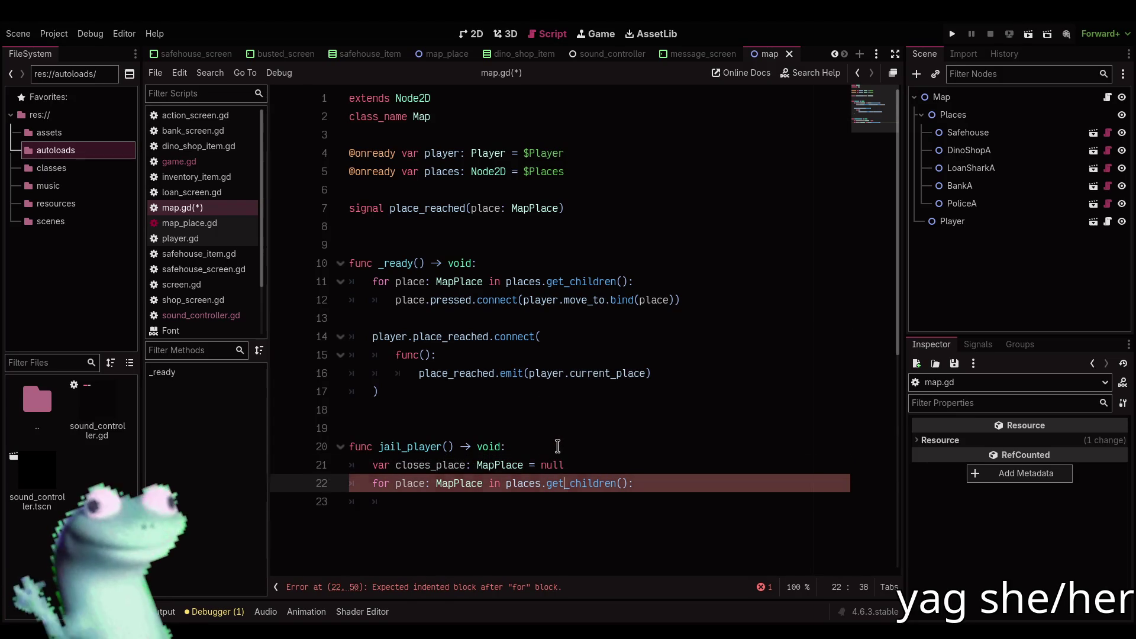
key(Escape)
key(Up)
key(Up)
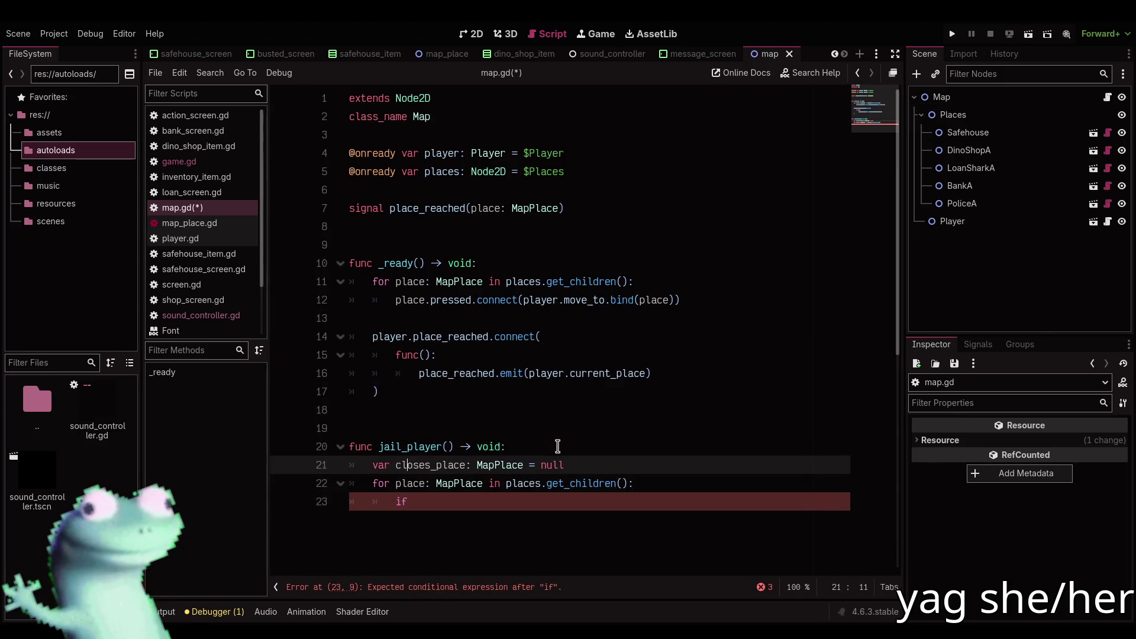
text(t)
key(Down)
key(Down)
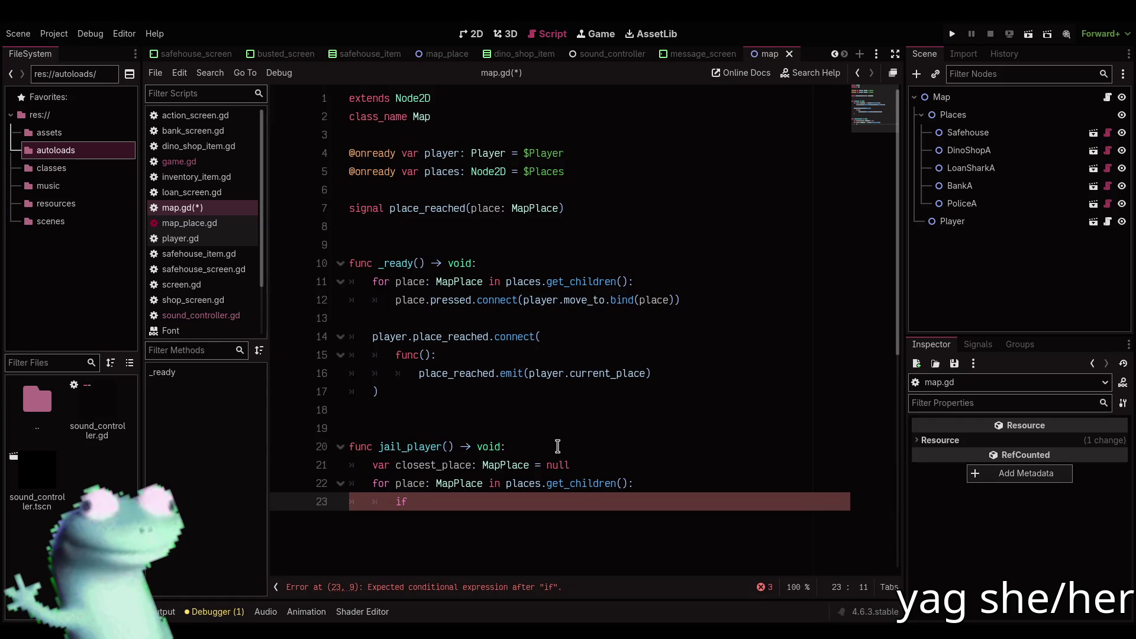
Write the loop's condition as if not is_instance_valid(closest_place).
text(()
text(clo)
key(BackSpace)
key(BackSpace)
key(BackSpace)
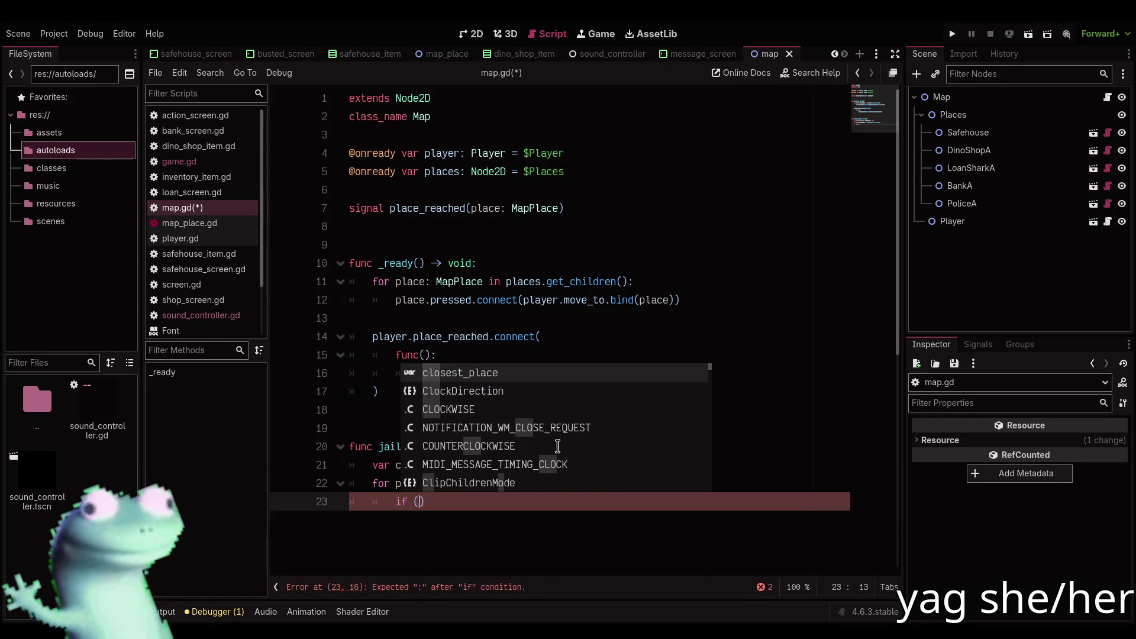
text(is_)
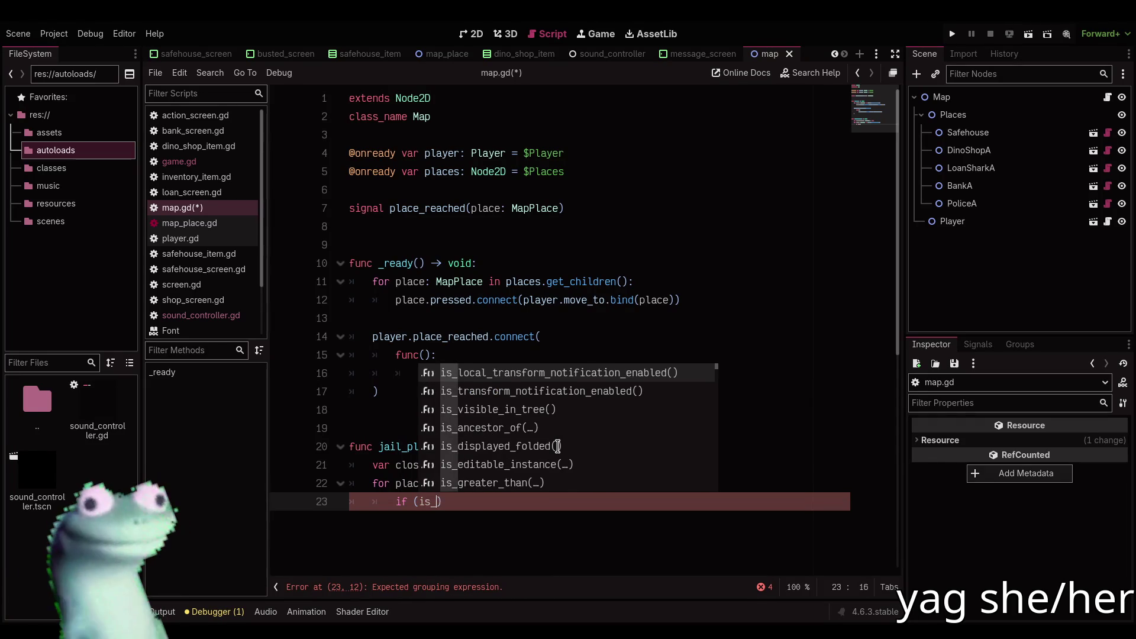
text(in)
key(Down)
key(Down)
key(Down)
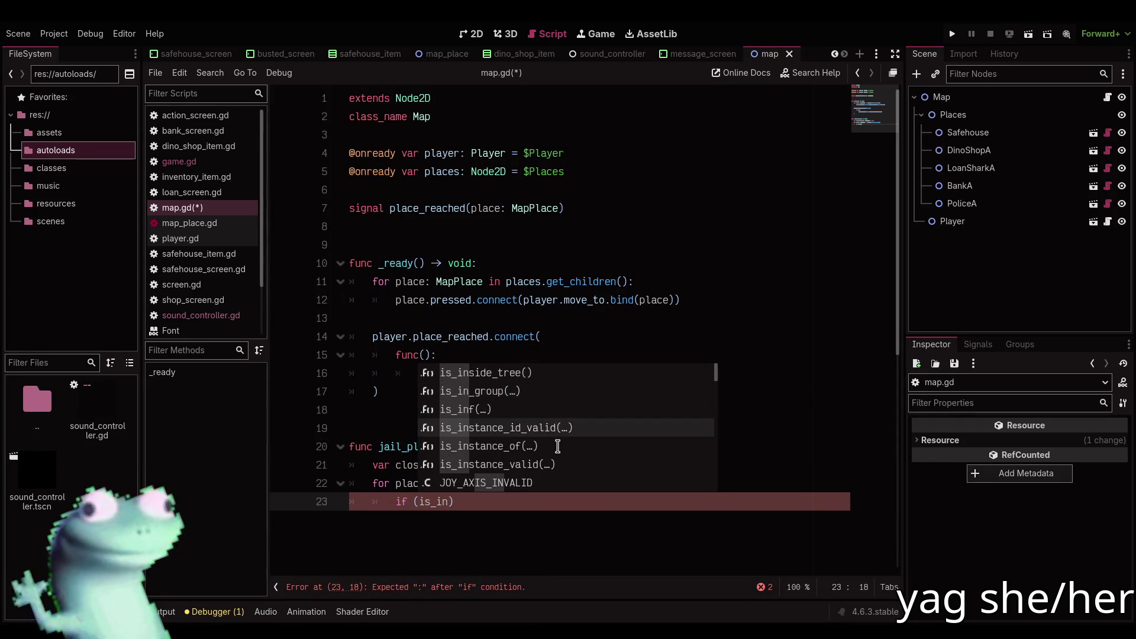
key(Return)
text(not)
key(ctrl+Right)
key(Return)
text(clos)
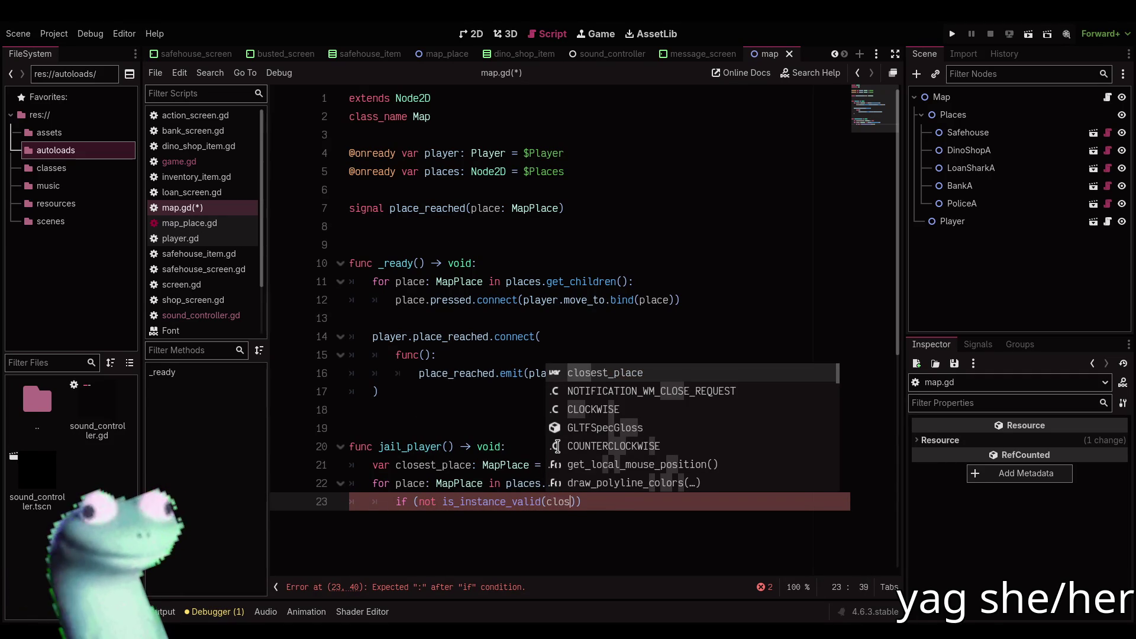
key(Return)
Initialise closest_place to places.get_children()[0] instead of null.
key(Up)
key(ctrl+shift+Right)
key(ctrl+shift+Right)
key(ctrl+shift+Right)
key(ctrl+c)
key(Up)
key(ctrl+shift+Left)
key(ctrl+v)
text([0)
Remove the if condition on line 23 and clear the old closest_place line.
key(Down)
key(Down)
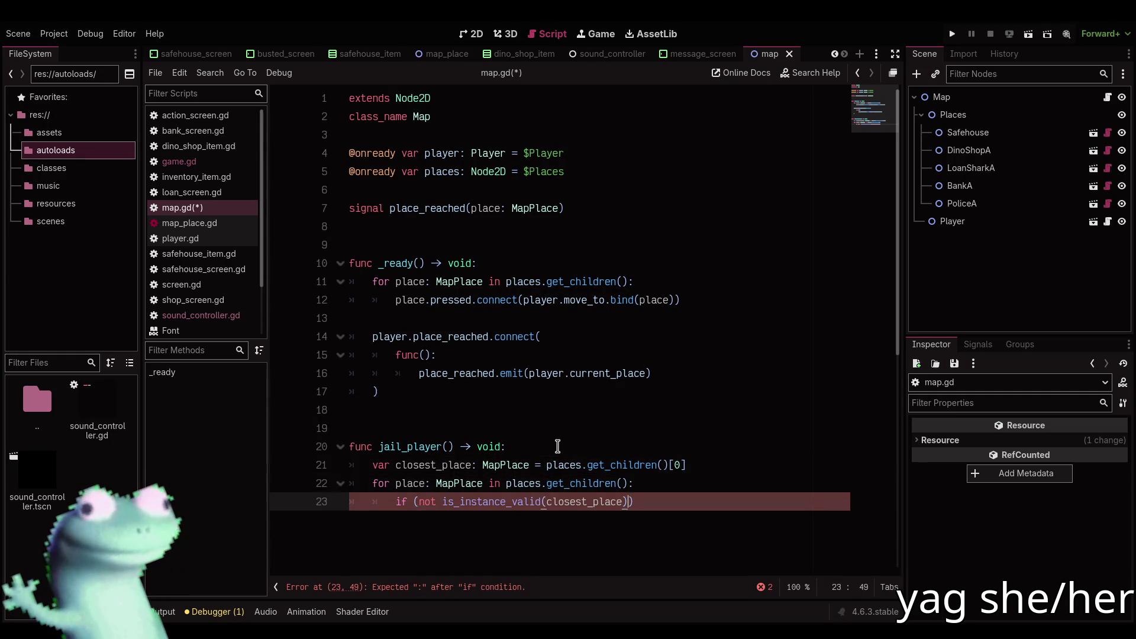
key(Left)
key(ctrl+shift+Left)
key(ctrl+shift+Left)
key(ctrl+shift+Left)
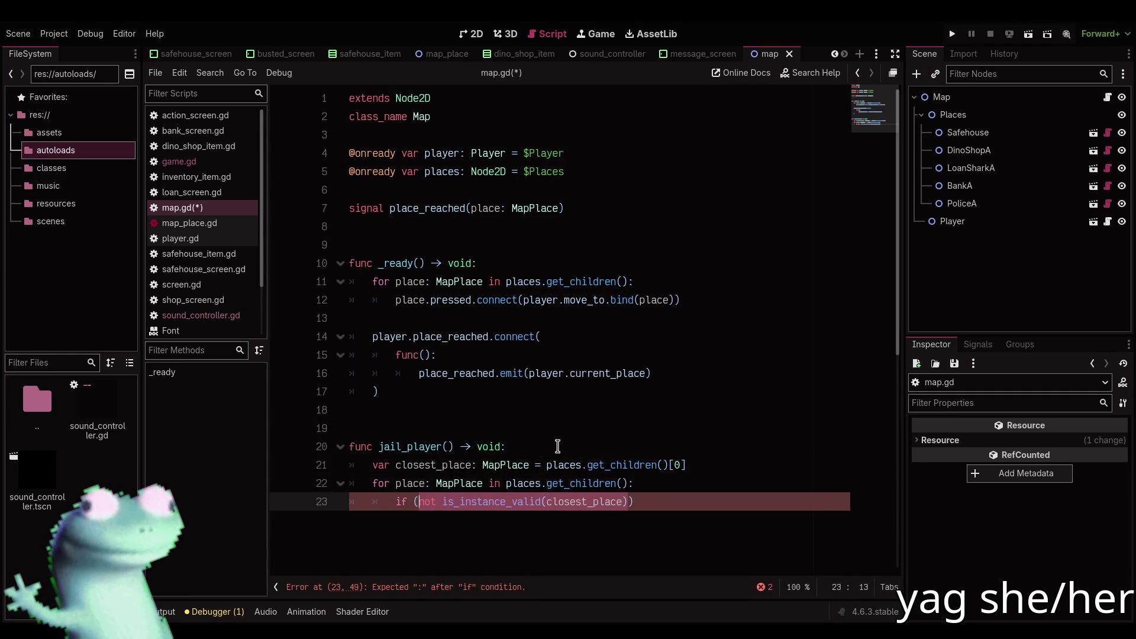
key(ctrl+x)
key(Up)
key(Up)
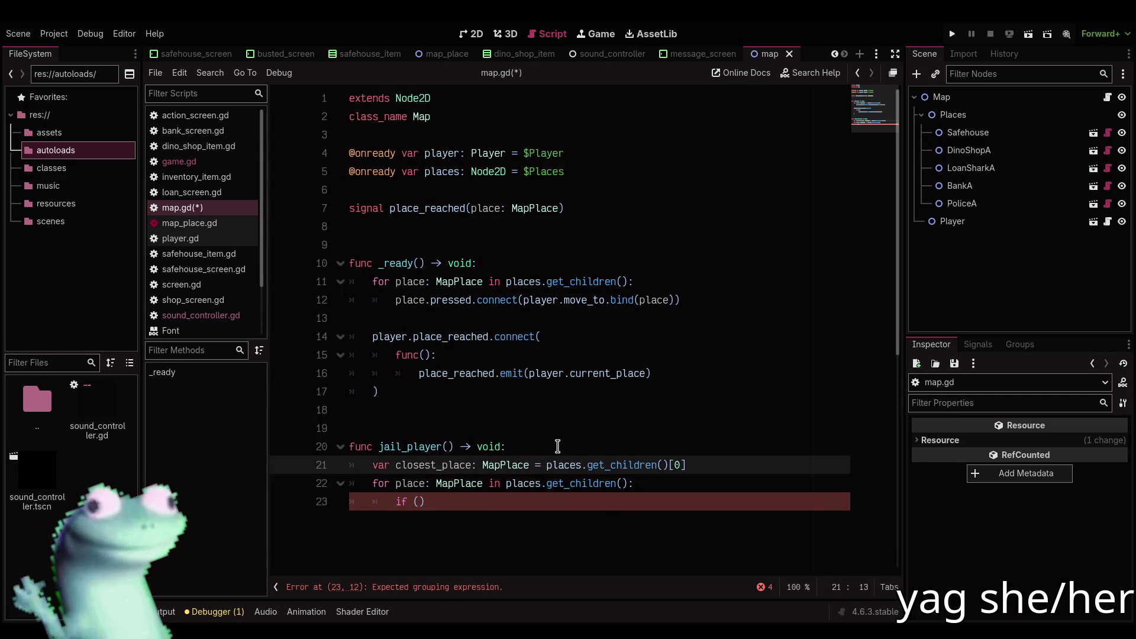
key(Home)
key(shift+End)
key(BackSpace)
Write var police_stations = places.get_children() and delete the old loop lines.
text(ar police_stations)
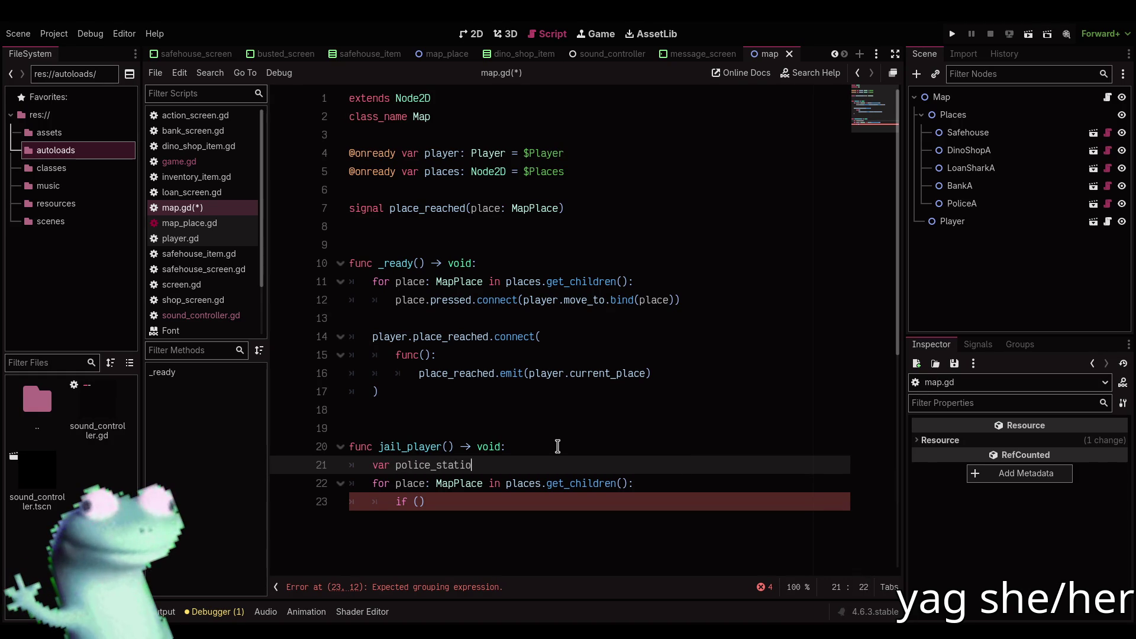
key(BackSpace)
key(BackSpace)
text(places.get_children())
key(shift+Down)
key(shift+Down)
key(Delete)
Add a .filter lambda func(x: MapPlace) returning x.type against MapPlace.Type.POLICE.
text(.filter()
key(Return)
text(func(x: MapPlace))
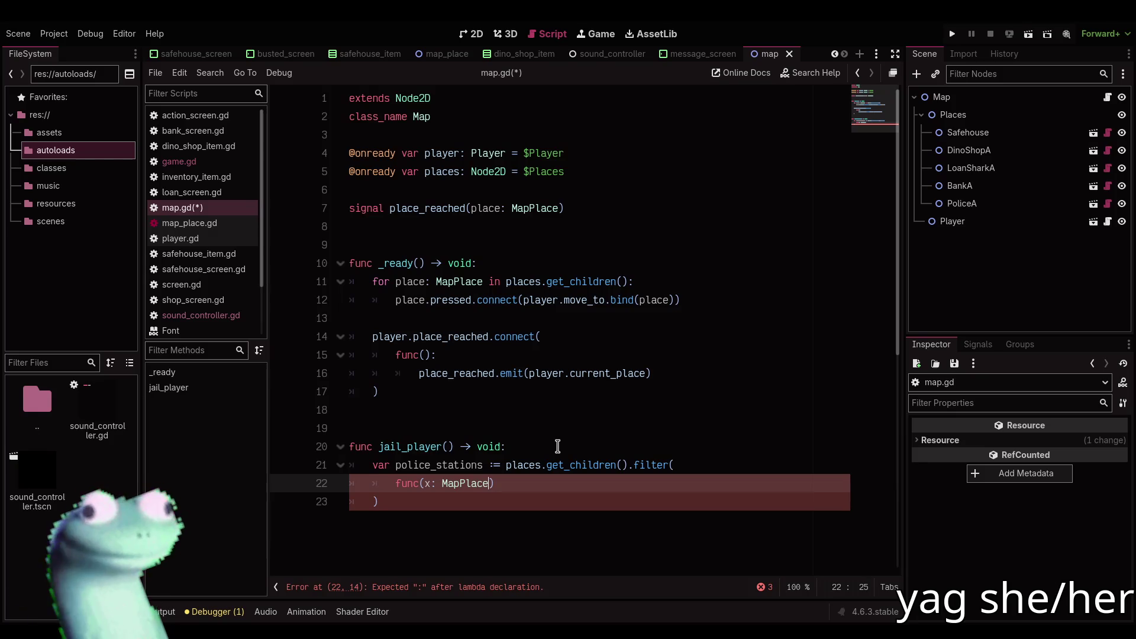
text(:)
key(Return)
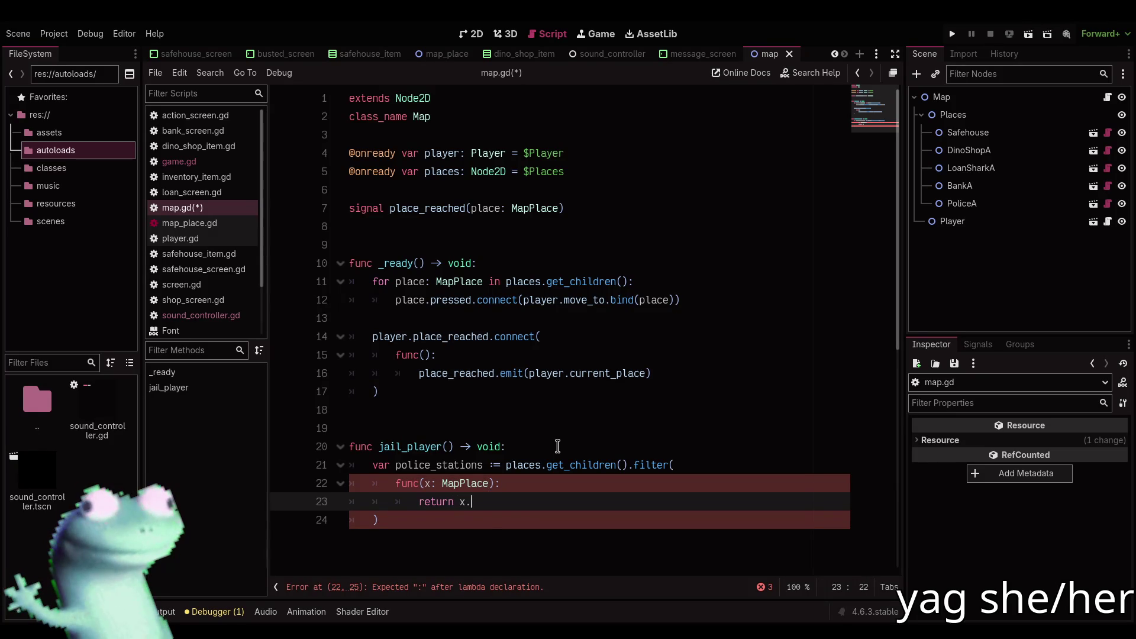
text(.t)
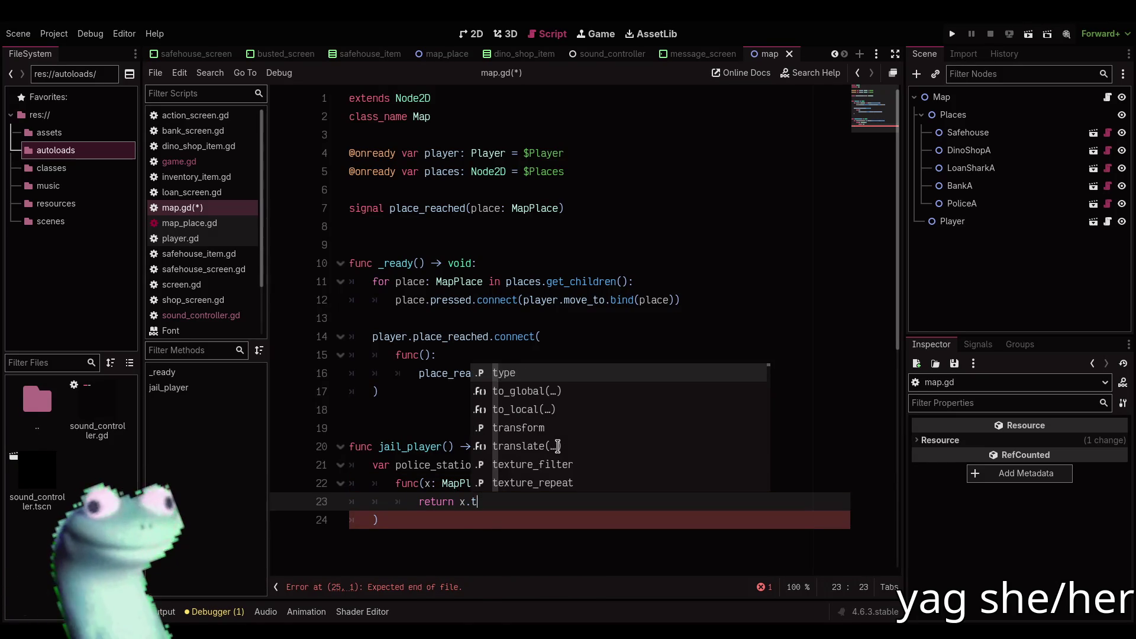
key(Return)
text(pPlace.P)
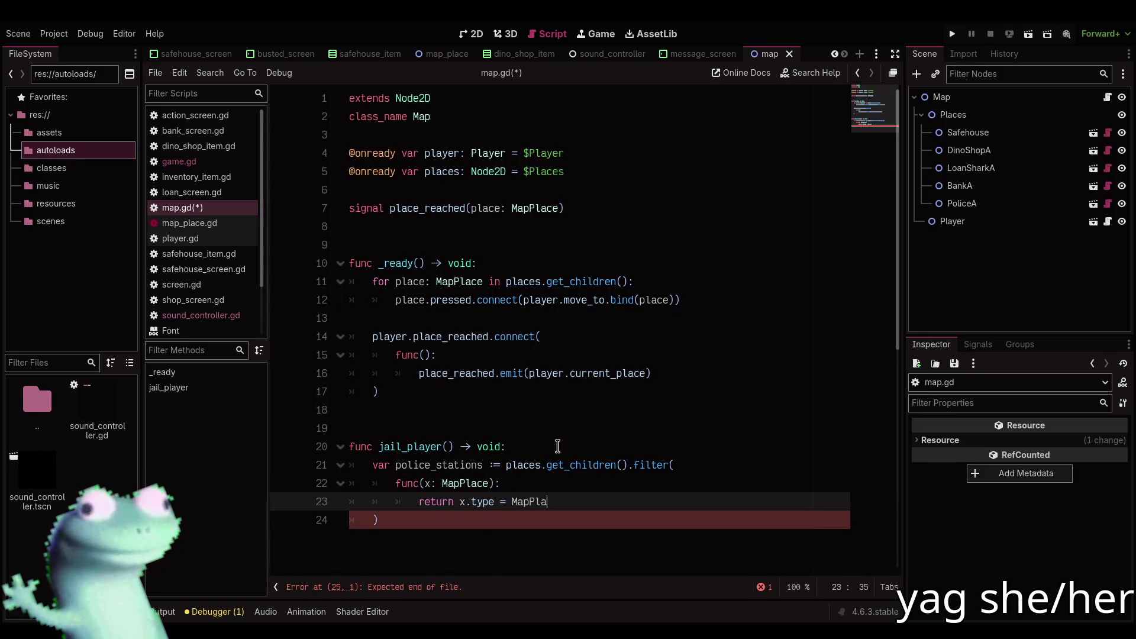
key(BackSpace)
text(Type.POLICE)
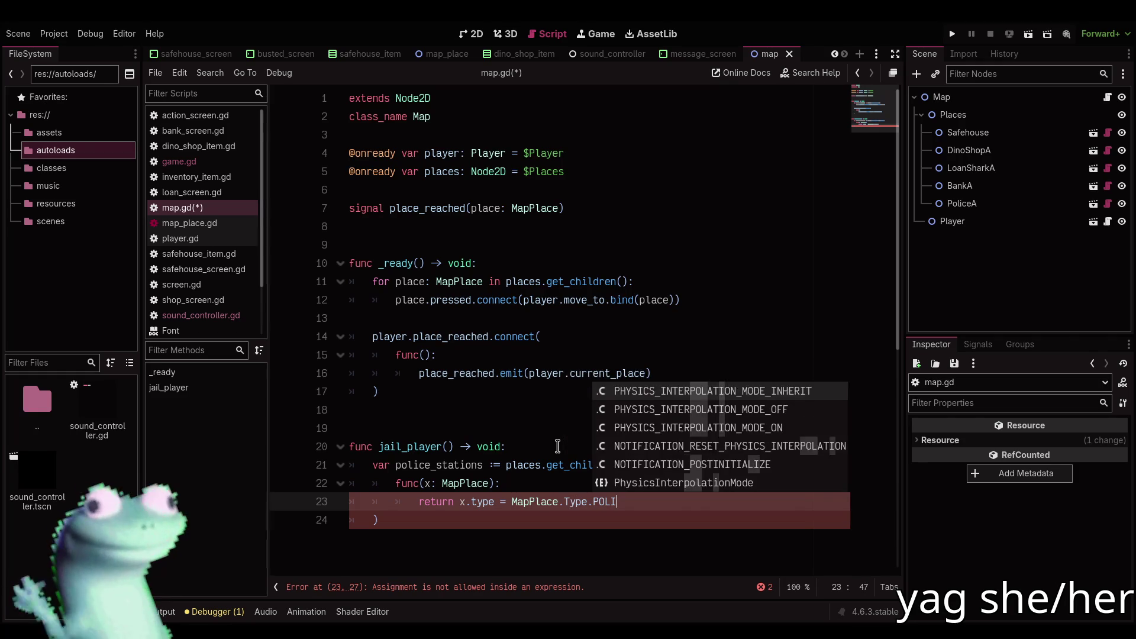
key(Down)
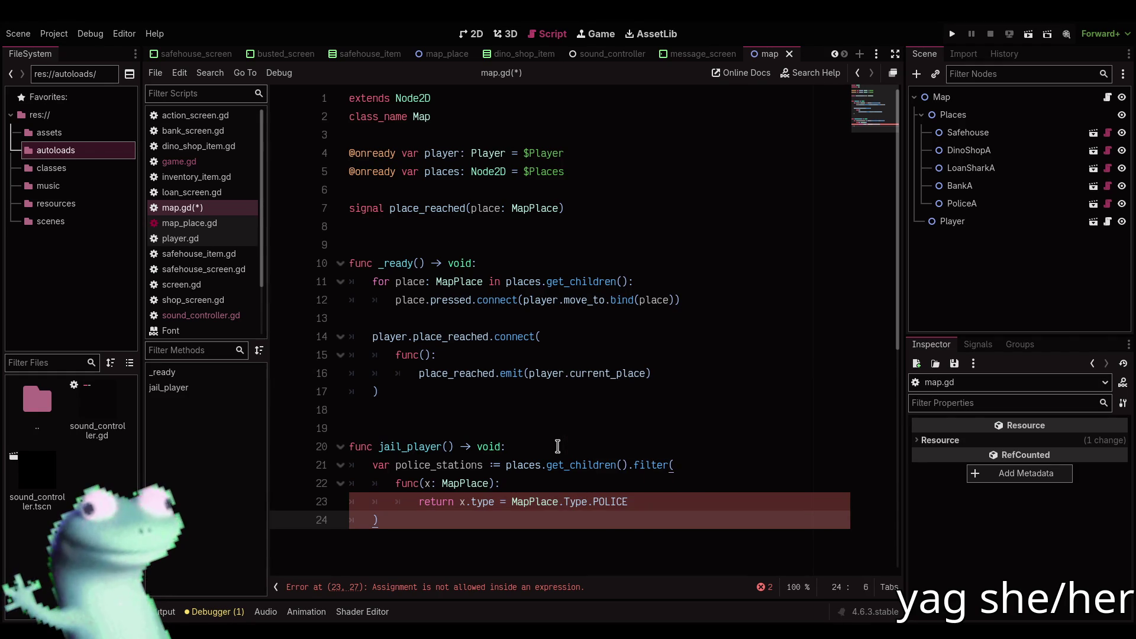
Fix the comparison to ==, tidy the closing parenthesis indent, and save map.gd.
key(Up)
key(ctrl+Left)
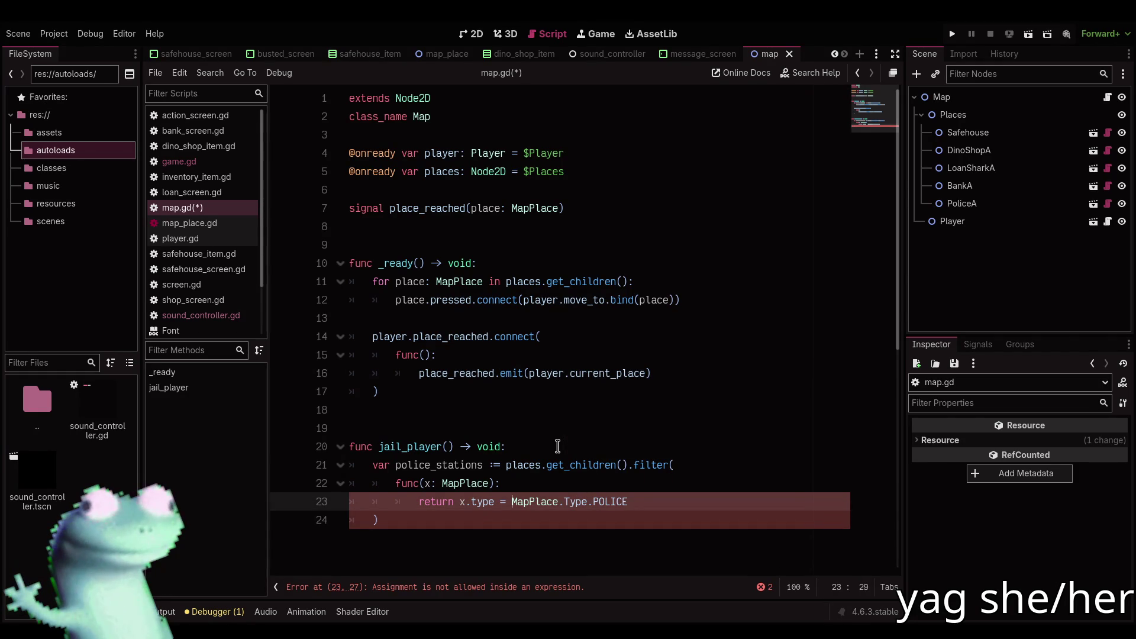
text(=)
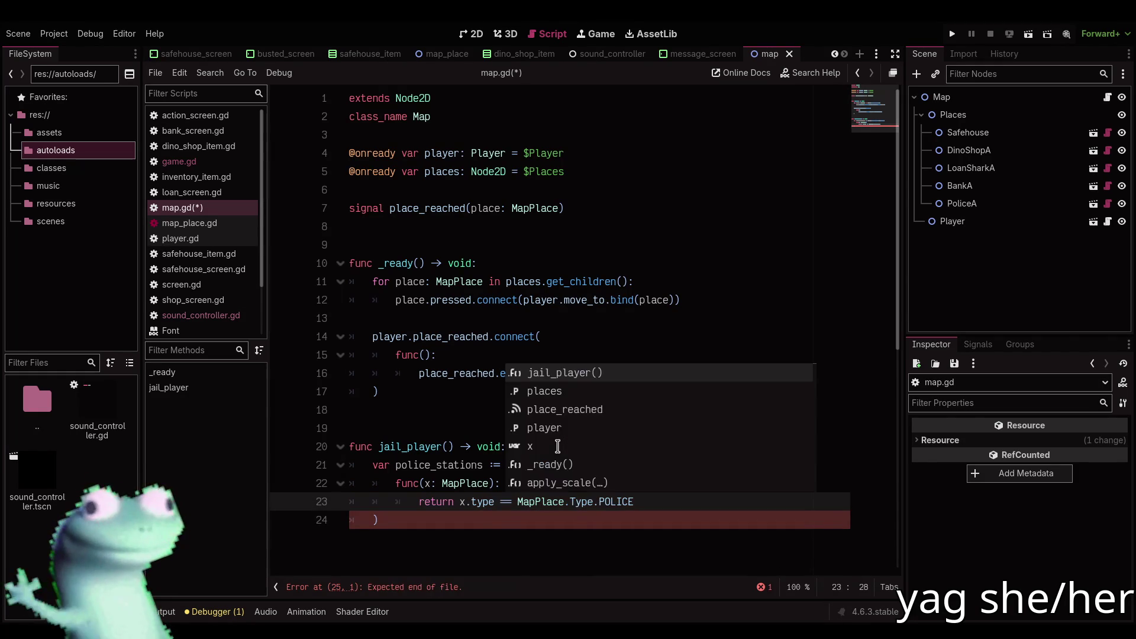
key(Escape)
key(Down)
key(Left)
key(Tab)
key(BackSpace)
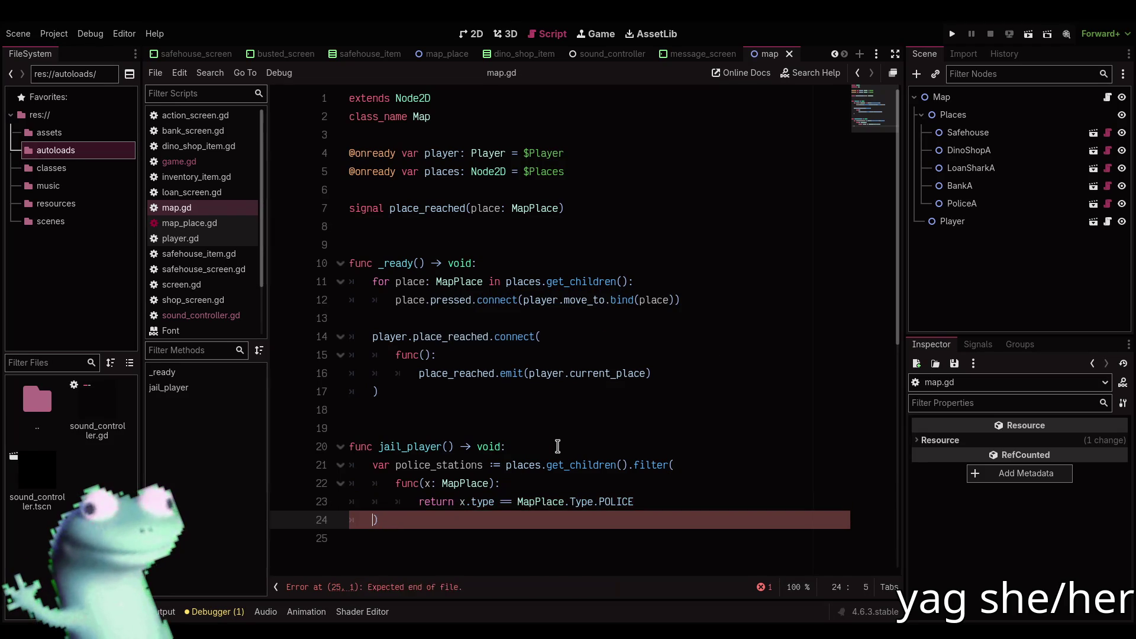
key(End)
key(Return)
key(ctrl+s)
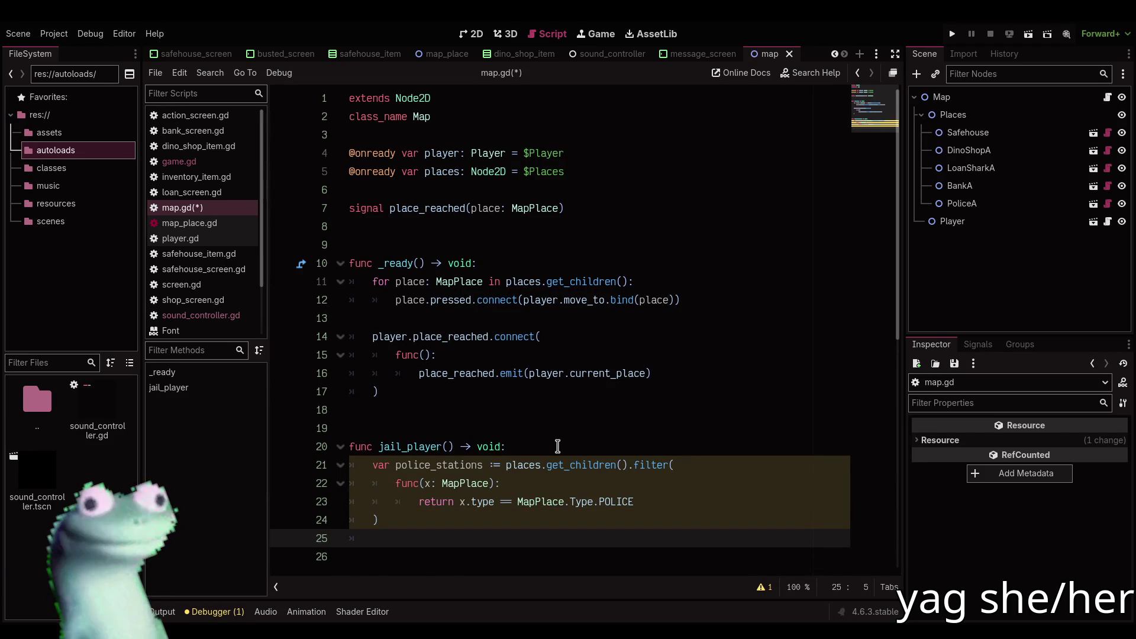
Declare var closest: MapPlace = police_stations[0] and begin a for loop over police_stations.
text(ar closest :)
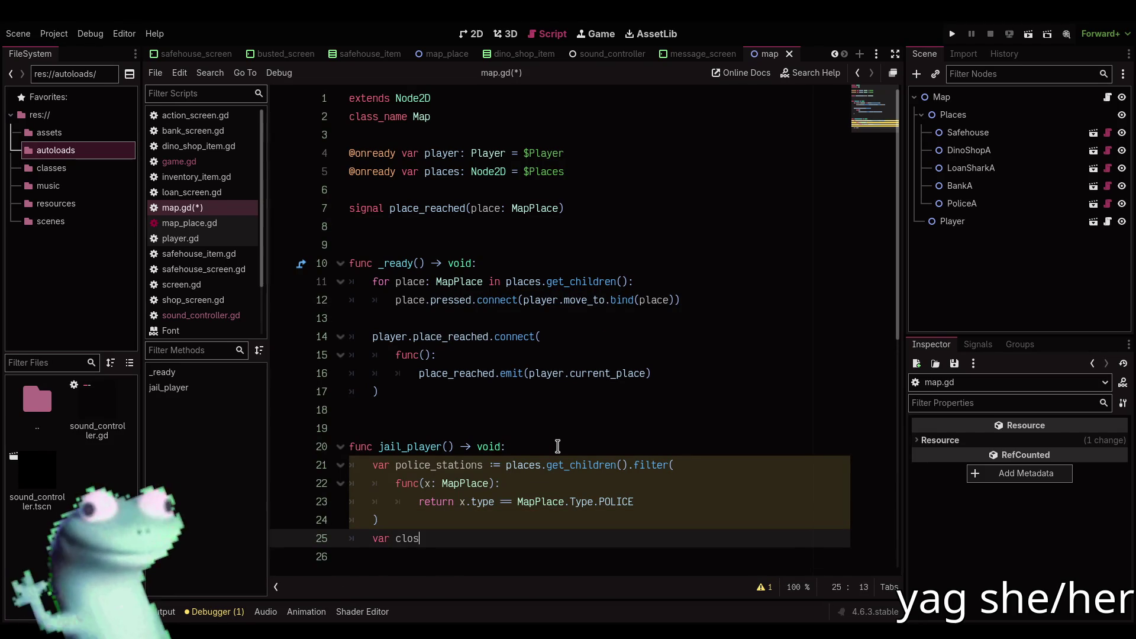
text(= pol)
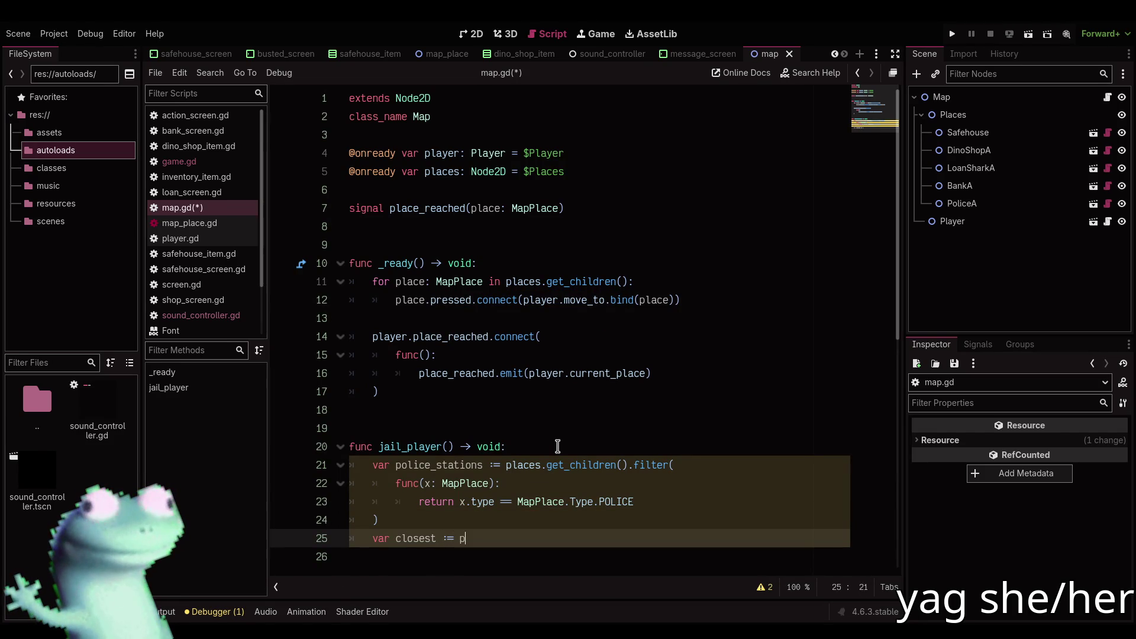
text(ice_stations[0)
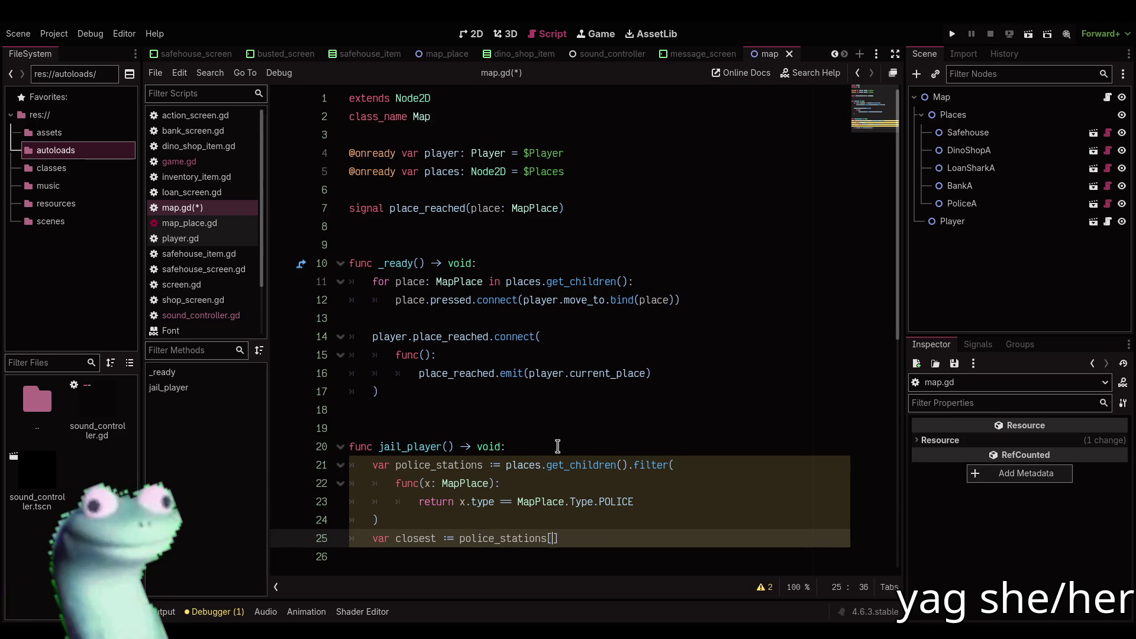
key(Home)
key(Delete)
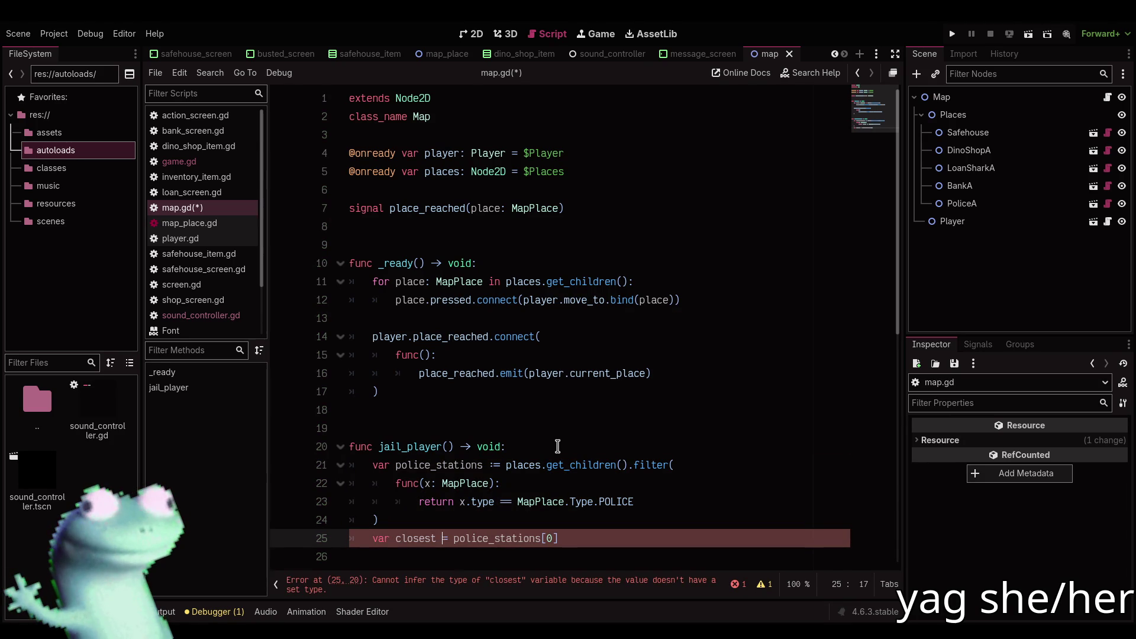
text(: MapPl)
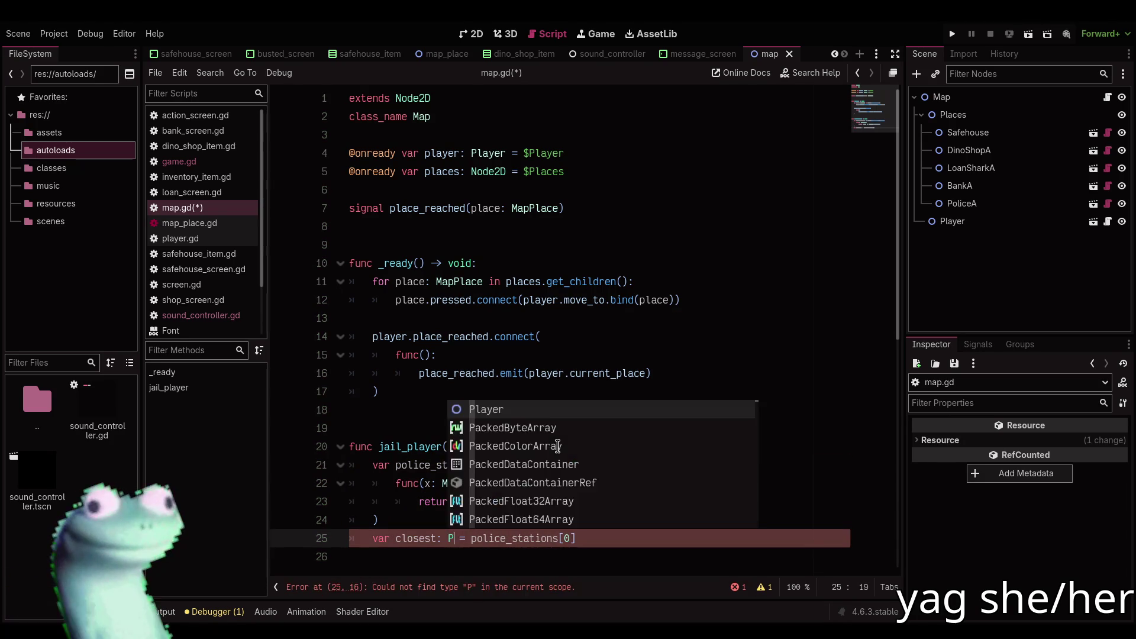
text(ace)
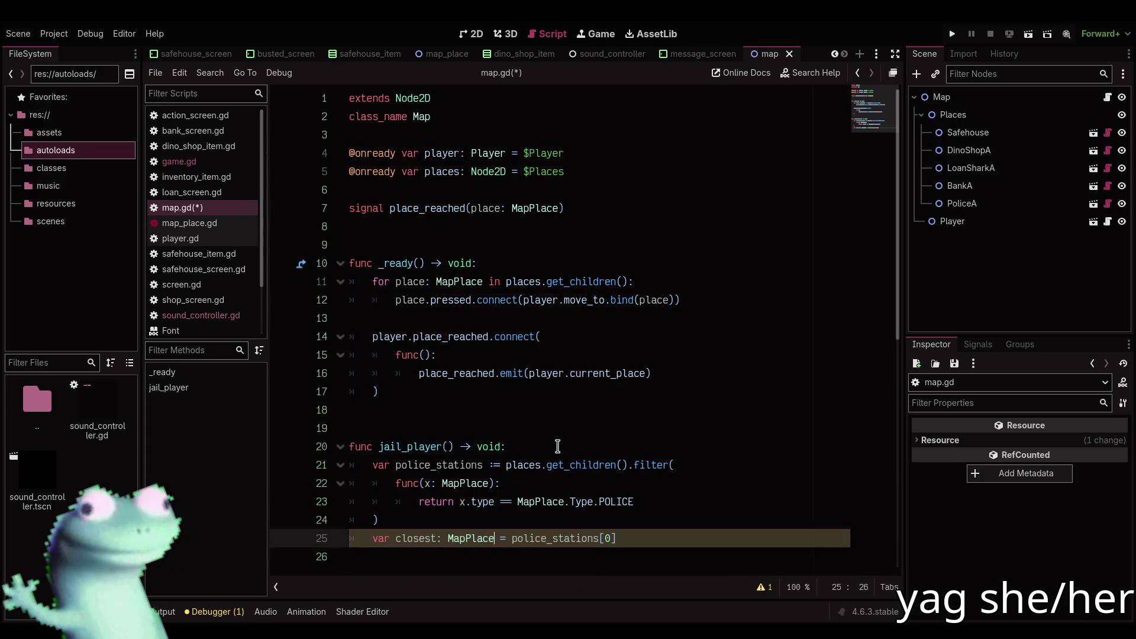
key(Down)
scroll(557, 446, down, 5)
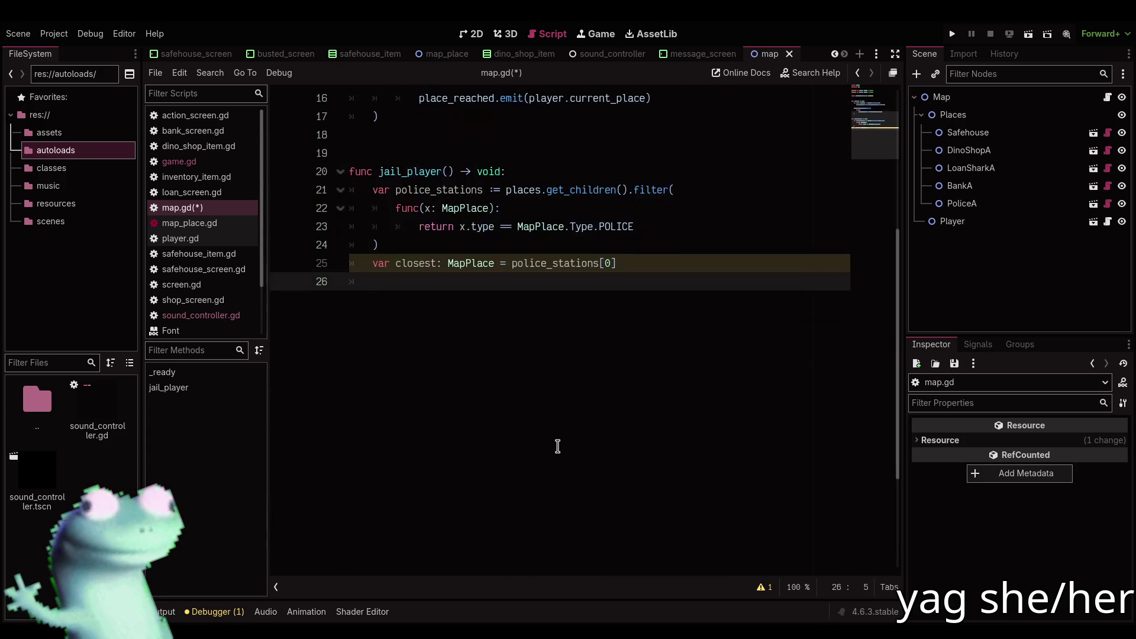
text(for place: MapPlace in)
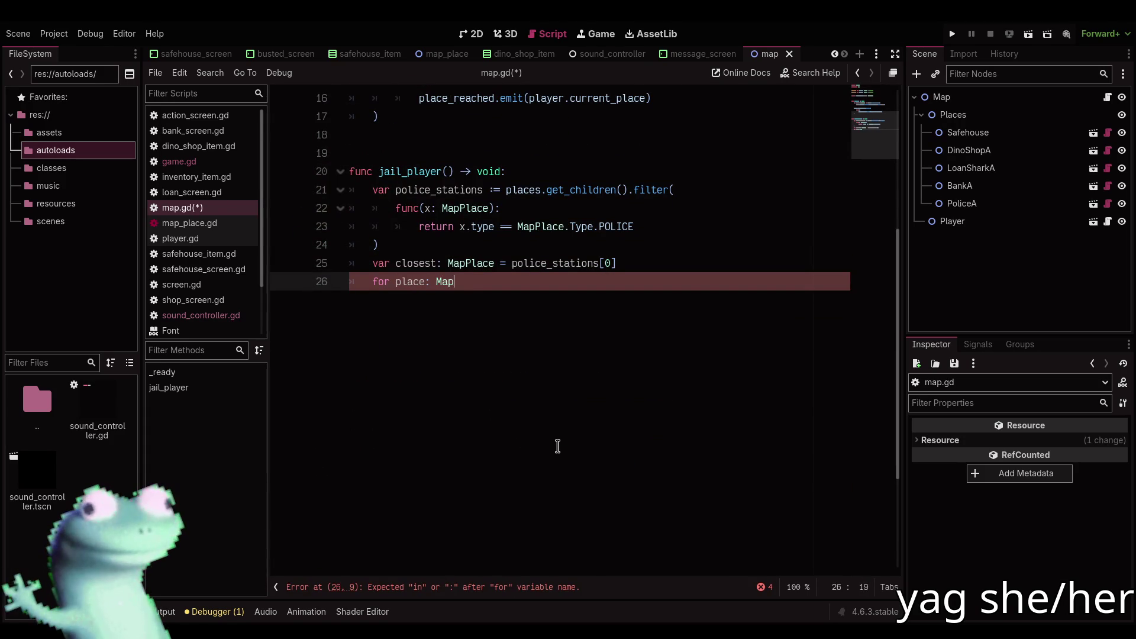
text( pol)
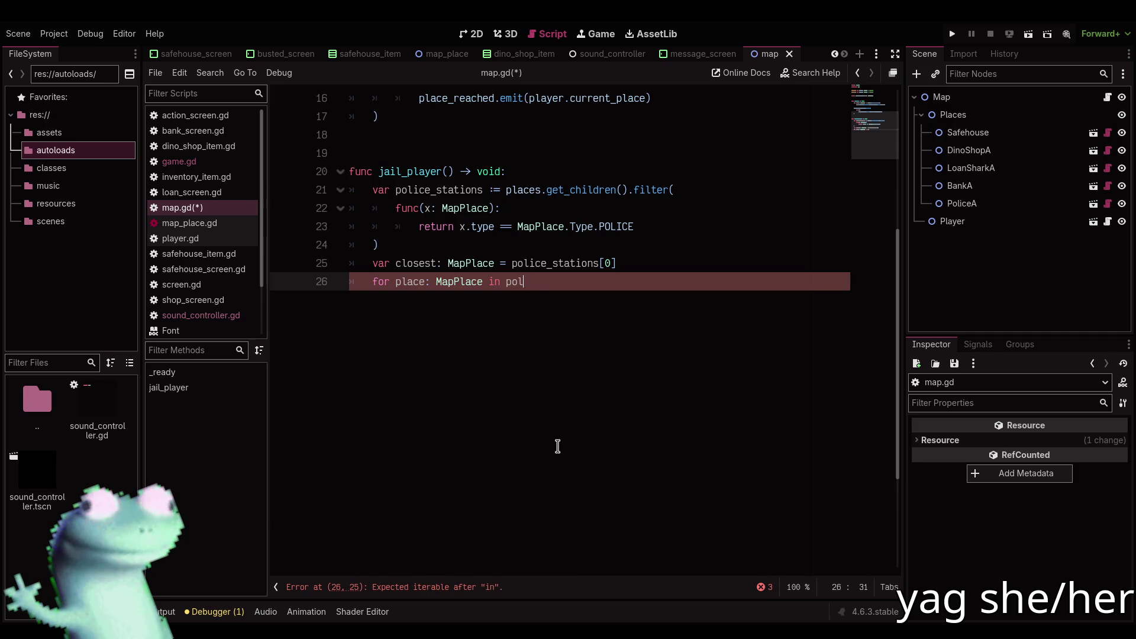
text(ice_stations)
Rename the loop variable to station and finish the loop header with a colon.
key(Home)
key(ctrl+Right)
key(ctrl+shift+Right)
text(station)
key(End)
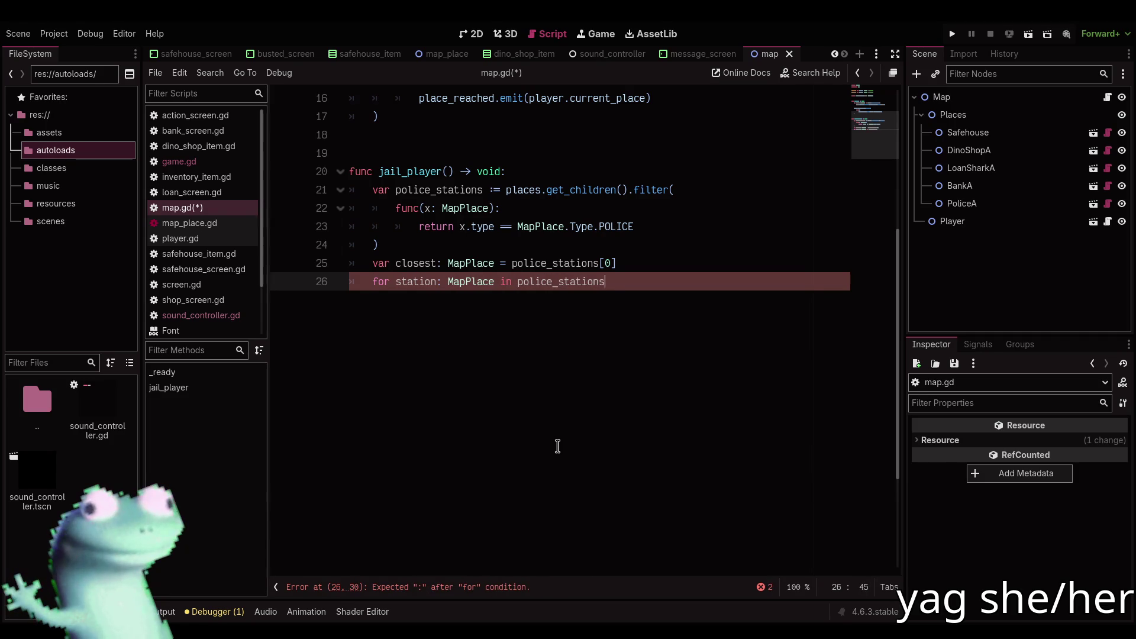
text(:)
key(Return)
Begin the if condition using player.global_position.distance_squared_to(station.global_position).
text(if pla)
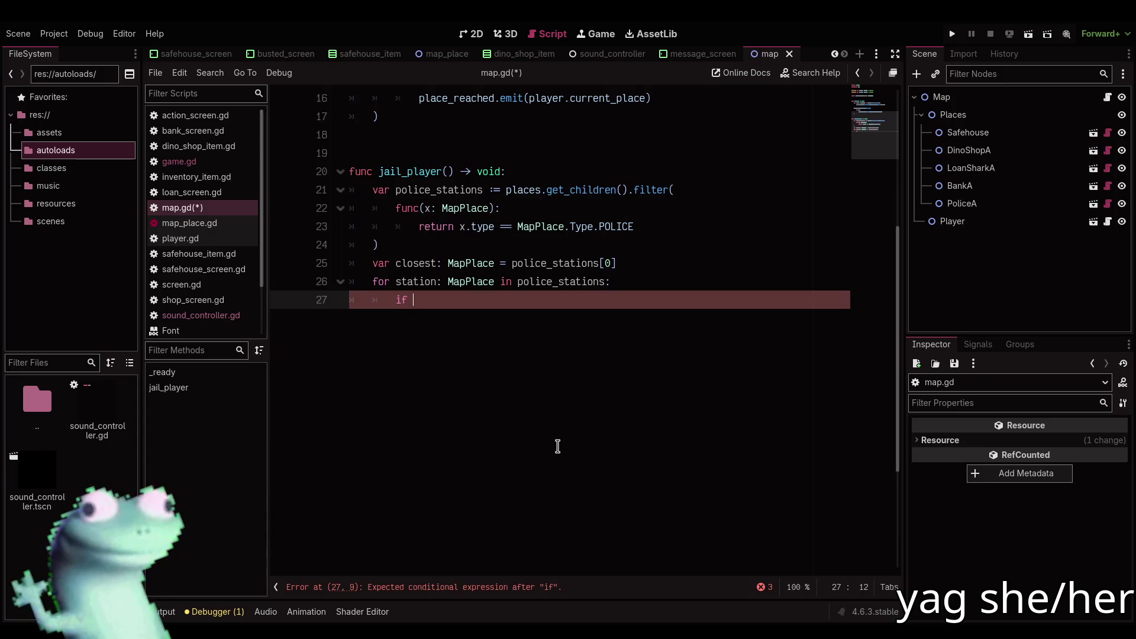
text(yer.global_po)
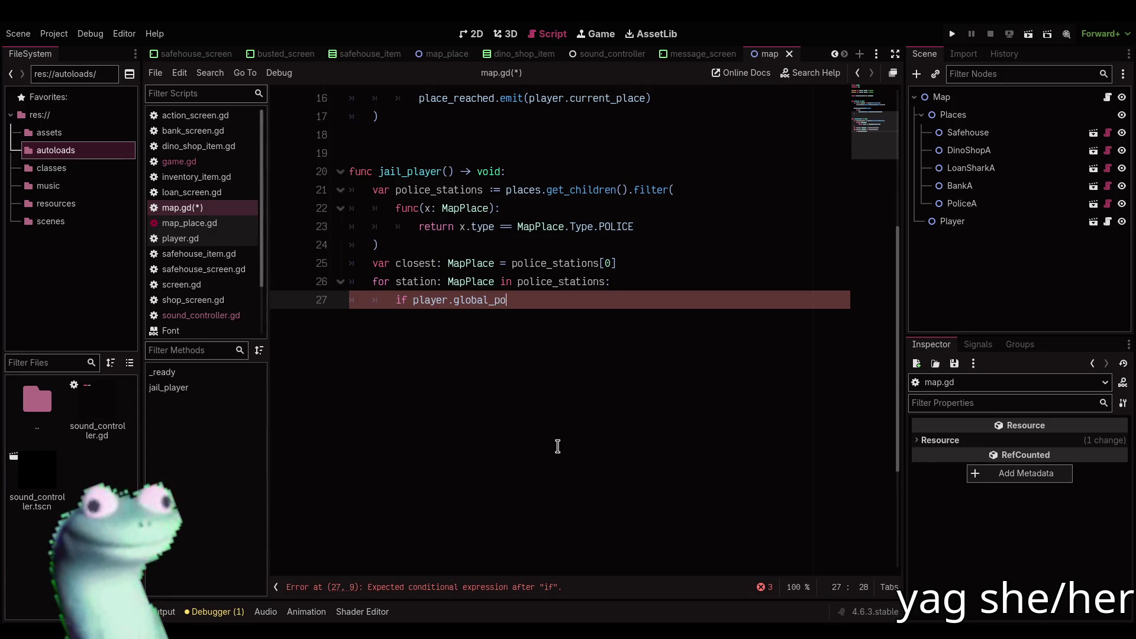
key(Return)
text(.dist)
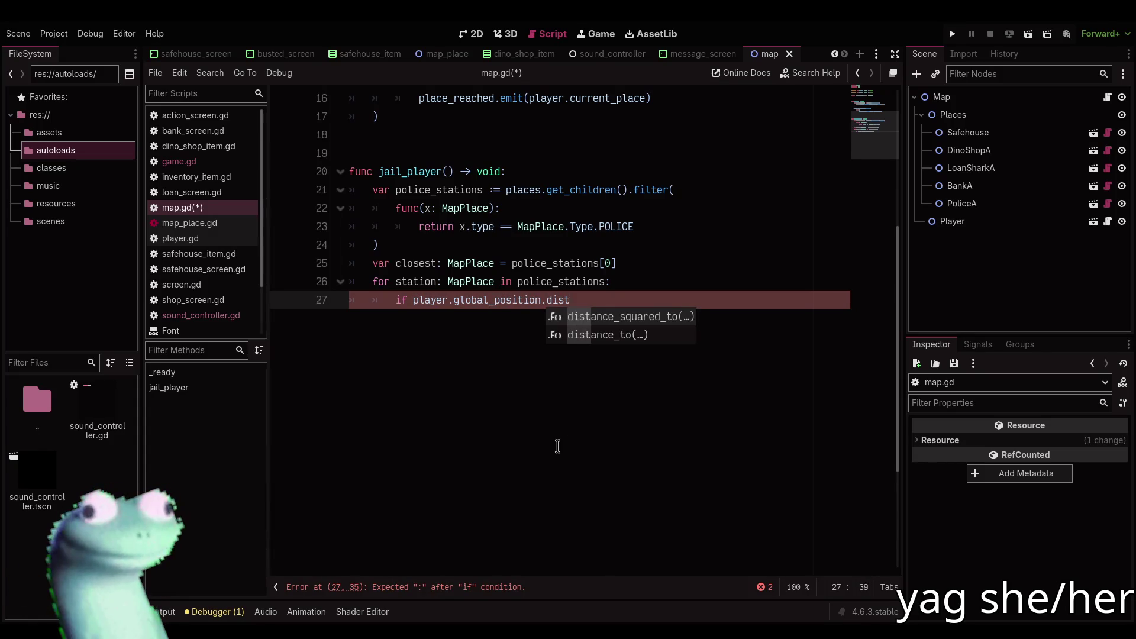
key(Return)
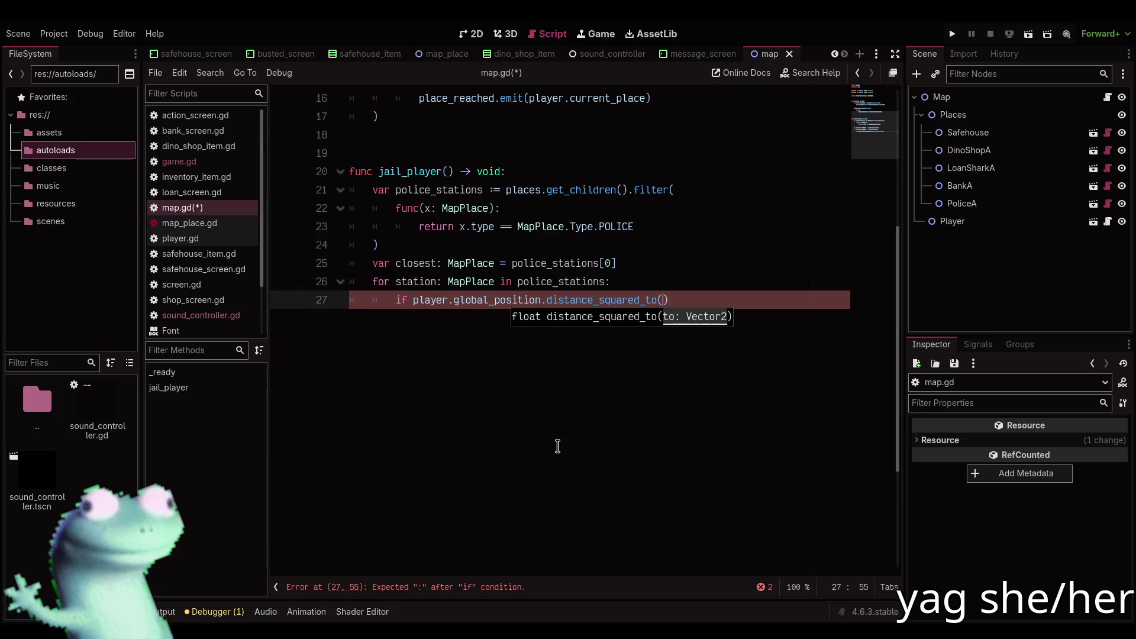
text(los)
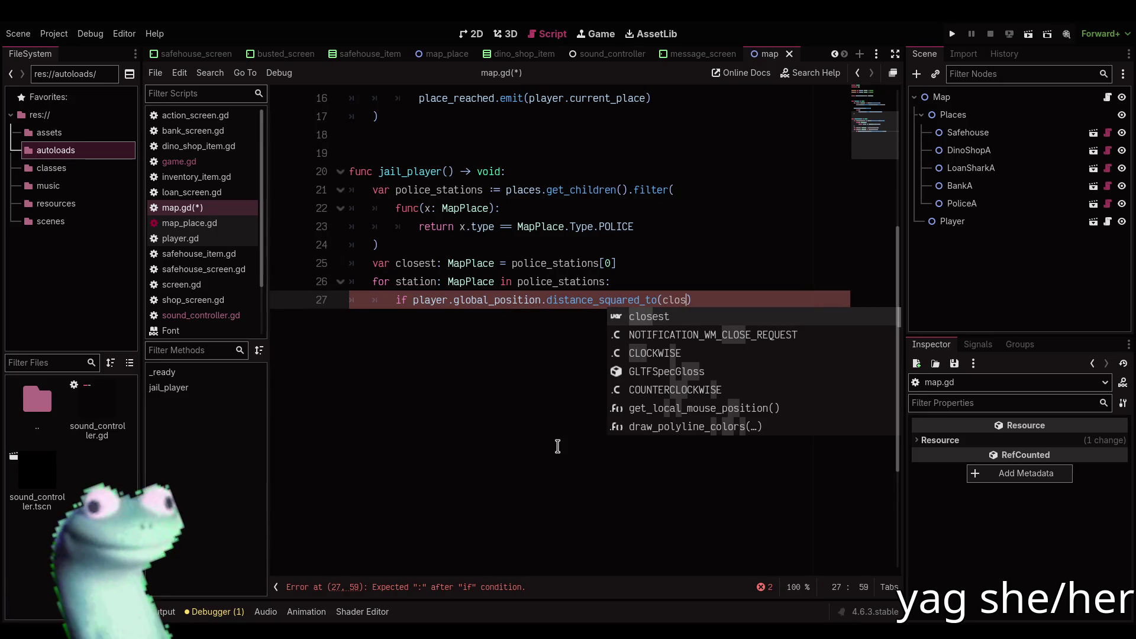
text(est.)
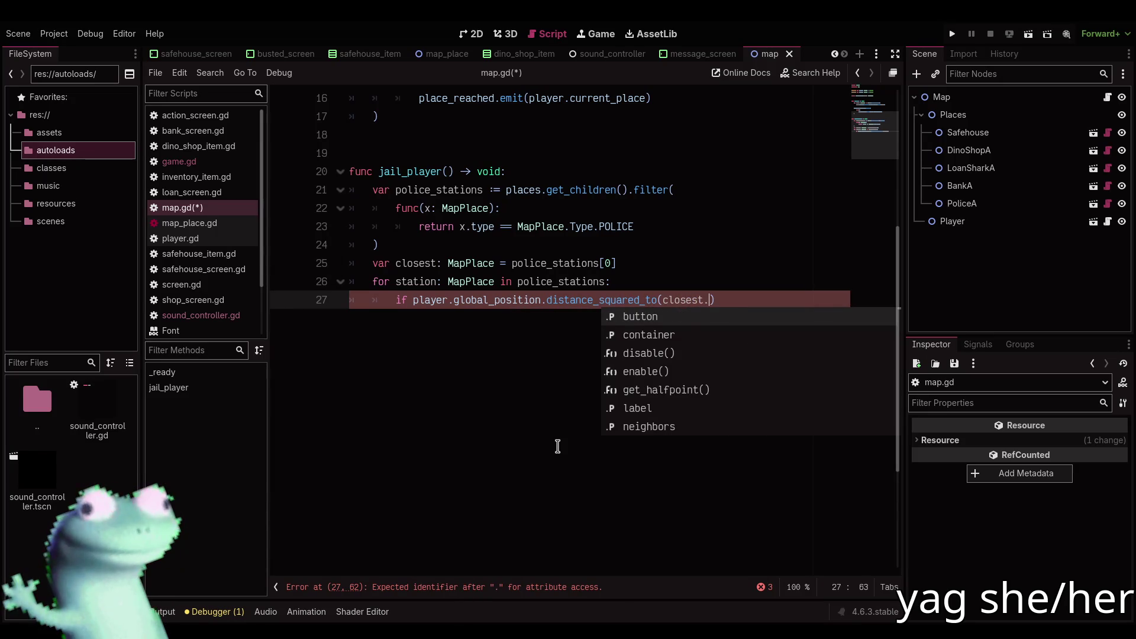
key(BackSpace)
key(BackSpace)
key(BackSpace)
text(statu)
key(BackSpace)
text(ion.global)
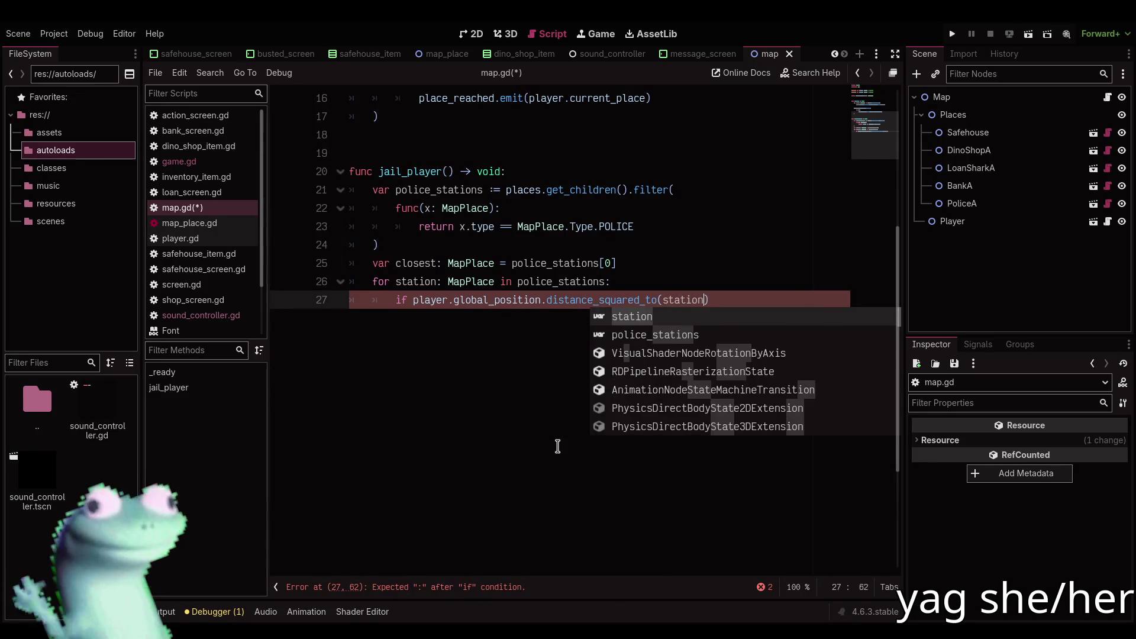
text(_pos)
key(Return)
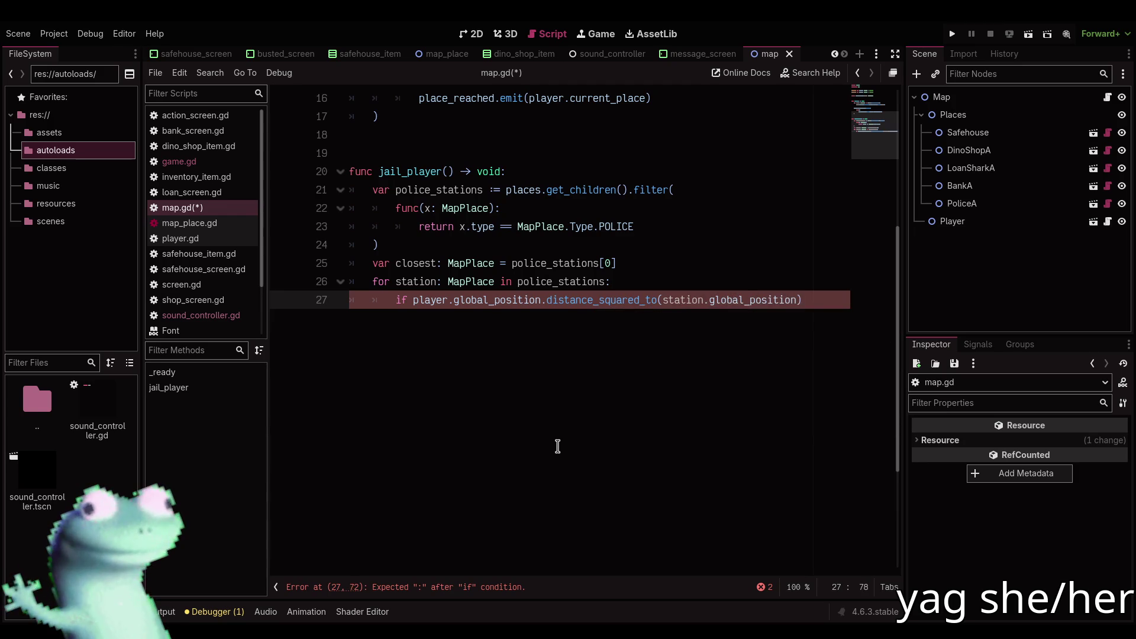
text(d)
key(BackSpace)
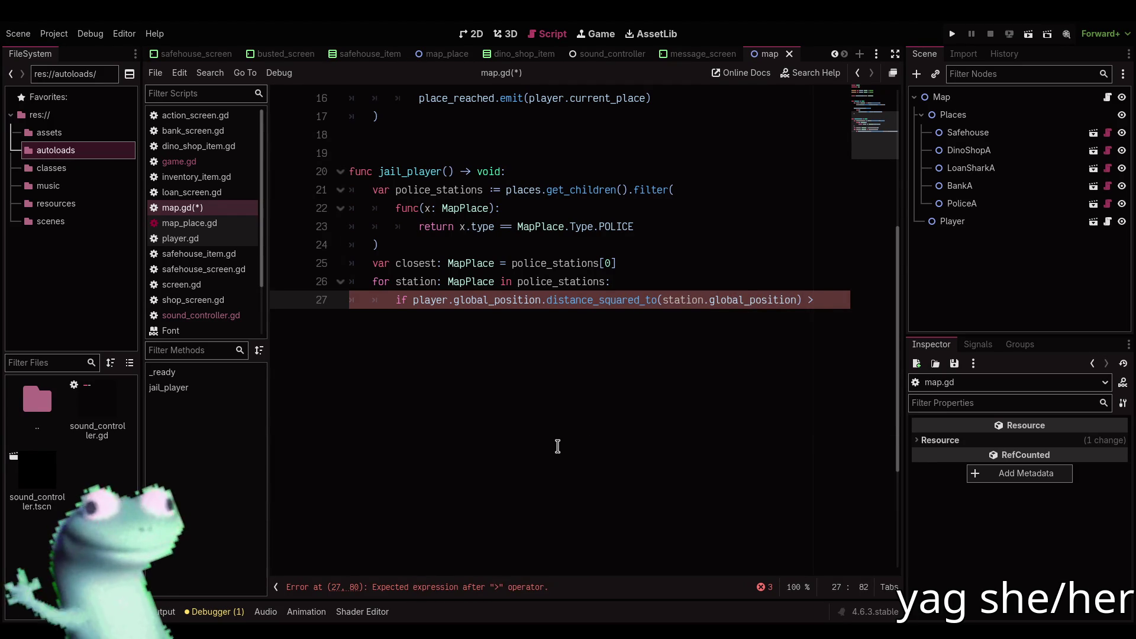
Complete the comparison with distance_squared_to(closest.global_position):.
text(player.global_)
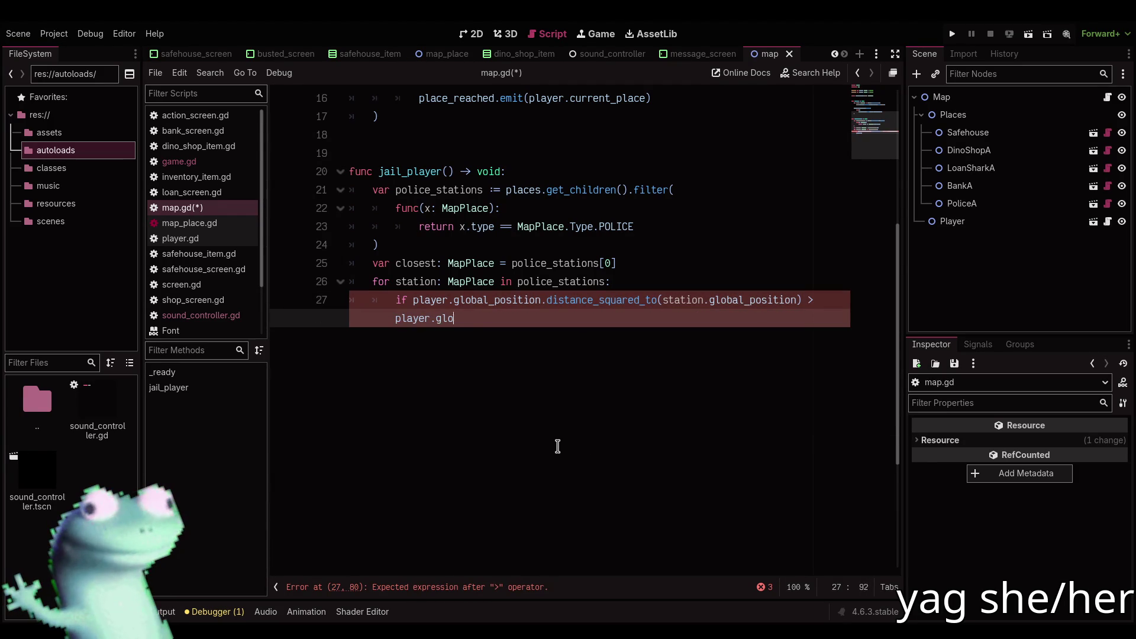
text(position.distance_s)
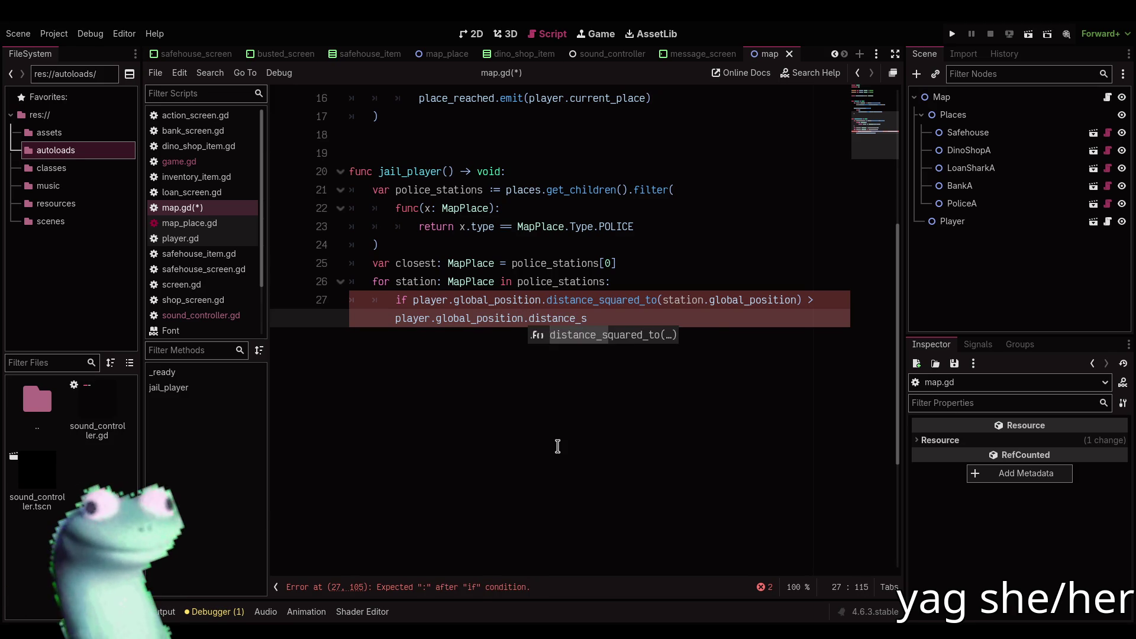
key(Return)
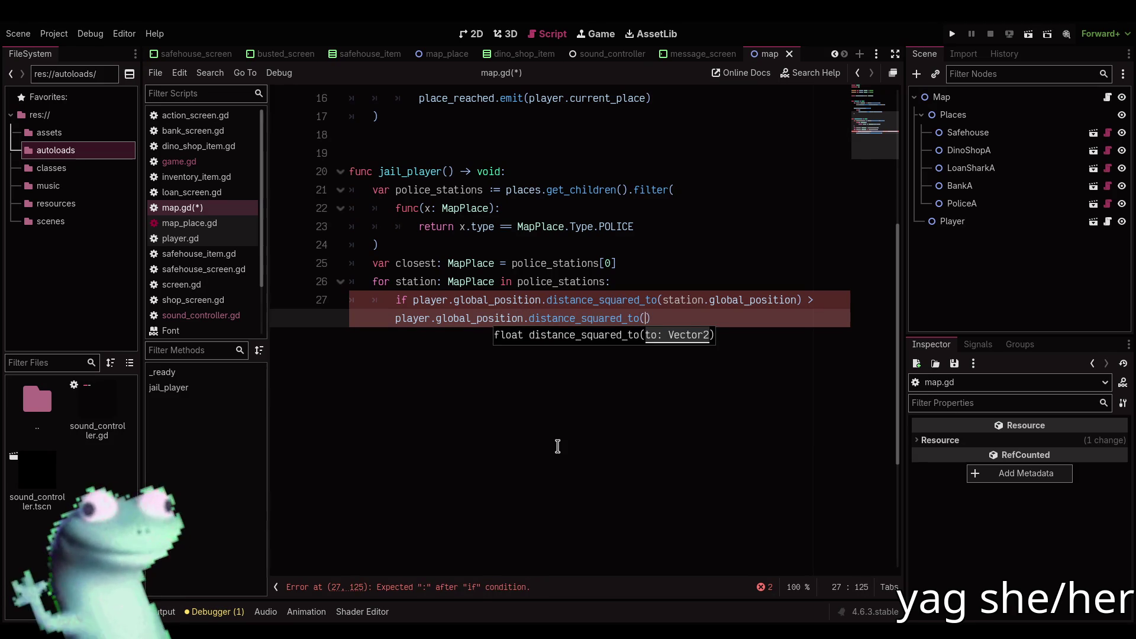
text(closes)
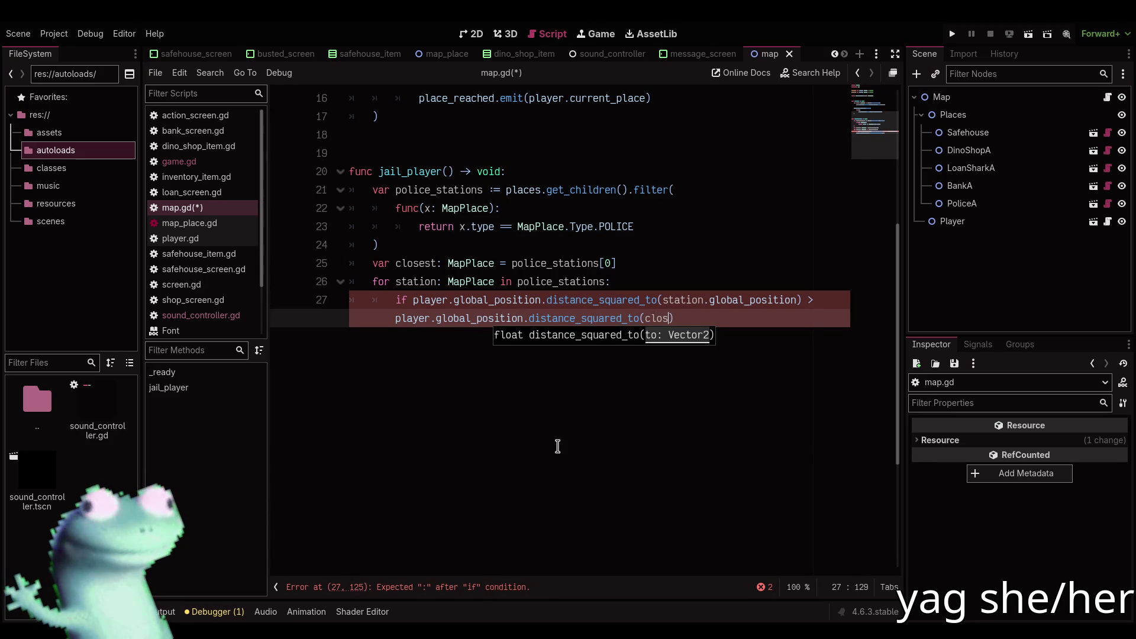
key(Return)
key(Home)
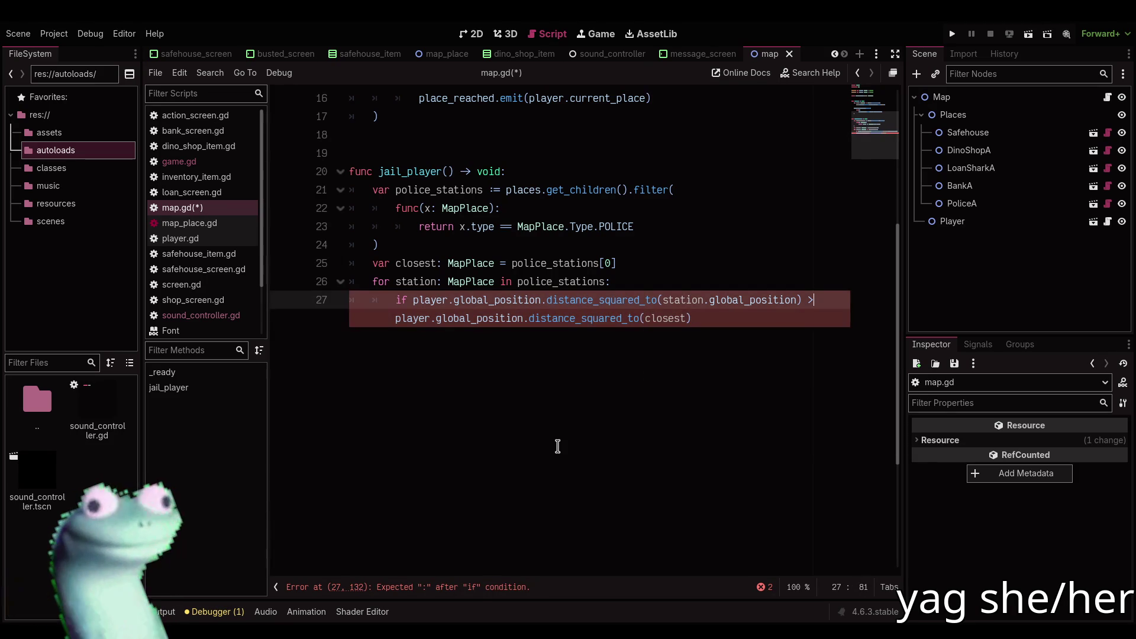
key(End)
key(Left)
text(.global_posit)
text(ion):)
Add closest = station inside the if and save map.gd.
key(Return)
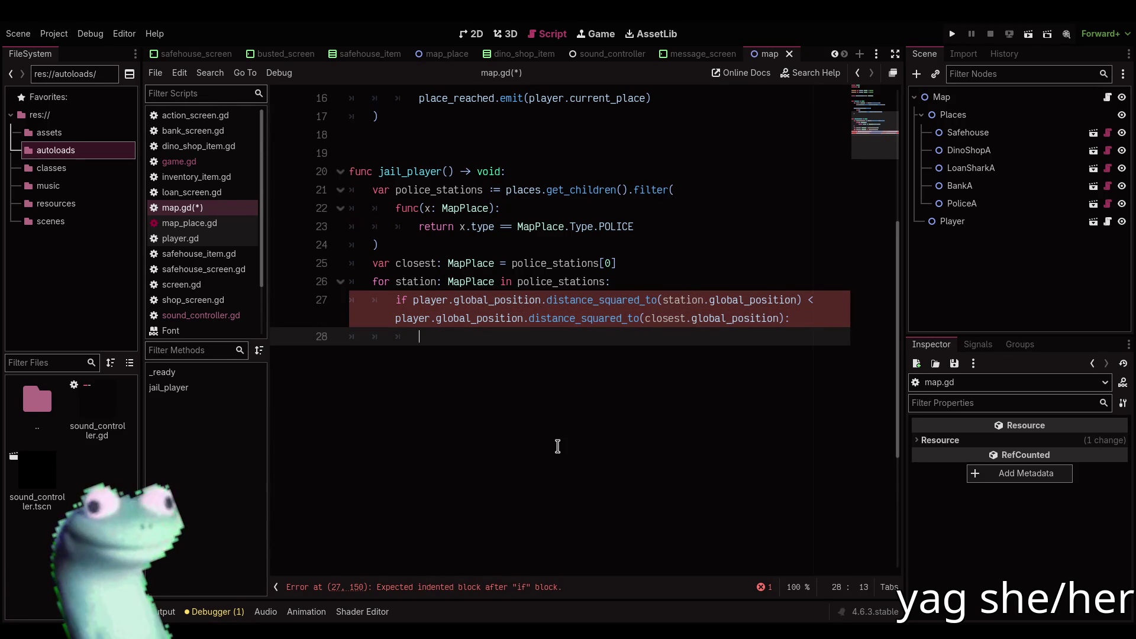
text(osest = )
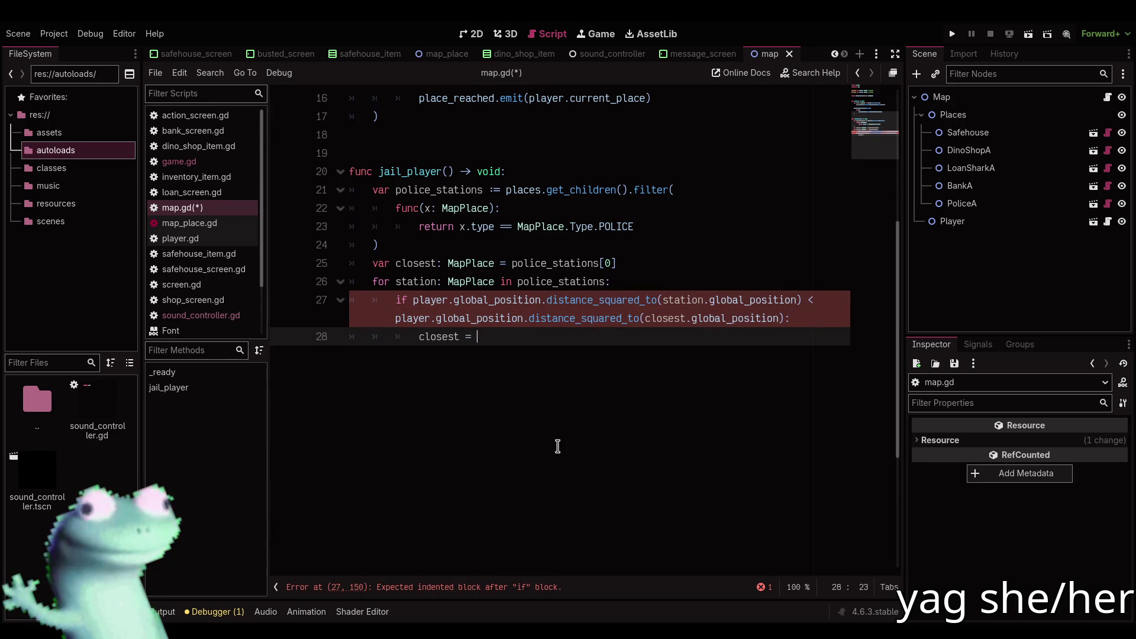
text(station)
key(Return)
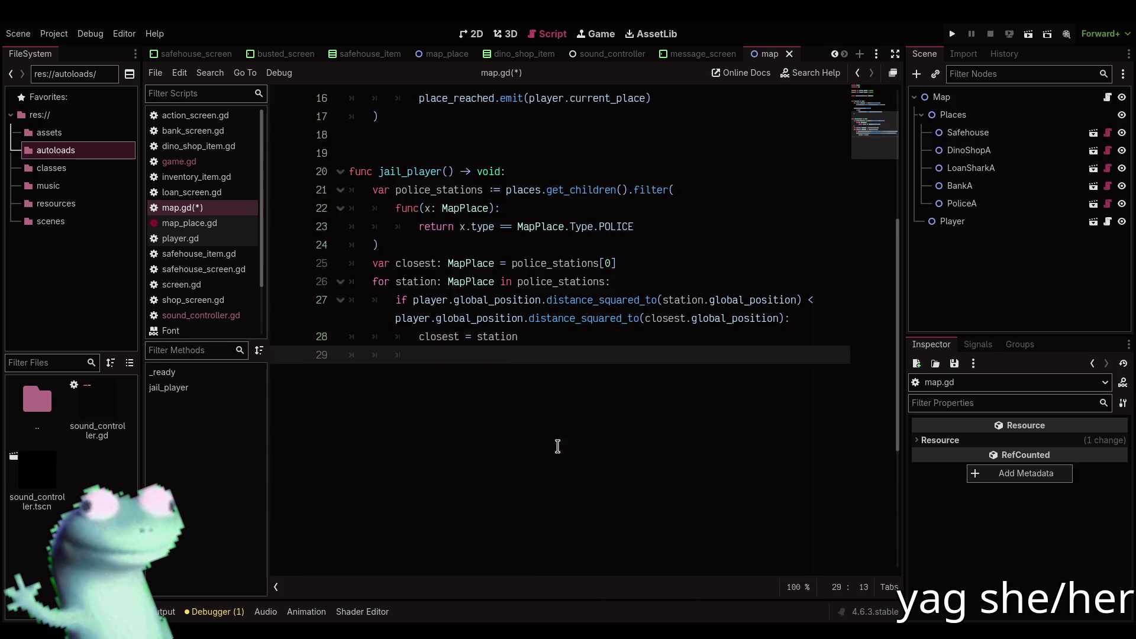
key(Return)
key(ctrl+s)
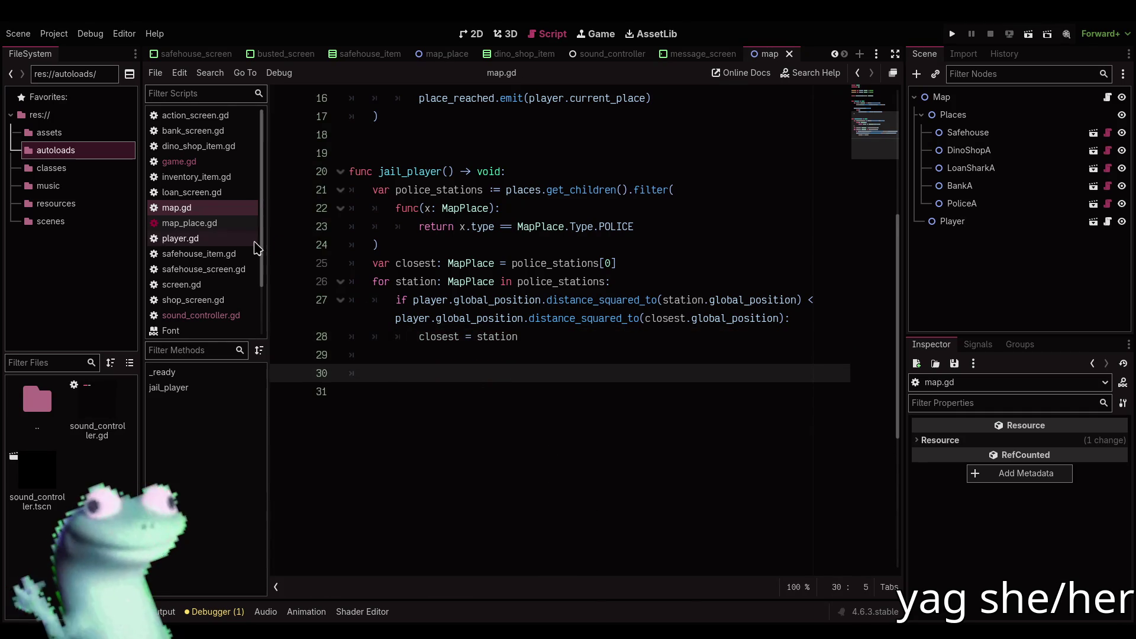
key(alt+Left)
scroll(512, 310, down, 11)
scroll(537, 325, up, 7)
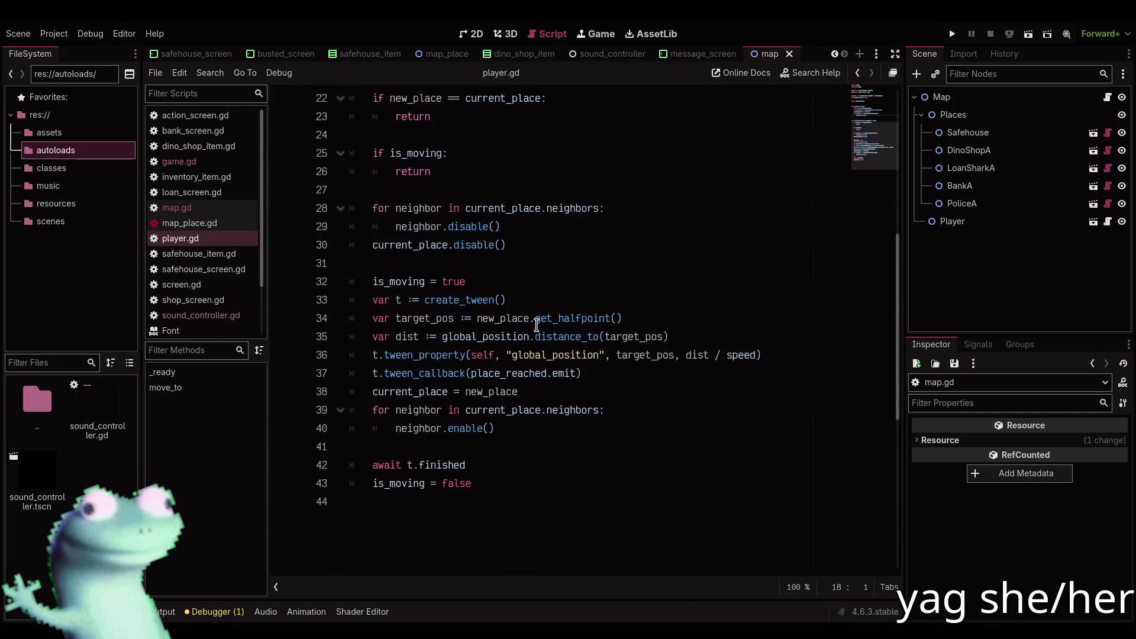
scroll(536, 325, up, 3)
scroll(536, 325, down, 6)
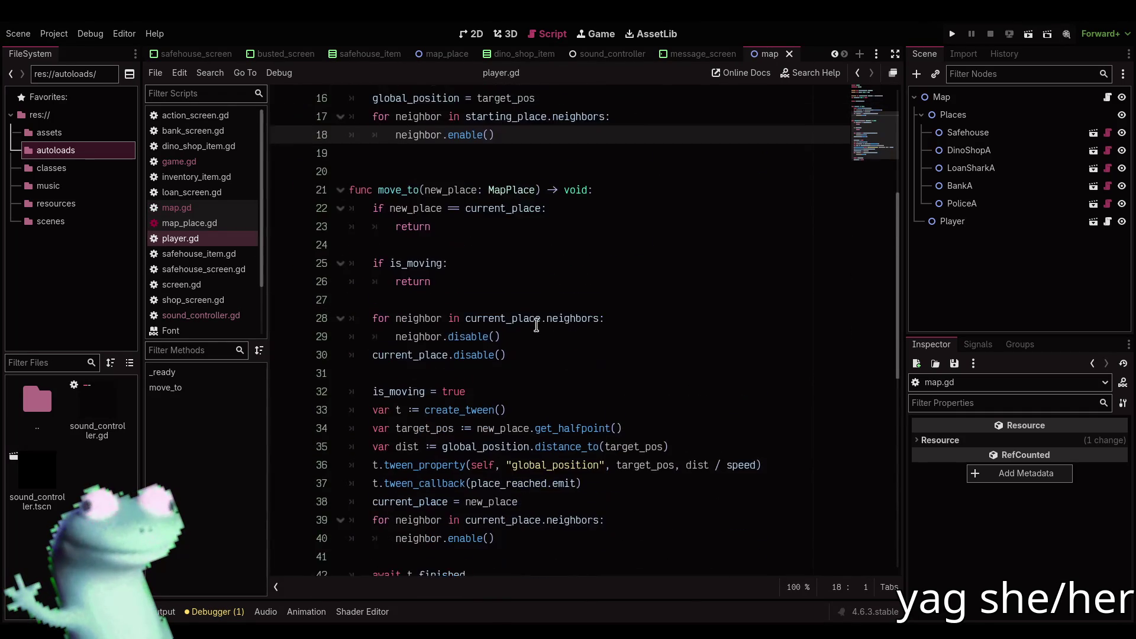
scroll(536, 325, down, 1)
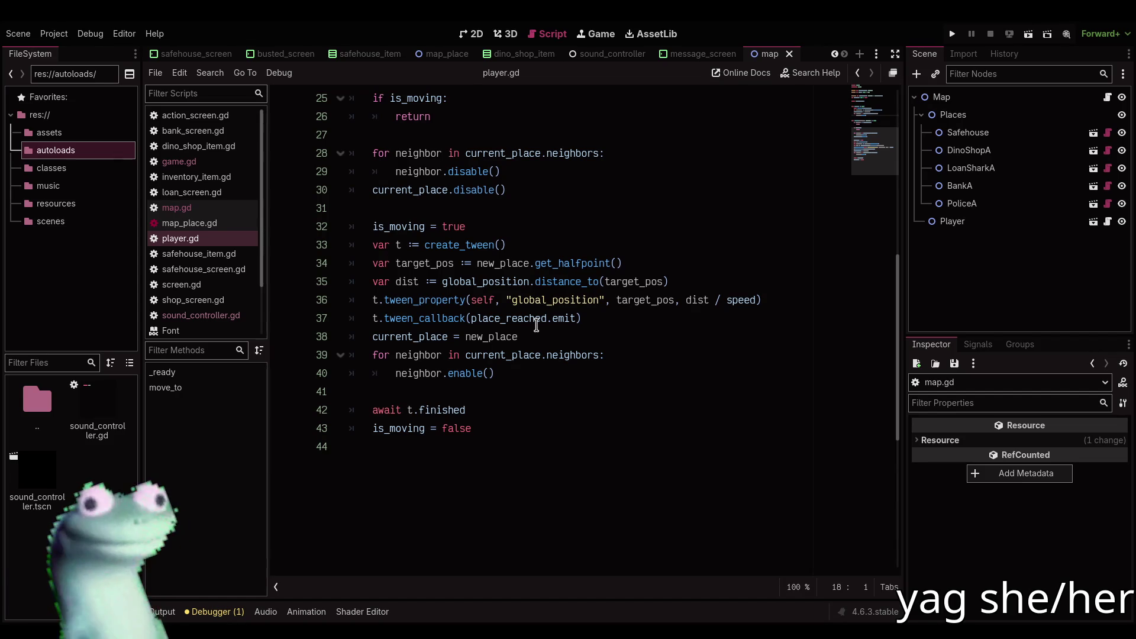
mouse_move(487, 340)
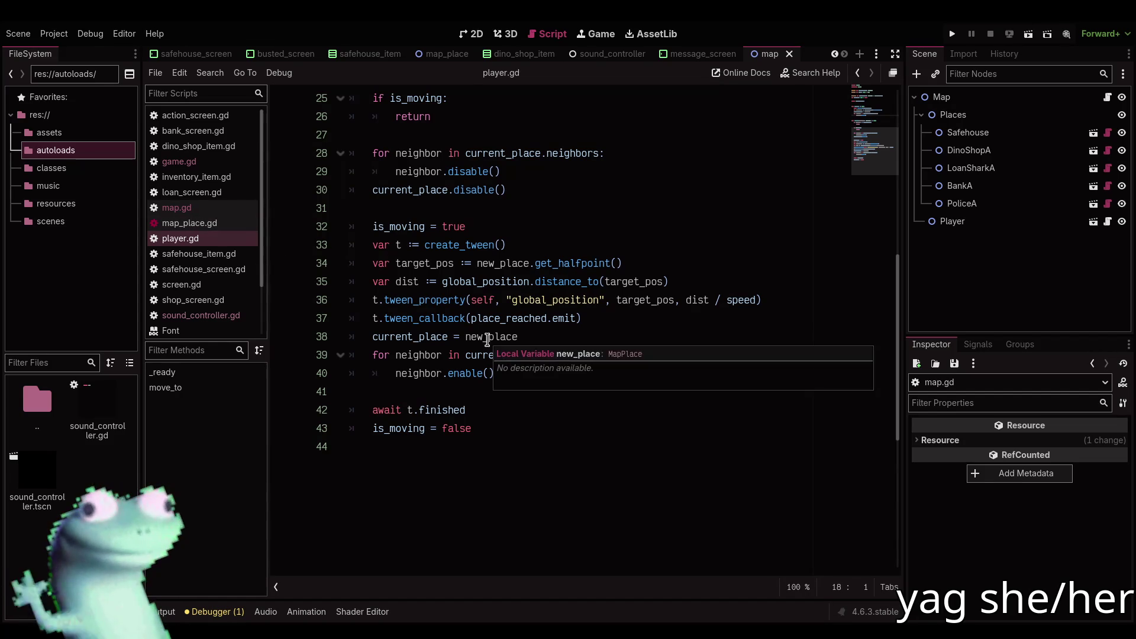
click(425, 393)
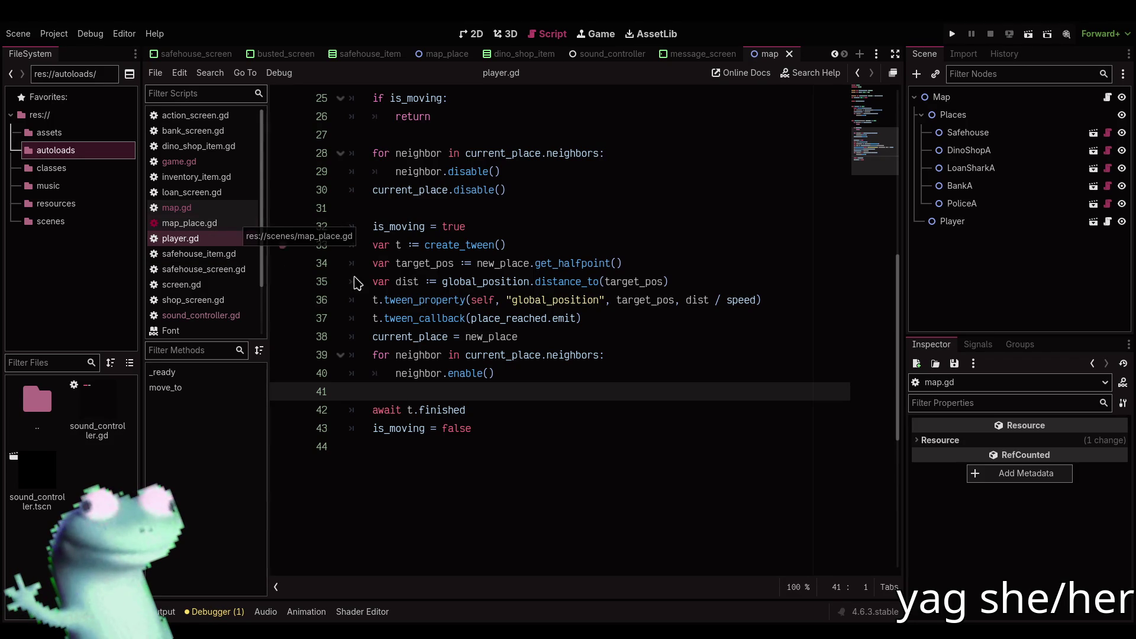
click(226, 210)
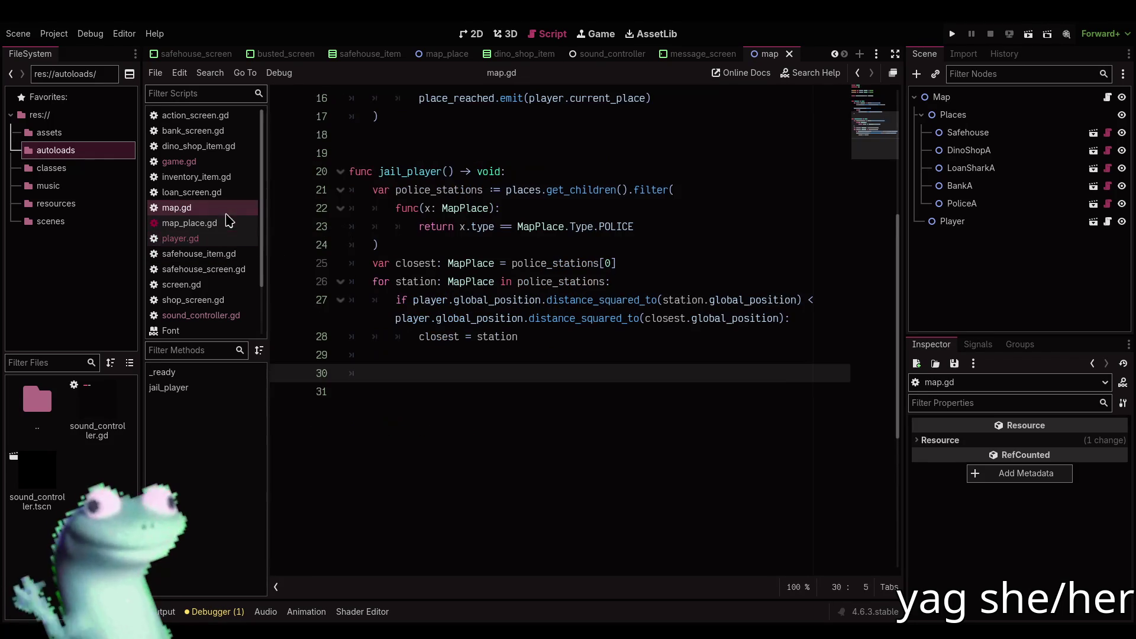
Check player.gd's move_to code, selecting new_place.get_halfpoint() on line 34.
text(play)
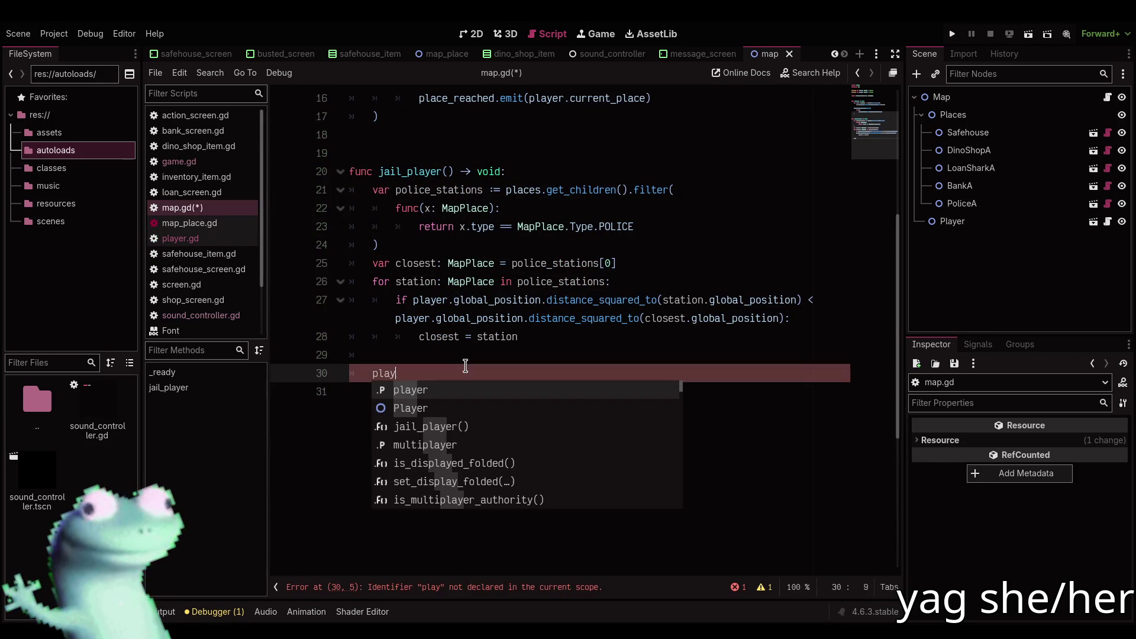
text(er)
click(240, 238)
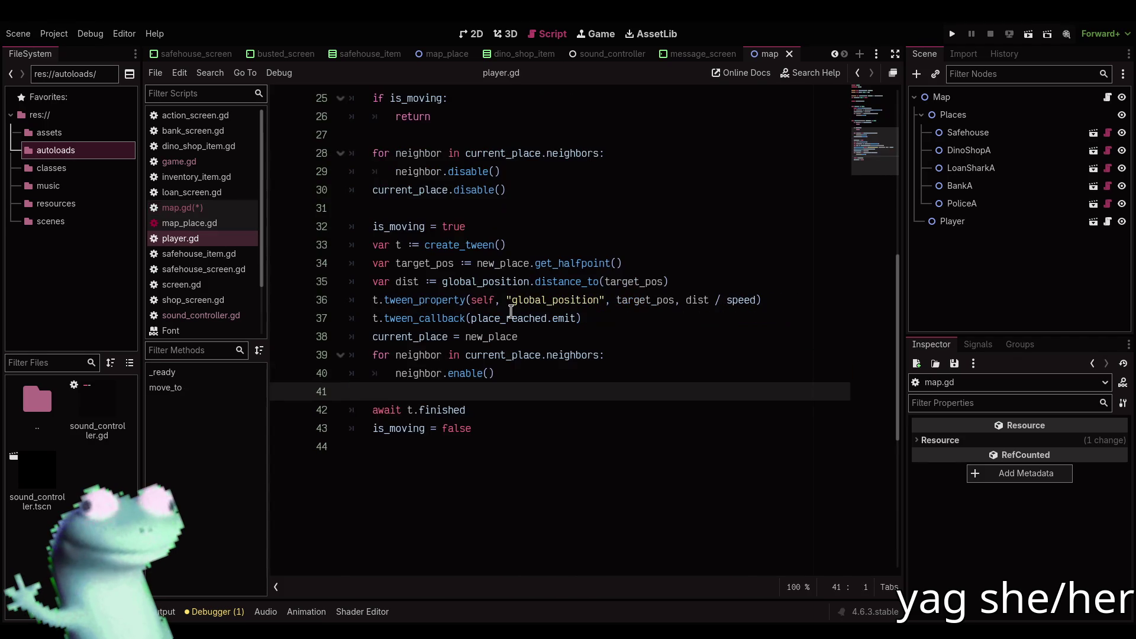
click(641, 264)
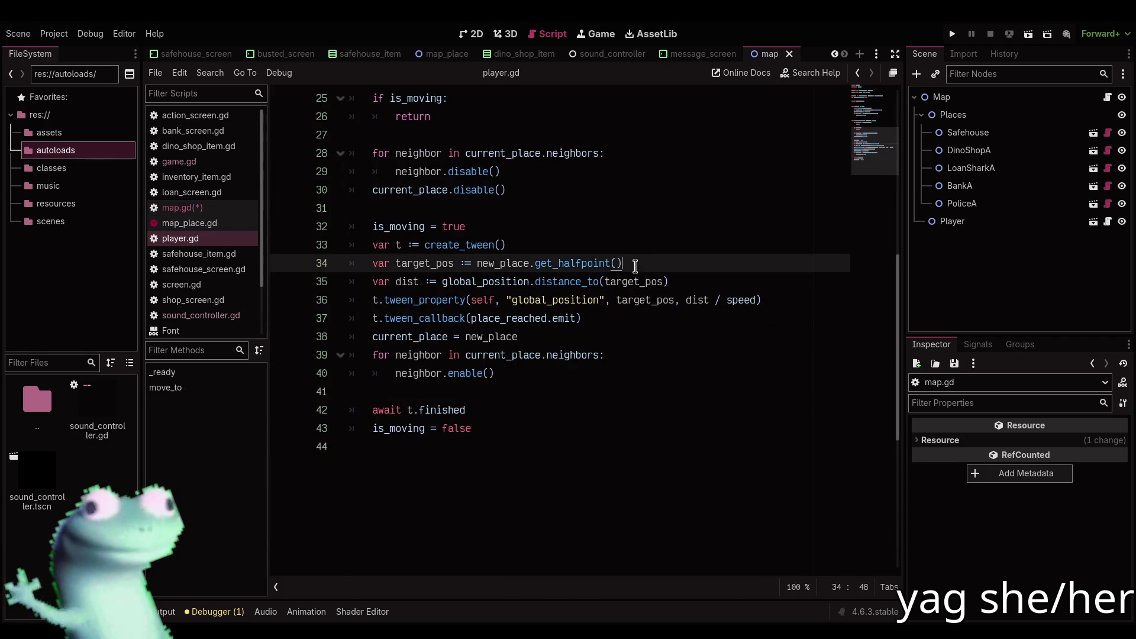
drag(635, 264, 477, 264)
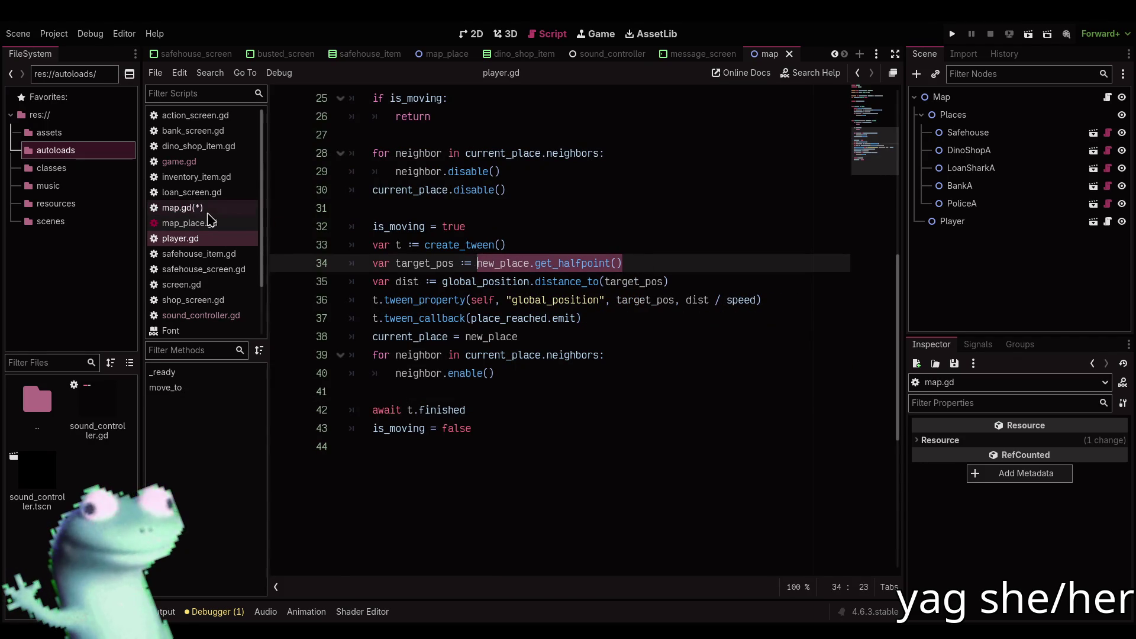
Complete player.global_position on line 30 of map.gd, then reopen player.gd.
click(209, 208)
text(.global)
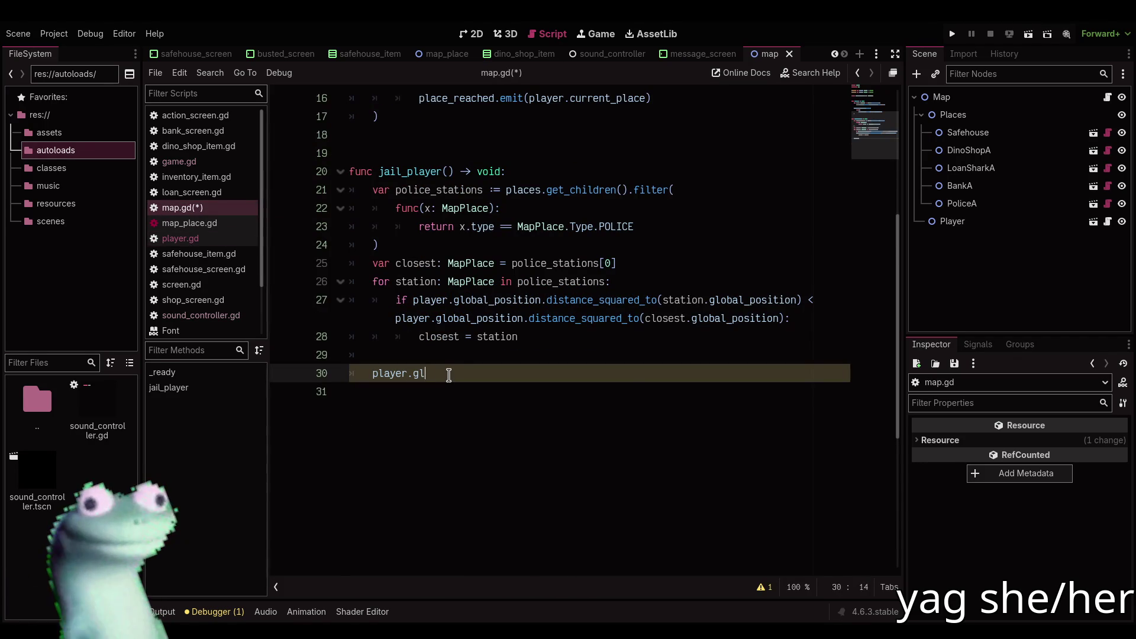
text(_po)
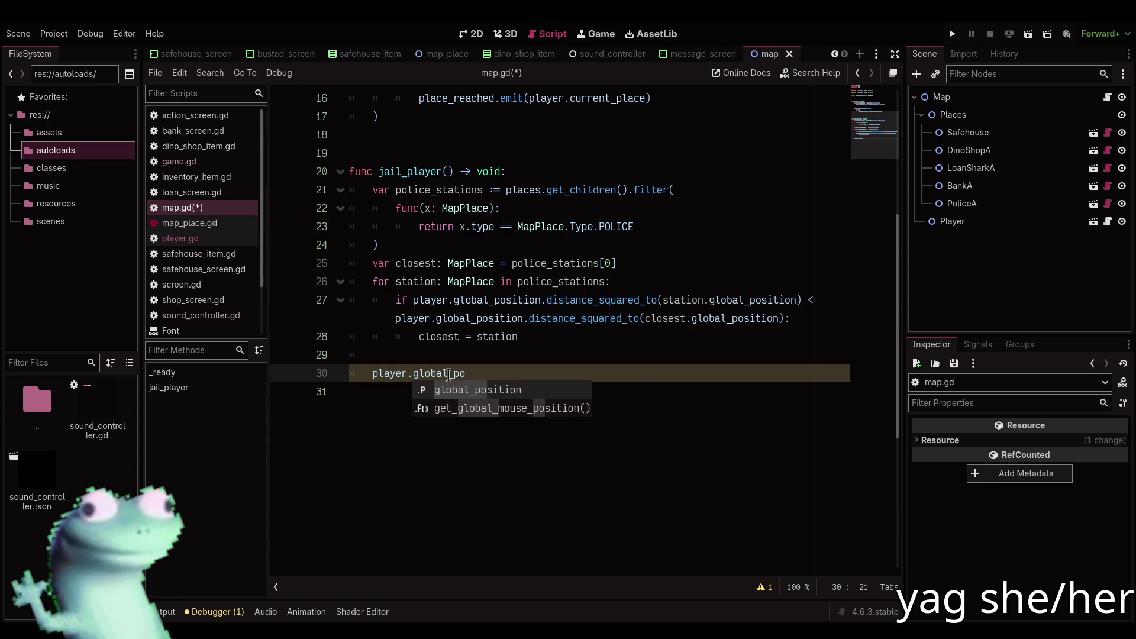
key(Return)
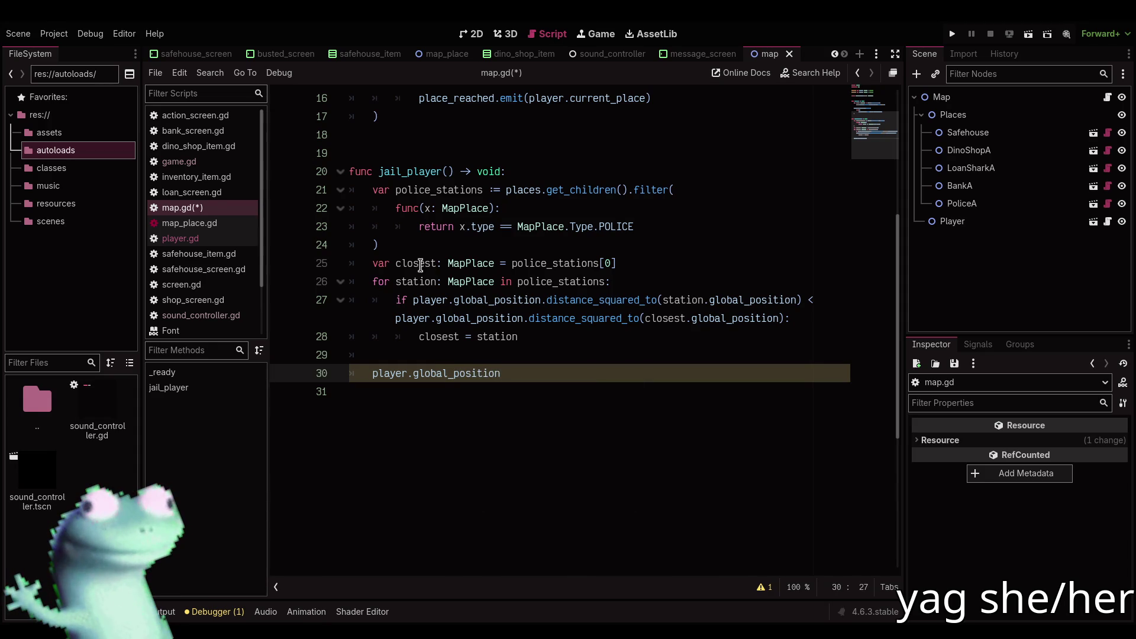
click(180, 238)
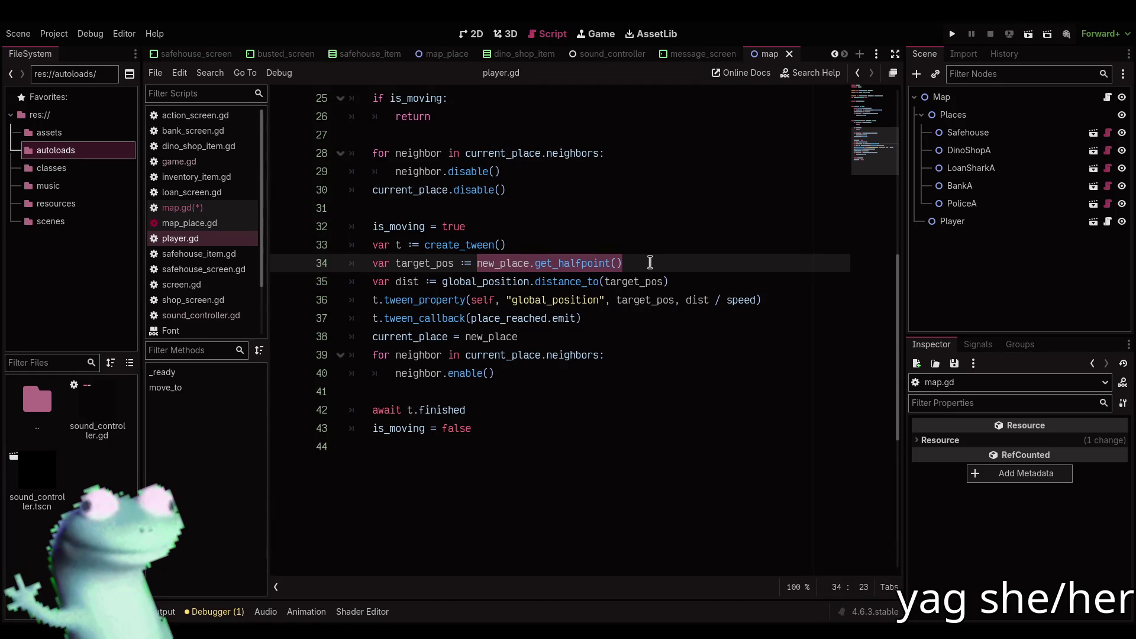
click(650, 263)
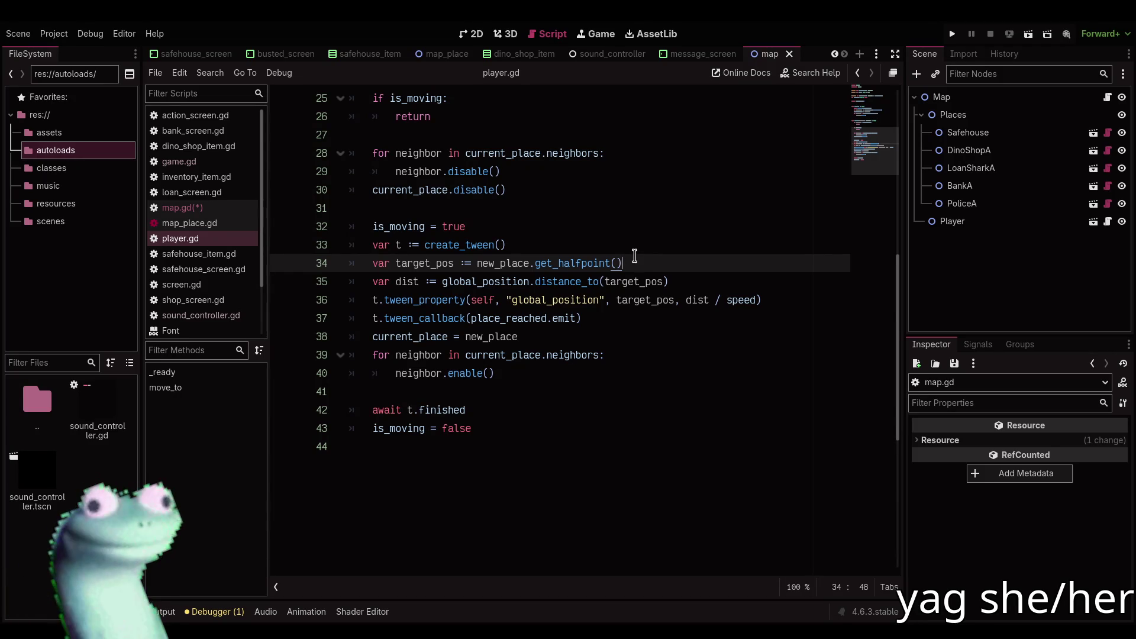
click(249, 208)
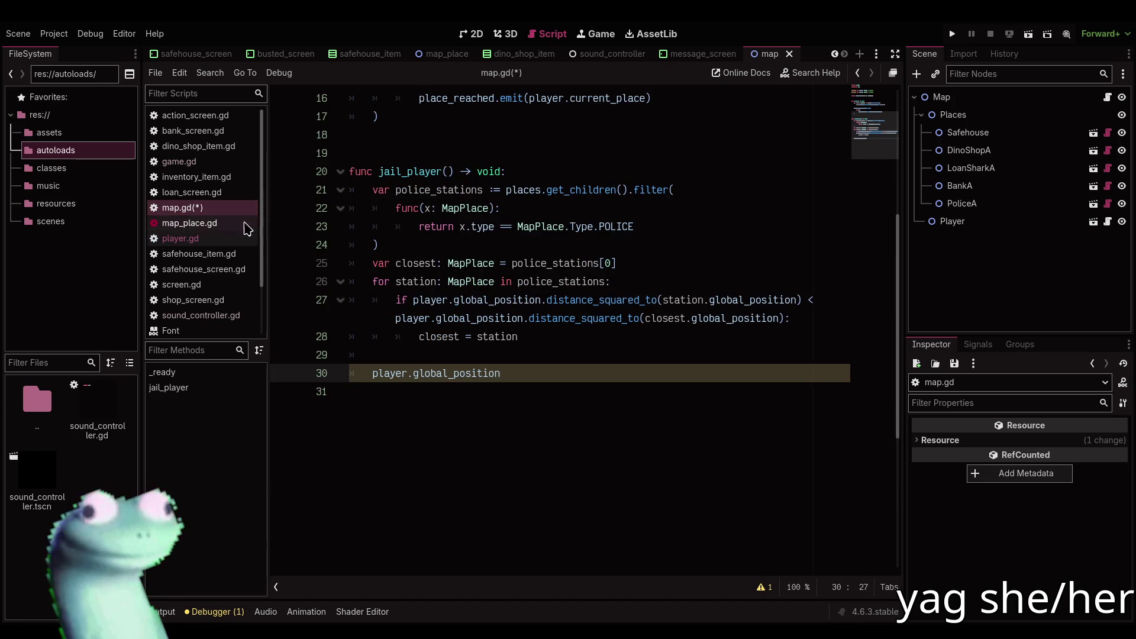
click(238, 238)
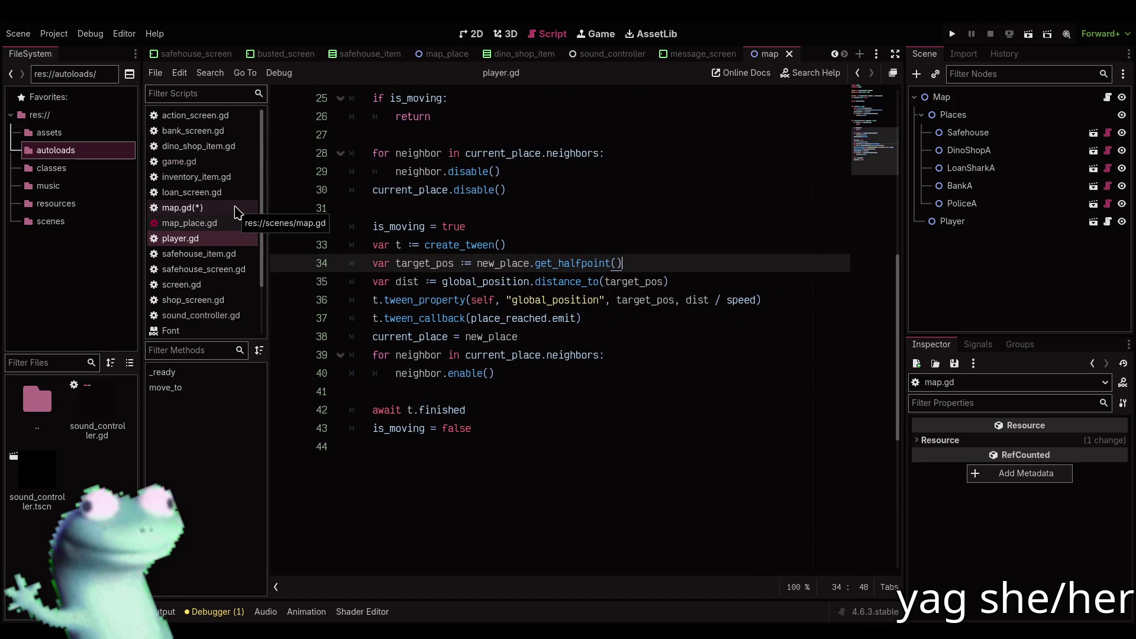
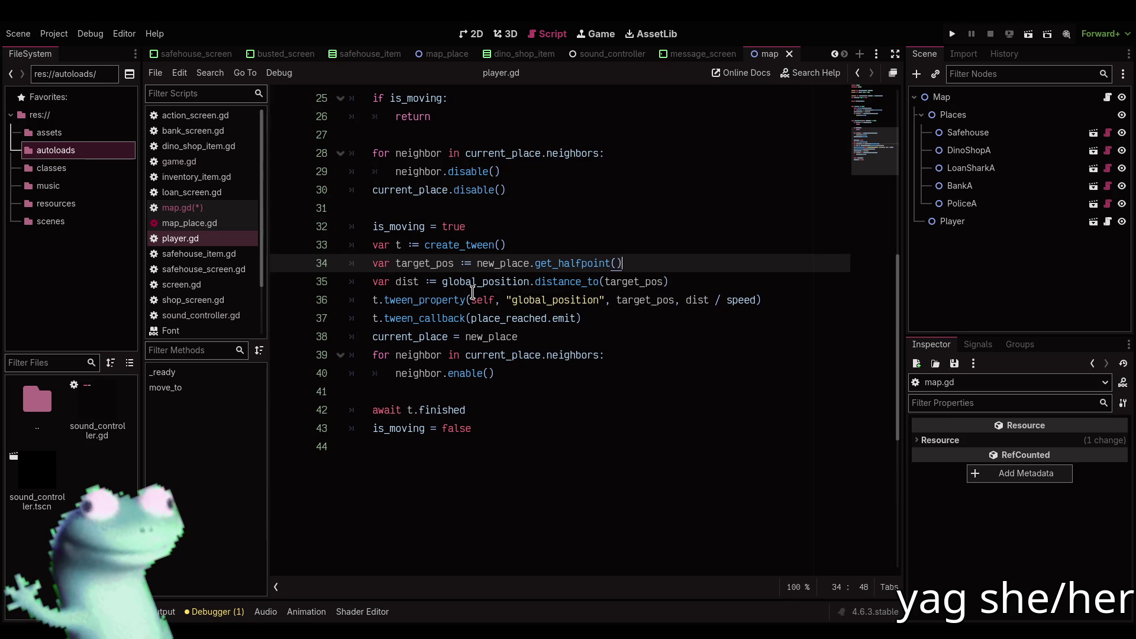
In map.gd, complete line 30 of jail_player as closest.get_halfpoint() via autocomplete.
mouse_move(535, 308)
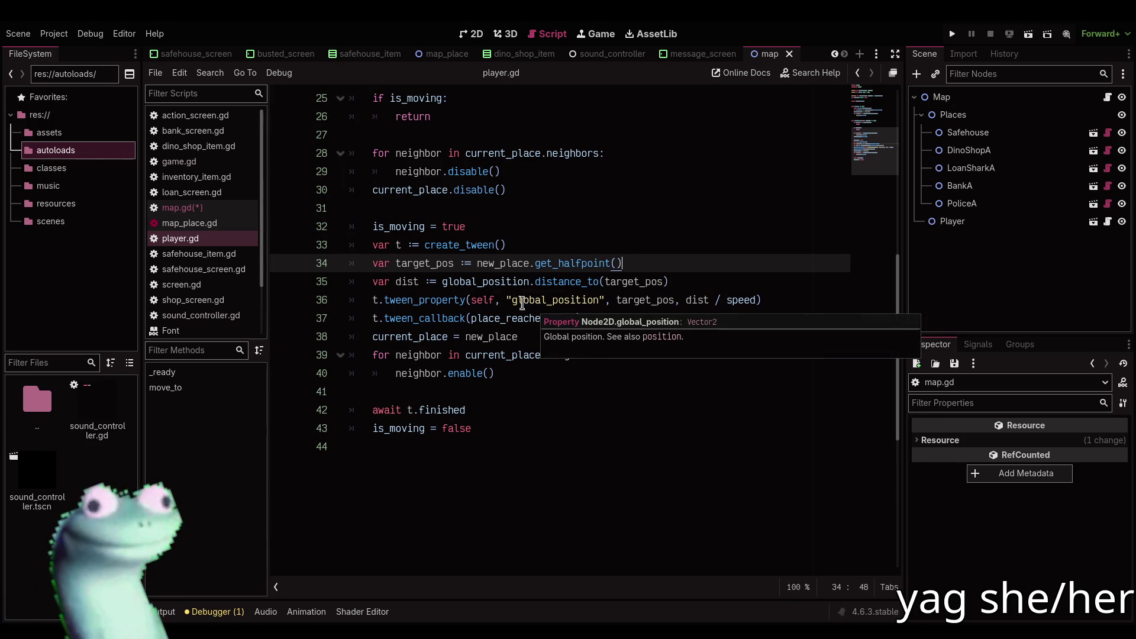
click(245, 211)
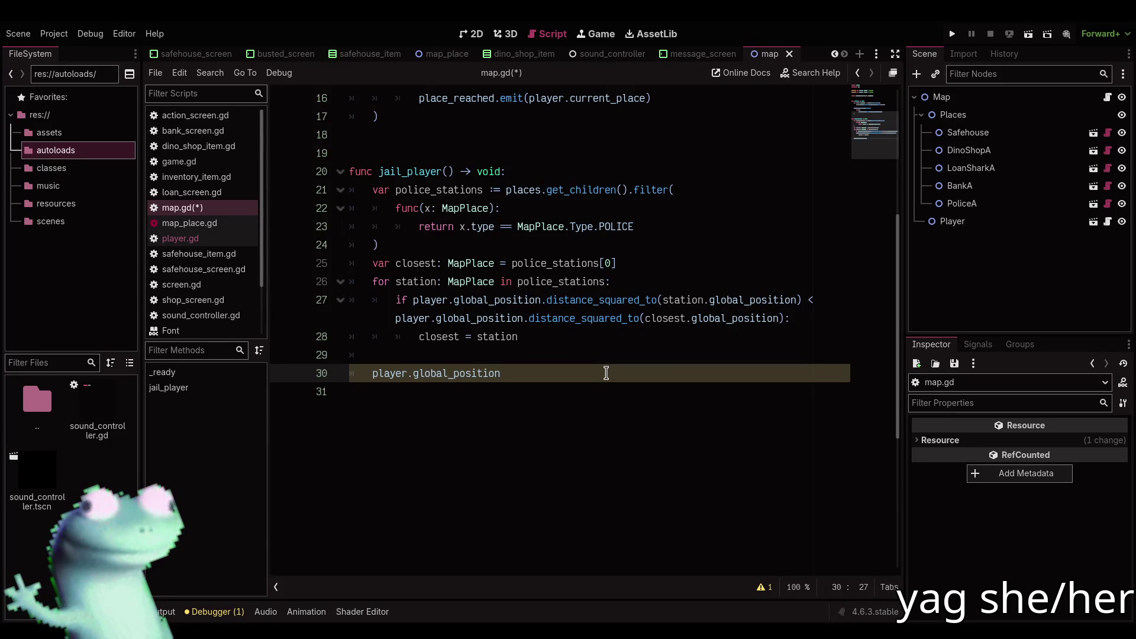
text(stati)
key(ctrl+BackSpace)
text(closest.g)
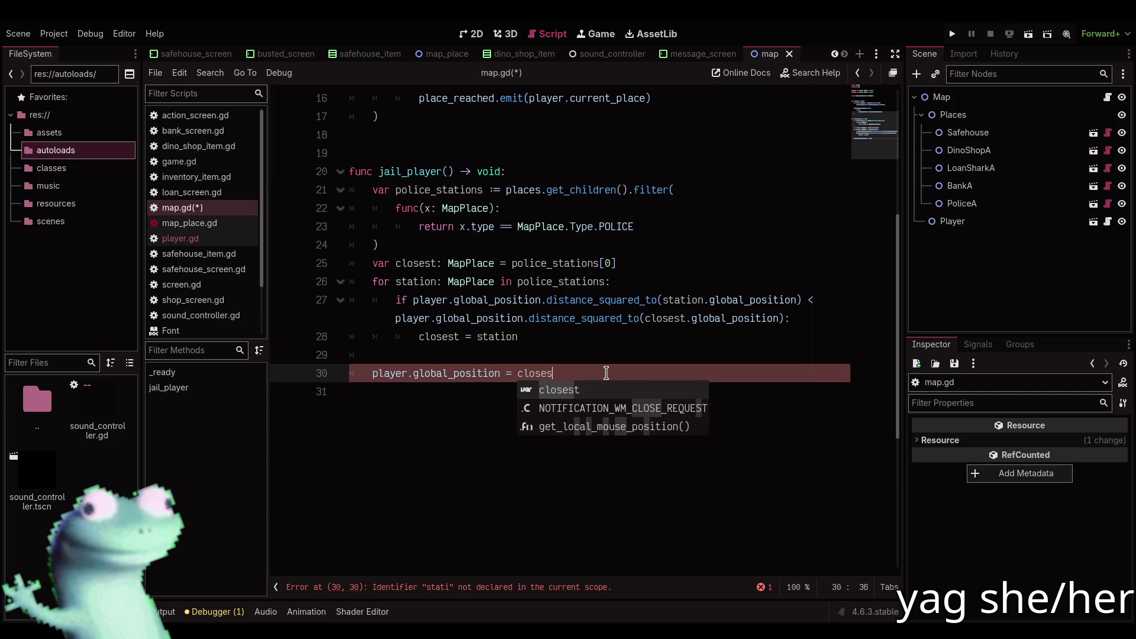
key(Return)
key(Return)
Add player.current_place on line 31, then look at player.gd's move_to function.
text(player.cu)
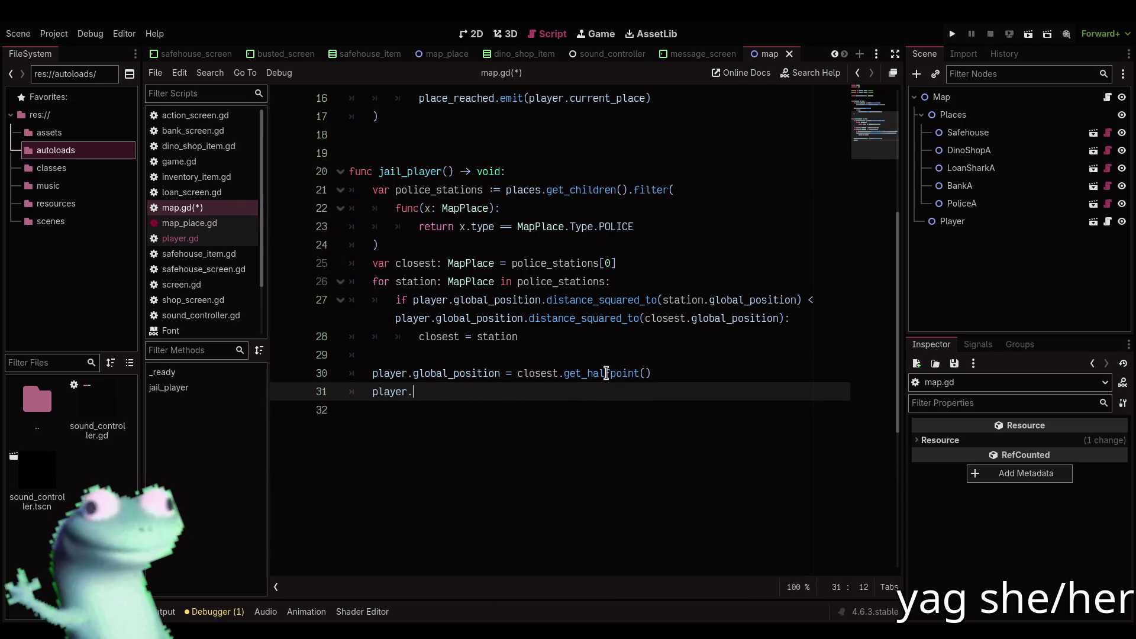
key(Return)
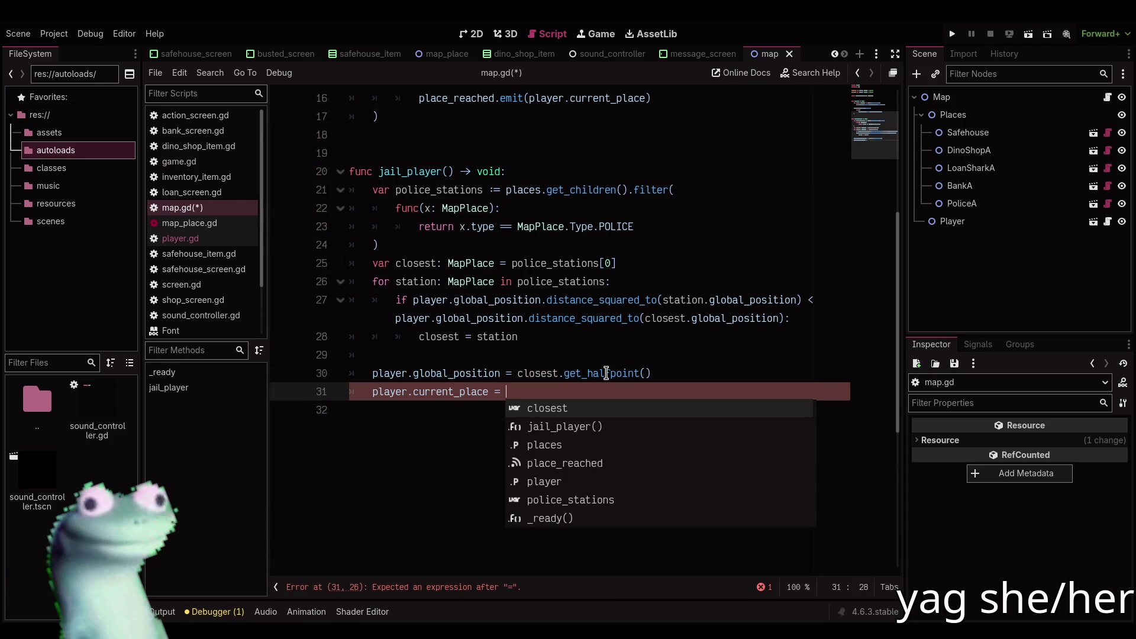
key(Escape)
key(Up)
key(Down)
key(BackSpace)
key(BackSpace)
key(shift+Home)
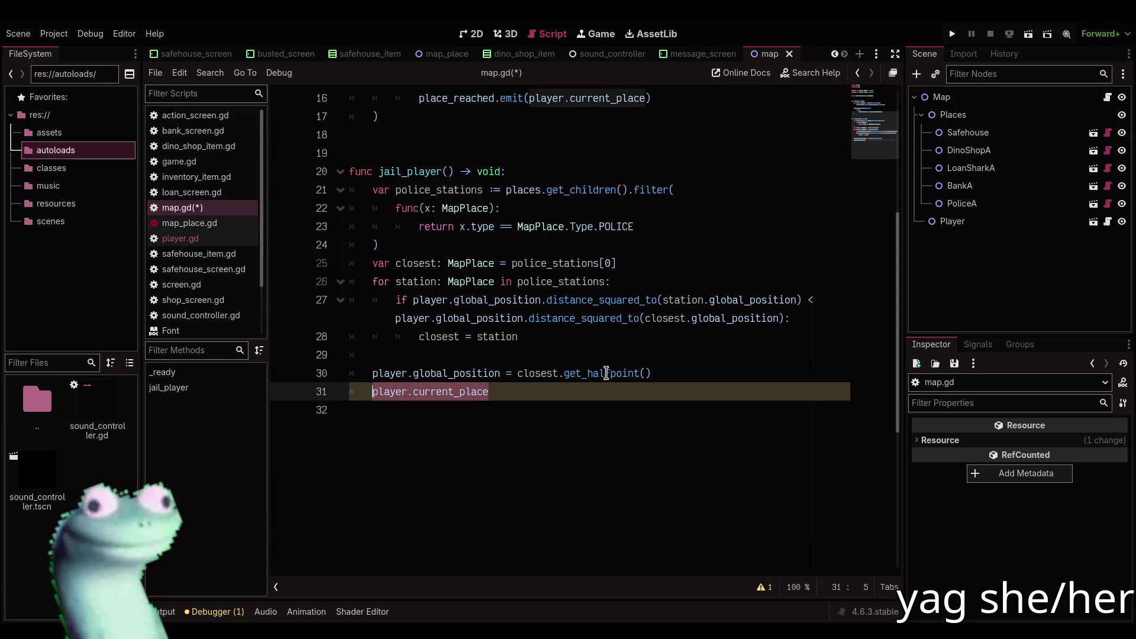
click(241, 238)
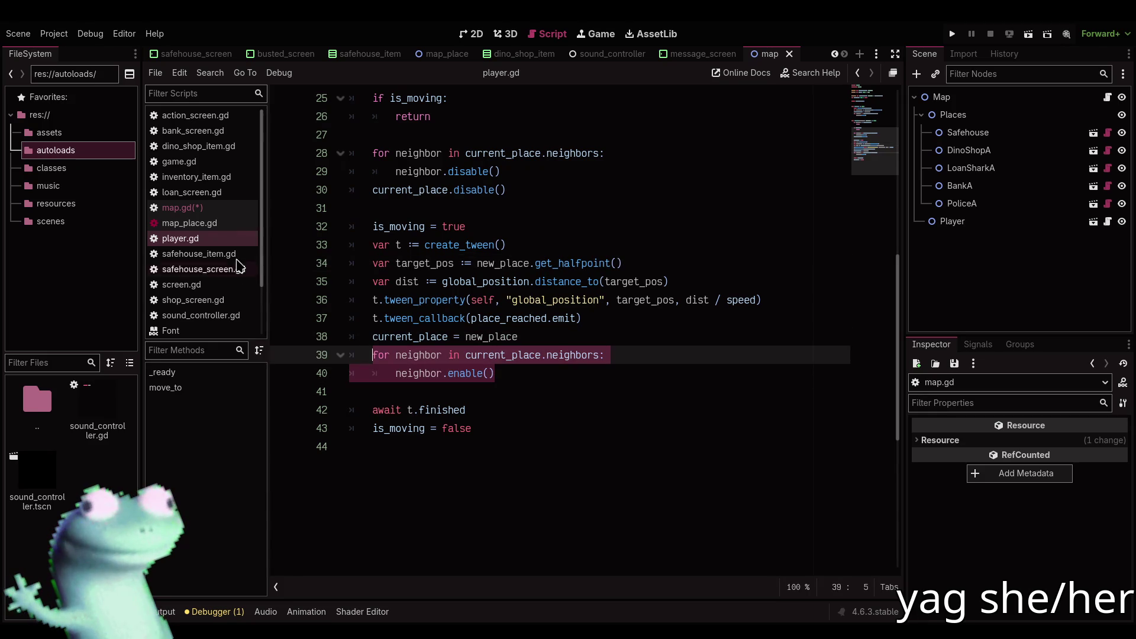
Add func set_place(place: MapPlace) -> void: with a pass body below move_to in player.gd, and save.
click(225, 209)
click(240, 223)
click(225, 239)
click(472, 413)
click(444, 480)
key(Return)
key(Return)
text(func set_)
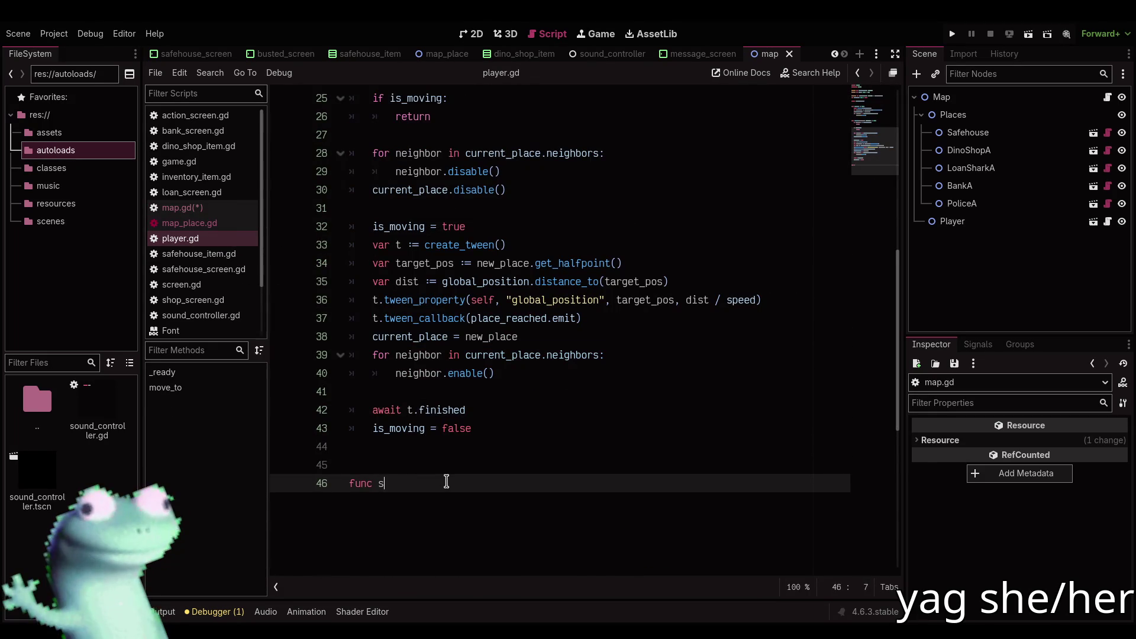
text(place(plac)
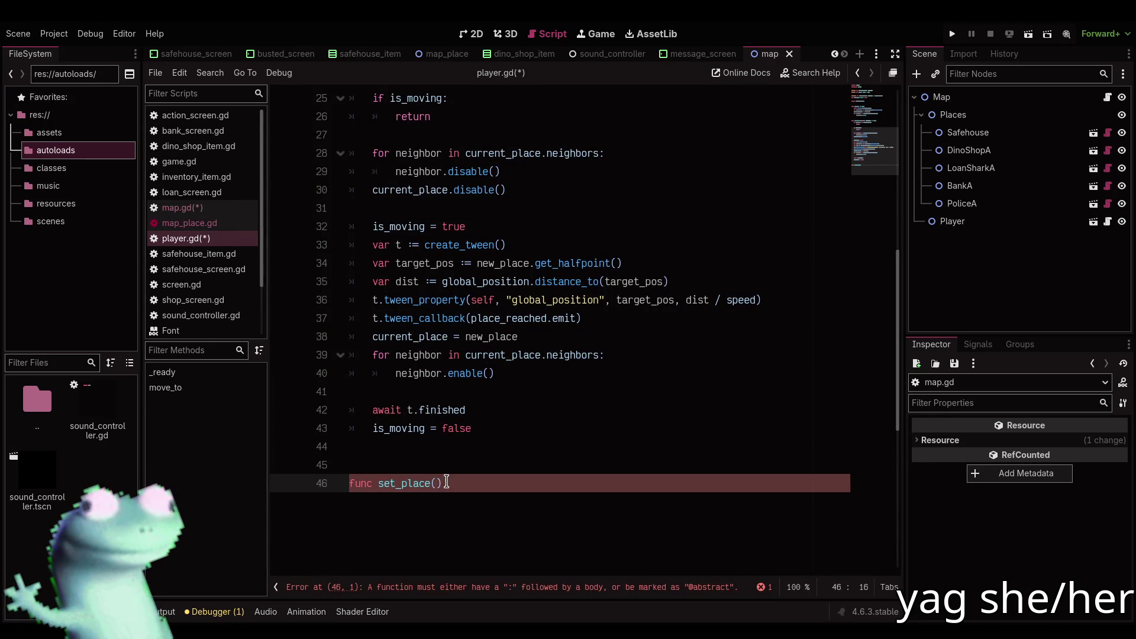
text(e: MapPlace) )
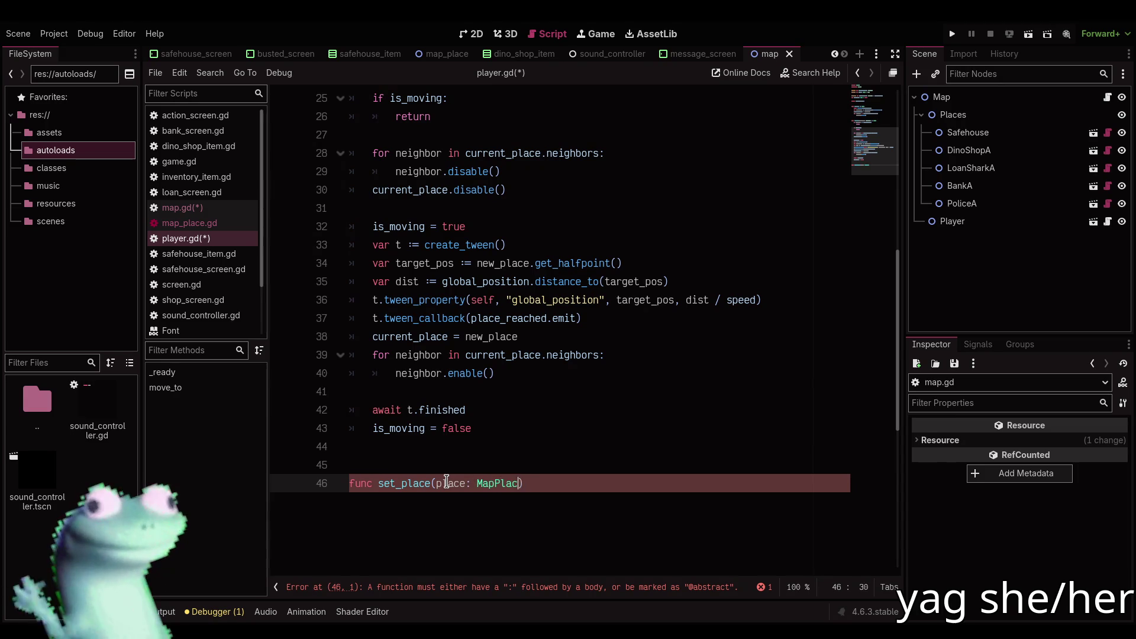
text(-> void:)
key(Return)
text(pass)
key(ctrl+s)
Copy the neighbor-disable loop into set_place, replacing pass.
scroll(450, 468, up, 3)
scroll(473, 391, down, 3)
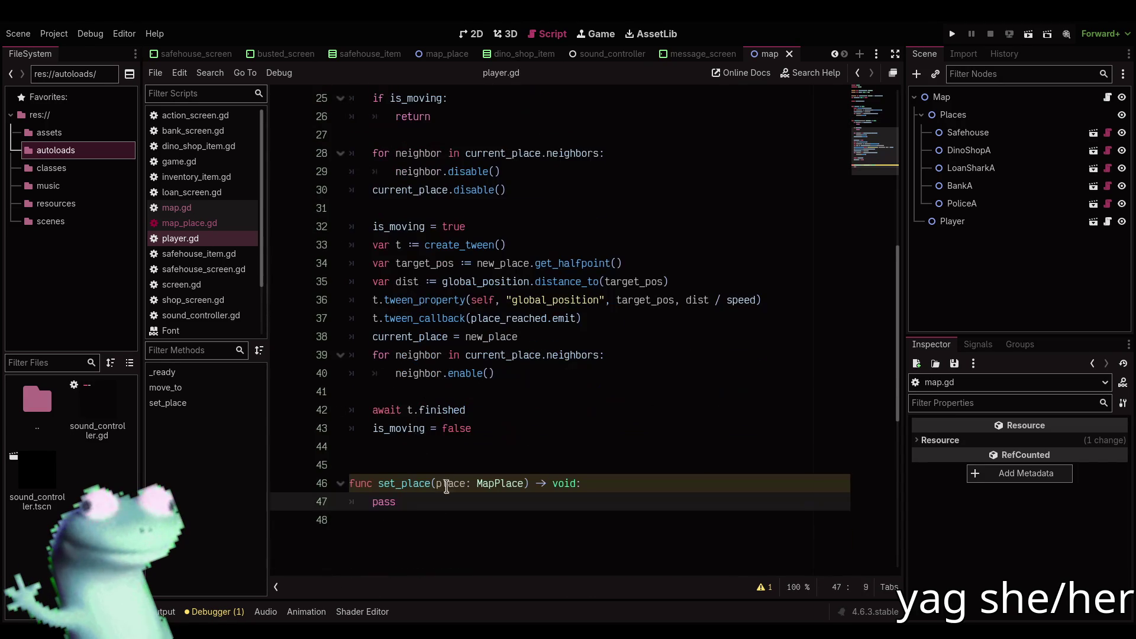
scroll(449, 486, up, 4)
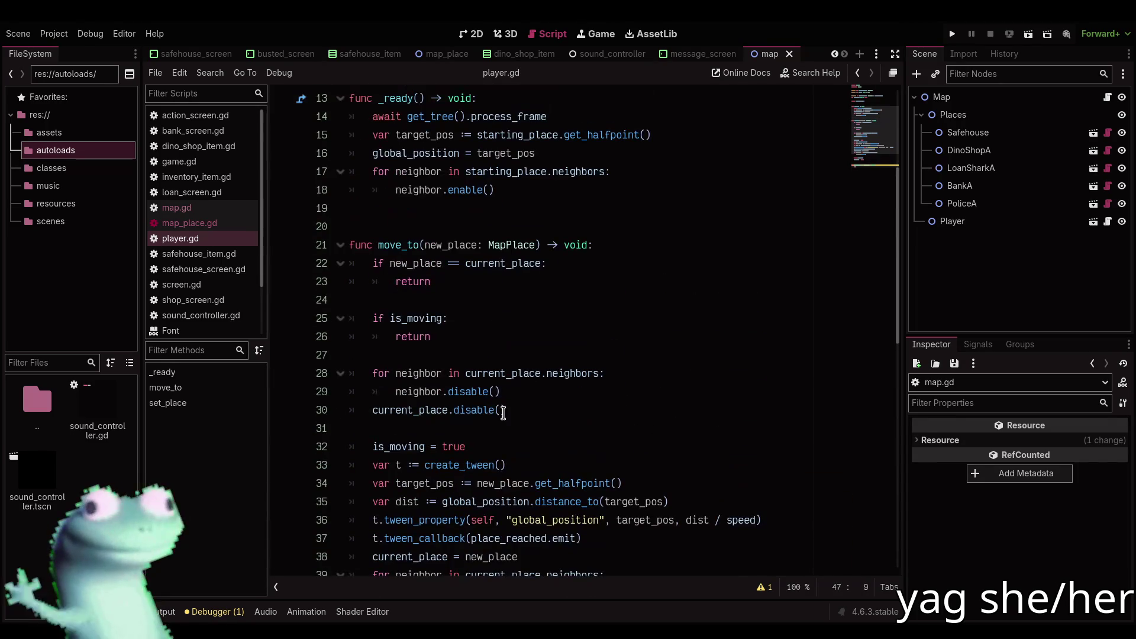
drag(511, 395, 374, 373)
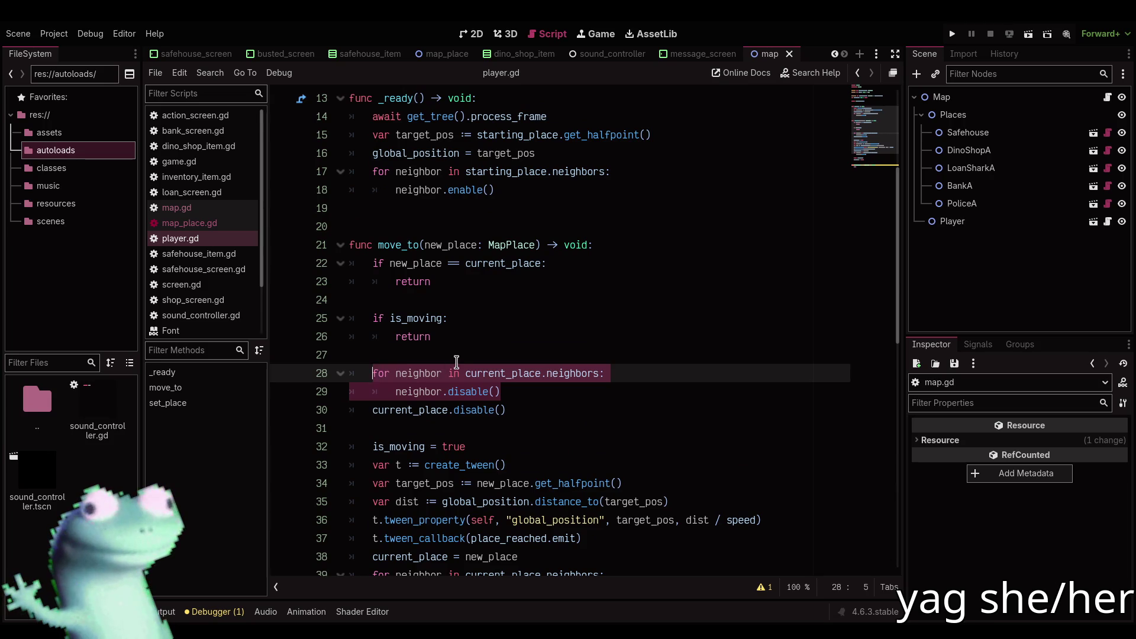
scroll(450, 373, down, 6)
click(447, 395)
scroll(450, 391, up, 7)
drag(509, 465, 372, 429)
scroll(450, 373, down, 7)
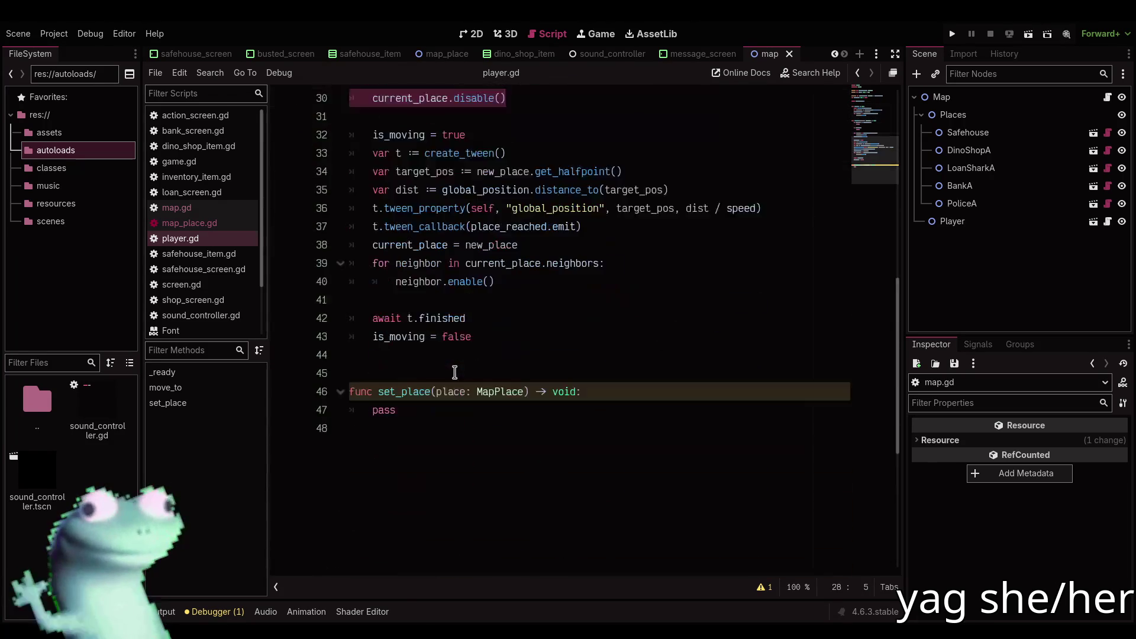
scroll(440, 417, up, 4)
scroll(440, 417, down, 2)
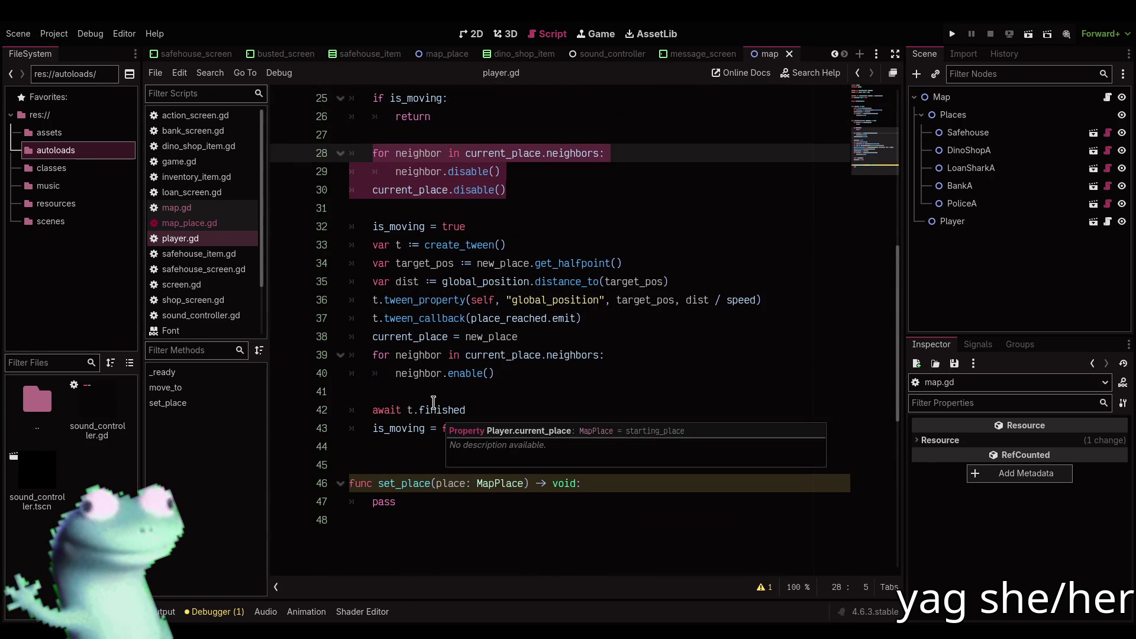
drag(520, 173, 373, 158)
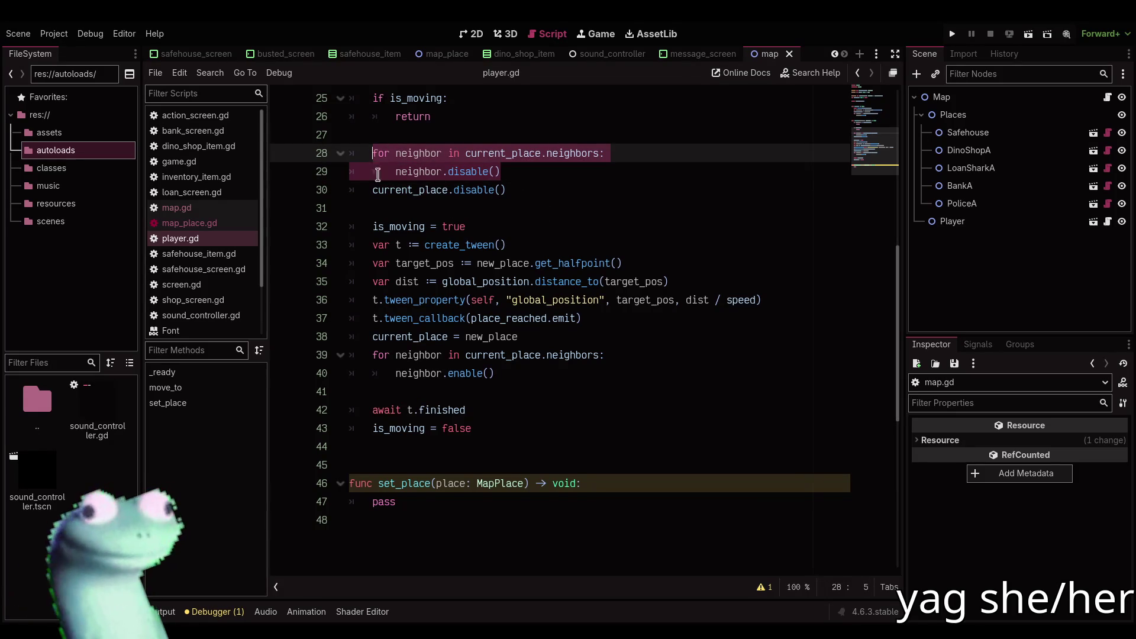
double_click(386, 502)
text(for neighbor in current_place.neighbors: 		neighbor.disable())
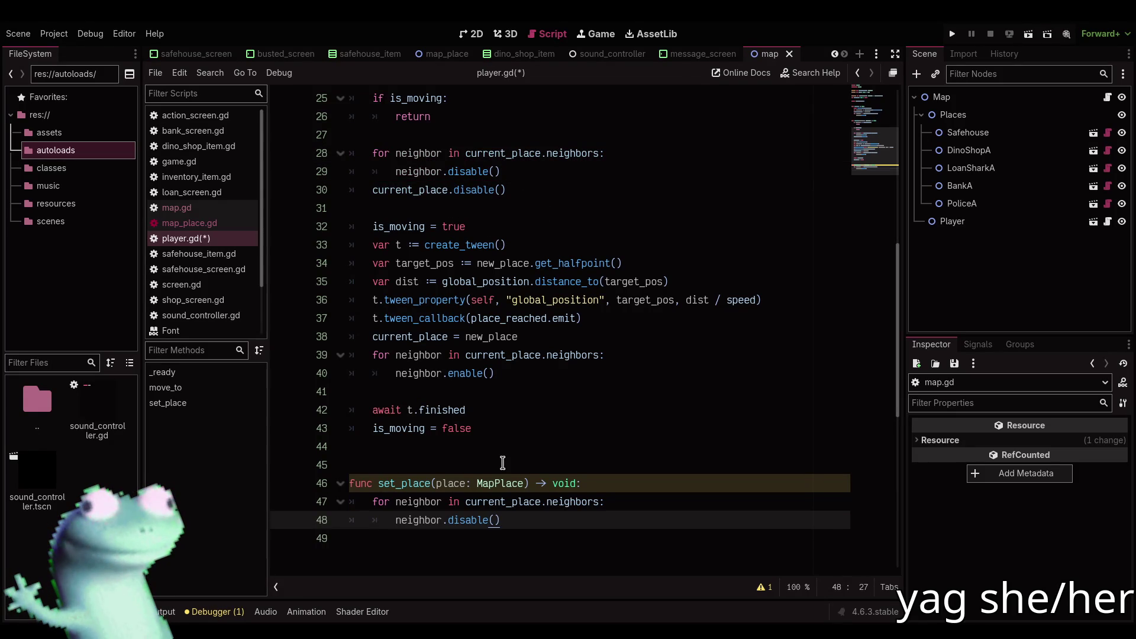
Add current_place = place after the disable loop in set_place.
key(Return)
key(BackSpace)
text(curree)
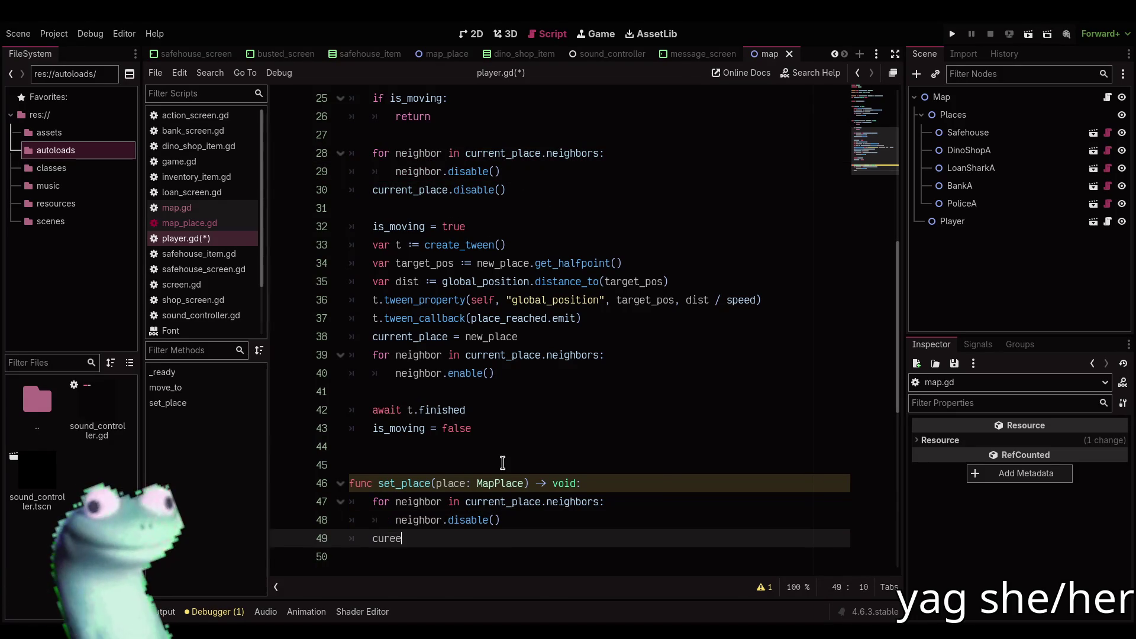
key(Return)
text(= place)
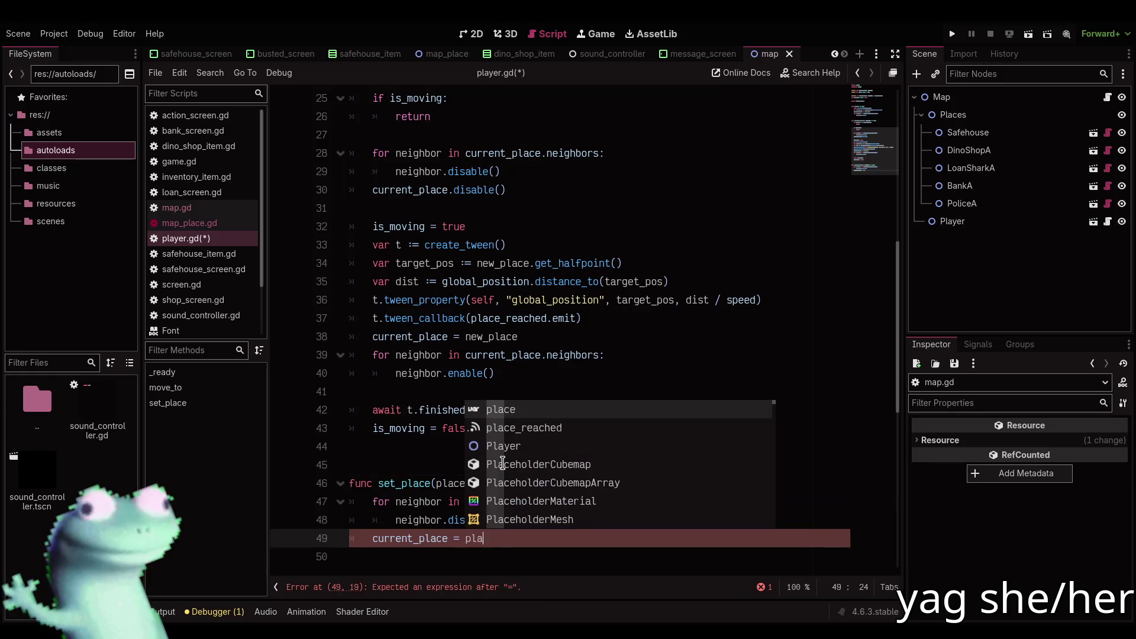
key(Escape)
Paste the neighbor-enable loop at the end of set_place and save player.gd.
drag(497, 372, 373, 354)
key(ctrl+c)
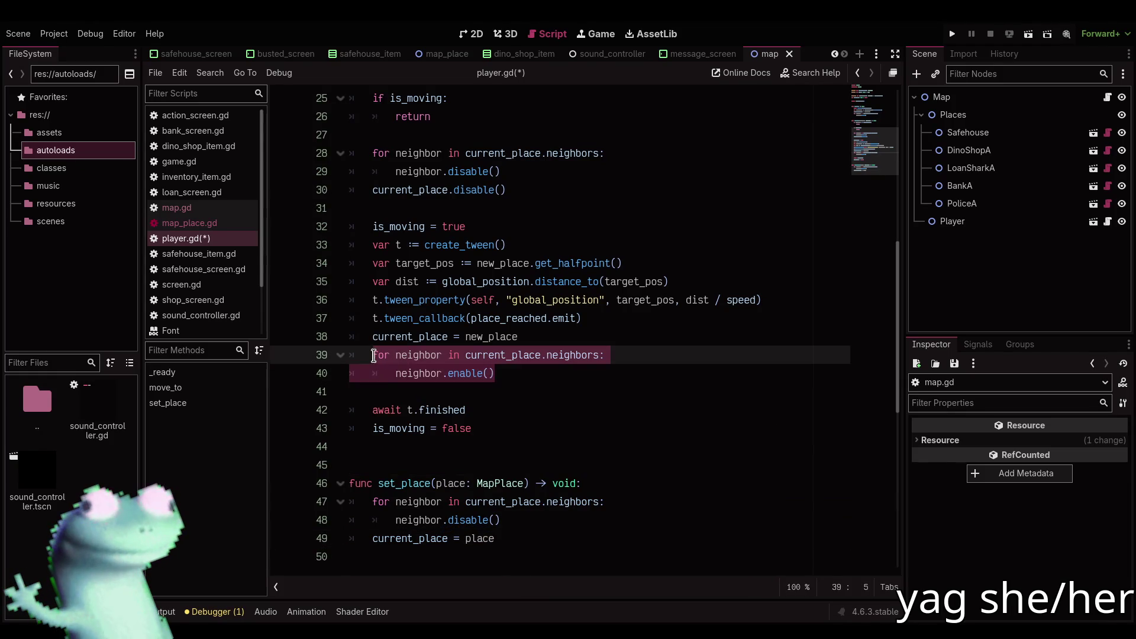
click(500, 537)
key(Return)
key(ctrl+v)
key(ctrl+s)
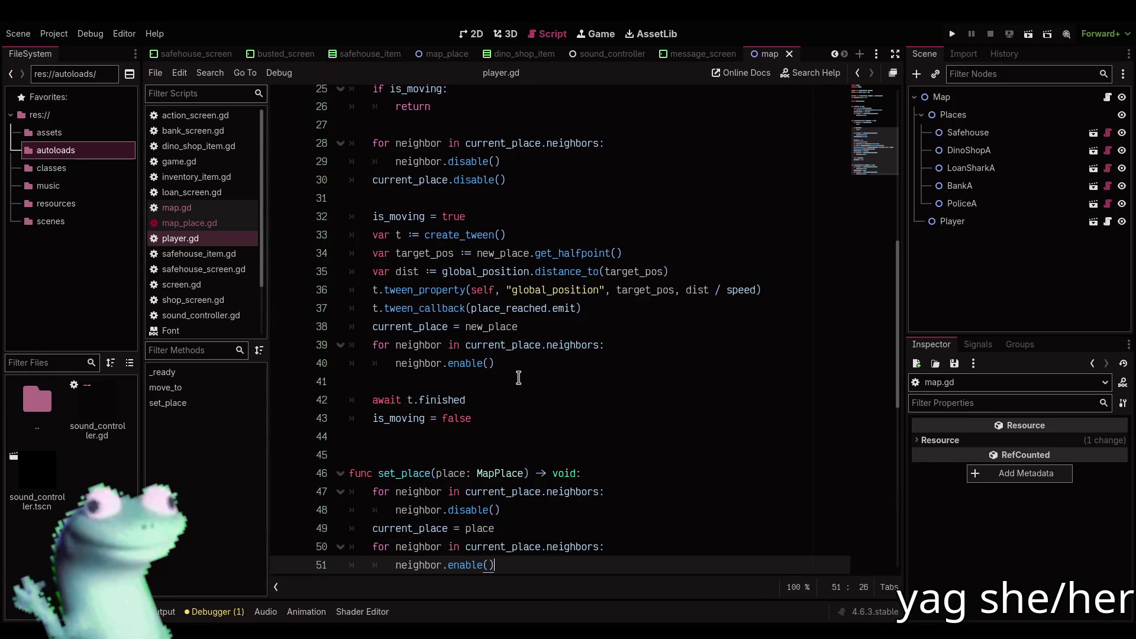
scroll(519, 299, up, 2)
scroll(508, 272, down, 1)
scroll(507, 273, down, 1)
scroll(514, 219, up, 1)
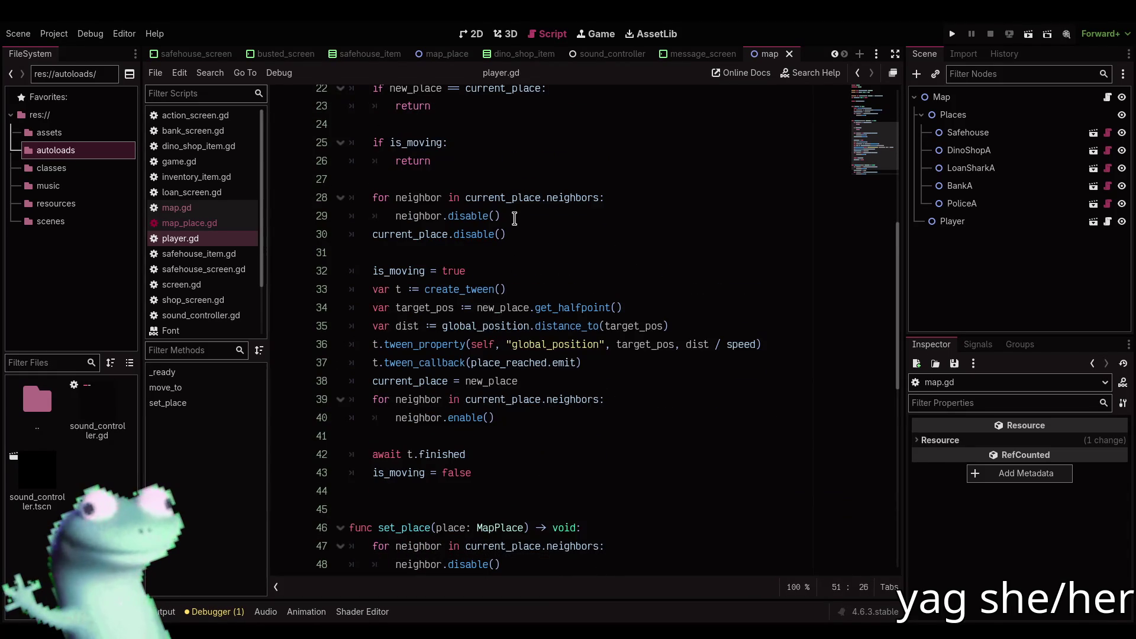
scroll(515, 219, down, 2)
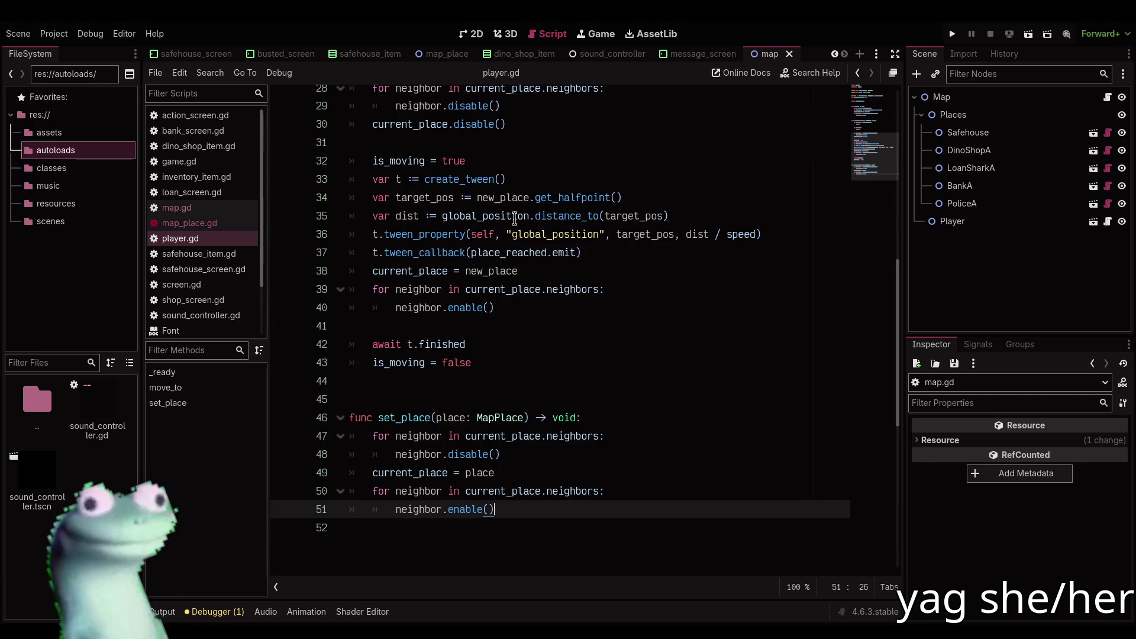
Replace current_place on line 31 of map.gd with set_place(closest) and save.
click(236, 208)
double_click(421, 392)
text(set_pla)
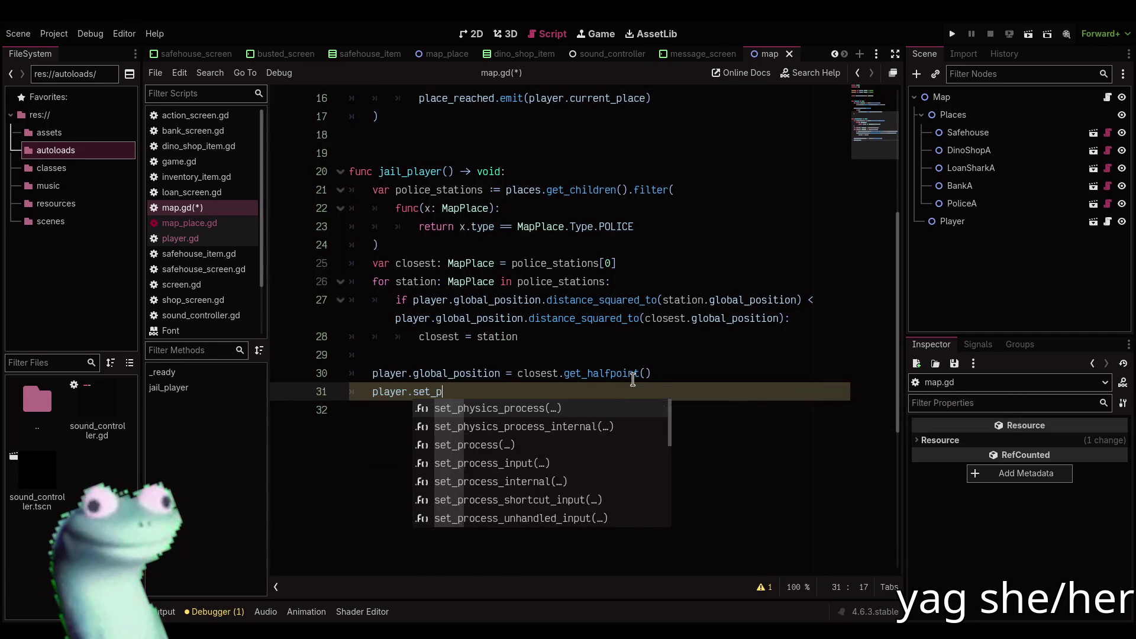
key(Return)
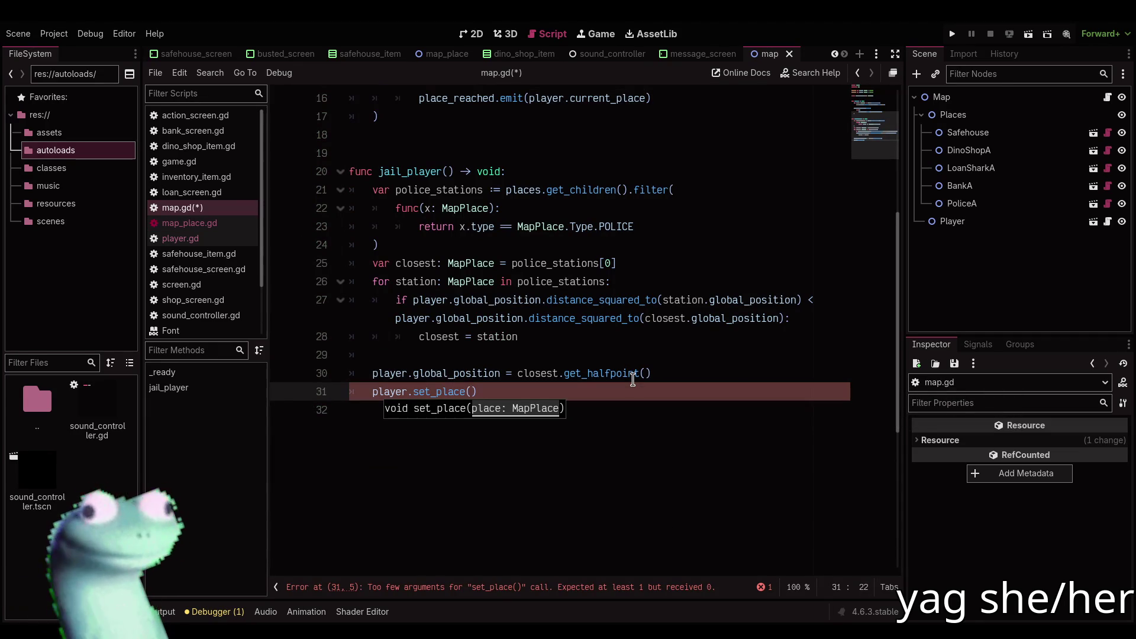
text(closest)
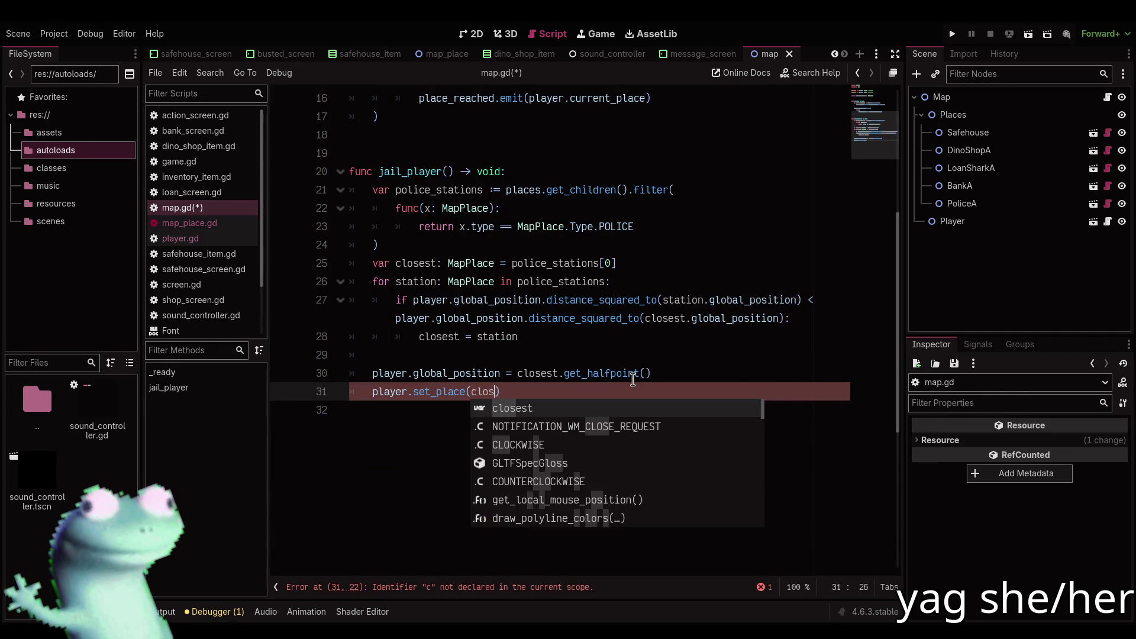
key(ctrl+s)
key(Escape)
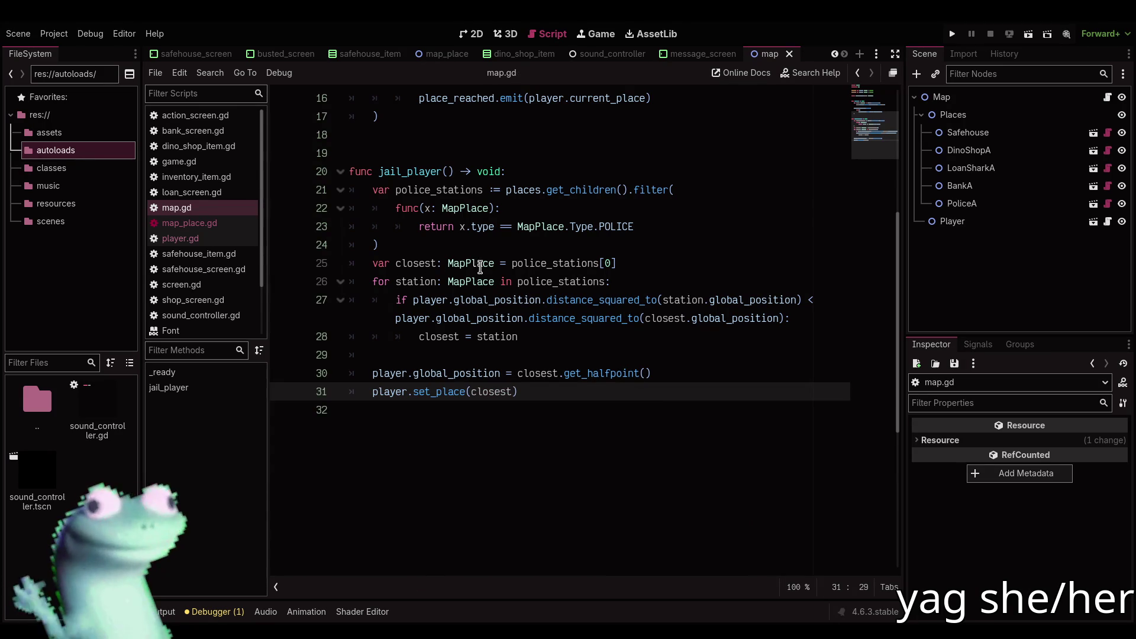
Switch to game.gd and bring its events dictionary into view.
click(559, 355)
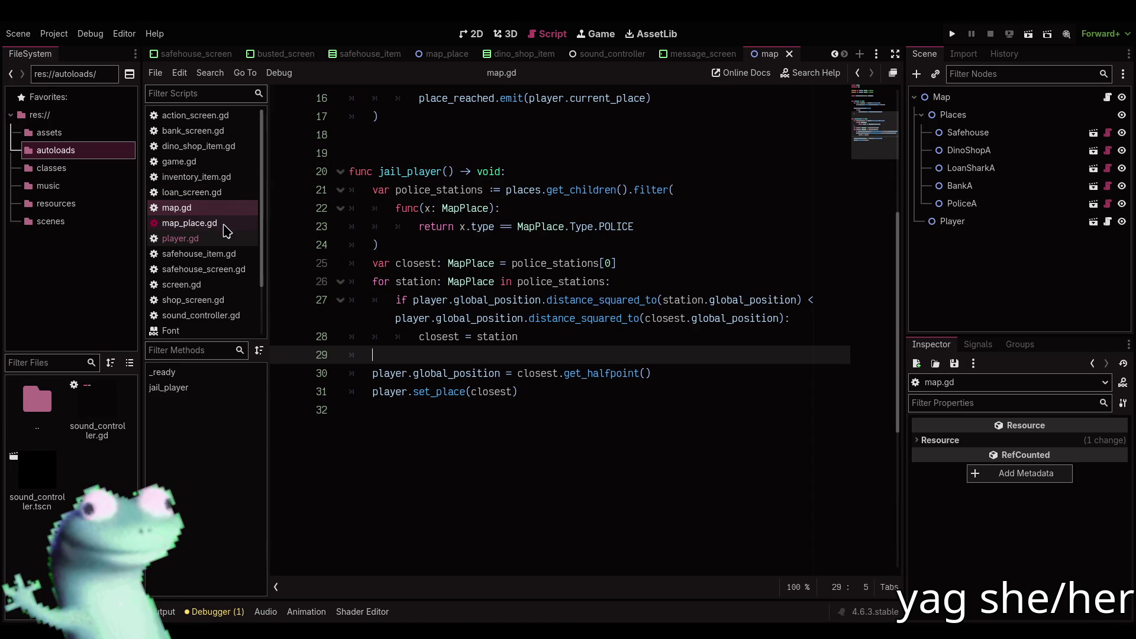
scroll(224, 228, down, 3)
scroll(224, 225, up, 3)
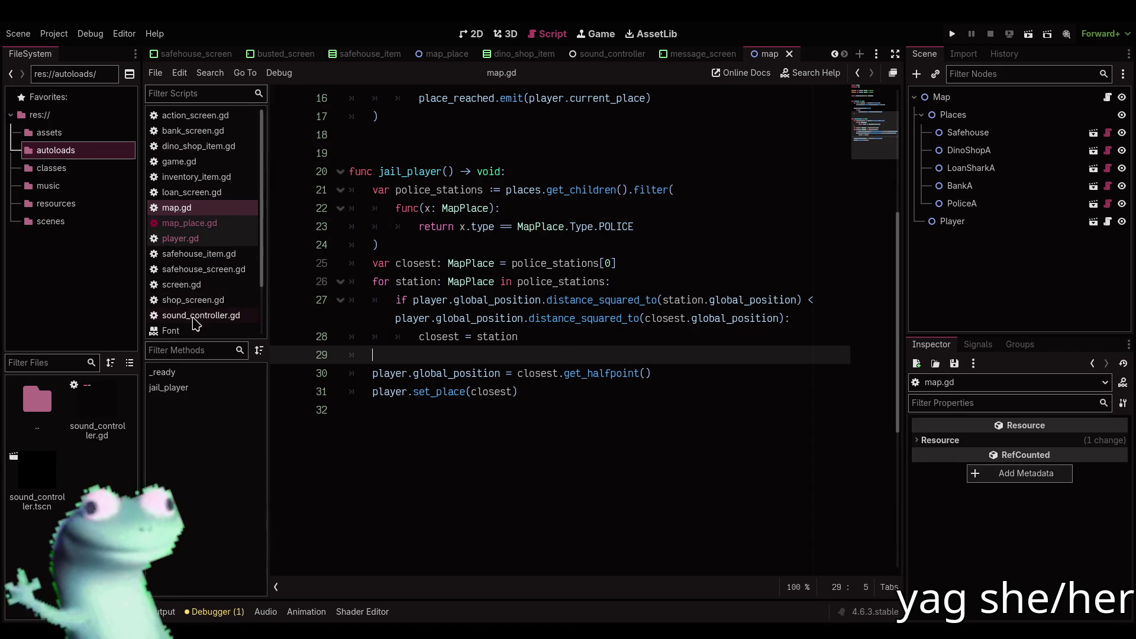
click(177, 161)
drag(893, 519, 881, 101)
scroll(881, 101, down, 12)
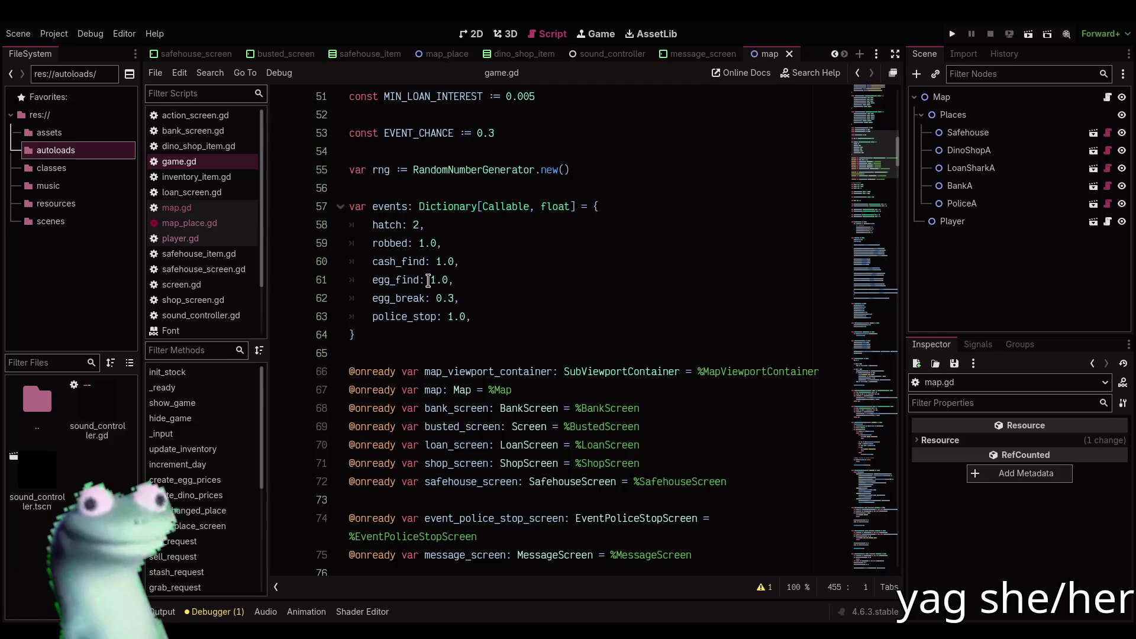
Change the police_stop event weight to 300.0 and run the game with F5.
double_click(453, 318)
text(300)
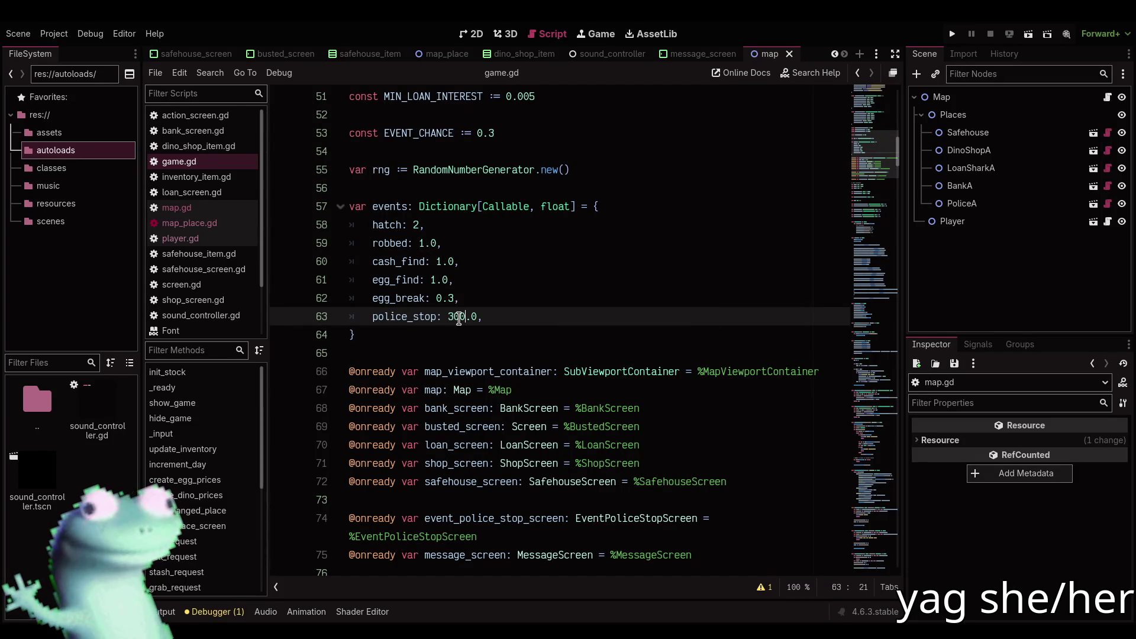
key(F5)
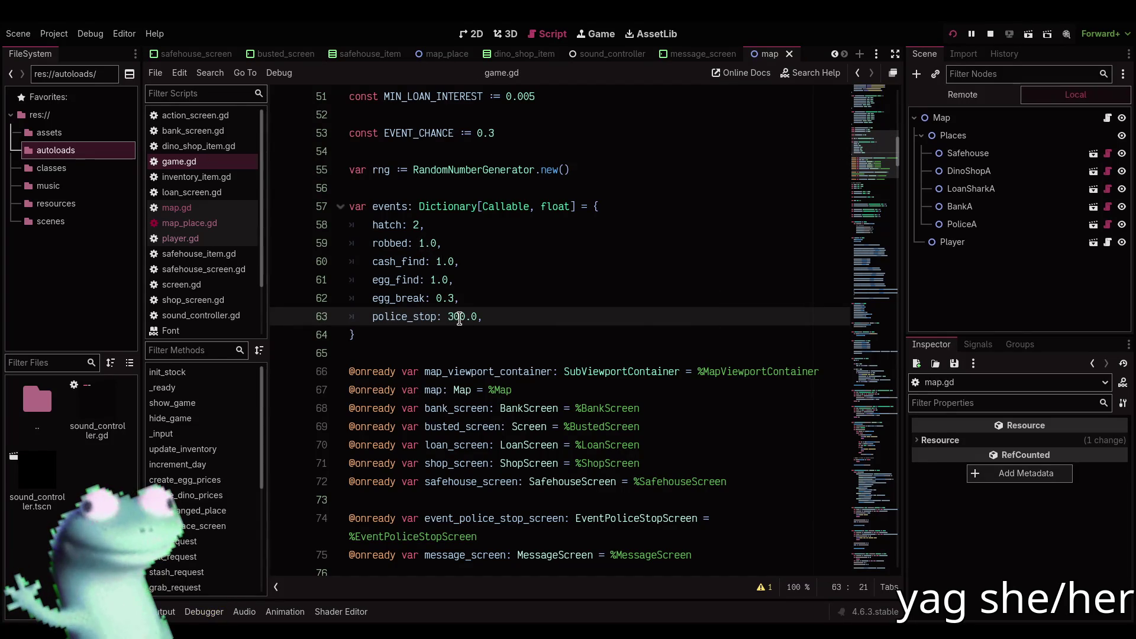
Travel to the Dino Shop, hand over the eggs at the police stop, return to the map, and stop the game.
click(595, 290)
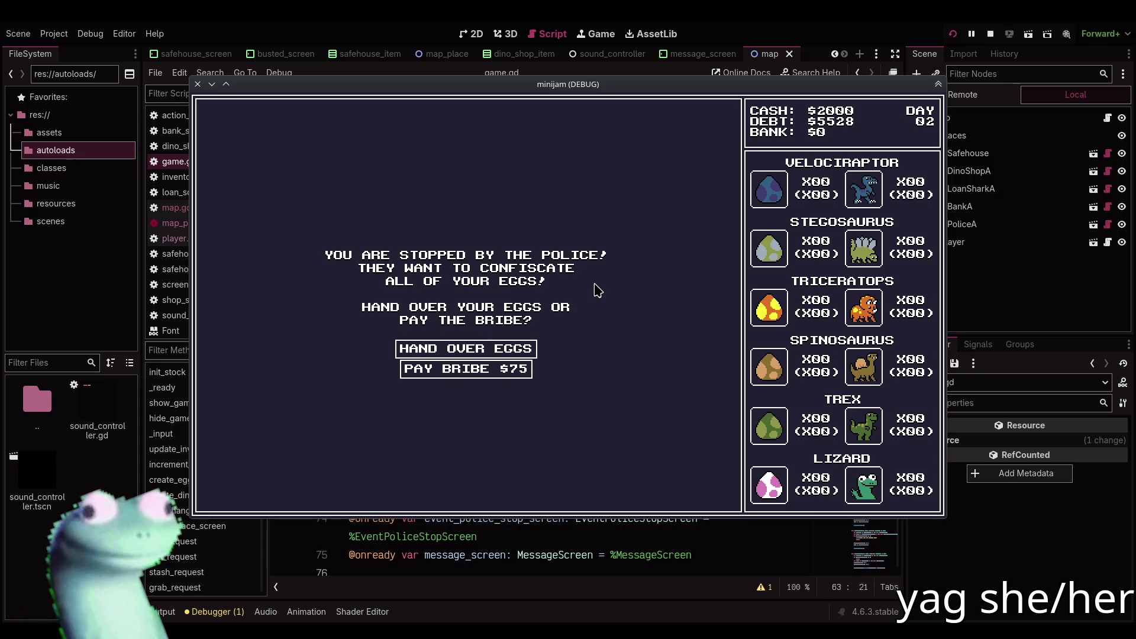
click(494, 355)
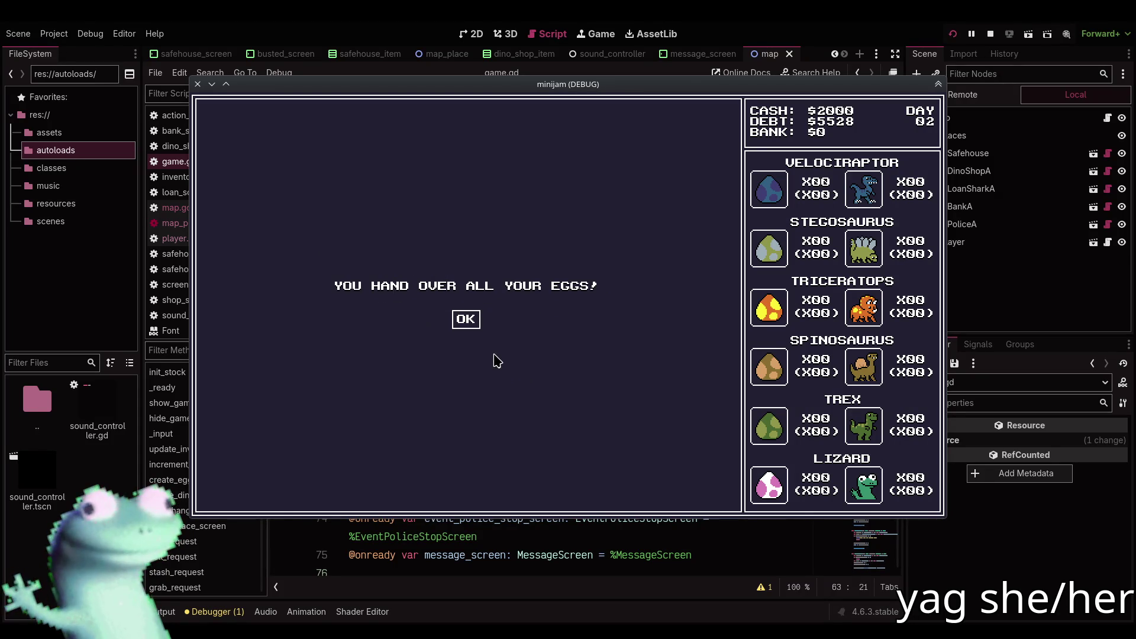
click(475, 326)
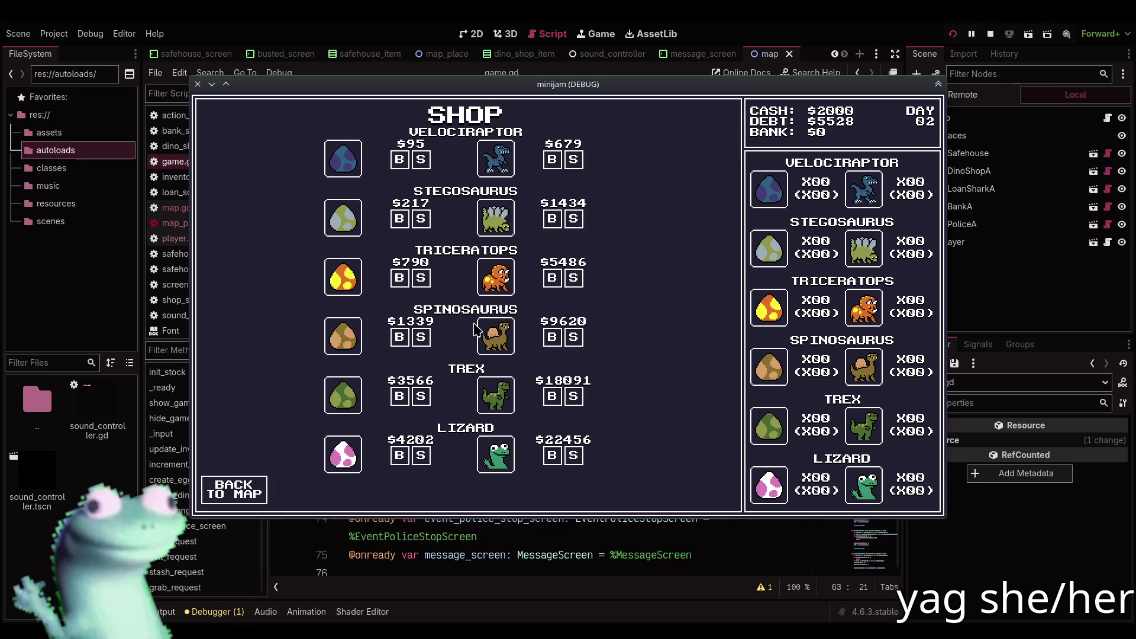
click(229, 496)
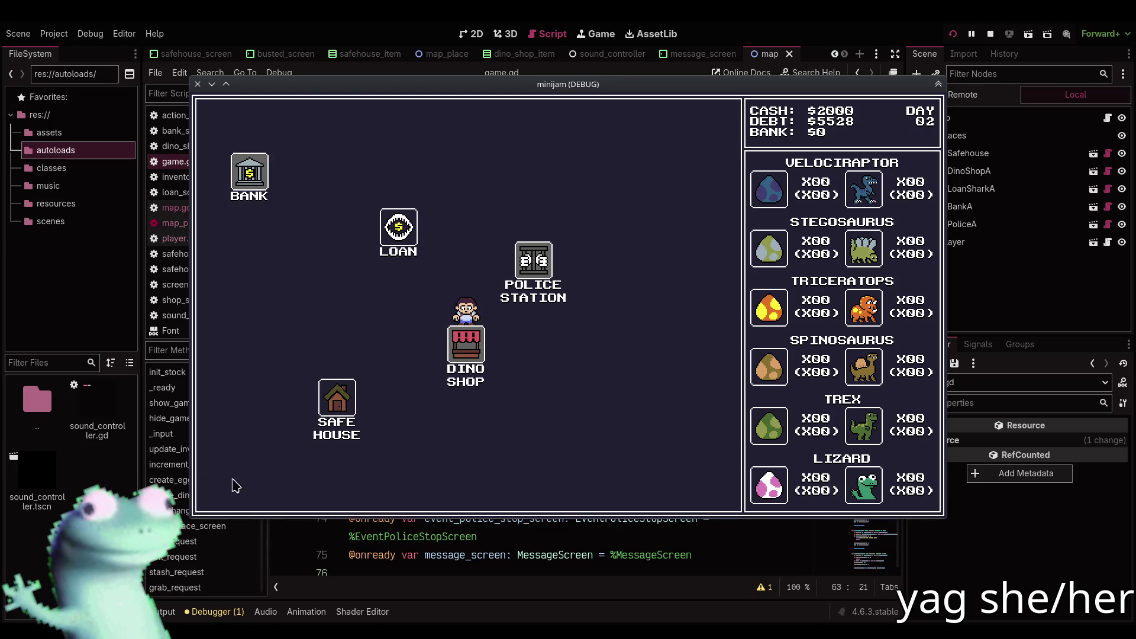
click(990, 34)
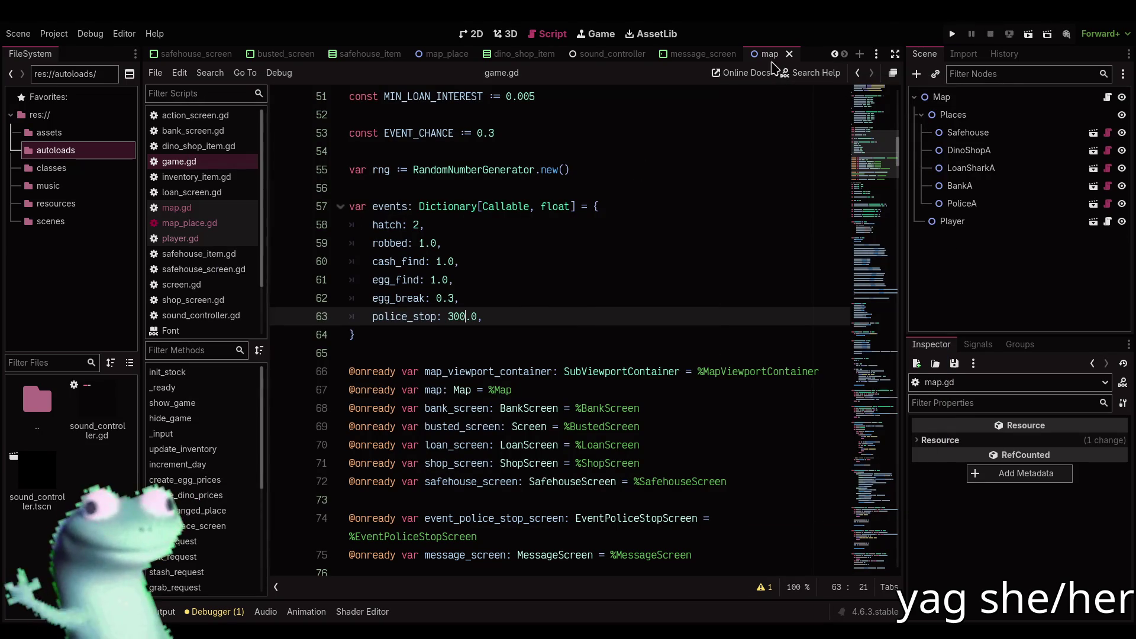
Scroll down game.gd past the events dictionary using the minimap.
click(505, 338)
click(504, 349)
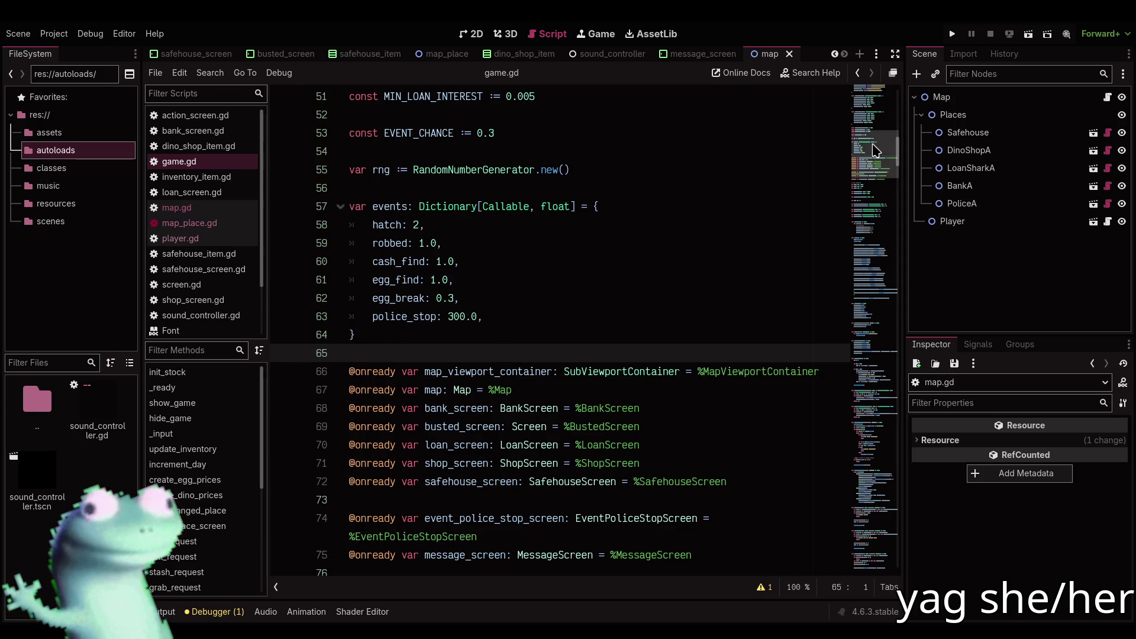
drag(875, 156, 865, 361)
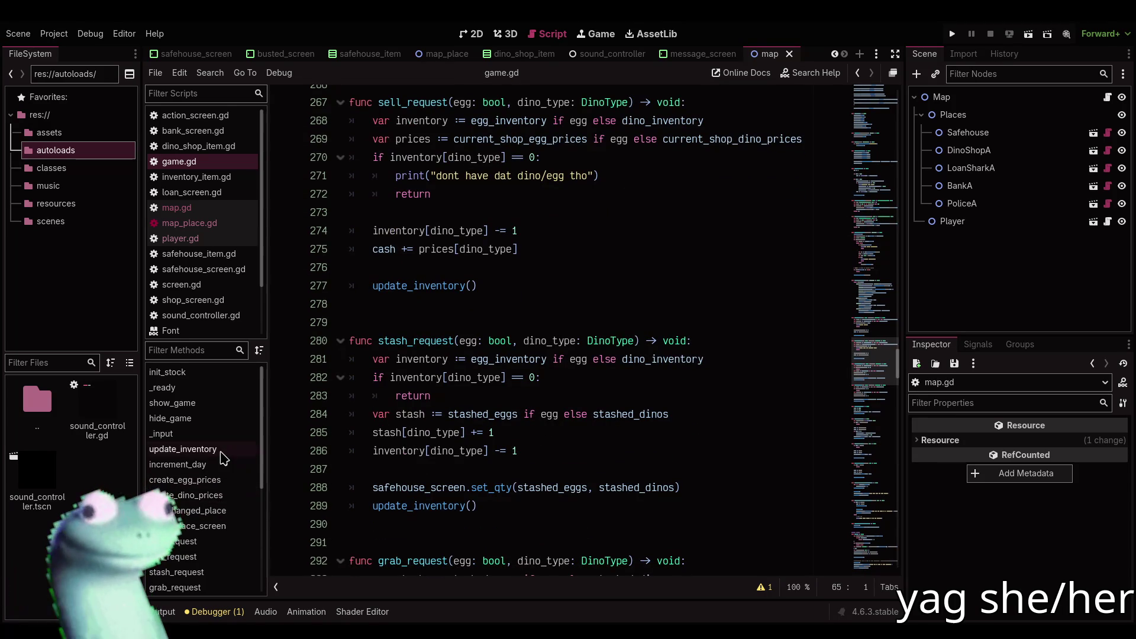
scroll(225, 455, down, 3)
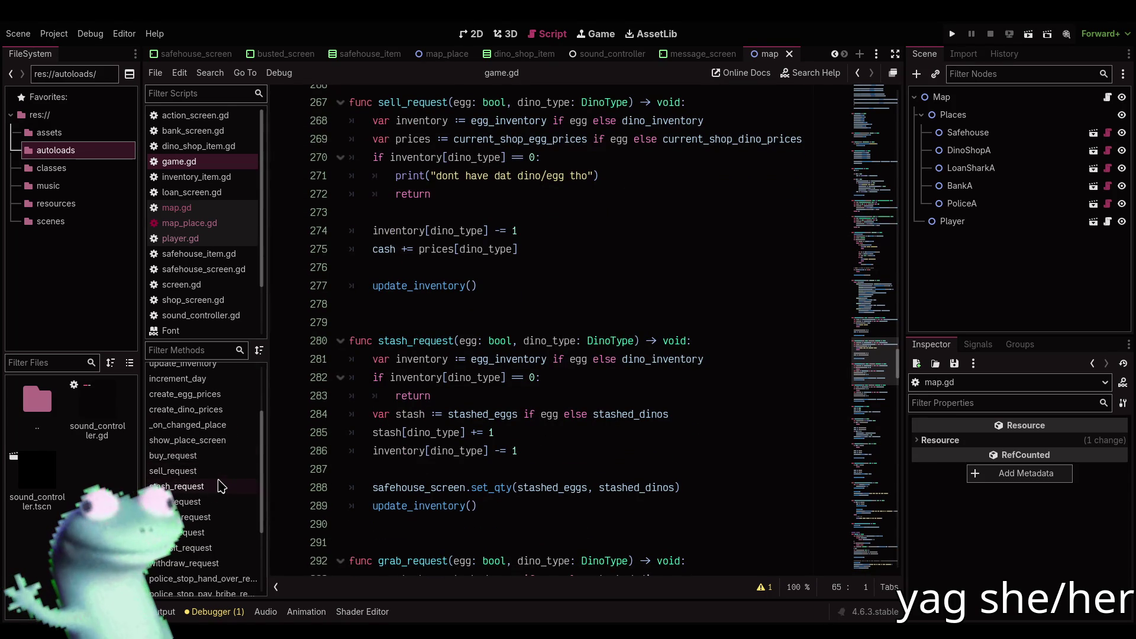
scroll(213, 496, up, 1)
Jump to _on_changed_place and go to the TODO about police events near line 229.
click(210, 453)
scroll(521, 290, down, 5)
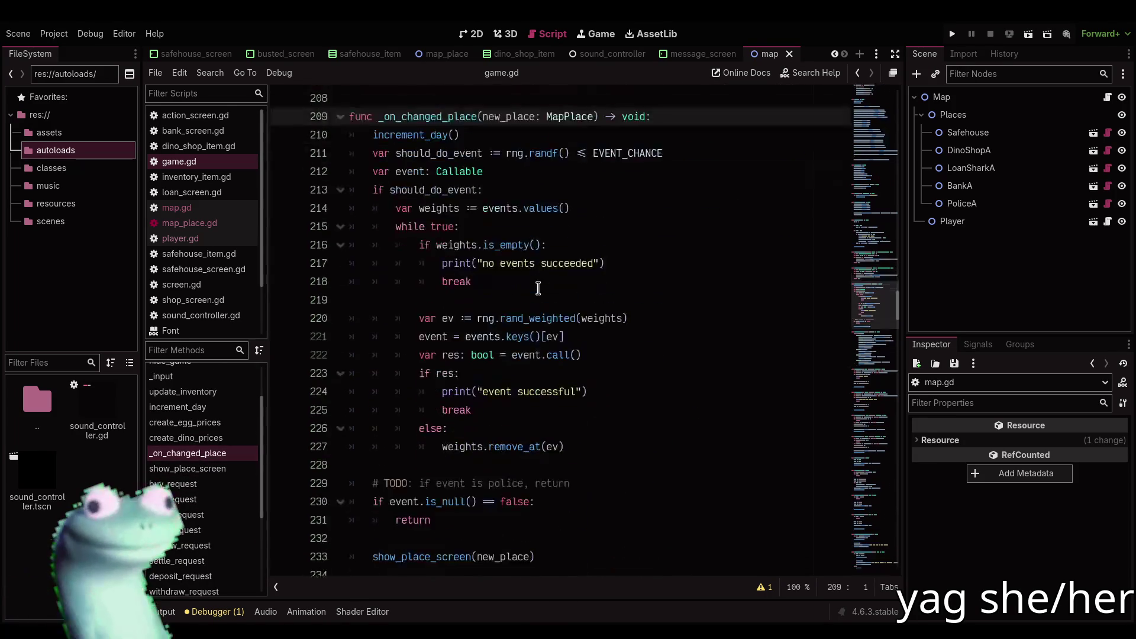
scroll(539, 289, down, 1)
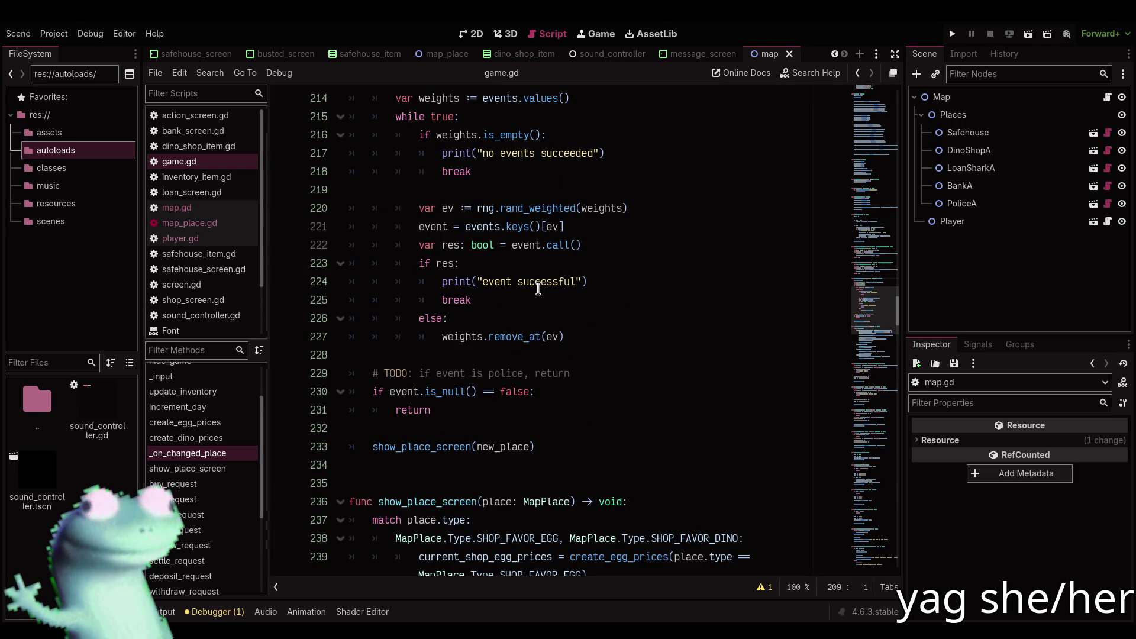
scroll(539, 289, down, 1)
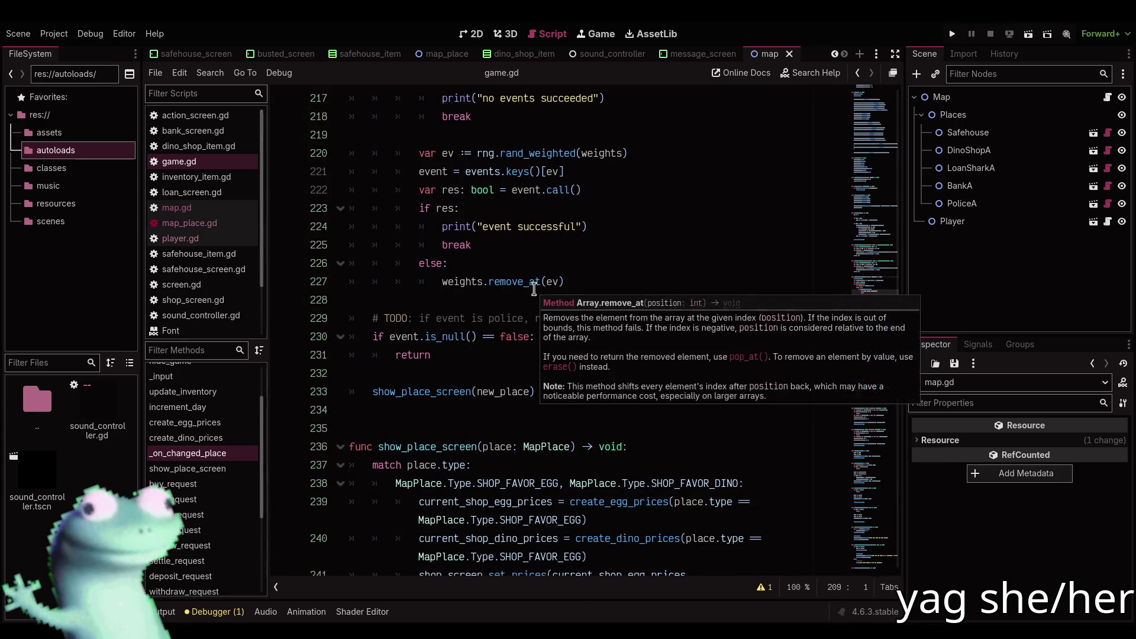
scroll(493, 311, down, 1)
click(493, 310)
scroll(493, 310, up, 1)
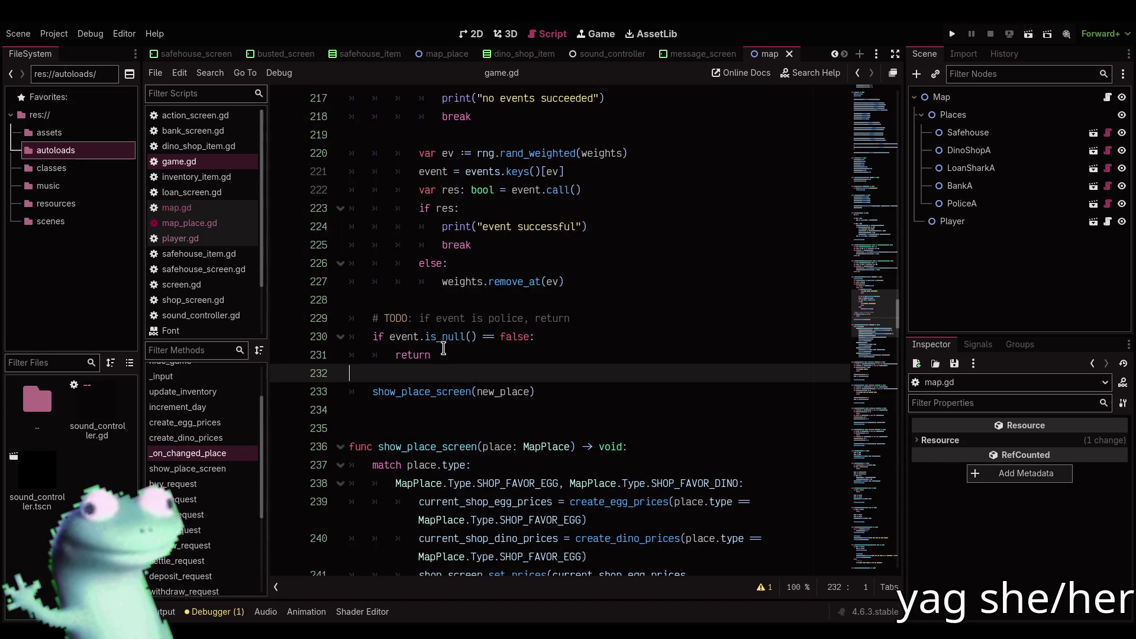
mouse_move(444, 345)
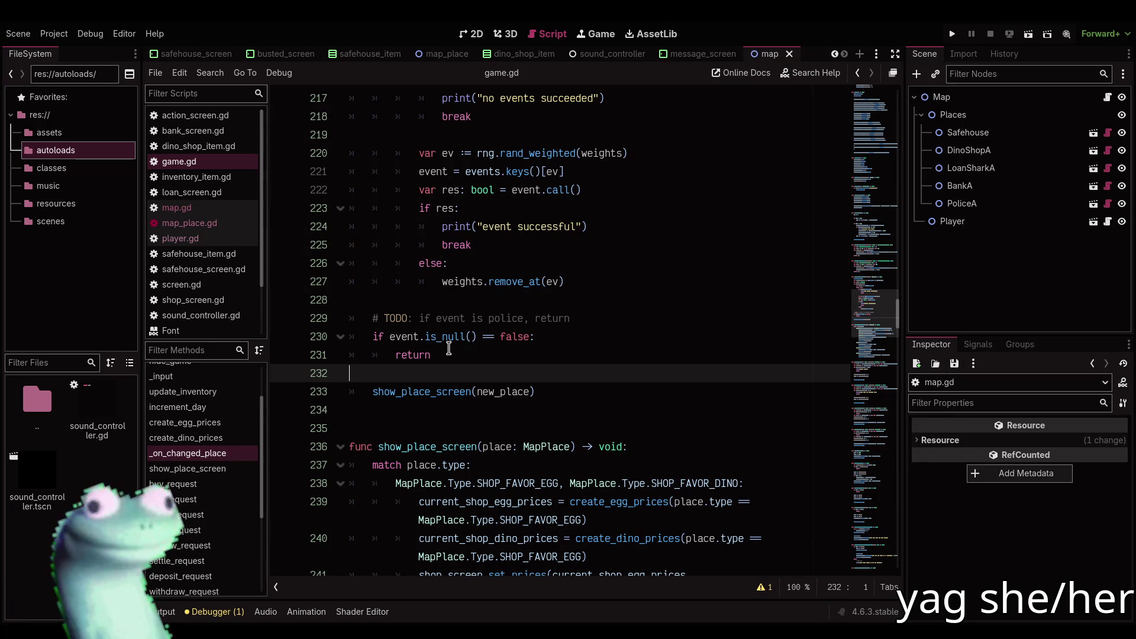
right_click(448, 348)
key(Escape)
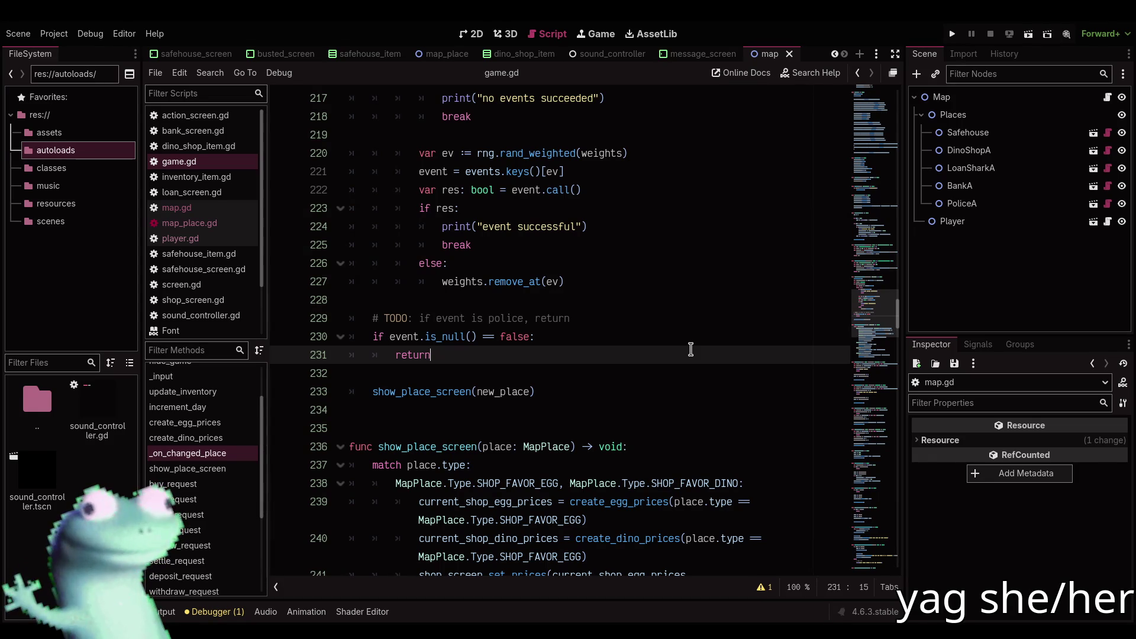
click(612, 323)
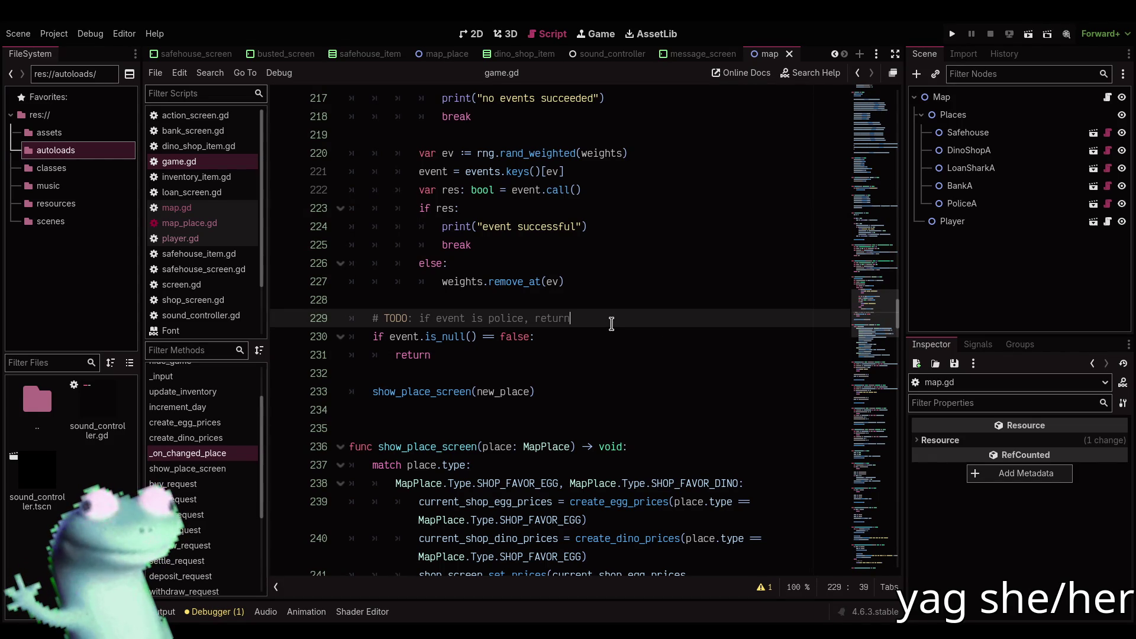
Draft an if event == police_stop: check under the TODO, delete it, and save game.gd.
key(Return)
key(Return)
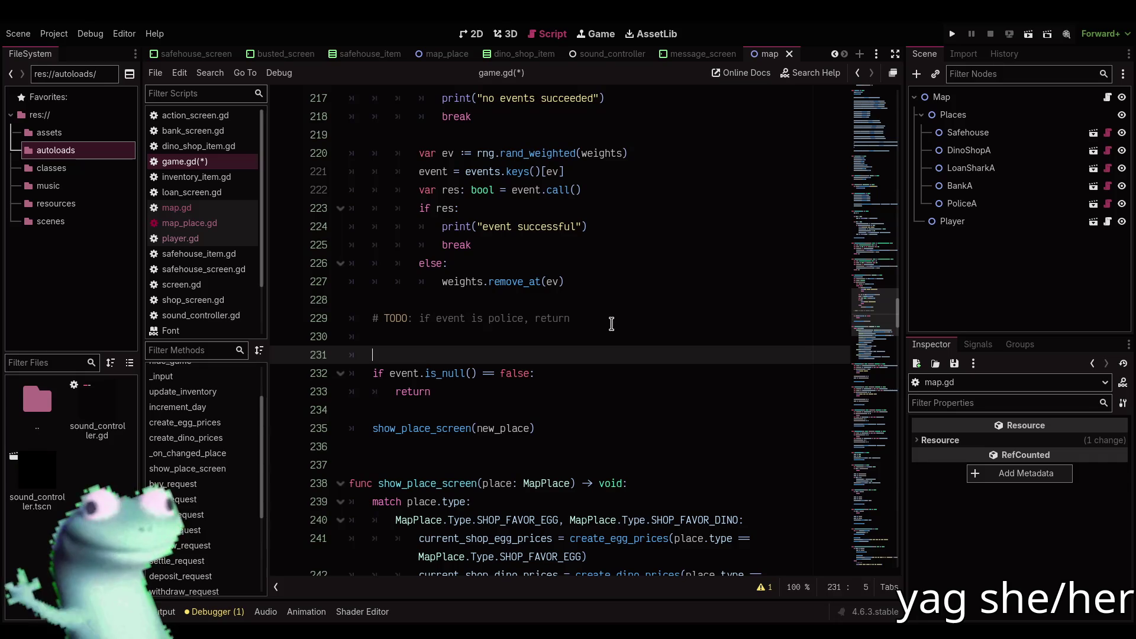
key(Up)
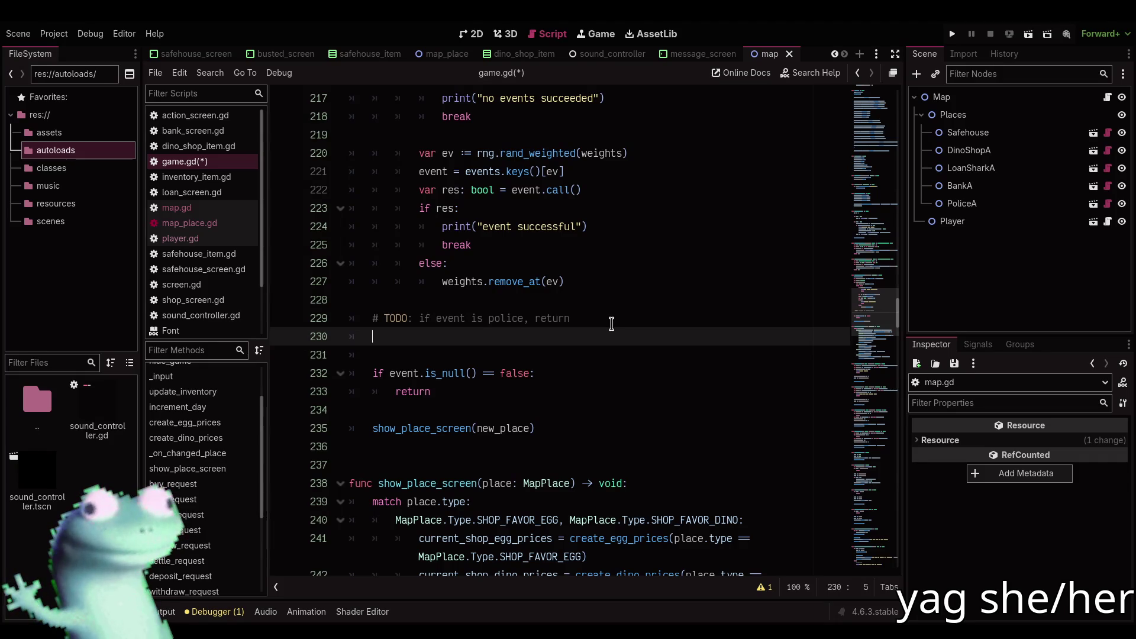
text(if event)
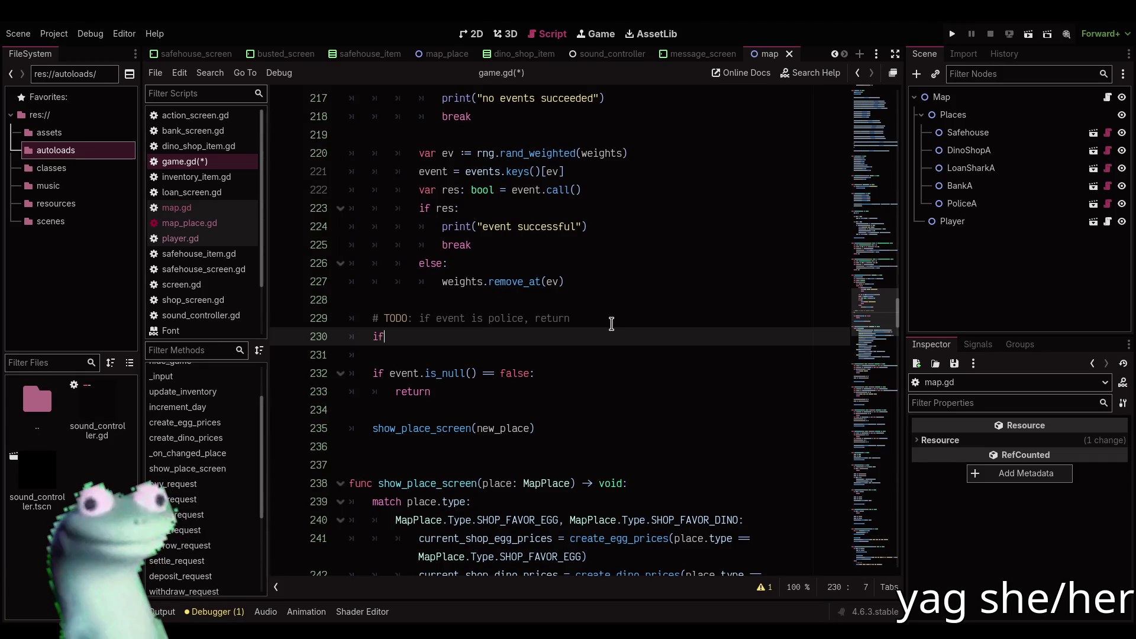
text( == po)
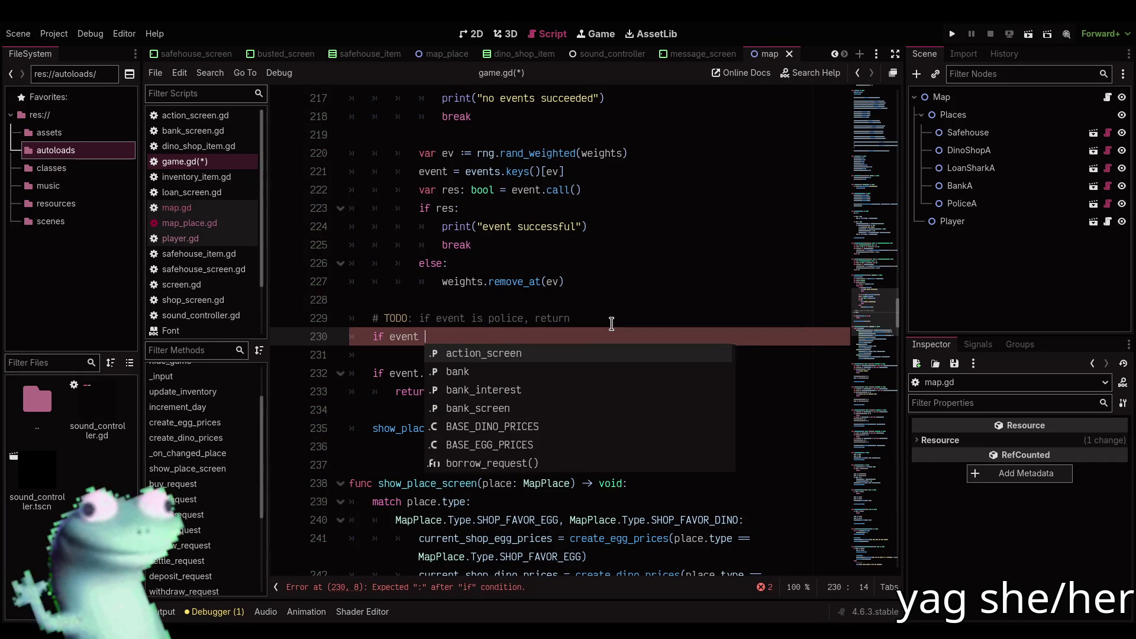
key(Return)
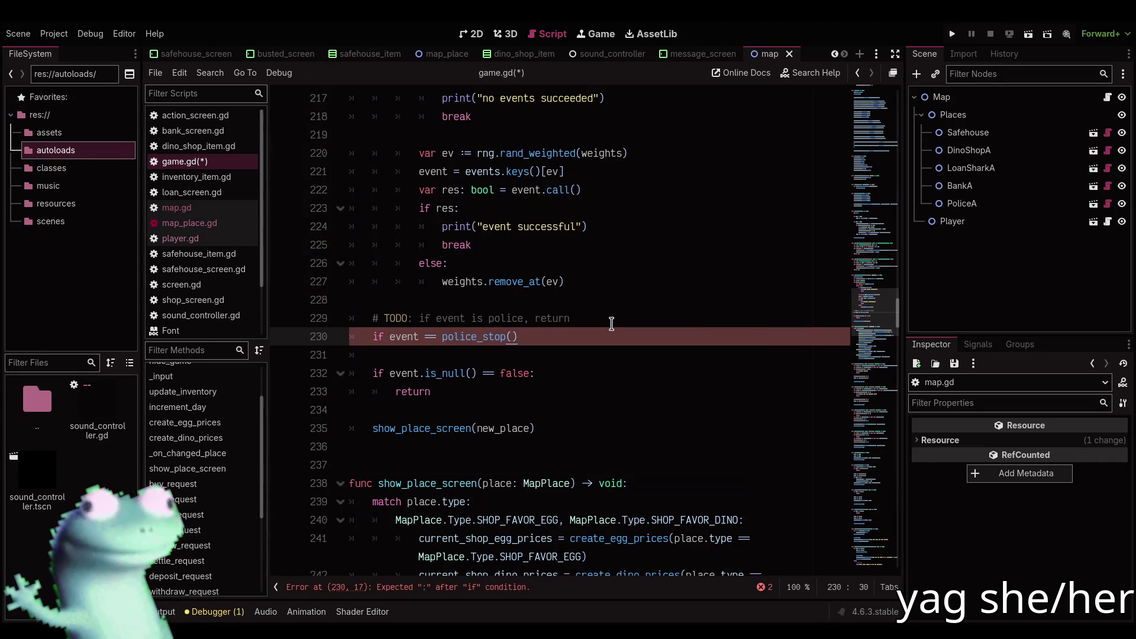
key(BackSpace)
key(BackSpace)
text(:)
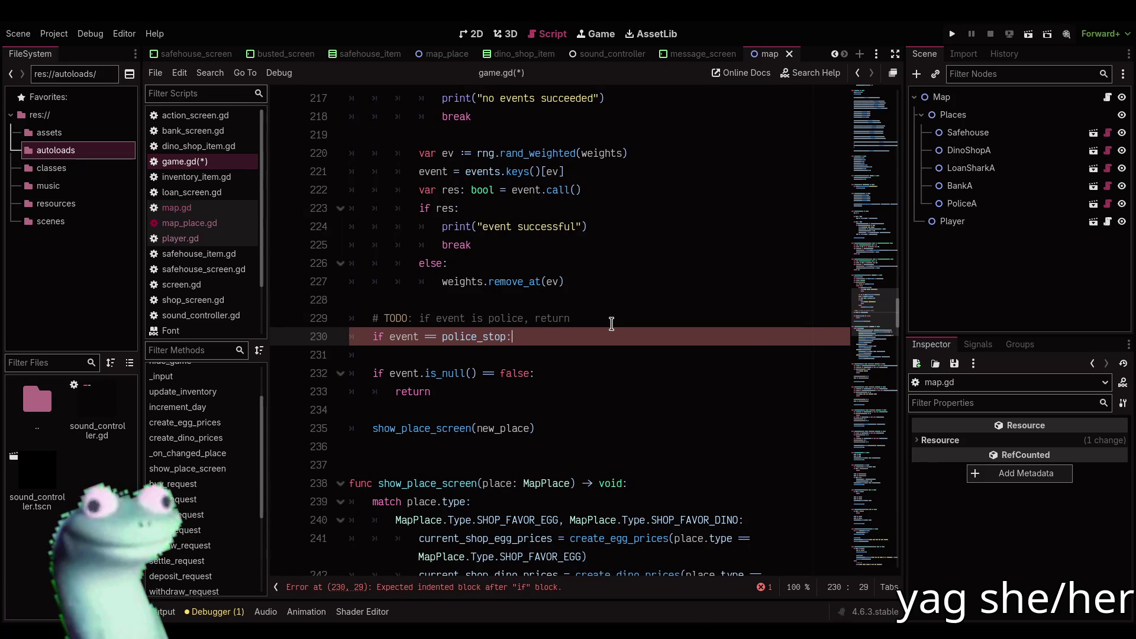
key(BackSpace)
key(BackSpace)
key(BackSpace)
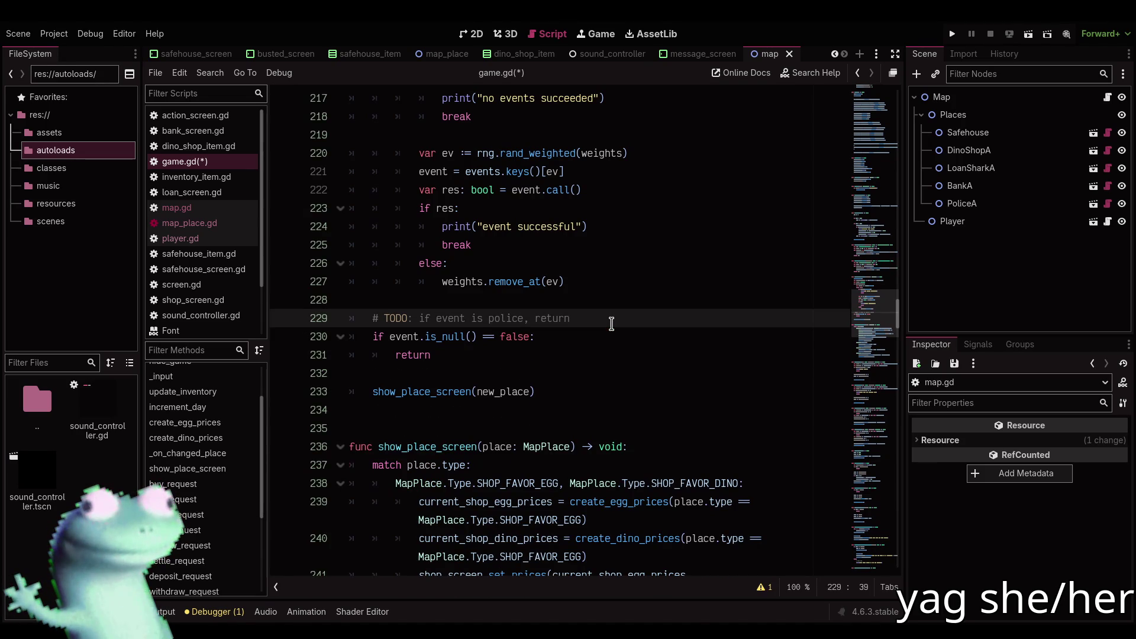
key(ctrl+s)
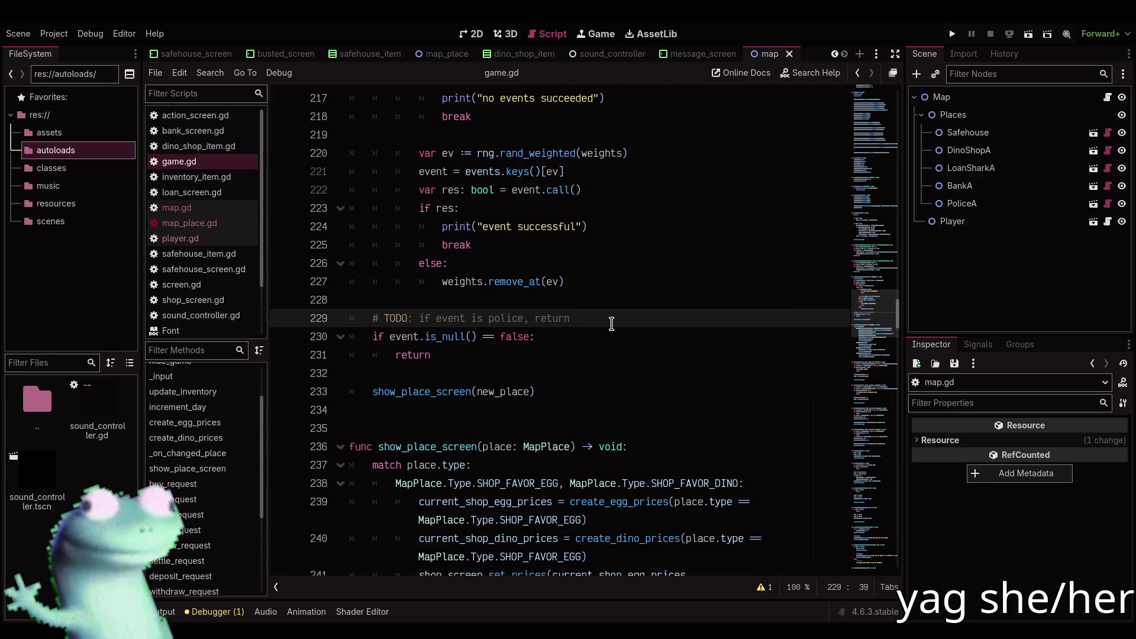
Glance at map_place.gd, then return to the police_stop function at the end of game.gd.
scroll(612, 324, up, 4)
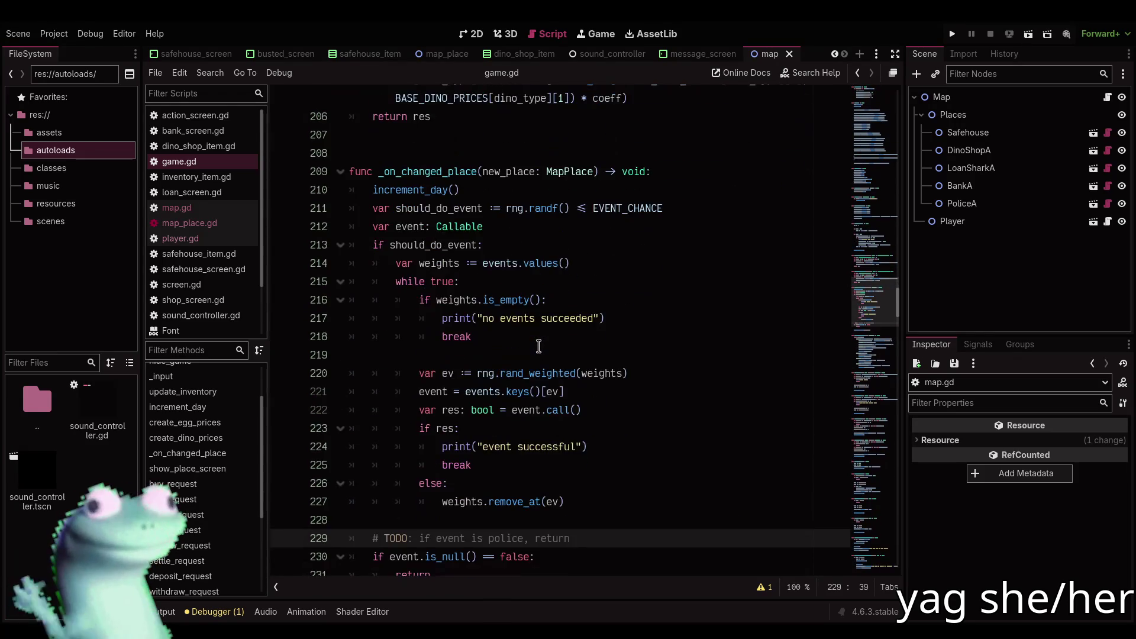
scroll(539, 346, down, 1)
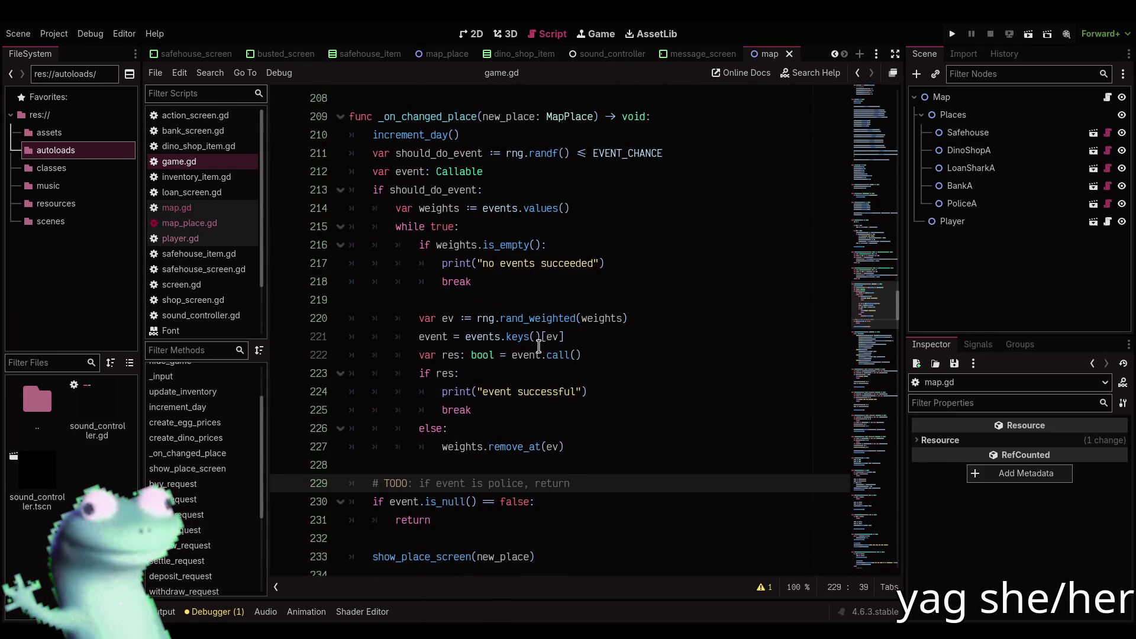
scroll(538, 347, down, 1)
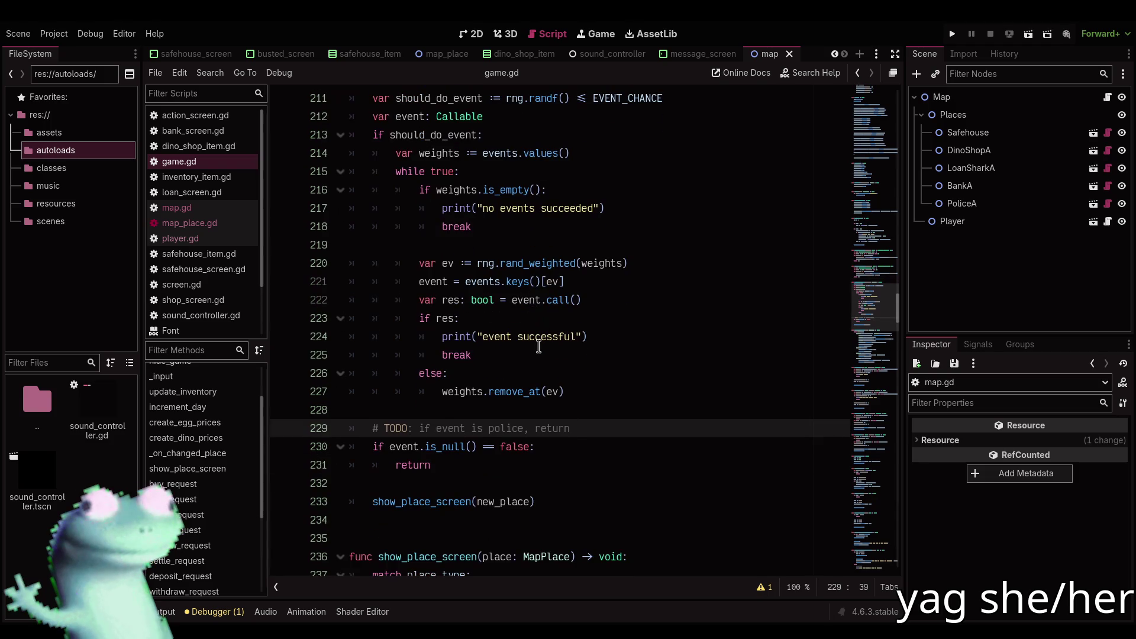
scroll(539, 347, down, 2)
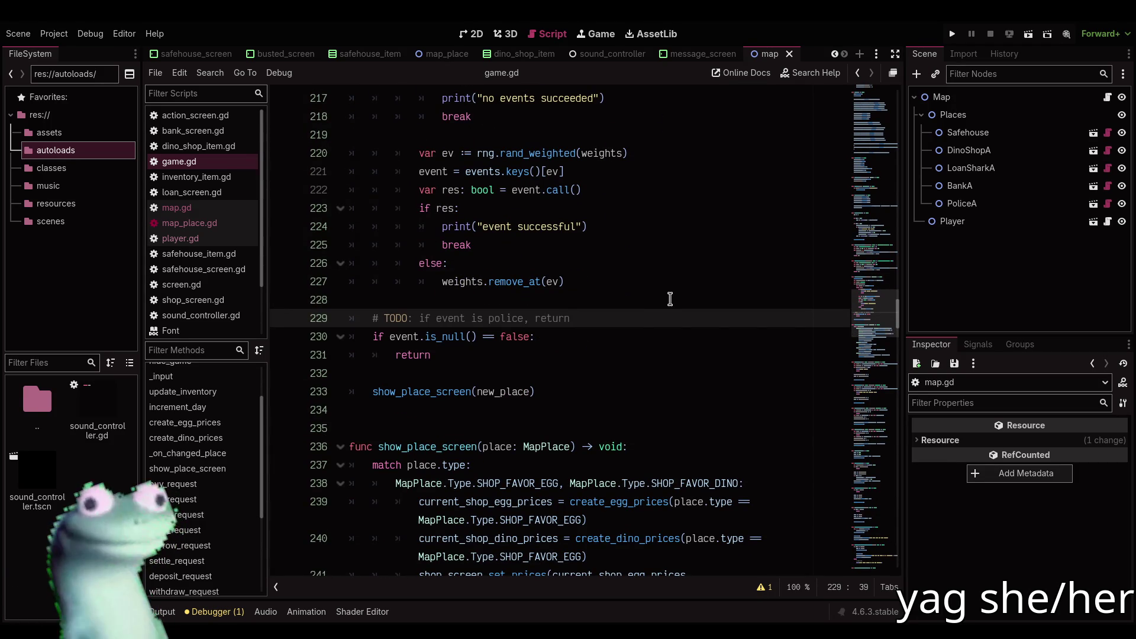
click(244, 228)
click(178, 162)
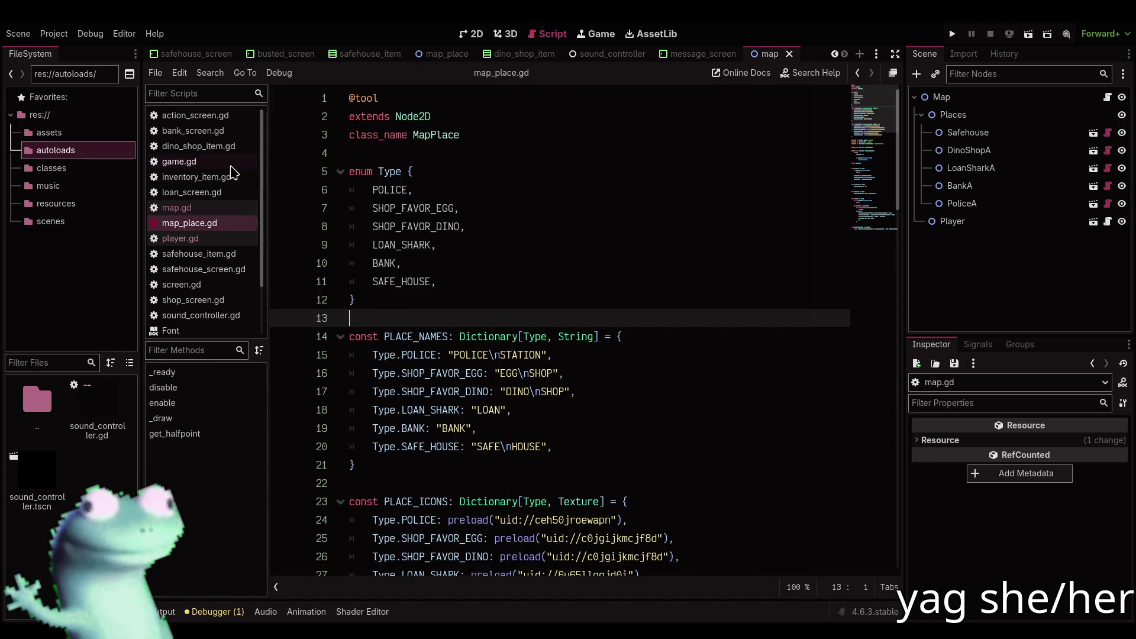
scroll(808, 290, down, 5)
click(893, 540)
drag(894, 540, 895, 538)
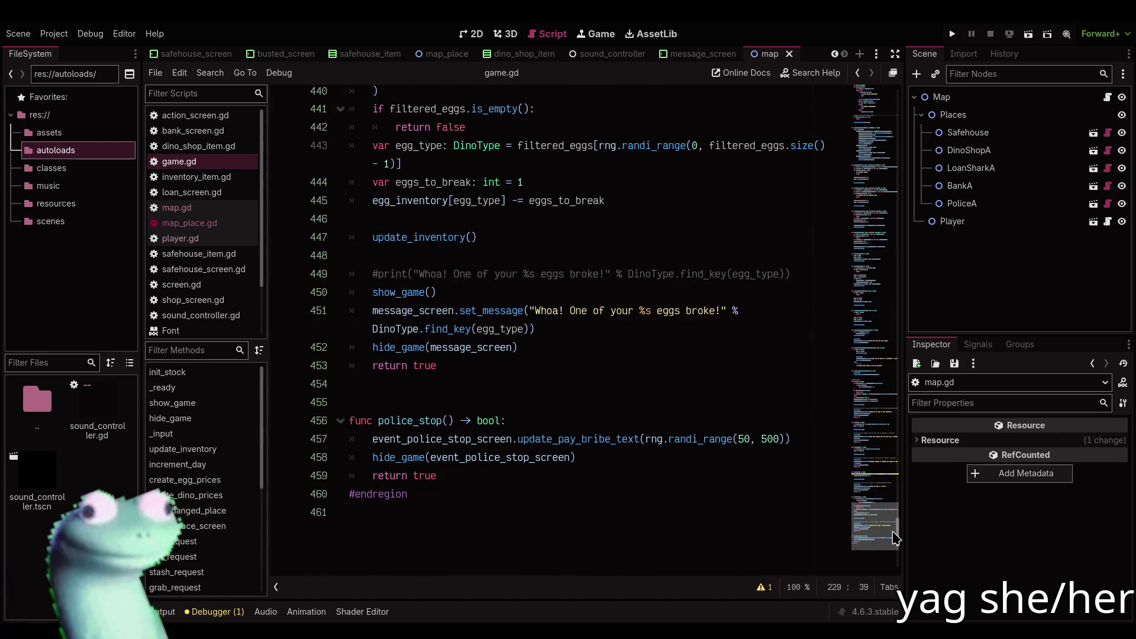
Add map.jail_player() after hide_game in police_stop, then save and run with F5.
click(626, 464)
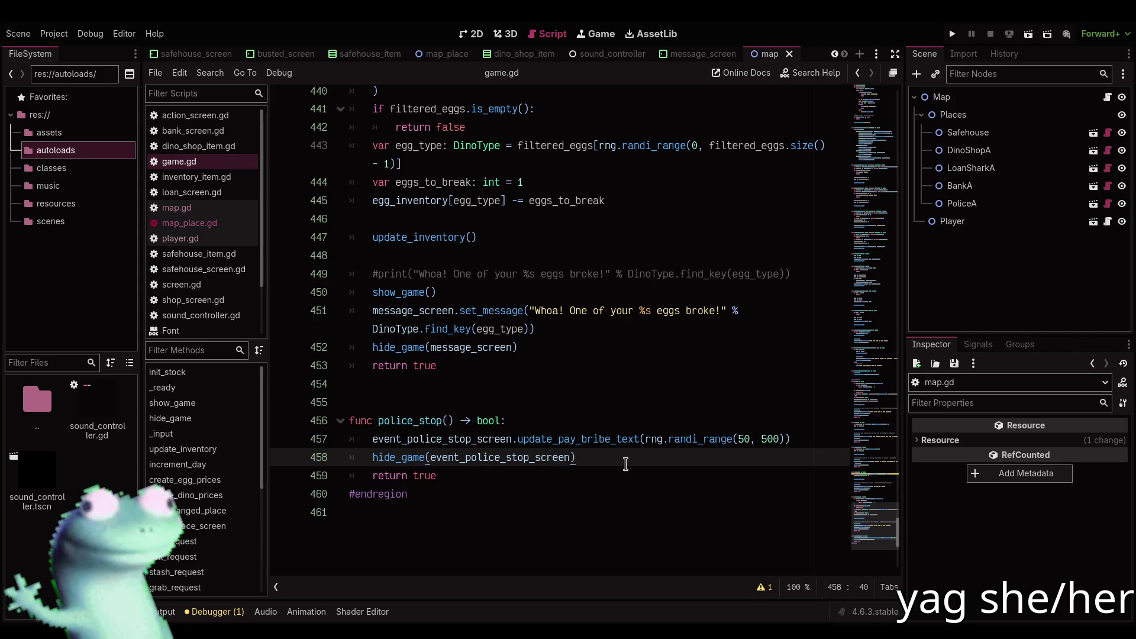
key(Return)
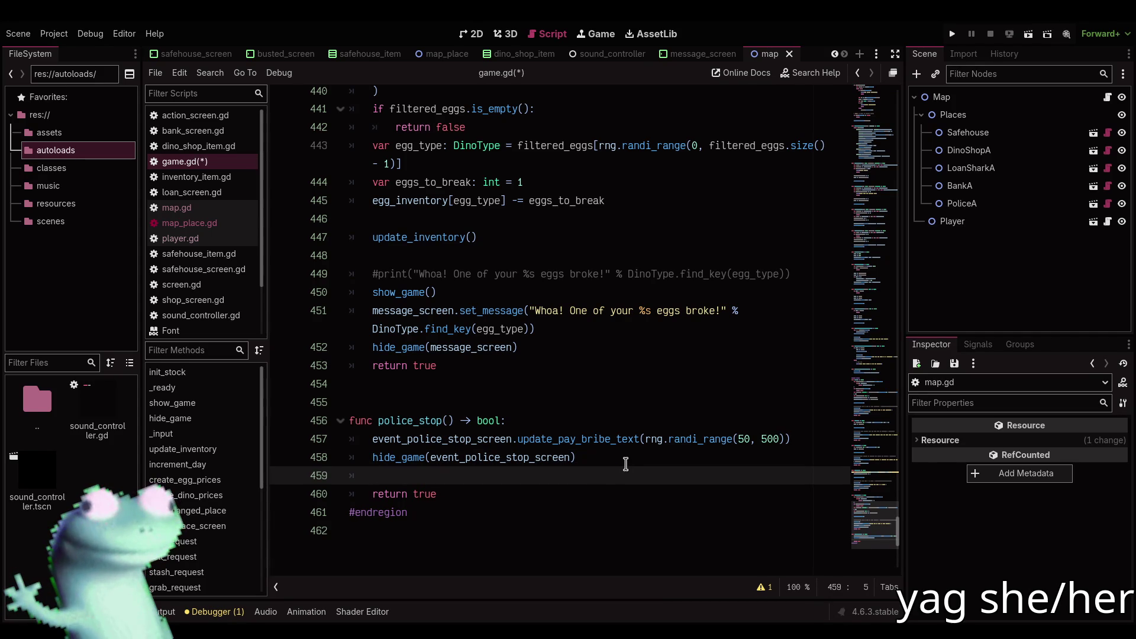
text(map.)
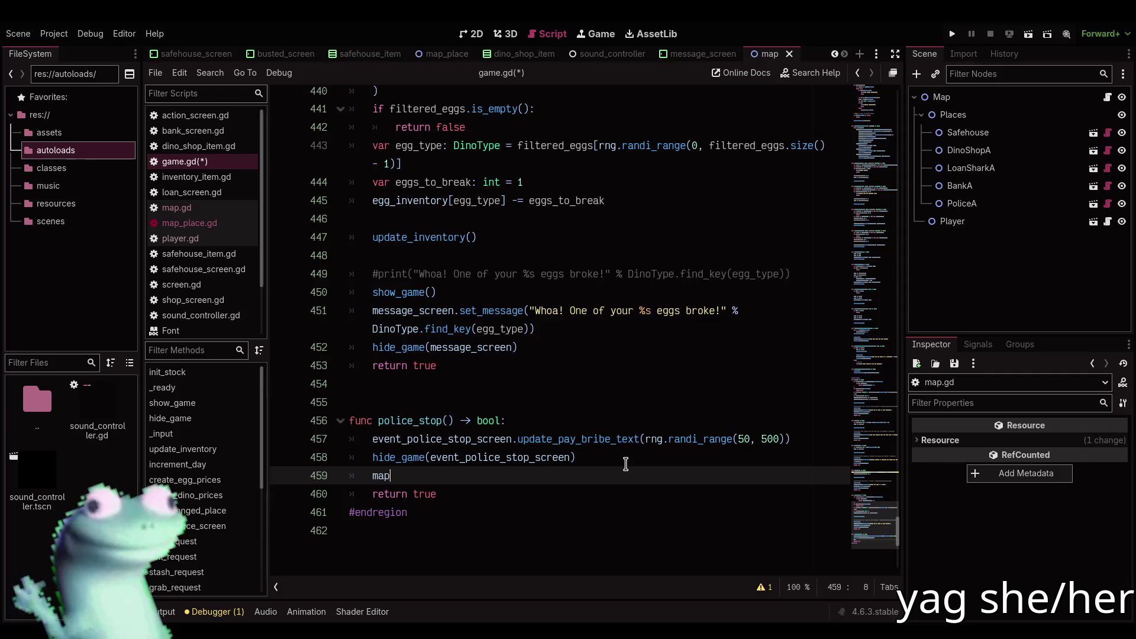
key(Return)
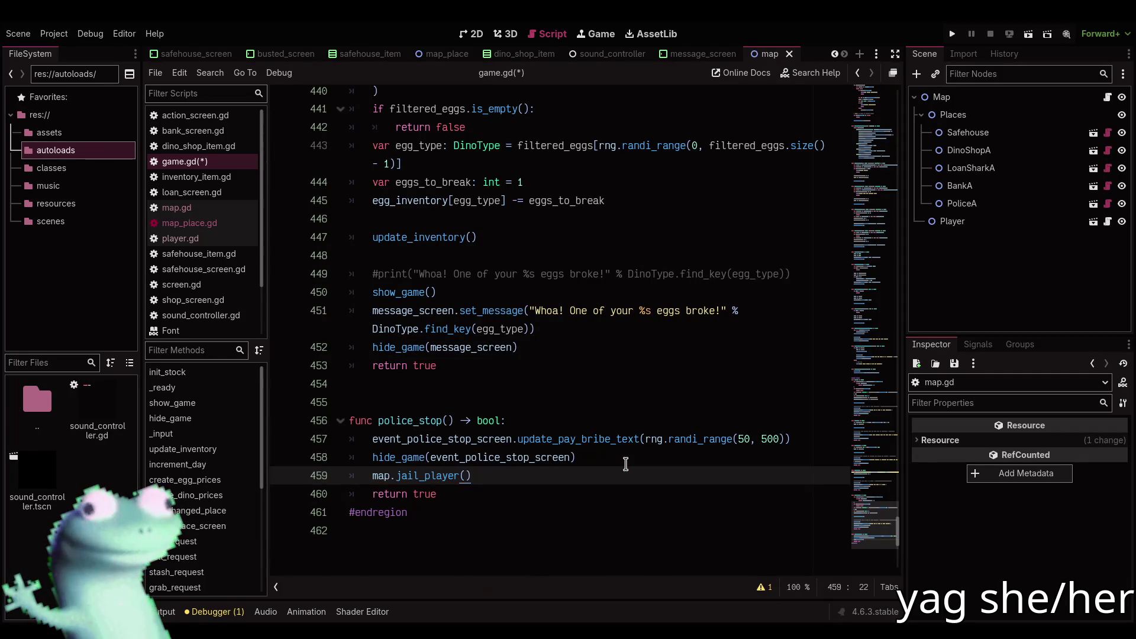
key(F5)
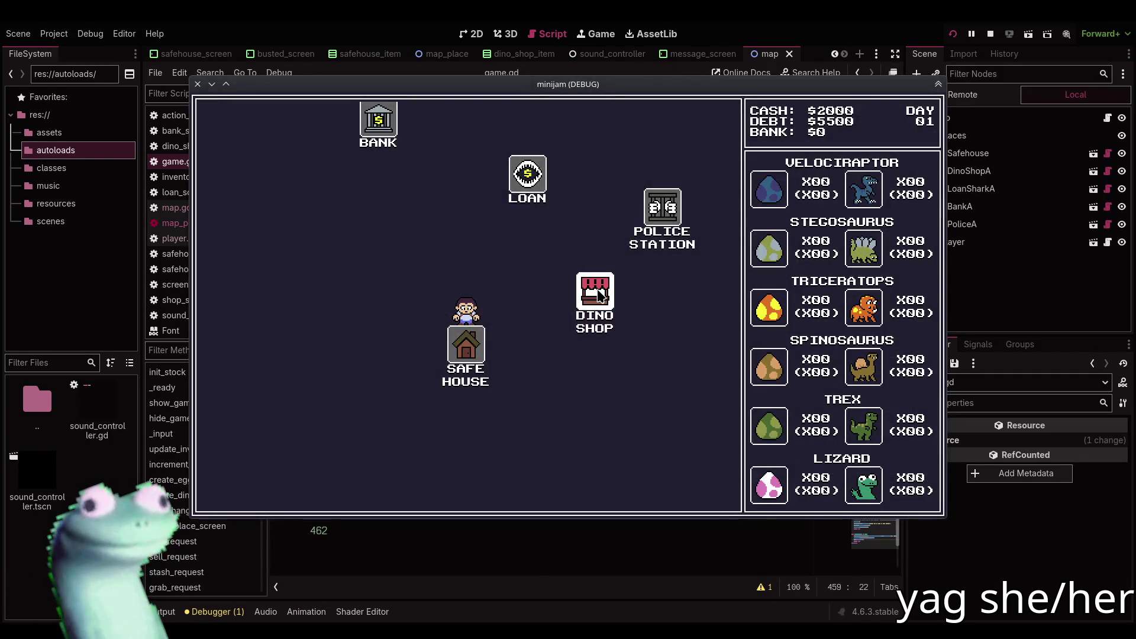
Travel back and forth between the Dino Shop and the Safe House, returning to the map each time.
click(601, 296)
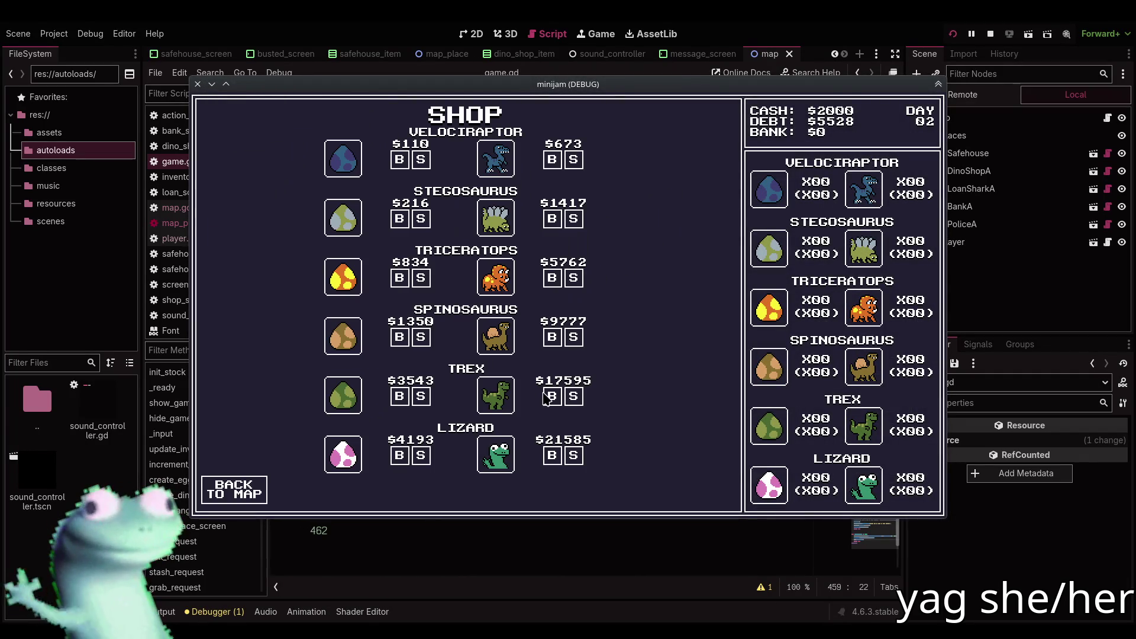
click(267, 491)
click(327, 396)
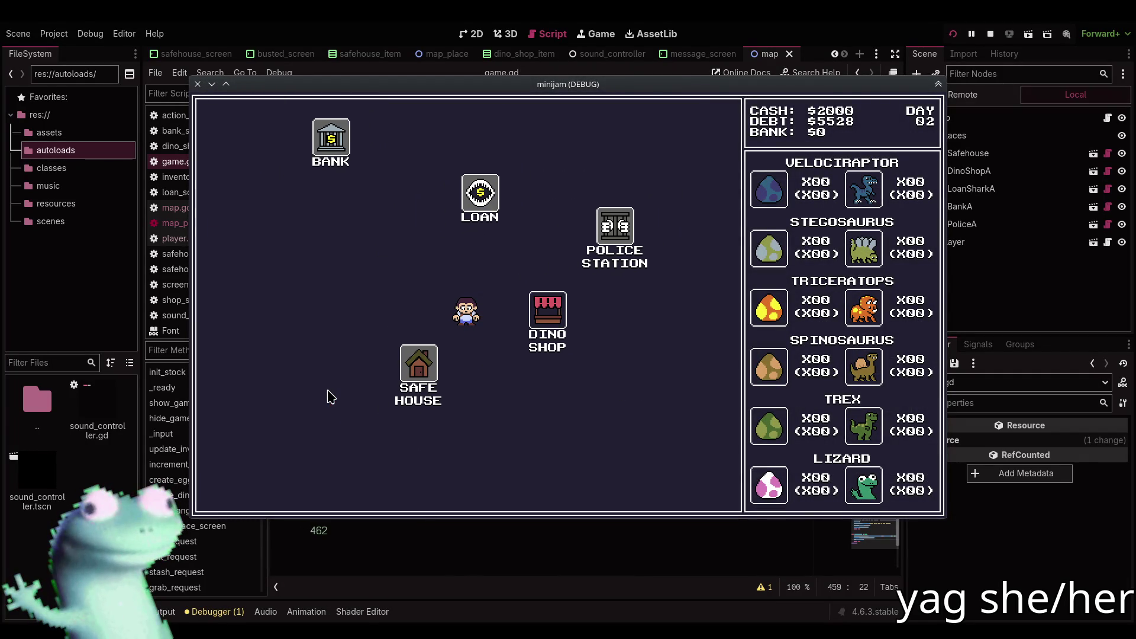
click(232, 493)
click(601, 303)
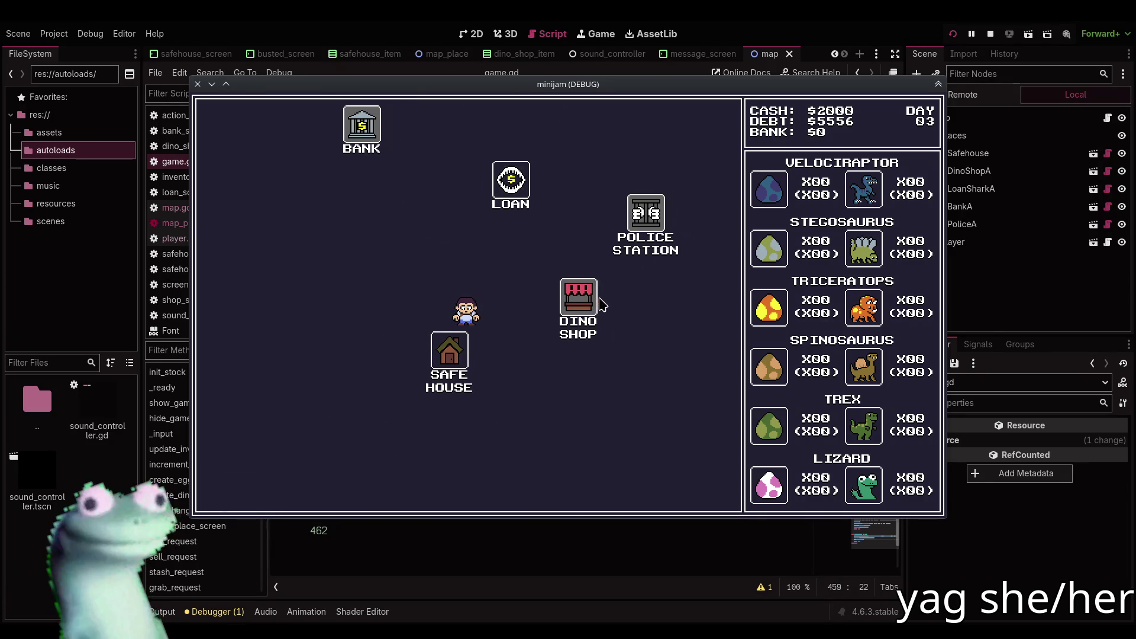
click(269, 491)
click(327, 393)
click(254, 477)
Hand over eggs at two police stops, visit the loan shark, then stop the game.
click(604, 313)
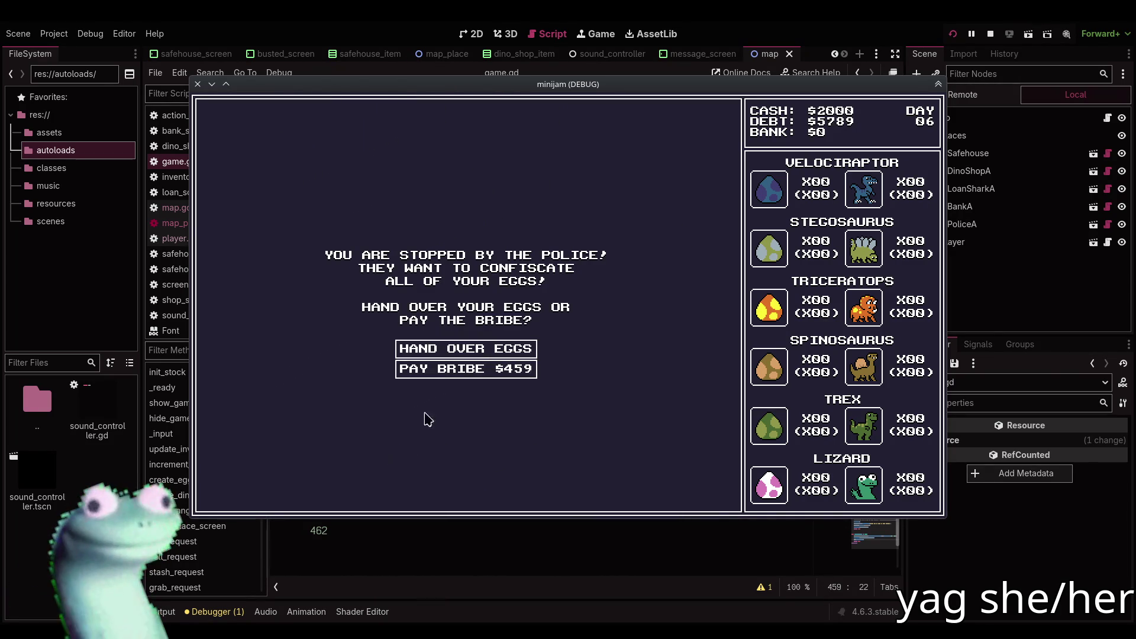
click(488, 351)
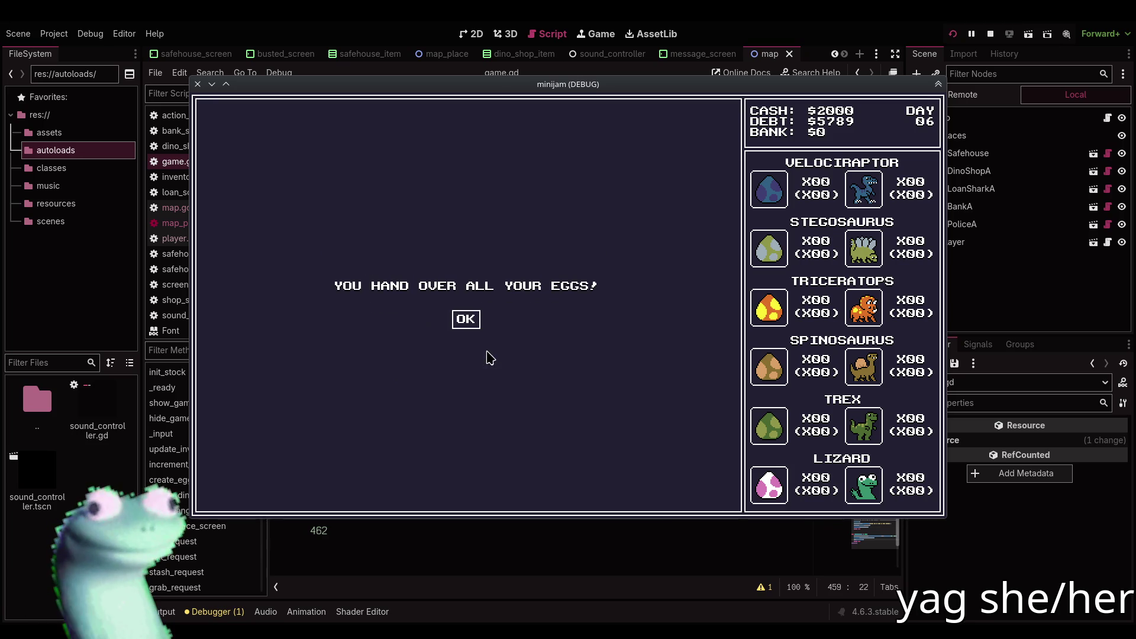
click(473, 321)
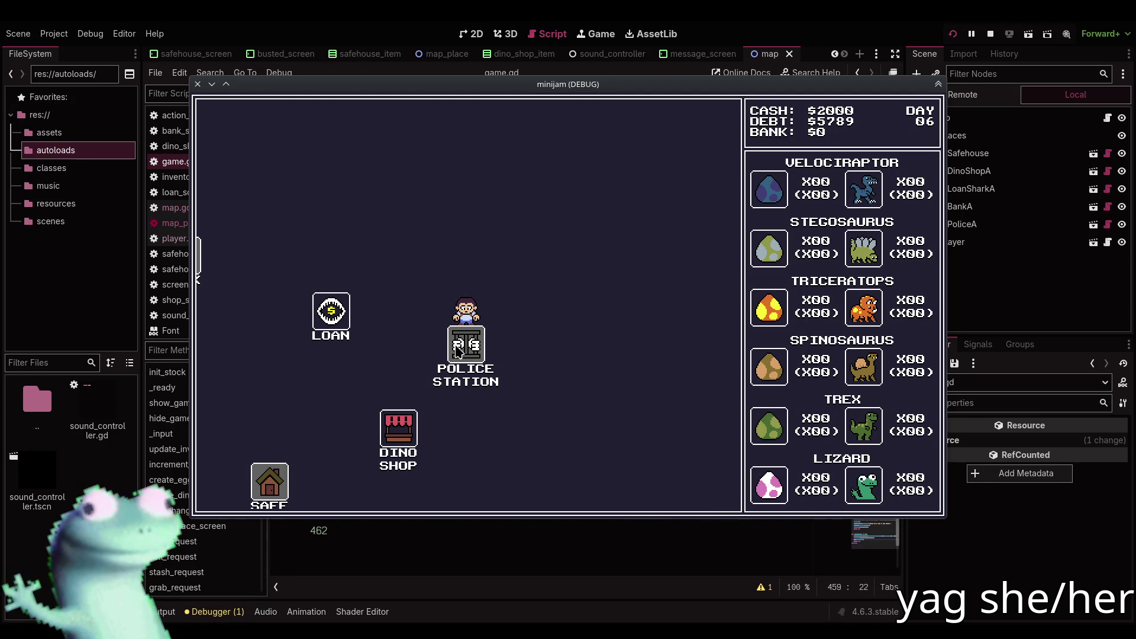
click(341, 310)
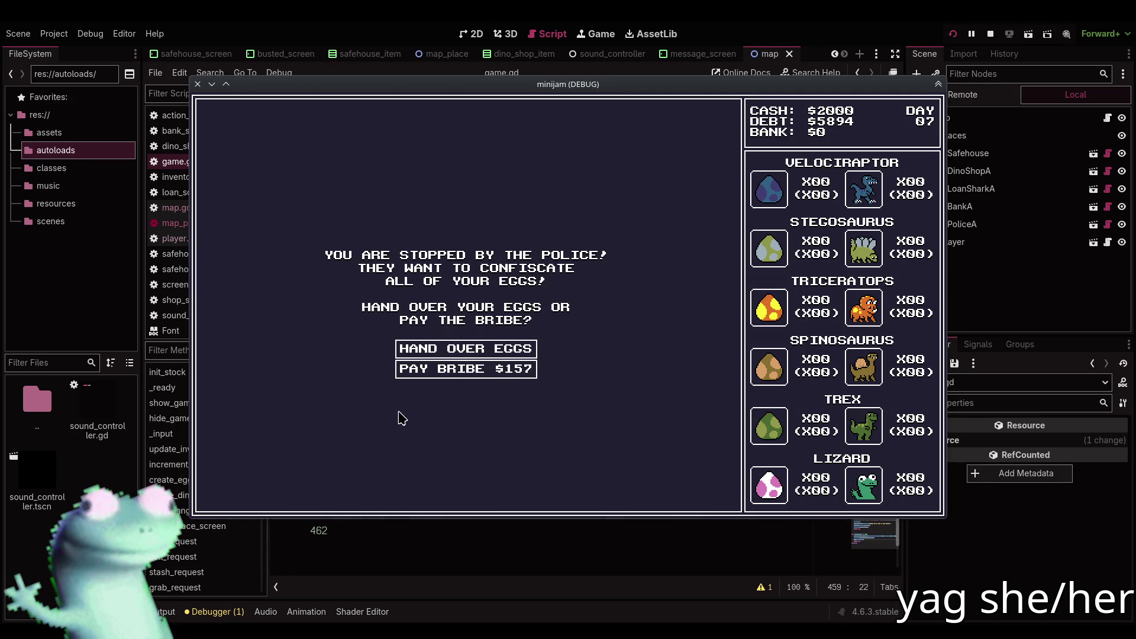
click(448, 350)
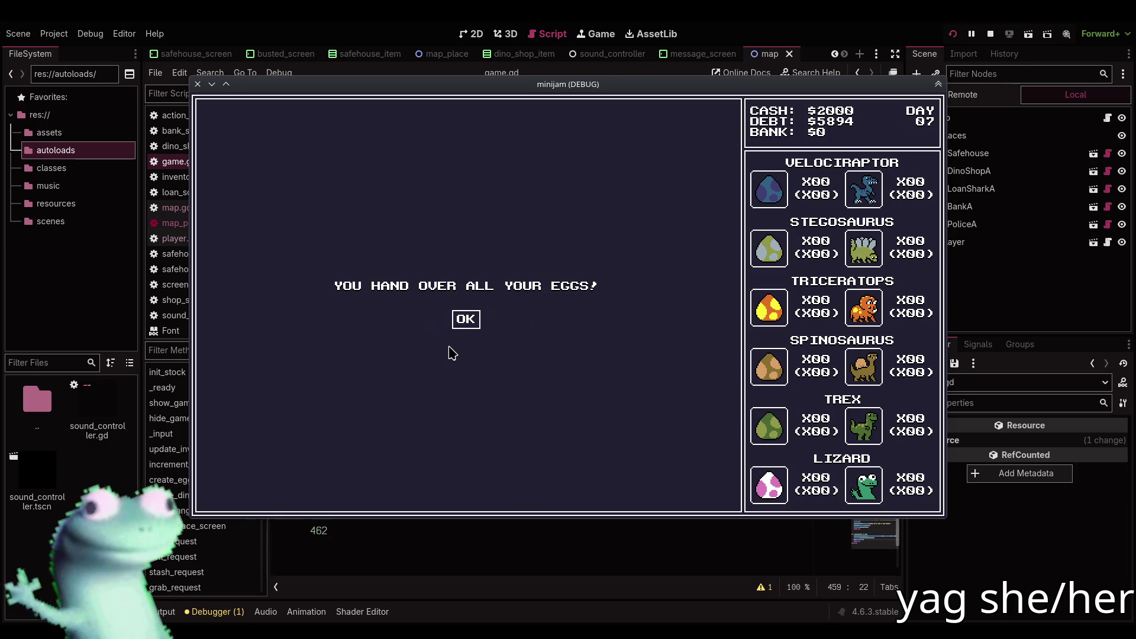
click(462, 322)
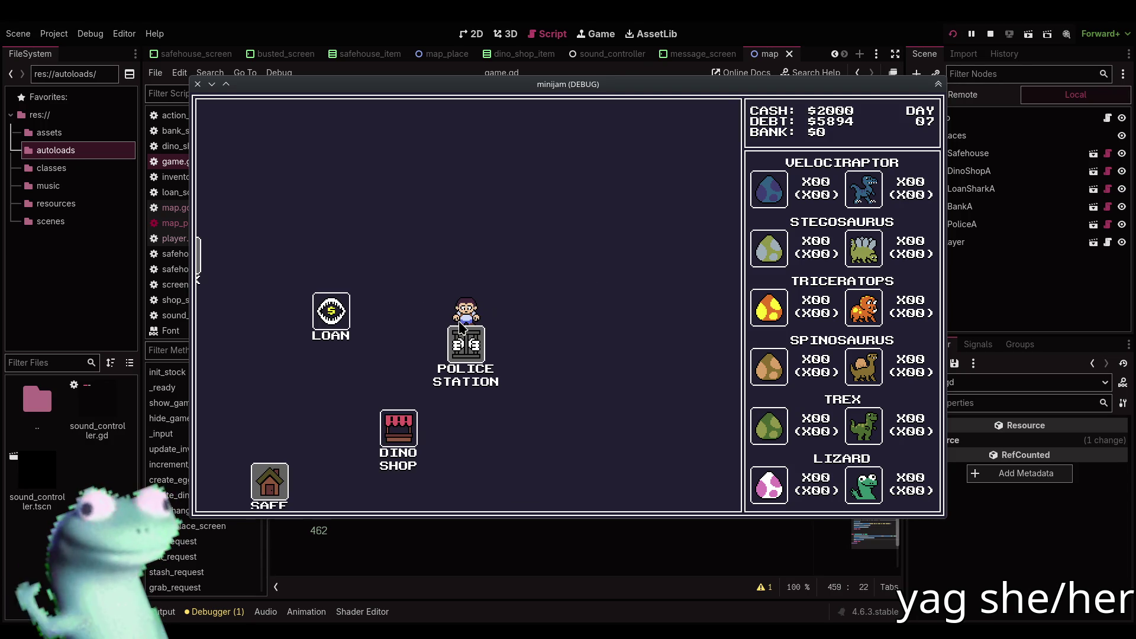
click(332, 313)
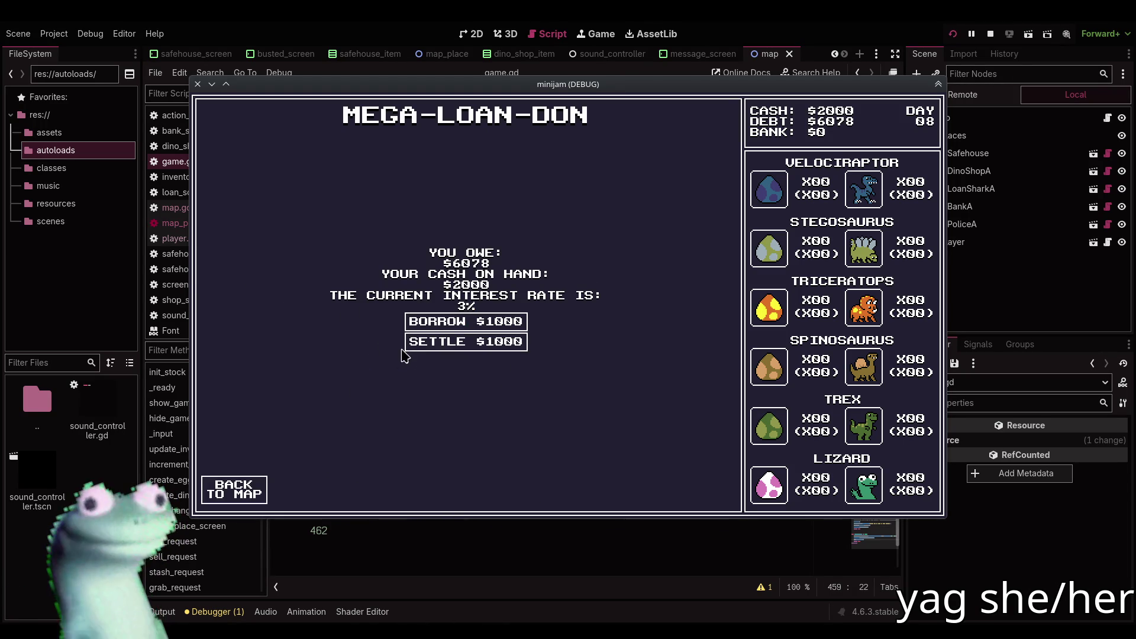
click(251, 489)
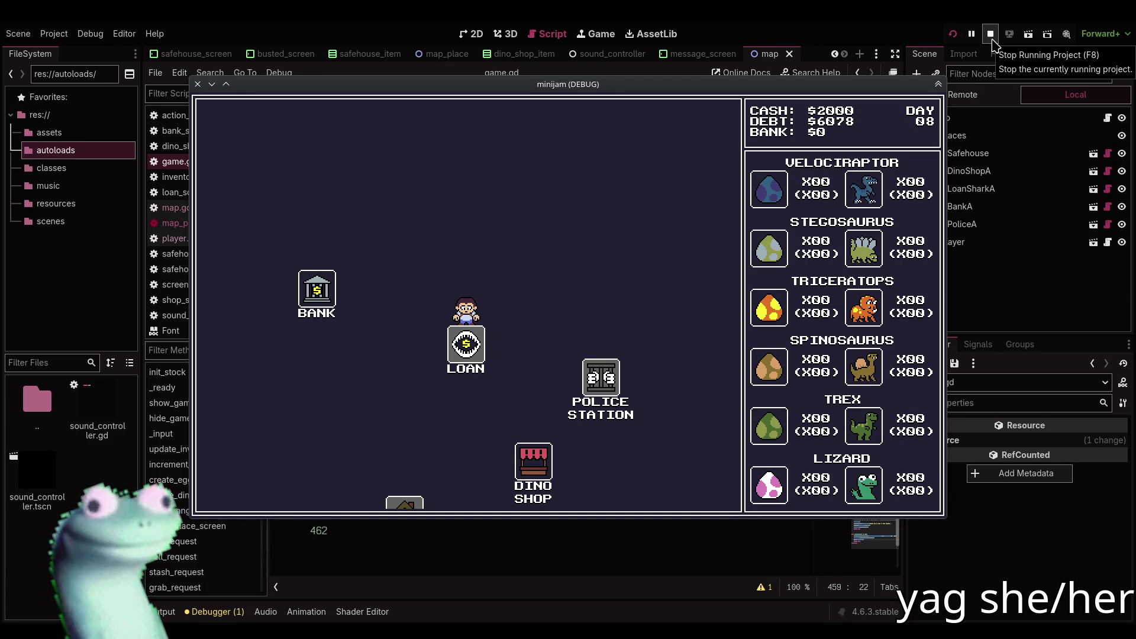
click(992, 38)
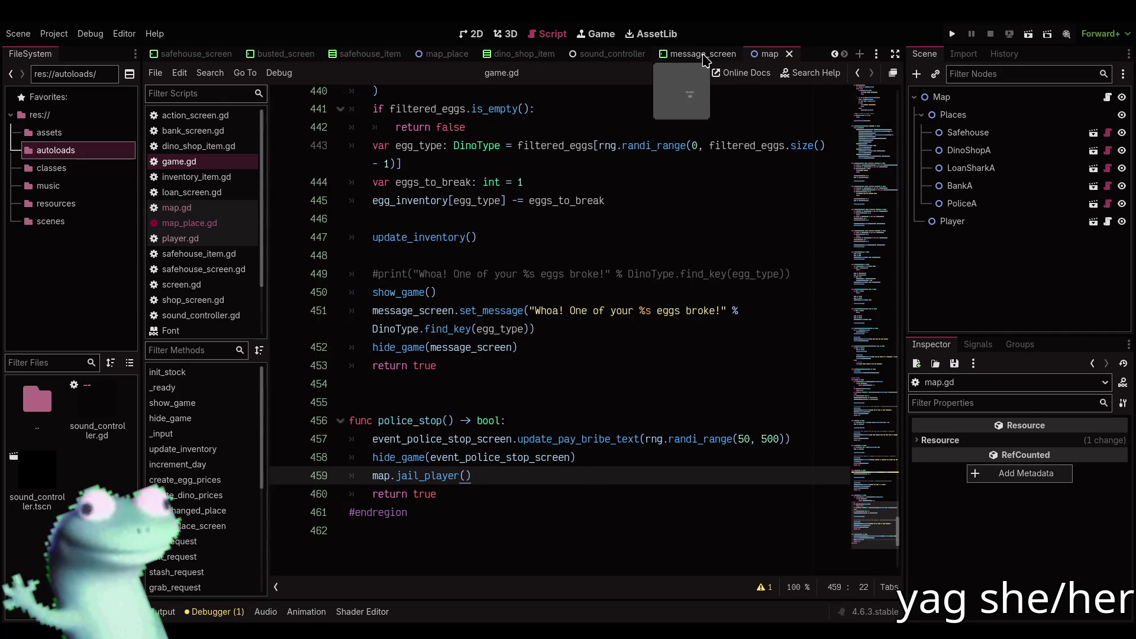
Delete the map.jail_player() line from the police_stop function.
drag(610, 472, 611, 461)
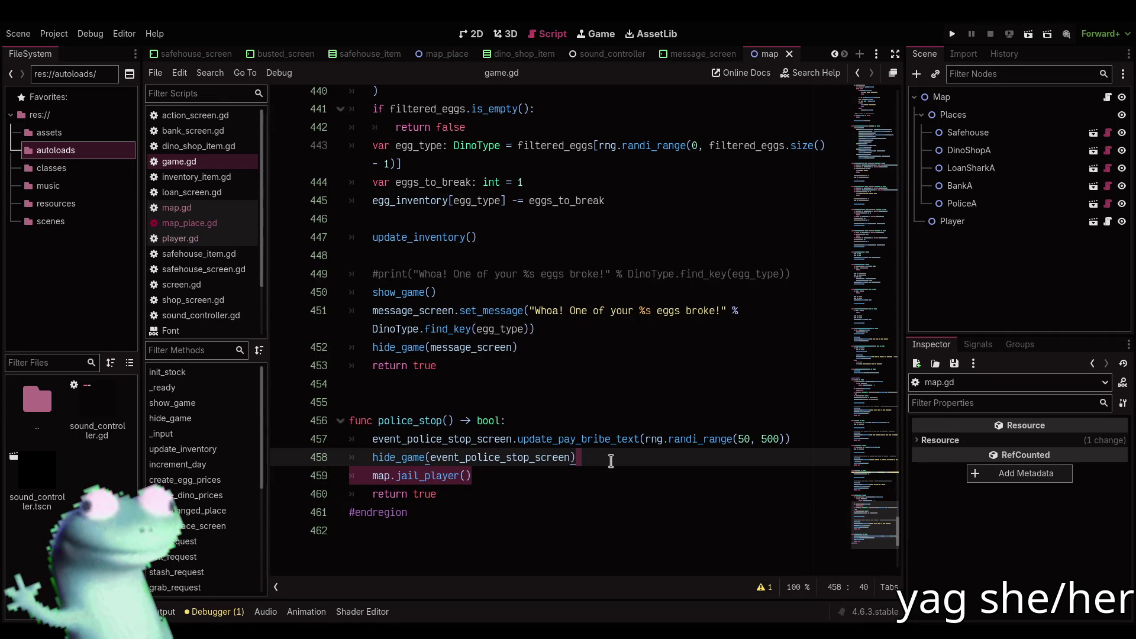
key(BackSpace)
click(542, 401)
scroll(542, 402, up, 2)
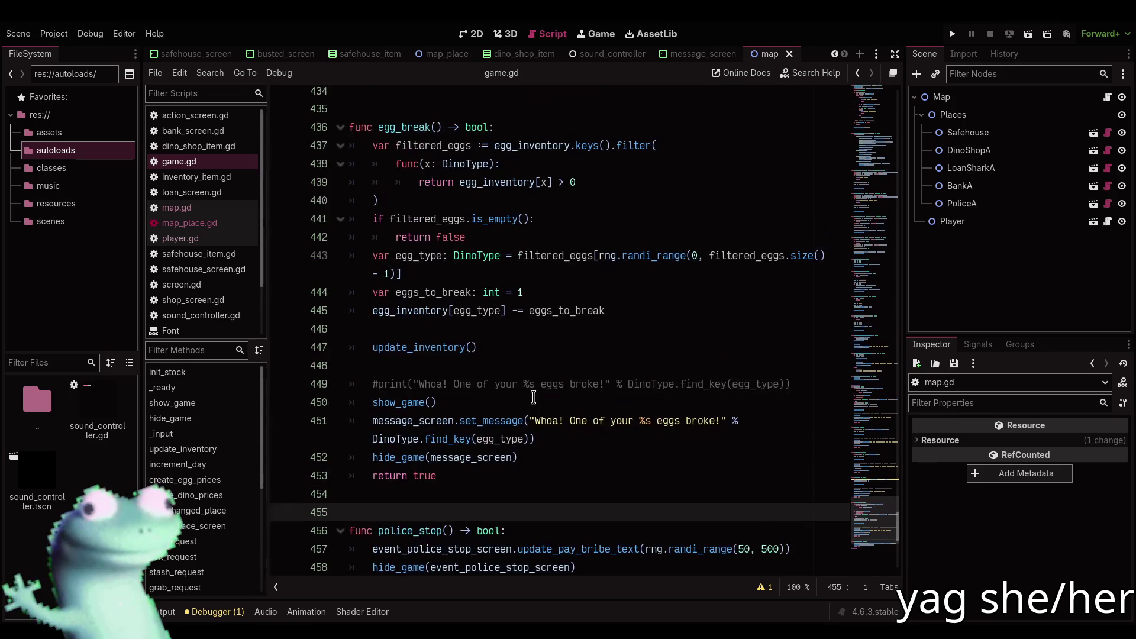
scroll(533, 398, up, 6)
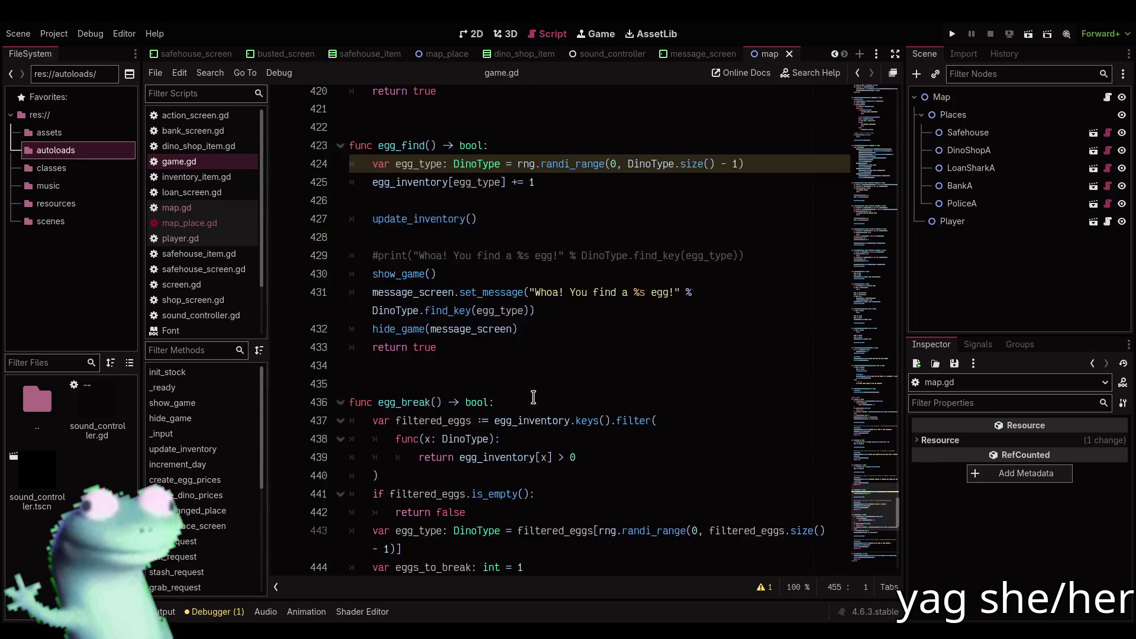
click(518, 293)
scroll(518, 293, down, 5)
scroll(517, 294, down, 4)
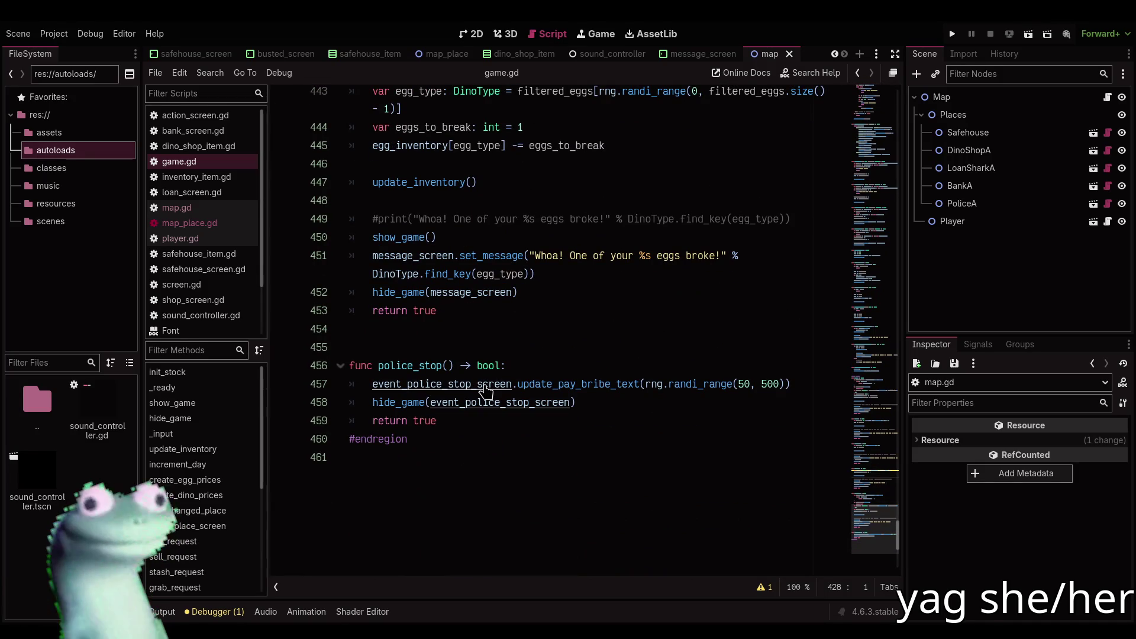
Open the EventPoliceStopScreen script from its event_police_stop_screen declaration.
ctrl+click(486, 391)
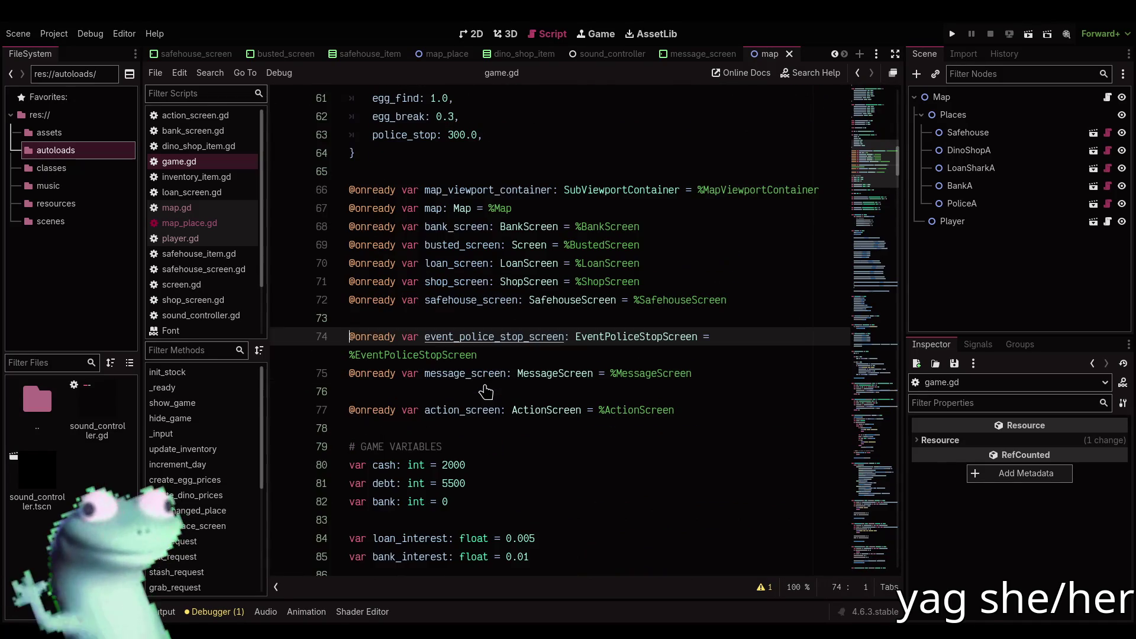
ctrl+click(639, 338)
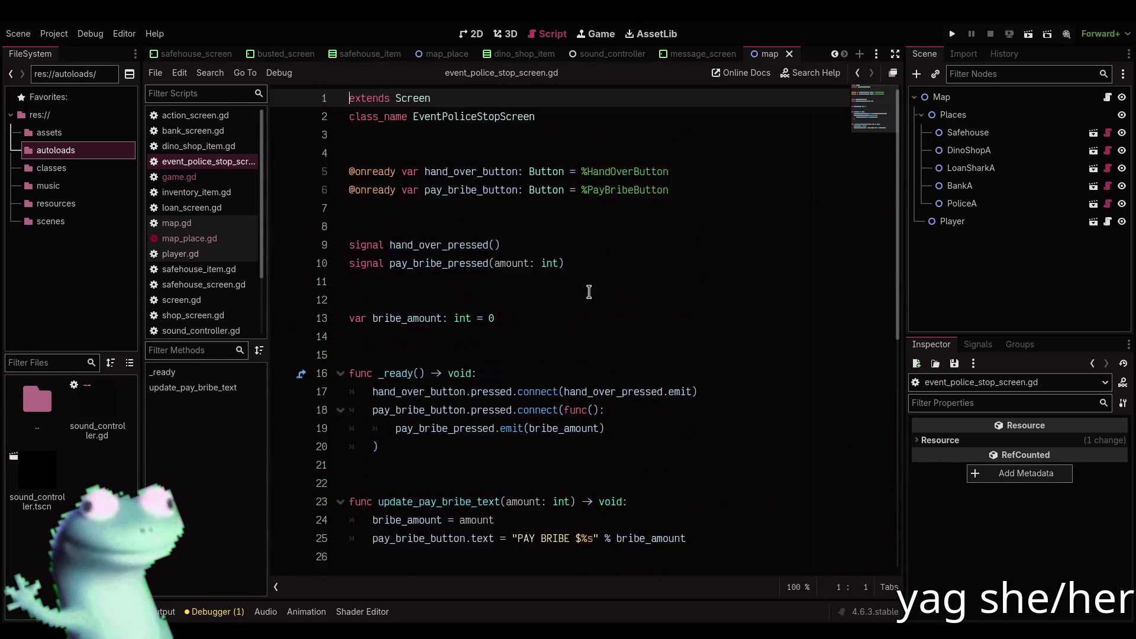
scroll(589, 292, down, 2)
scroll(589, 292, up, 2)
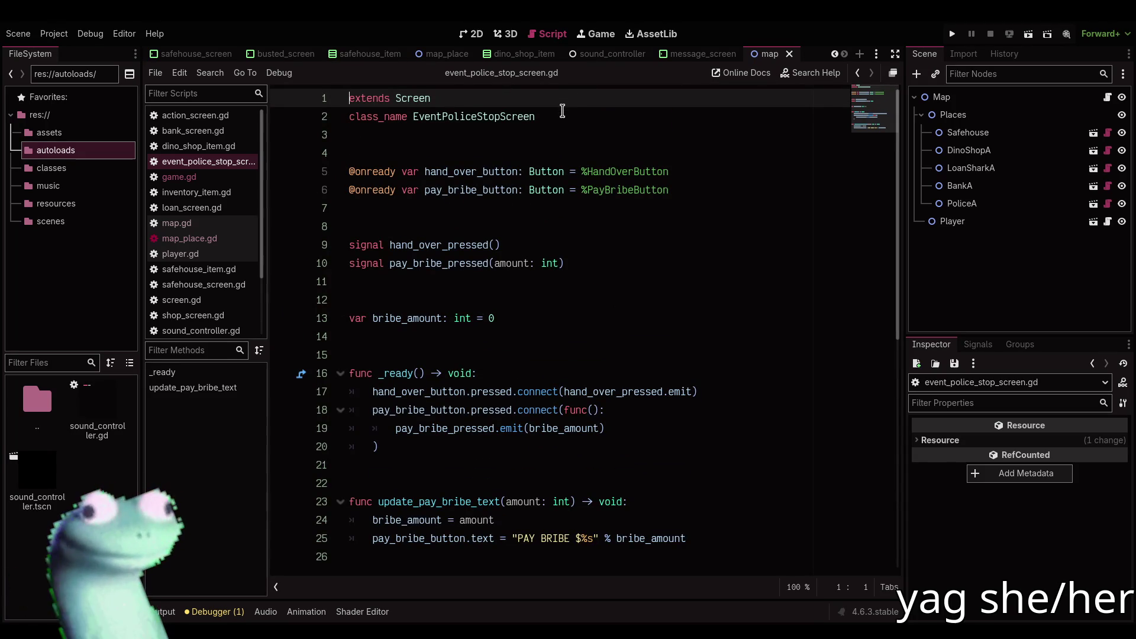
key(ctrl+shift+o)
Open event_police_stop_screen.tscn and inspect the PayBribeButton and police message label.
text(event)
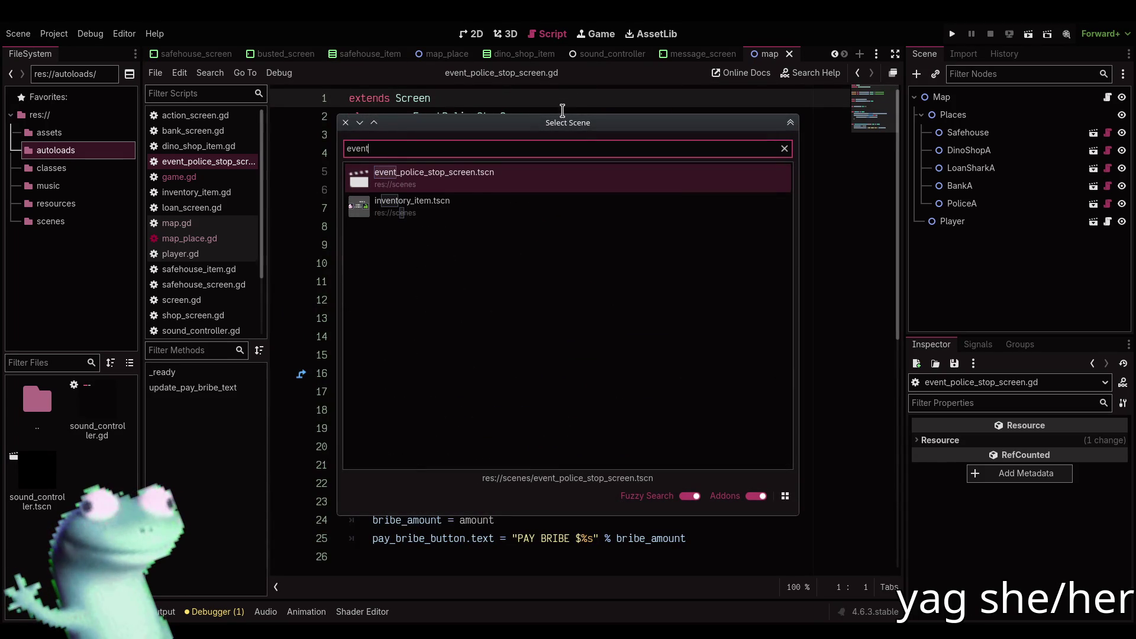
key(Return)
click(472, 34)
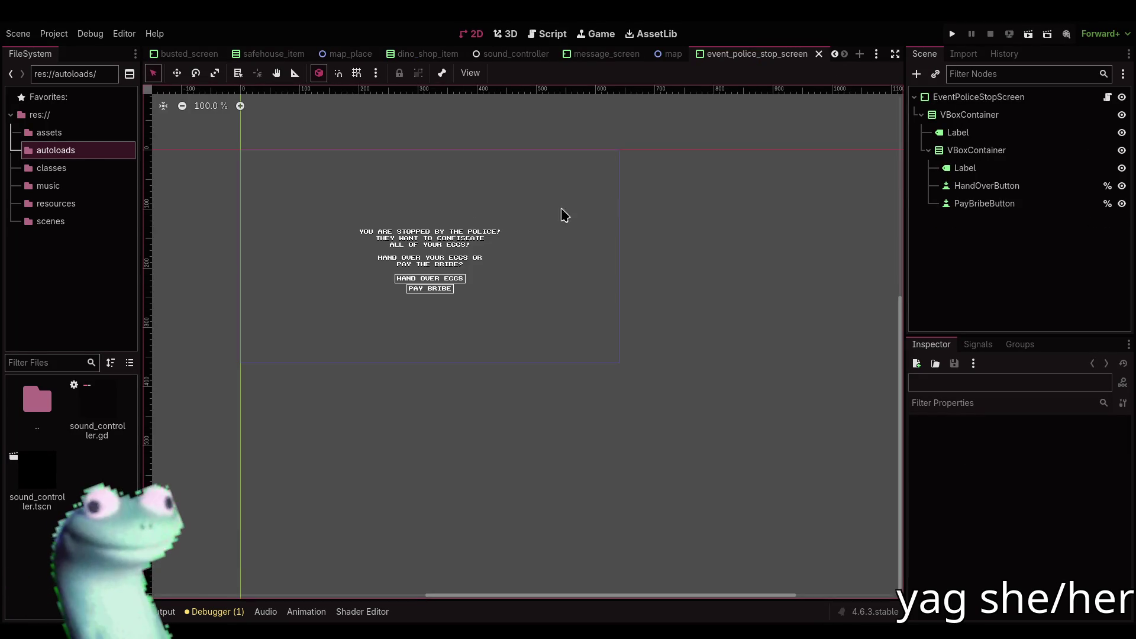
click(987, 205)
scroll(589, 287, up, 4)
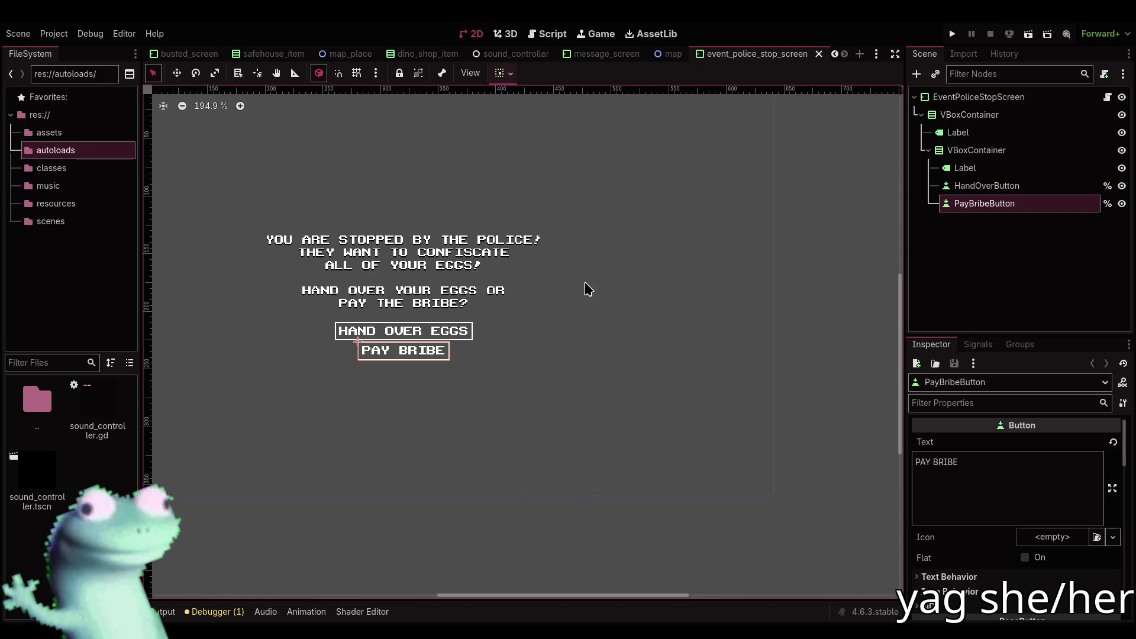
click(509, 300)
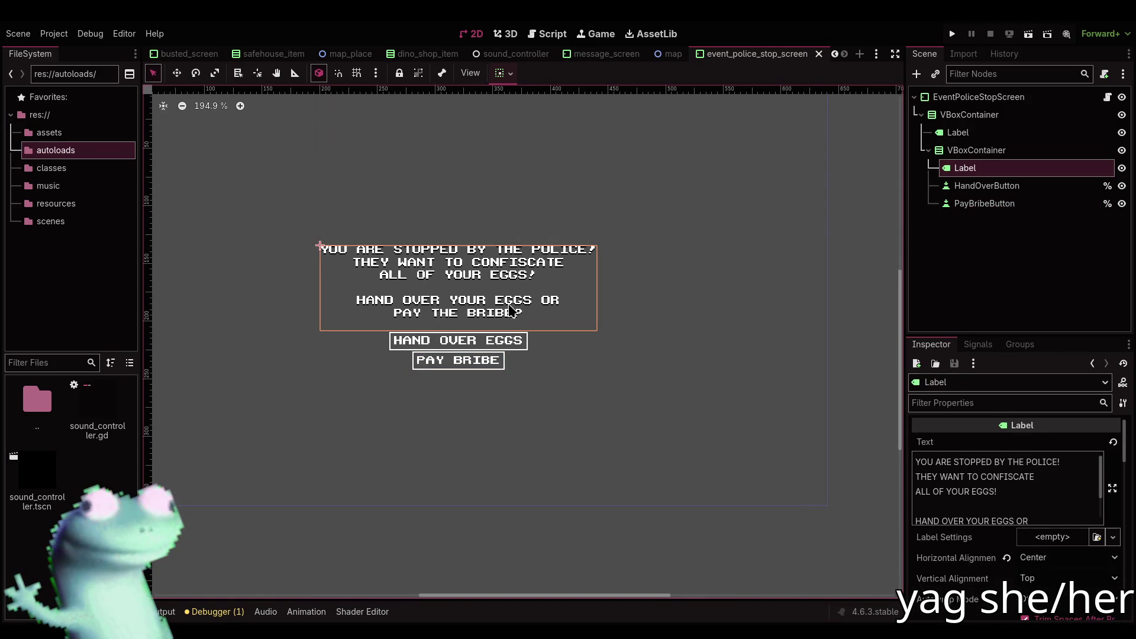
scroll(992, 478, down, 3)
scroll(955, 497, up, 2)
double_click(951, 466)
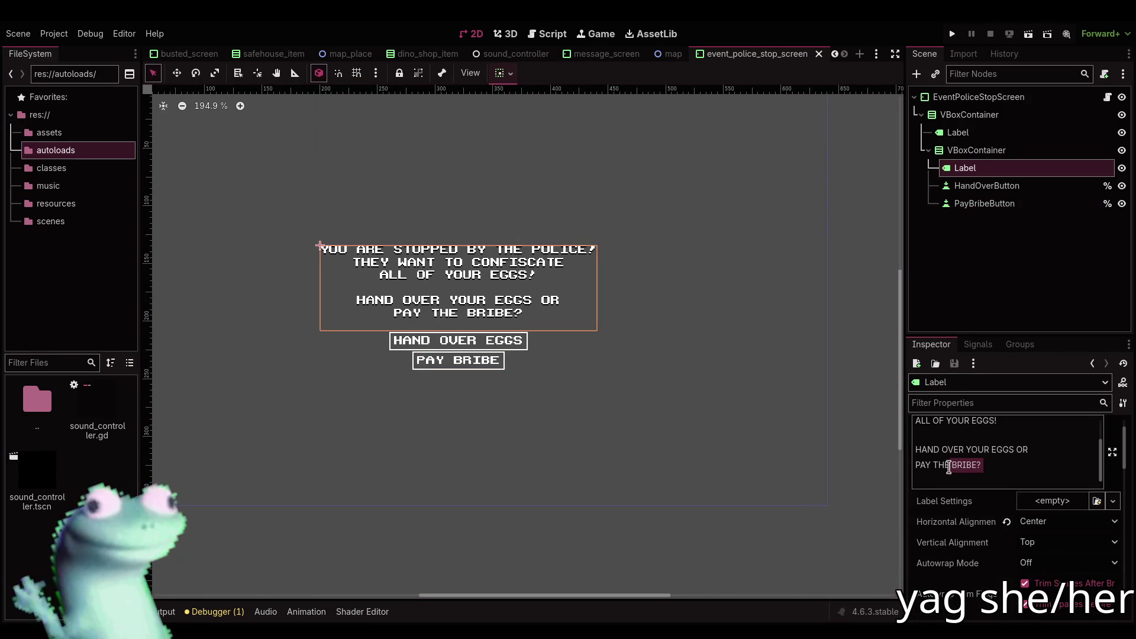
Duplicate PayBribeButton, change the copy's text to GO TO JAIL, and save the scene.
click(984, 207)
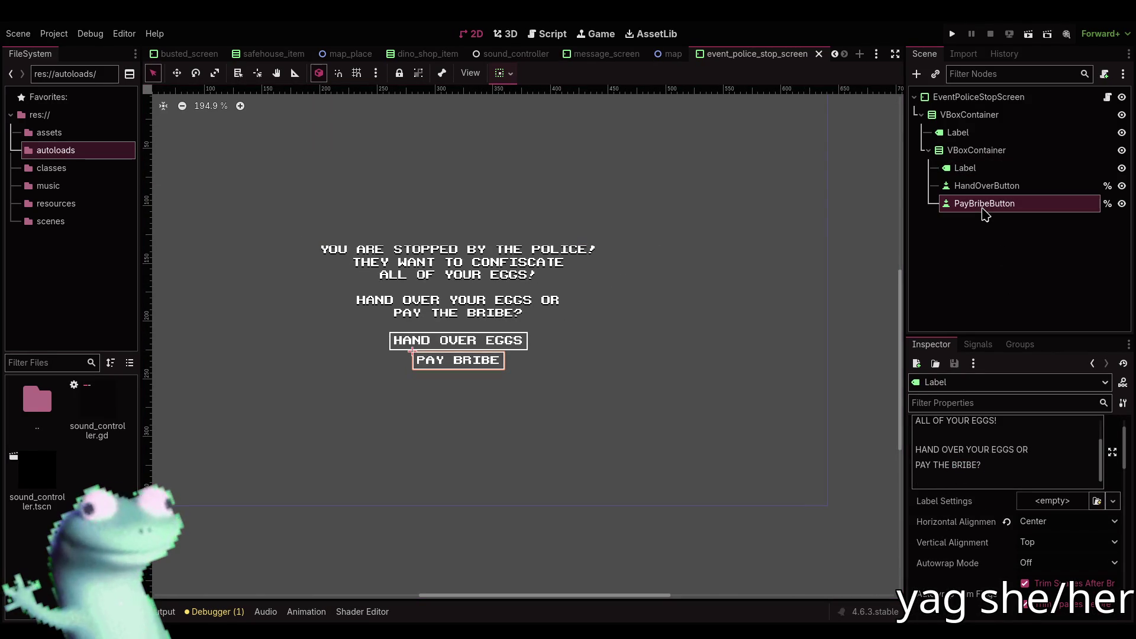
key(ctrl+d)
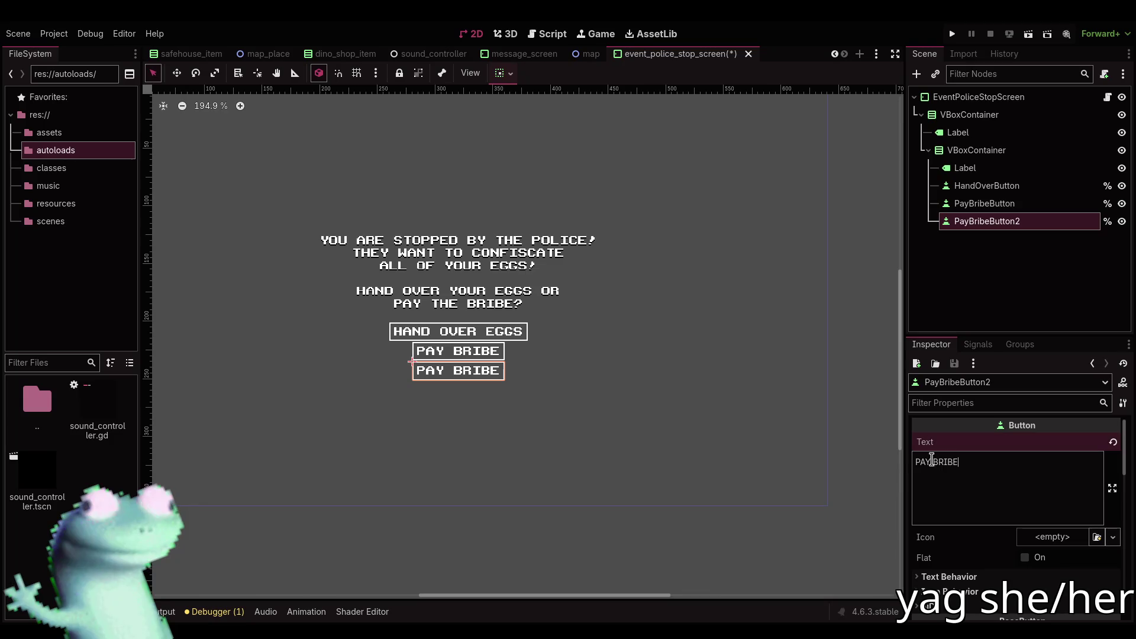
drag(977, 465, 904, 457)
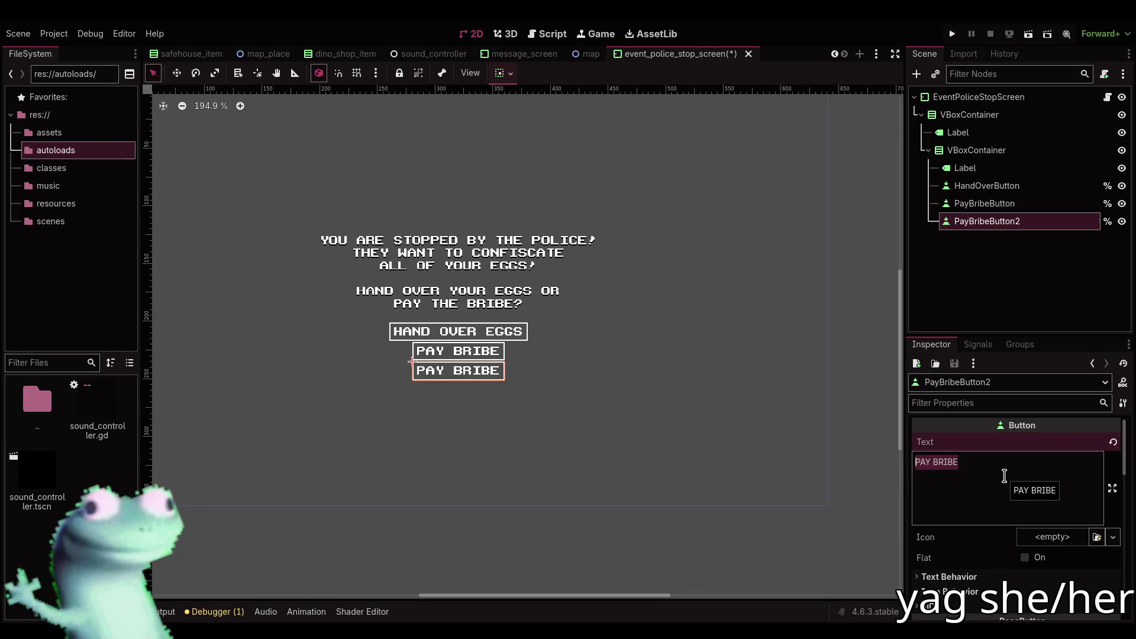
text(GO TO )
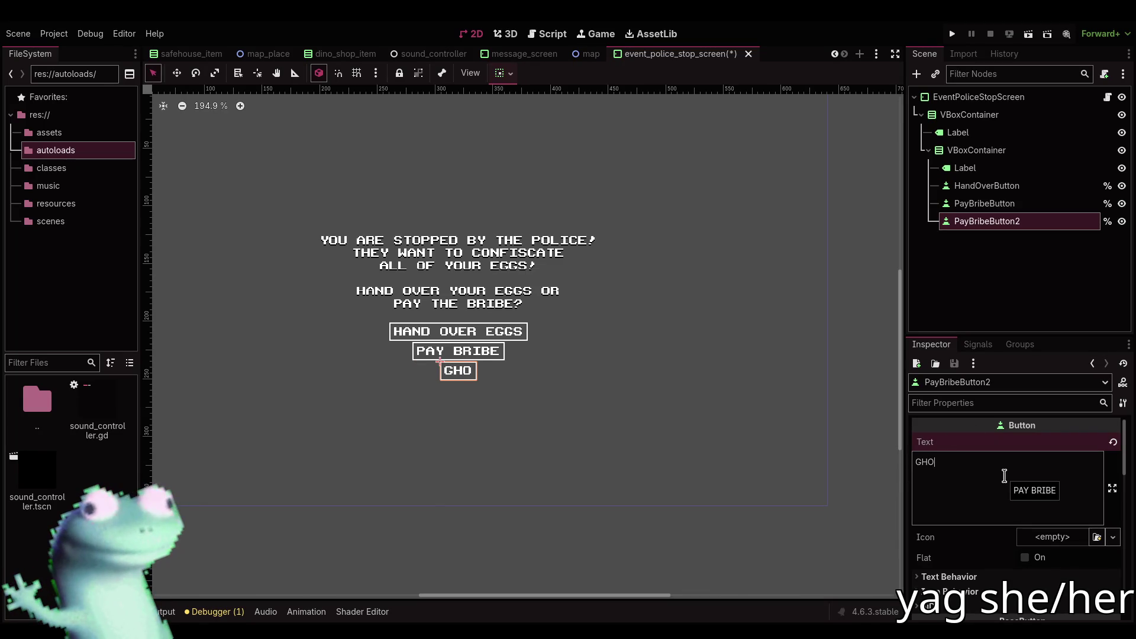
text(JAIL)
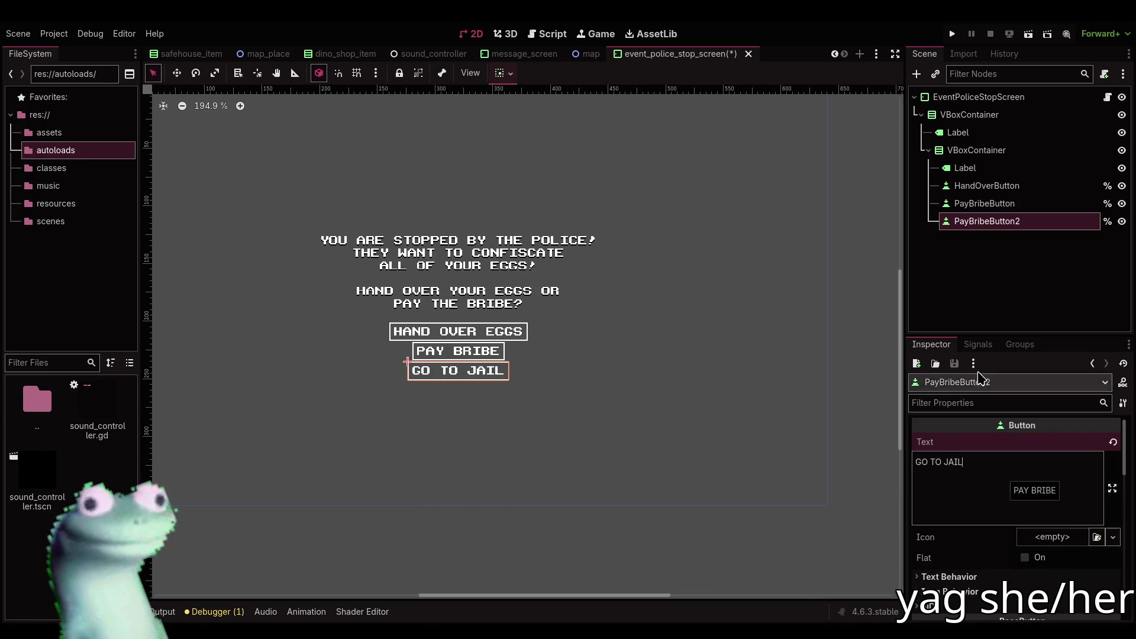
key(ctrl+s)
click(969, 153)
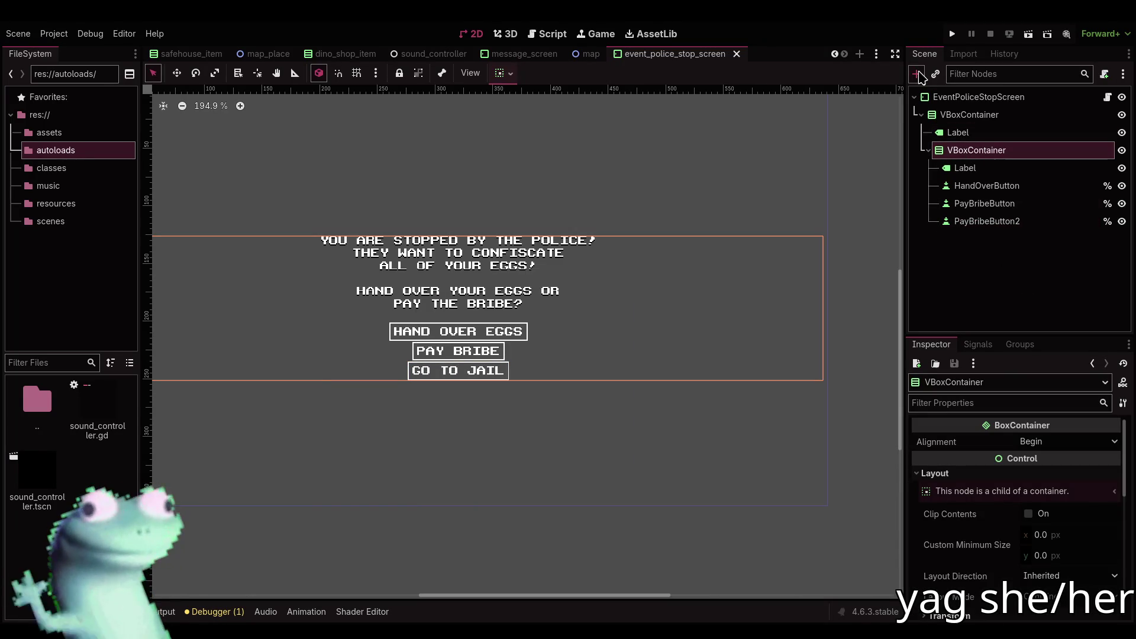
Add a VBoxContainer and move the three police-stop buttons into it.
click(917, 73)
text(vbo)
key(Return)
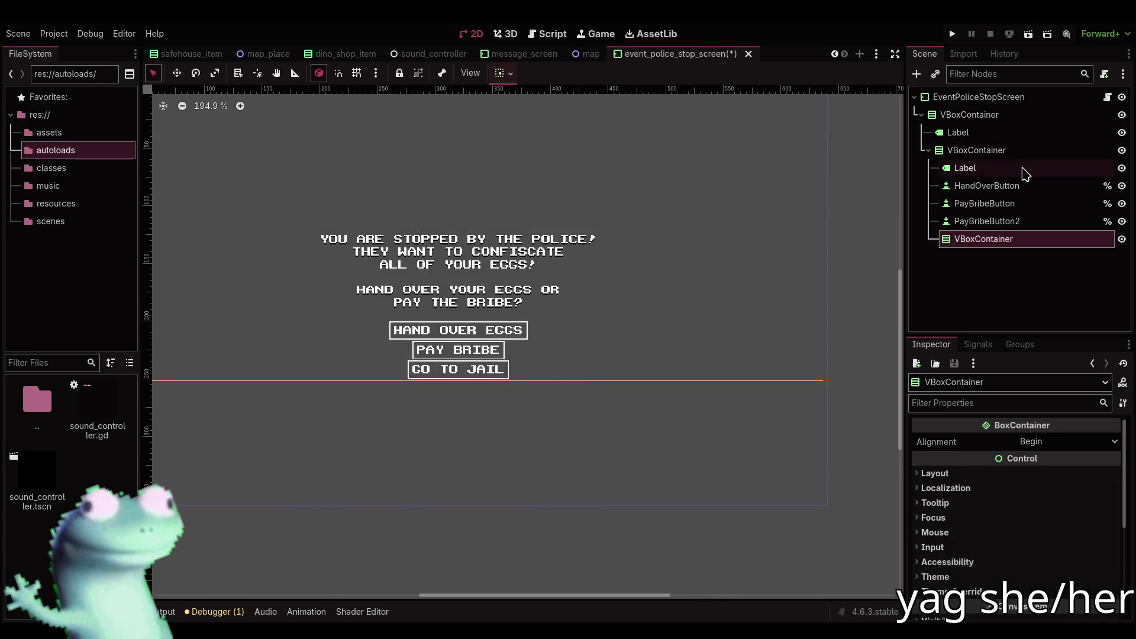
click(986, 185)
shift+click(988, 221)
drag(994, 204, 990, 239)
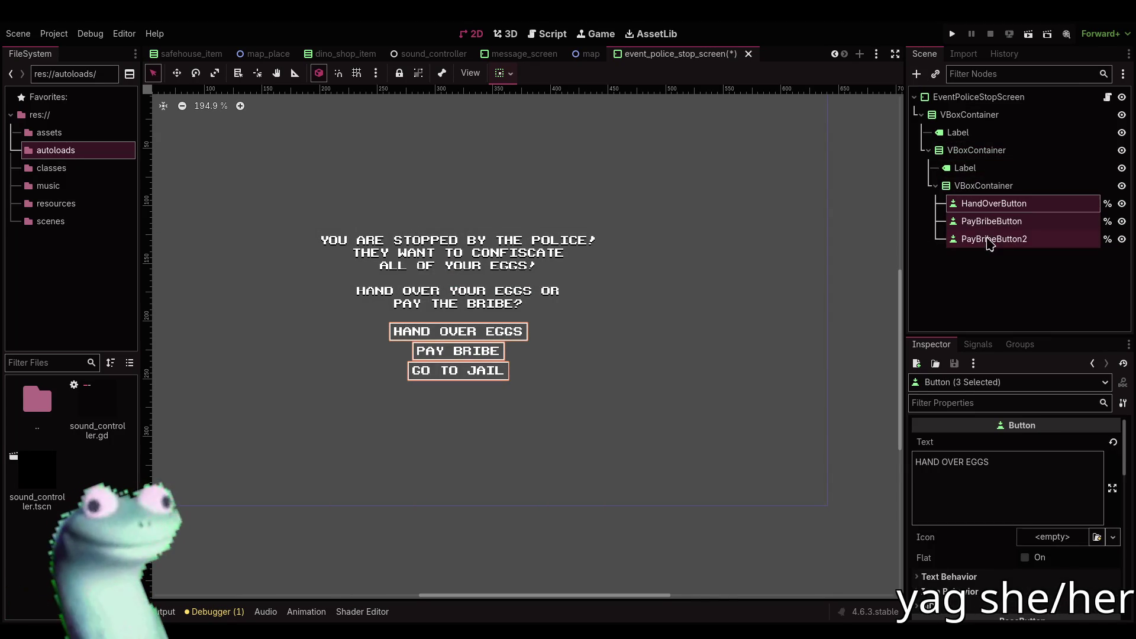
Centre the button container horizontally, make all three buttons fill to equal width, and save.
click(981, 186)
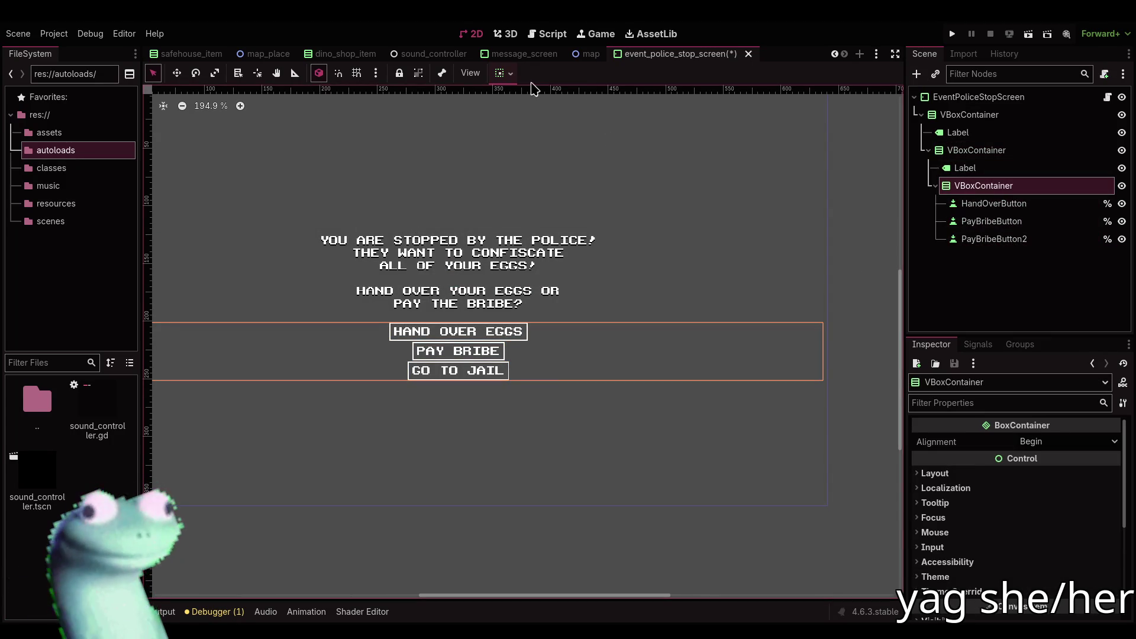
click(504, 73)
click(529, 118)
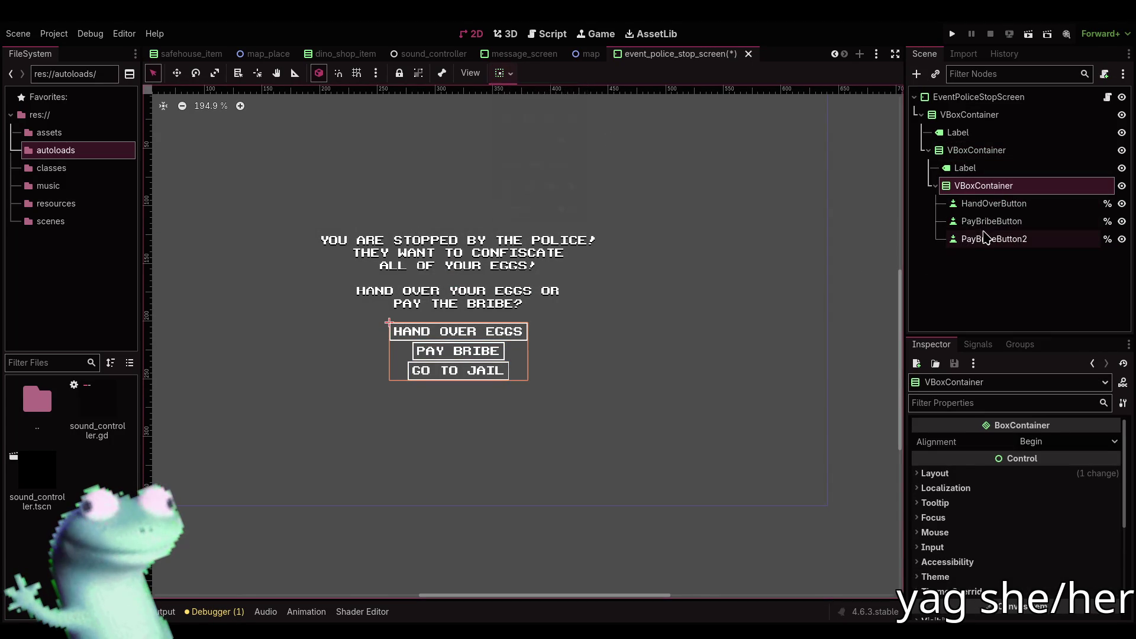
click(995, 239)
shift+click(994, 203)
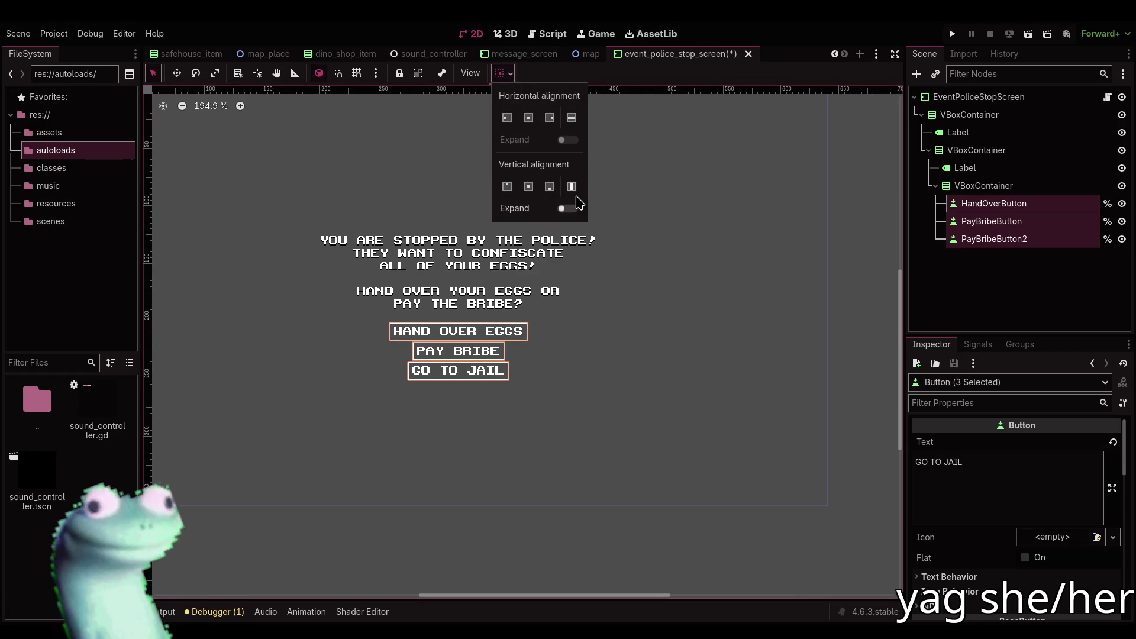
click(572, 118)
click(971, 314)
key(ctrl+s)
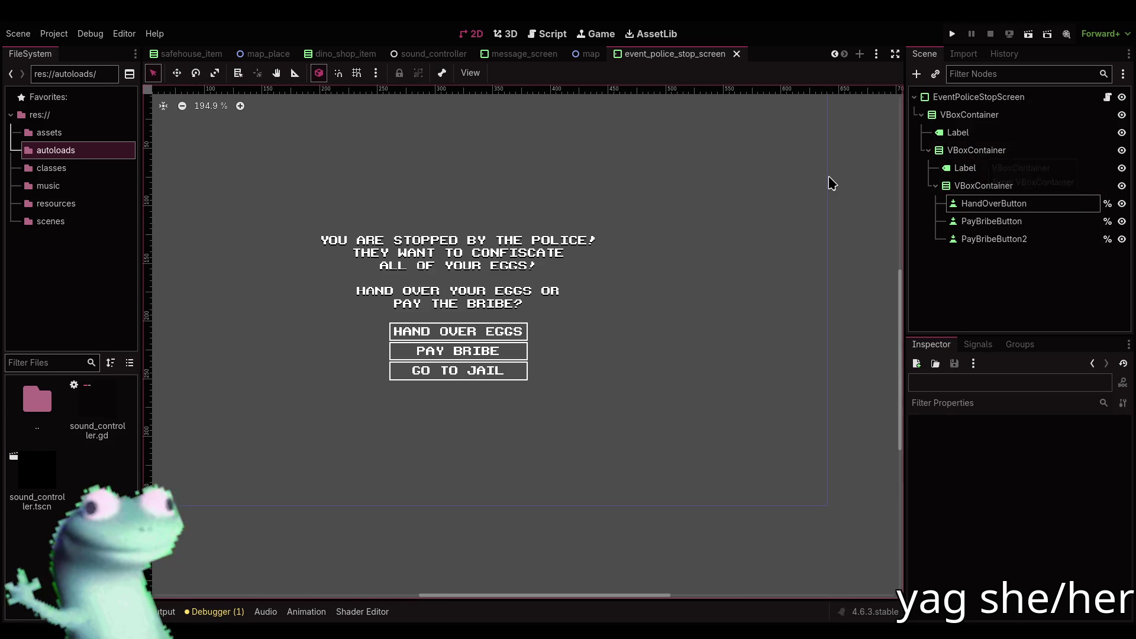
Rename PayBribeButton2 to GoToJailButton, save, and drag it onto line 7 of the script.
double_click(1000, 239)
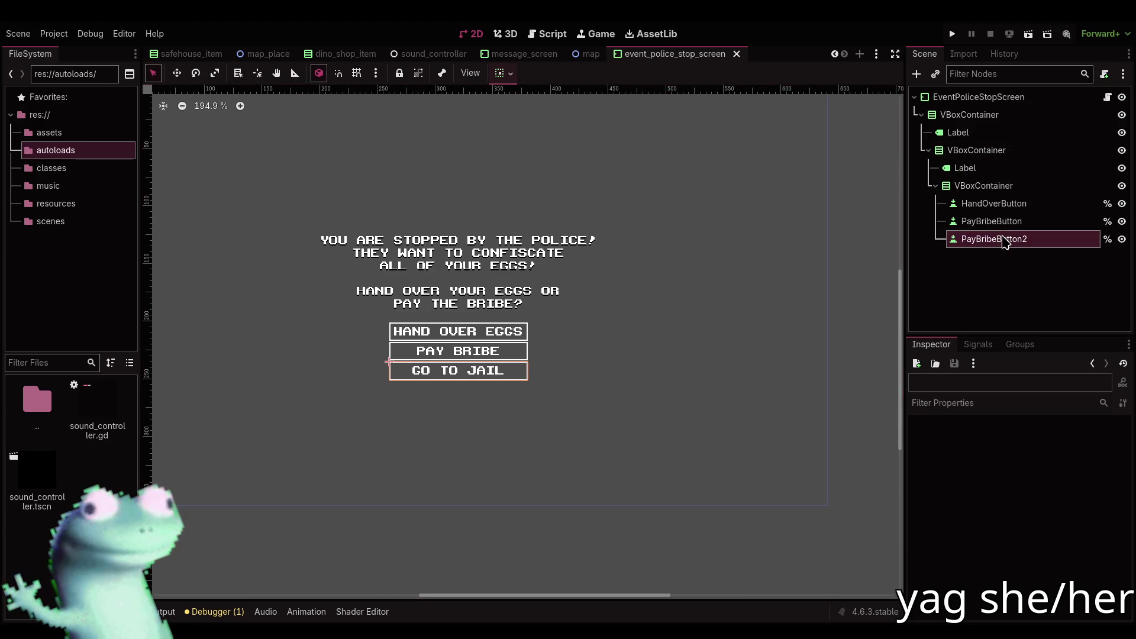
text(GoToJail)
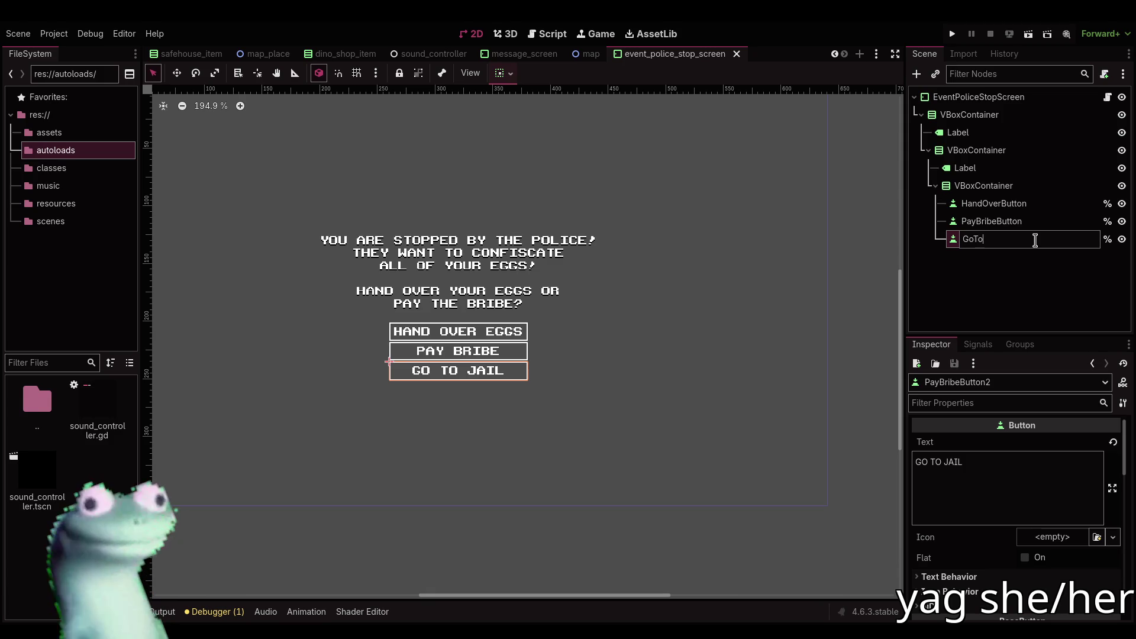
text(Button)
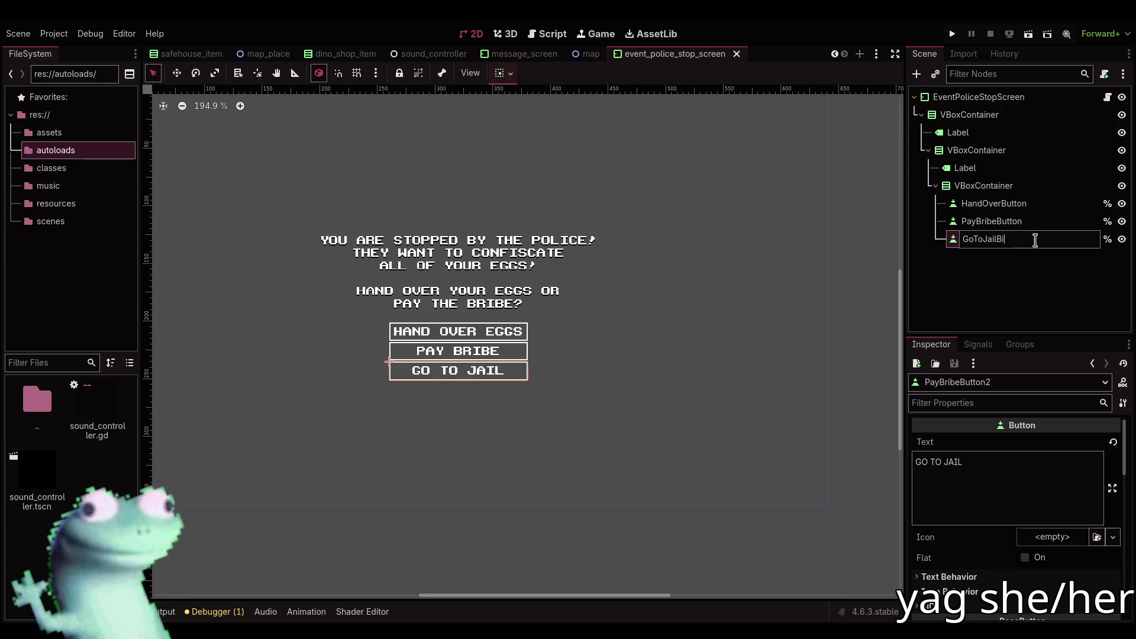
key(Return)
key(ctrl+s)
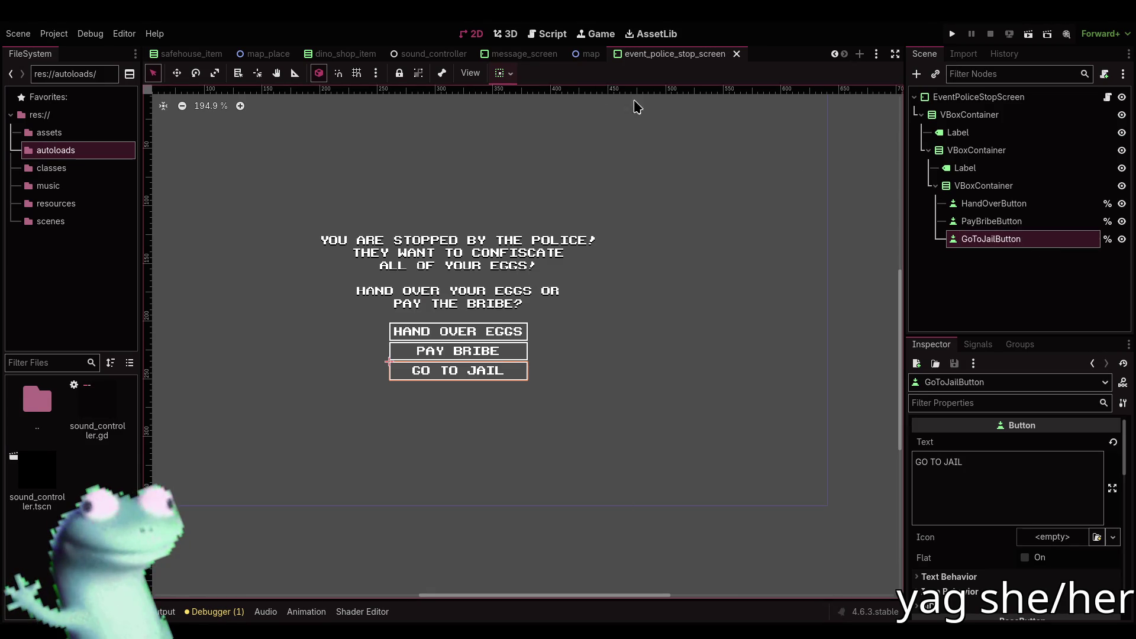
click(550, 34)
click(511, 203)
mouse_move(991, 239)
mouse_down()
mouse_move(568, 234)
mouse_move(543, 216)
mouse_up()
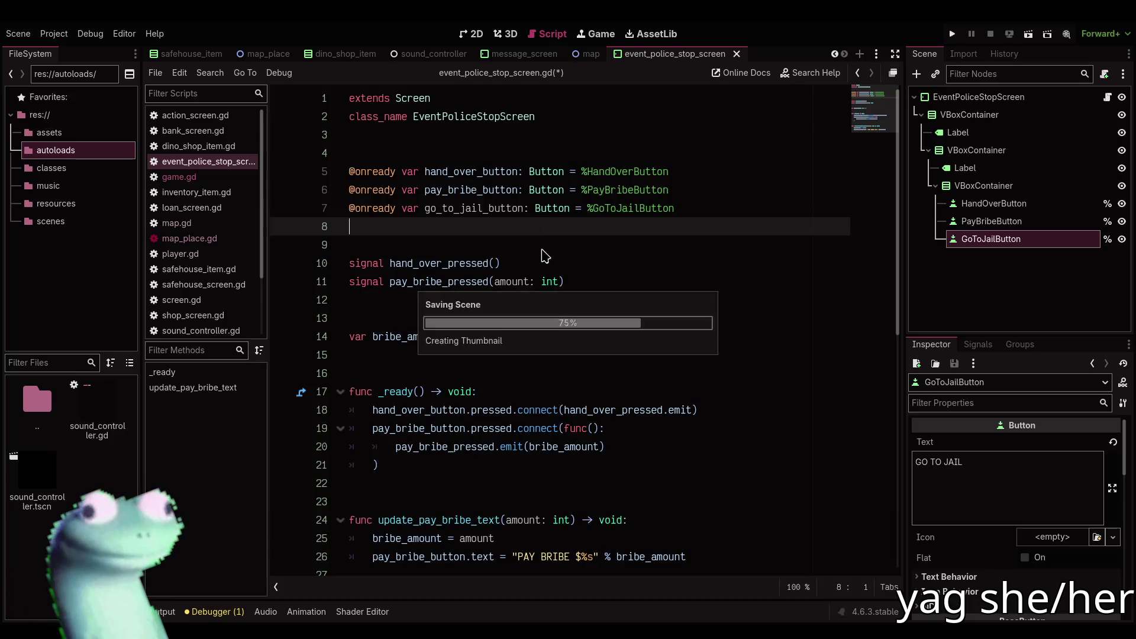
key(ctrl+s)
scroll(540, 241, down, 4)
click(523, 249)
scroll(523, 249, up, 3)
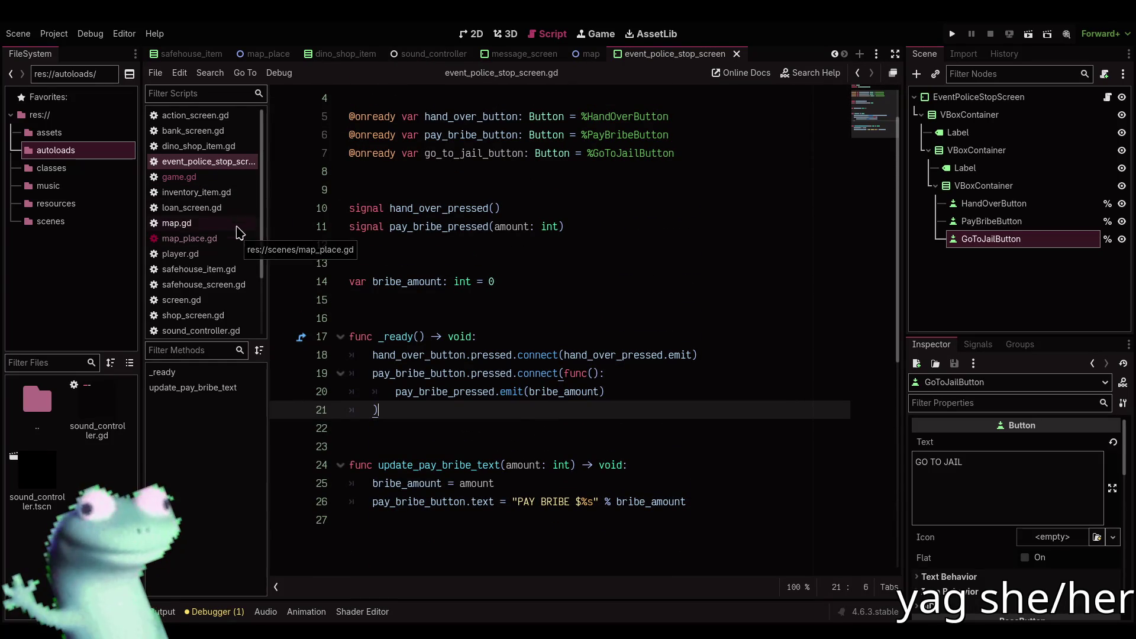
In game.gd, add func police_stop_jail_request() -> void: containing pass, and save.
click(233, 177)
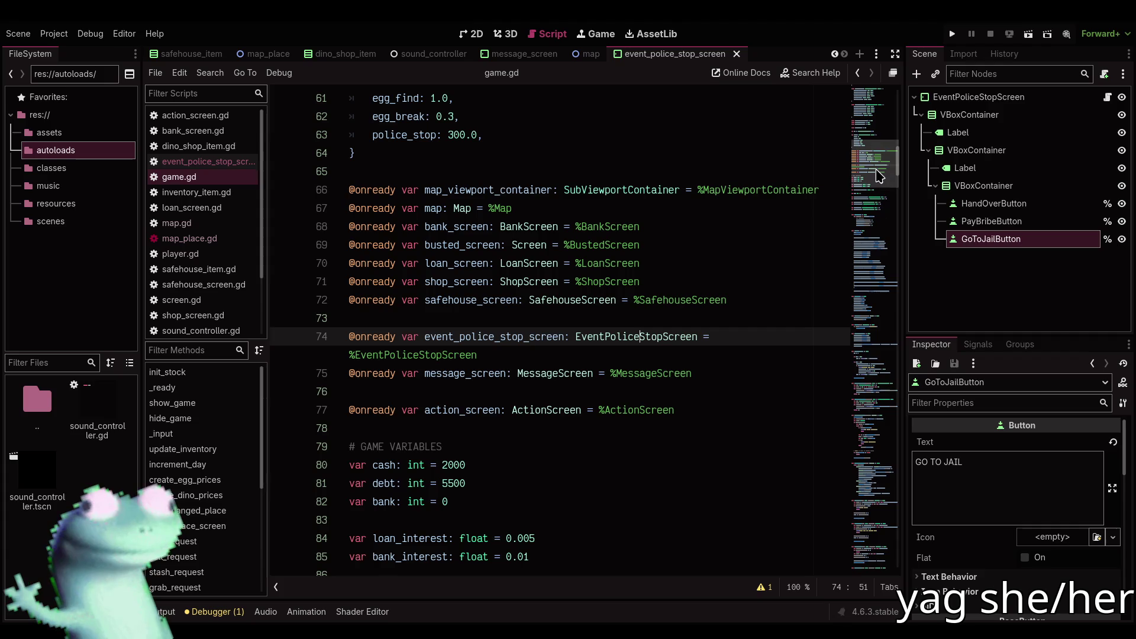
mouse_move(878, 175)
mouse_down()
mouse_move(870, 560)
mouse_move(874, 456)
mouse_up()
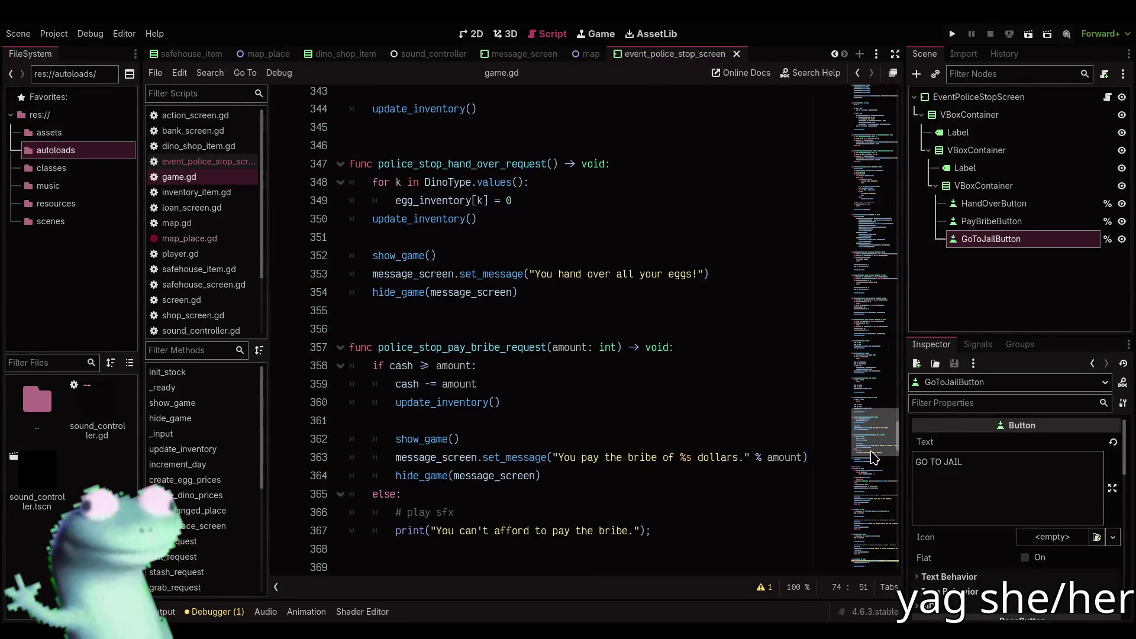
scroll(651, 387, down, 2)
click(599, 421)
key(Down)
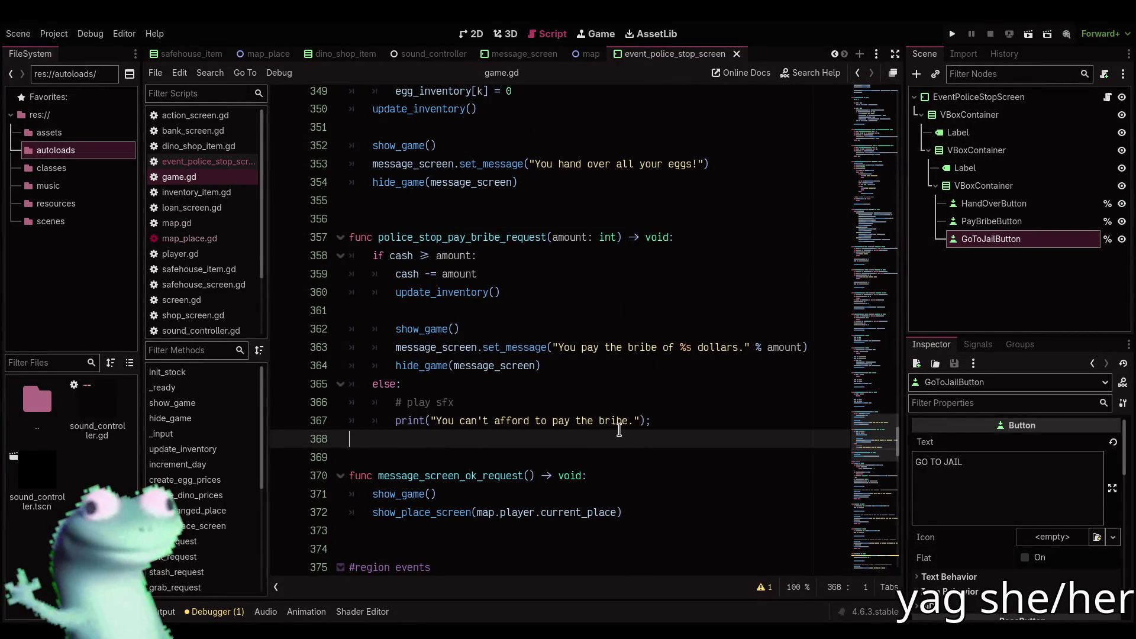
key(Return)
key(Return)
text(func police_stop_)
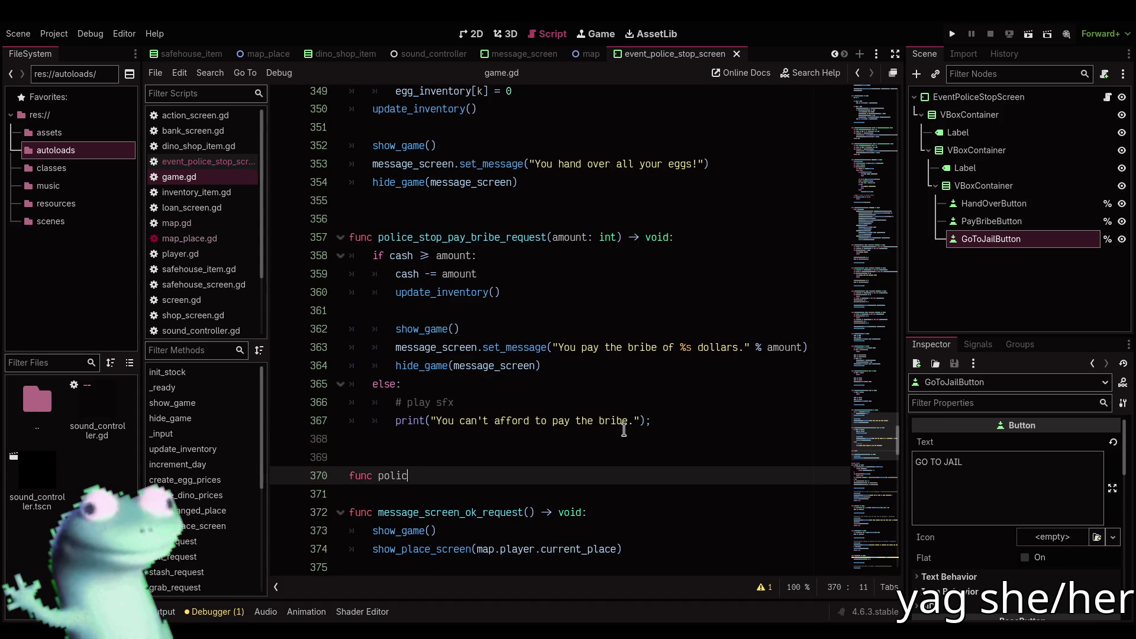
text(jail_reque)
text(st(a)
key(BackSpace)
text() -> void:)
key(Return)
text(pass)
key(Return)
key(Return)
key(ctrl+s)
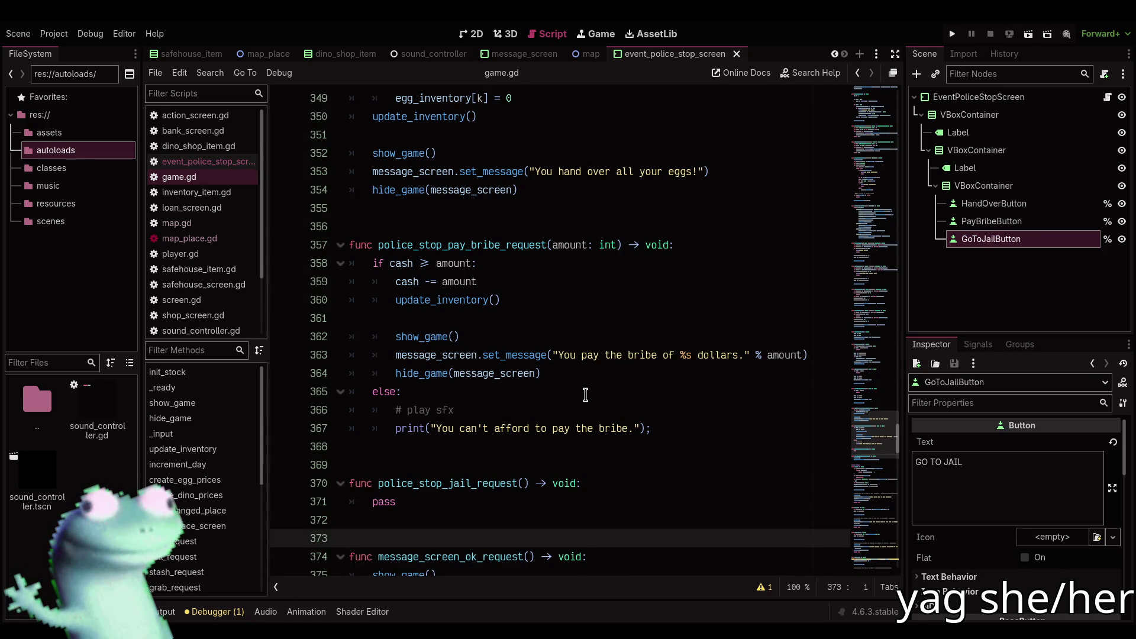
Select the placeholder pass inside police_stop_jail_request.
click(547, 466)
mouse_move(869, 443)
mouse_down()
mouse_move(871, 351)
mouse_move(872, 454)
mouse_up()
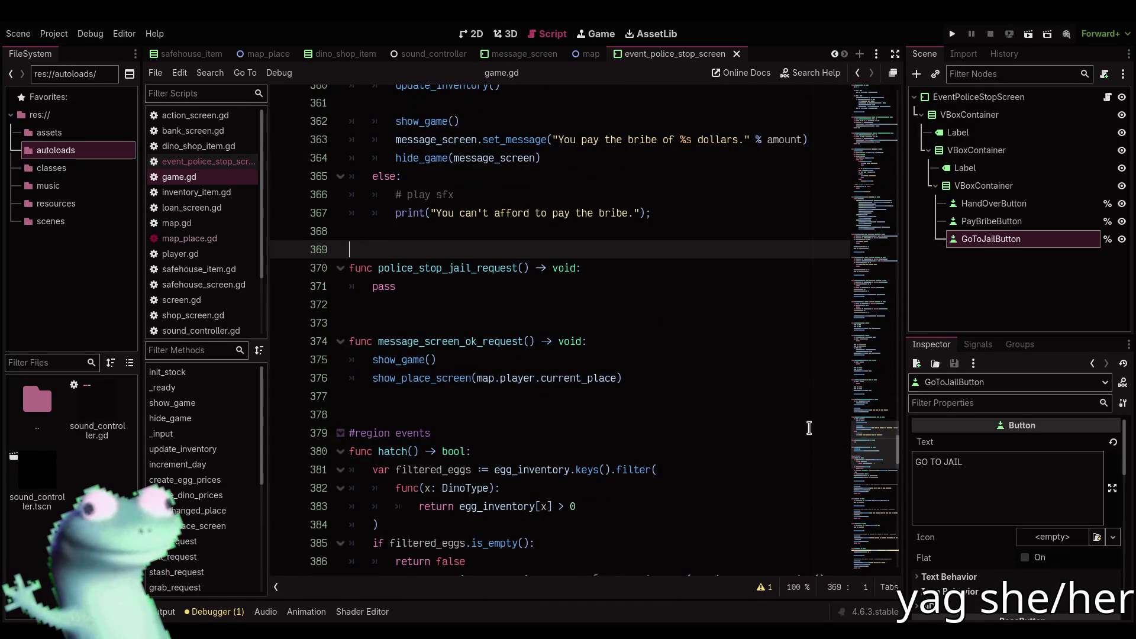
double_click(421, 283)
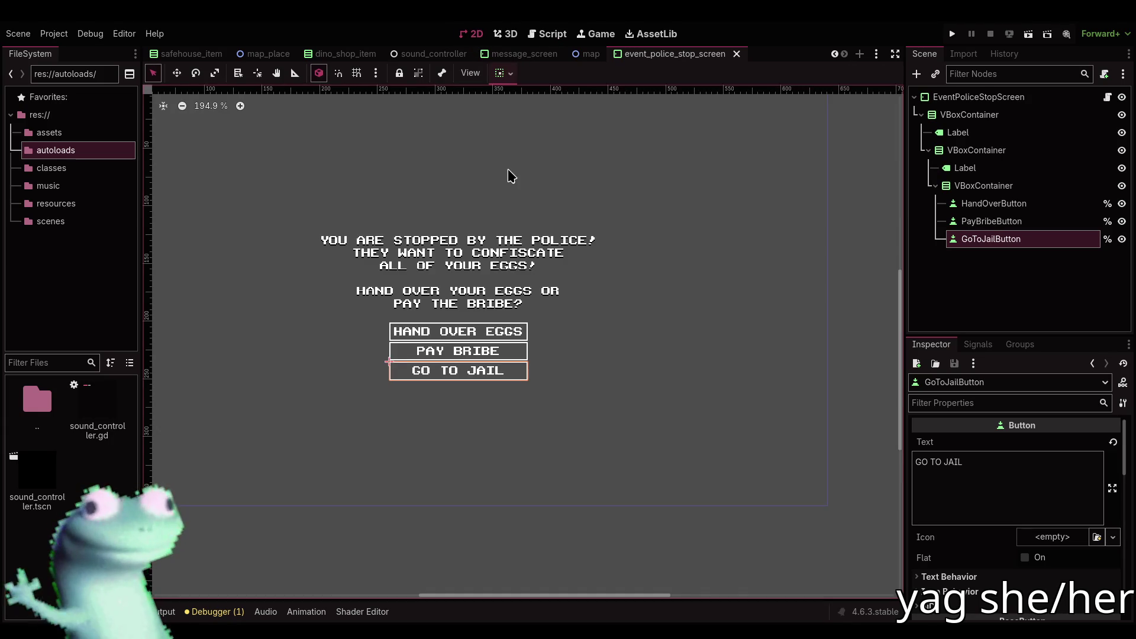
Change the jail button's text to GO TO JAIL (2 DAYS) and save the scene.
scroll(515, 237, up, 2)
scroll(515, 237, left, 3)
click(1004, 467)
text(FOR 2 DAYS)
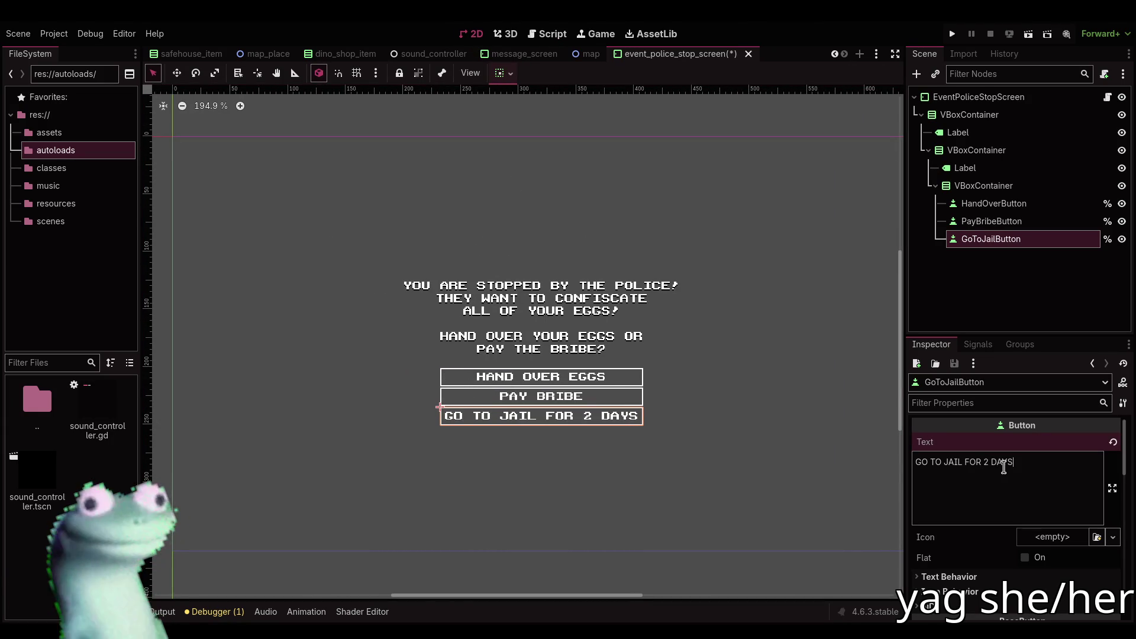
key(ctrl+Left)
key(ctrl+Left)
key(ctrl+BackSpace)
text(()
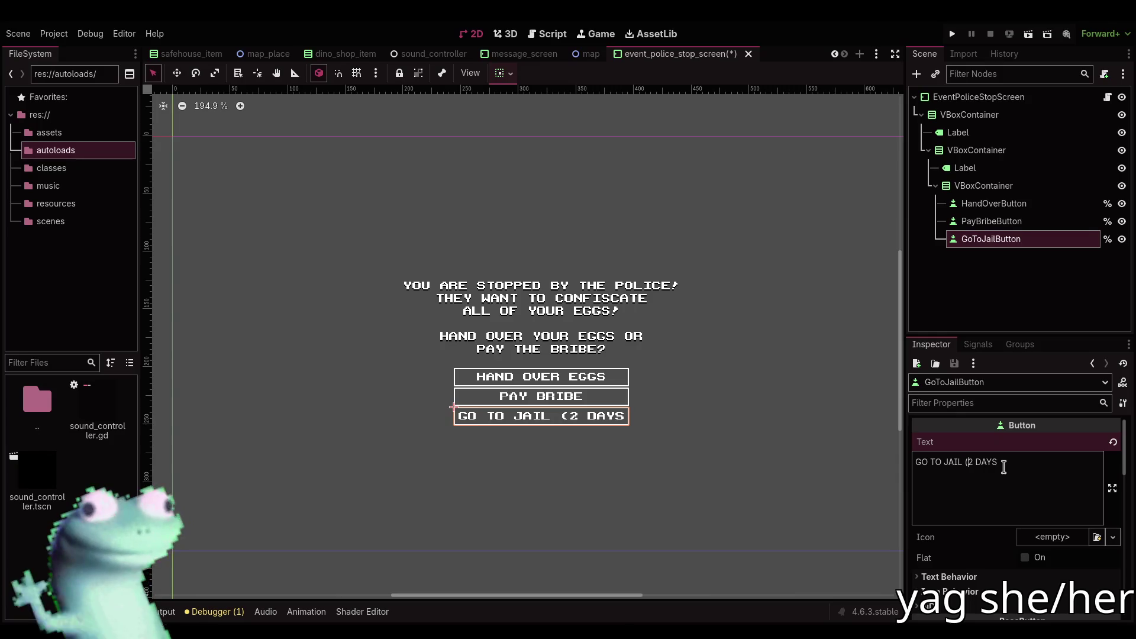
text())
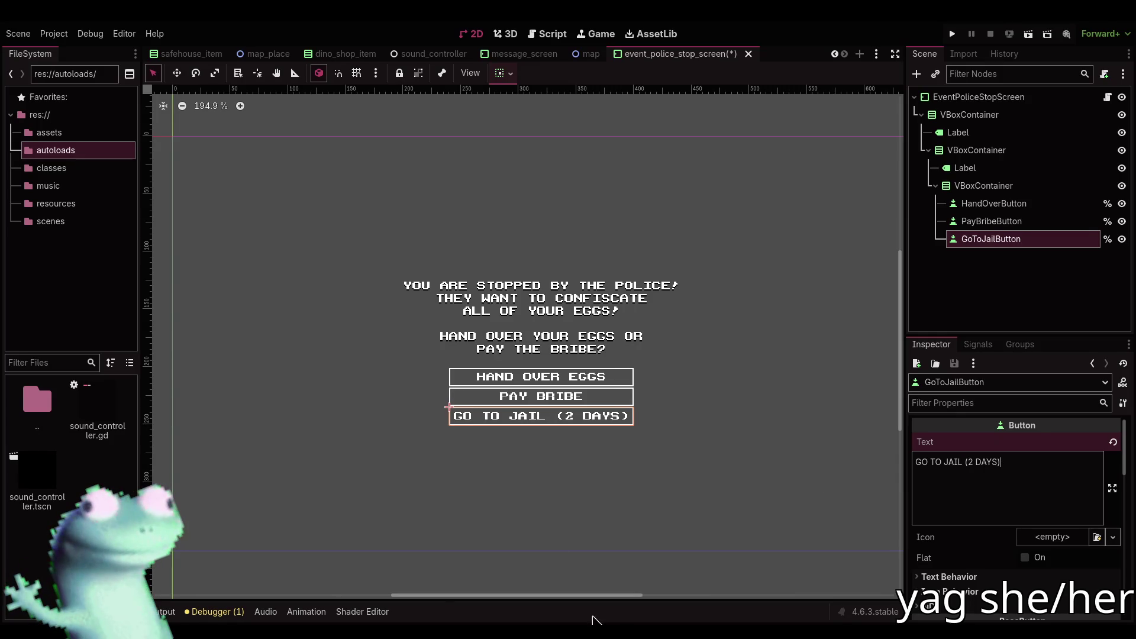
scroll(547, 559, down, 4)
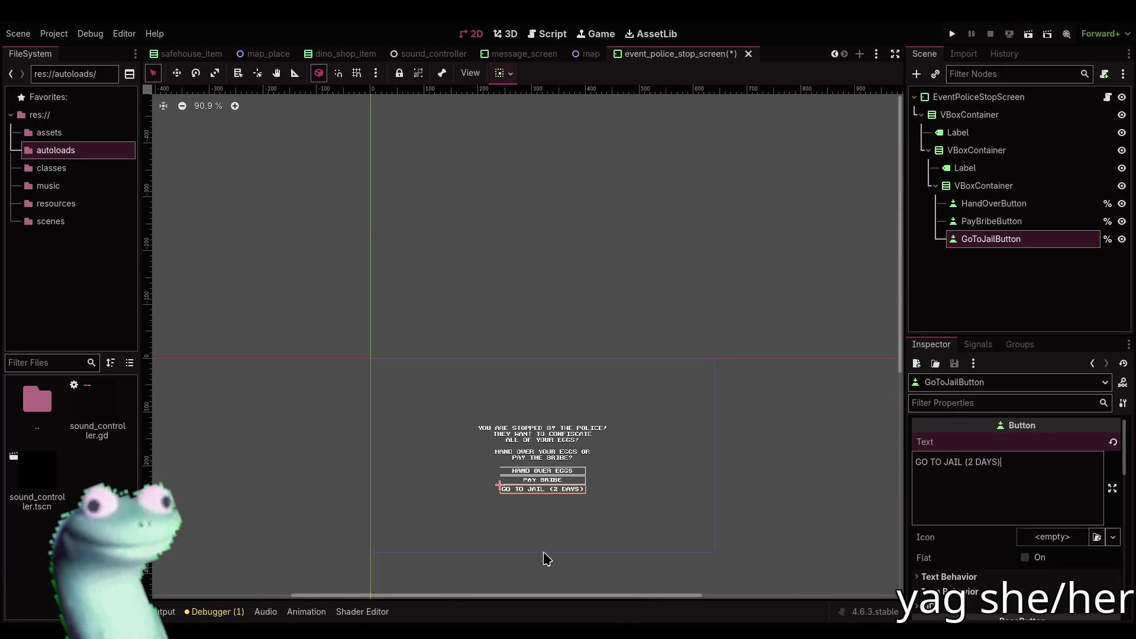
scroll(544, 558, up, 1)
drag(544, 558, 525, 426)
key(ctrl+s)
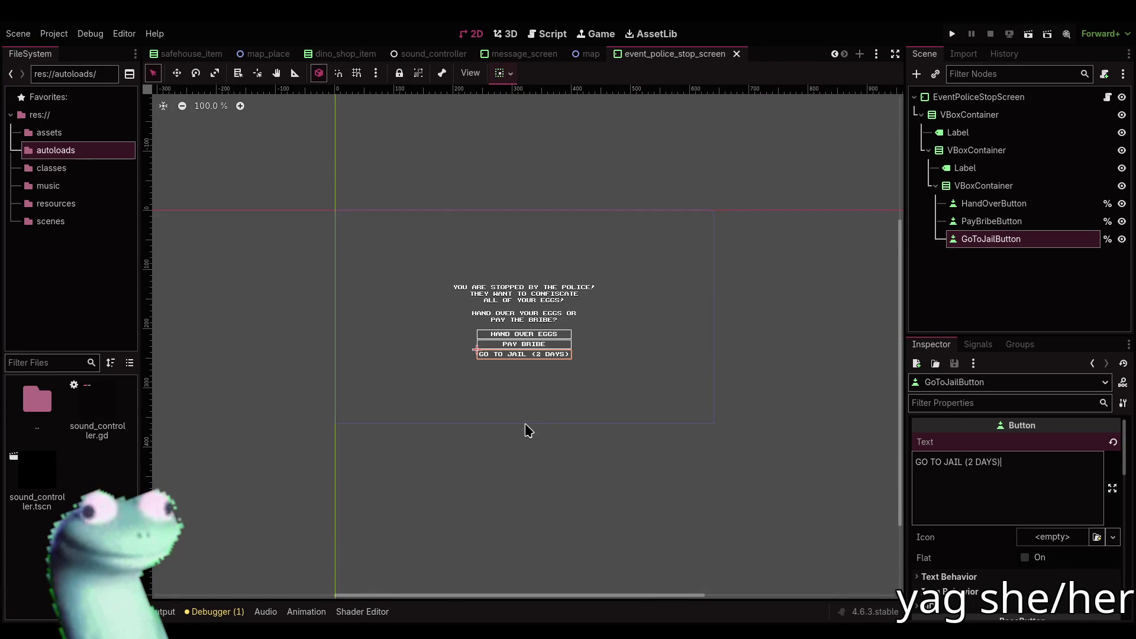
Bring up the increment_day function in game.gd.
drag(563, 471, 598, 473)
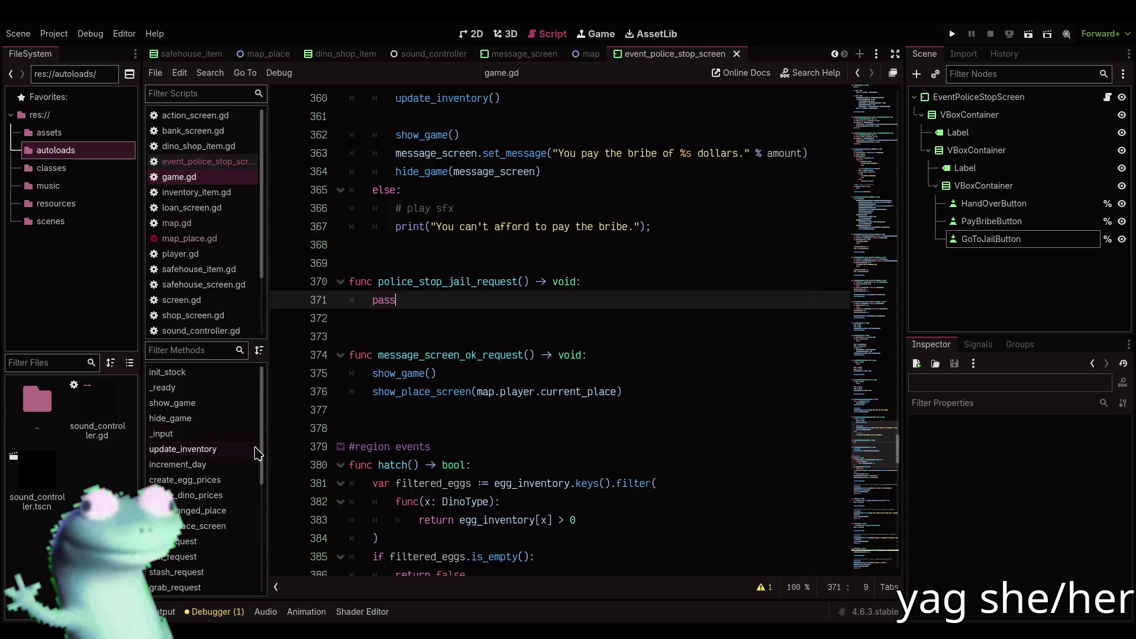
click(246, 467)
scroll(441, 358, down, 3)
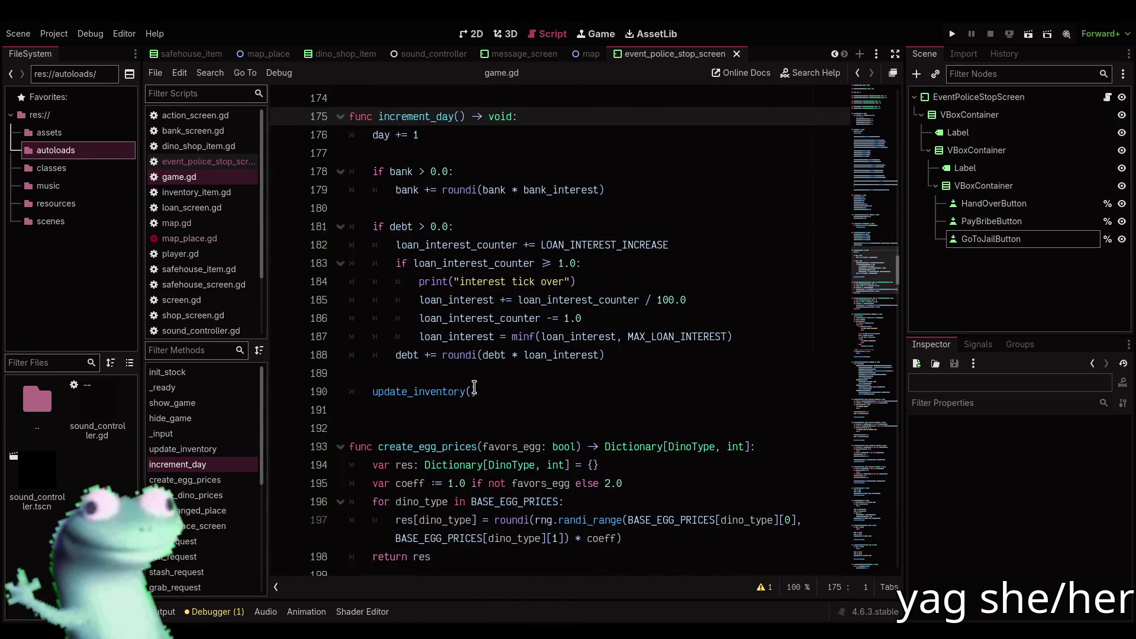
drag(378, 117, 466, 116)
key(ctrl+c)
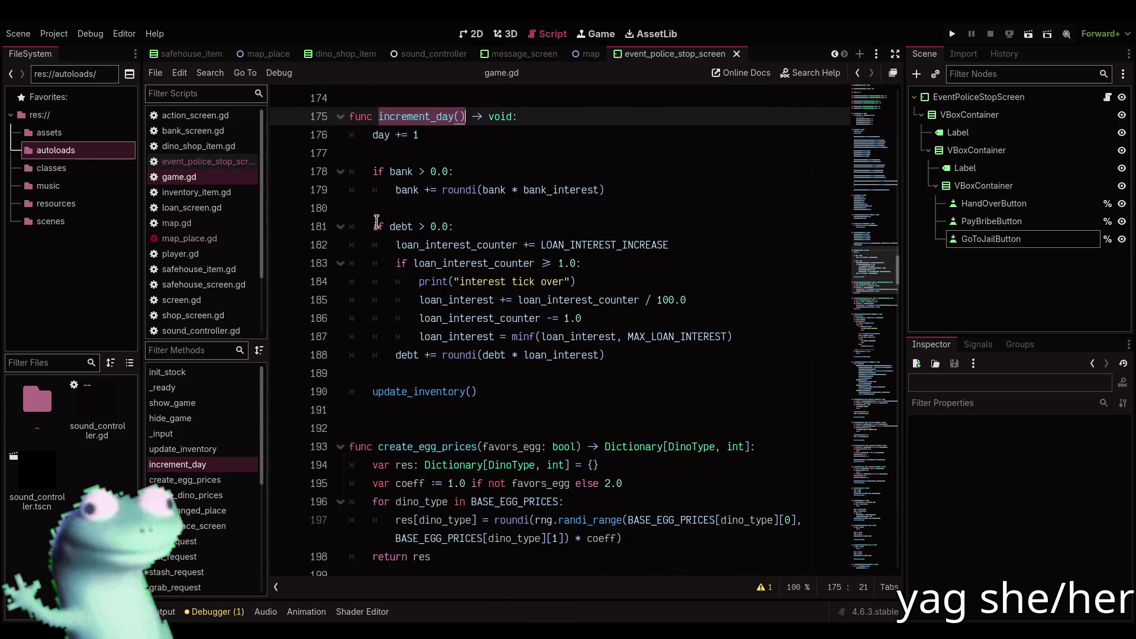
Replace pass in police_stop_jail_request with two increment_day() calls and map.jail_player(), then save.
scroll(209, 523, down, 4)
click(216, 528)
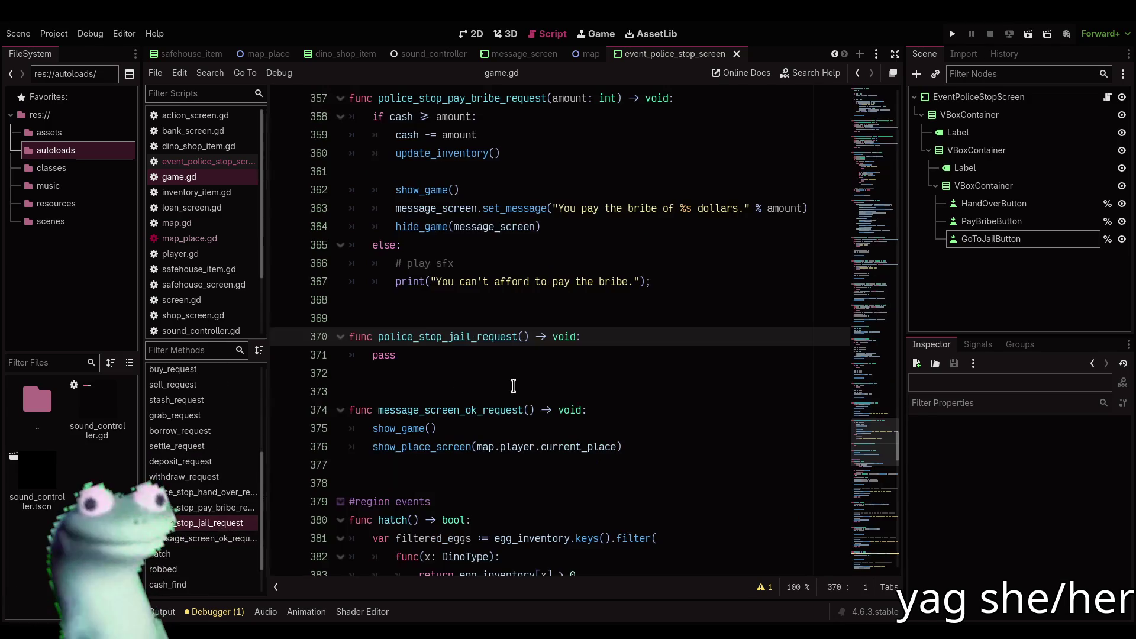
double_click(507, 358)
key(ctrl+v)
key(Return)
key(ctrl+v)
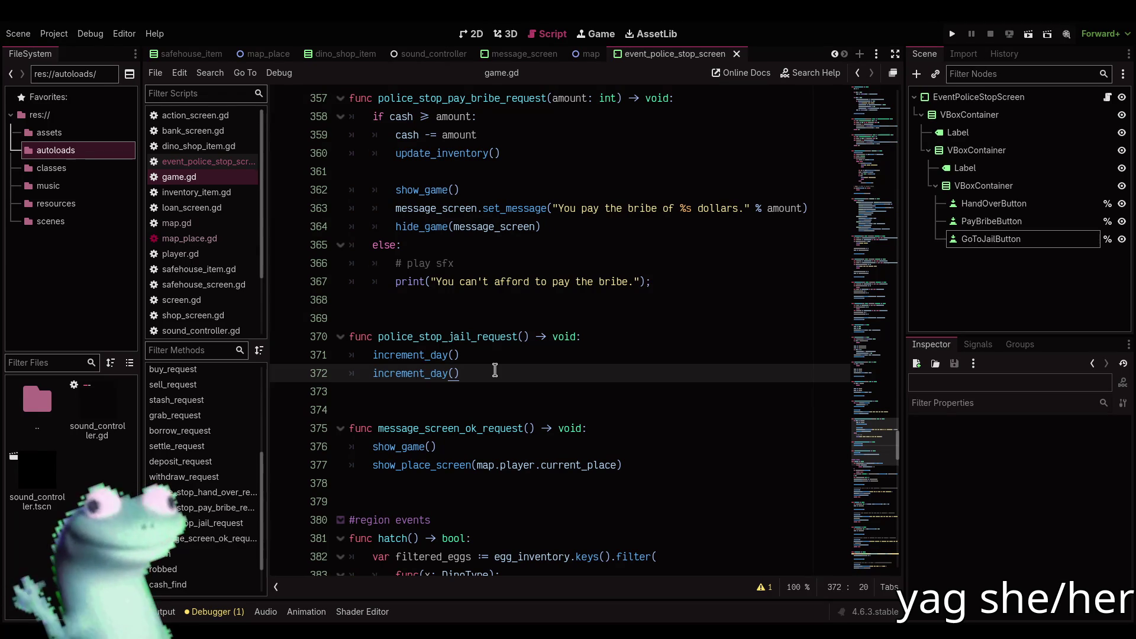
key(Return)
text(map)
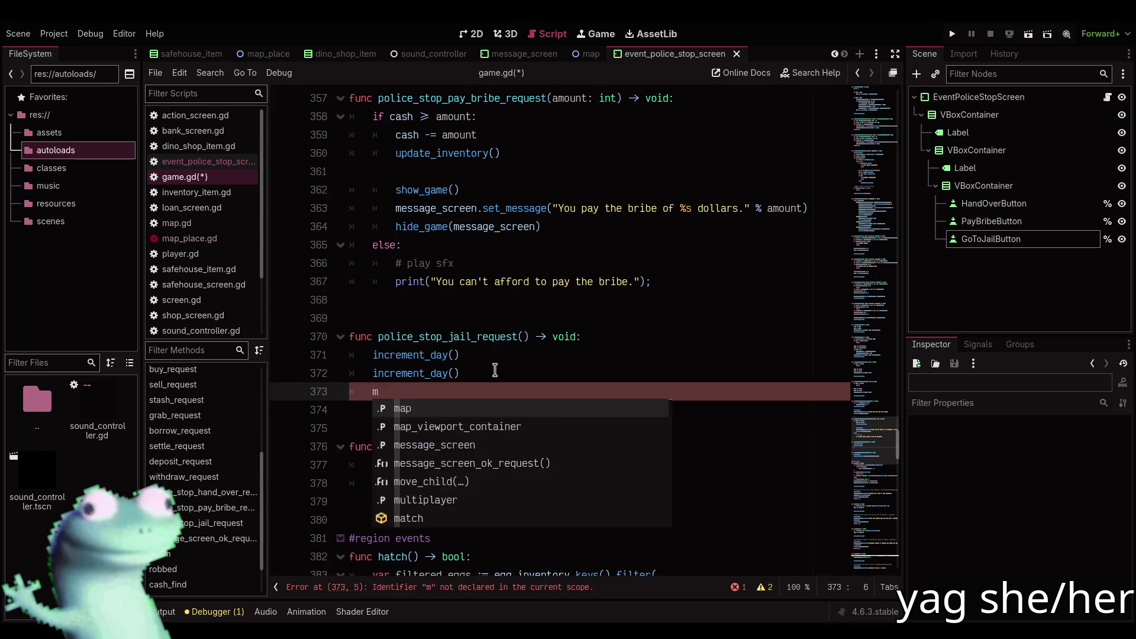
text(.)
key(Return)
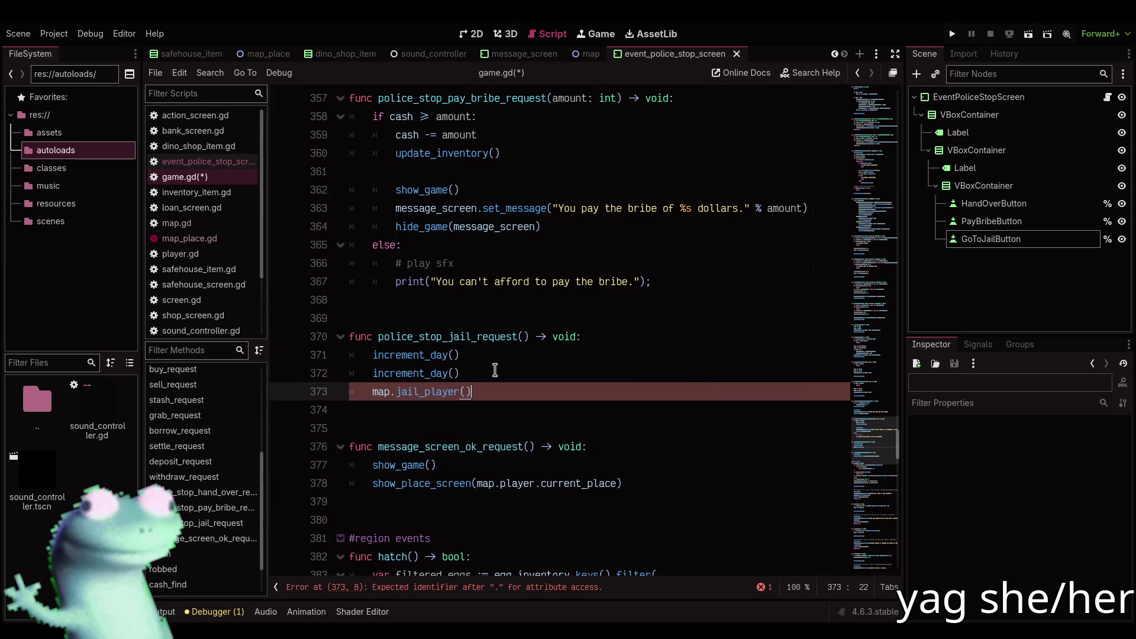
key(ctrl+s)
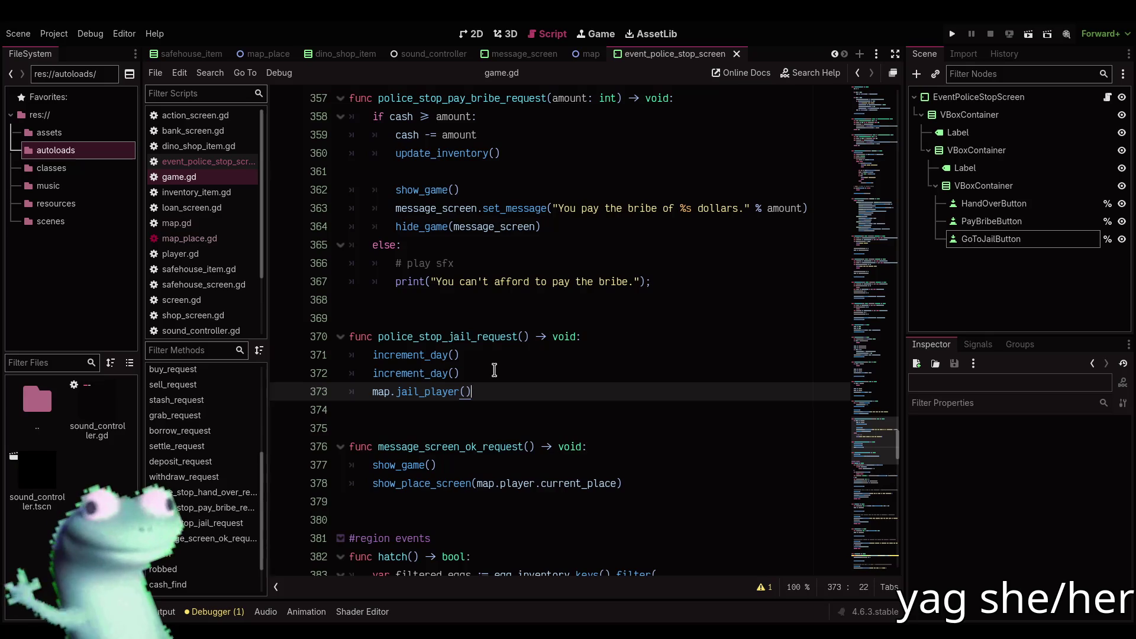
Playtest with F5, travel to trigger a police stop, then stop the game.
key(F5)
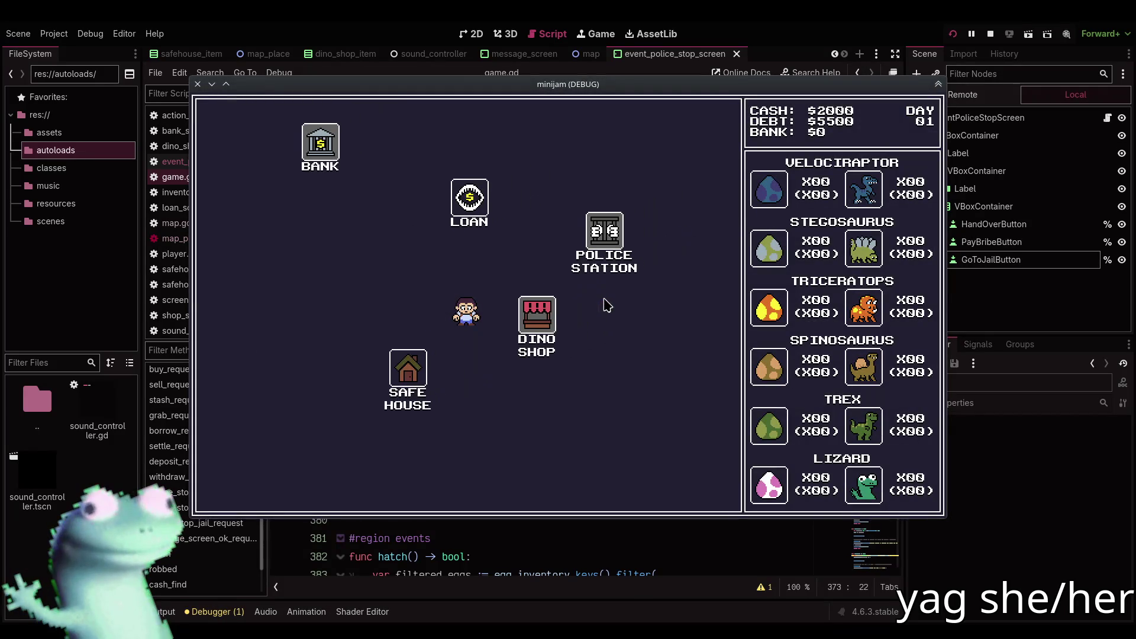
click(468, 390)
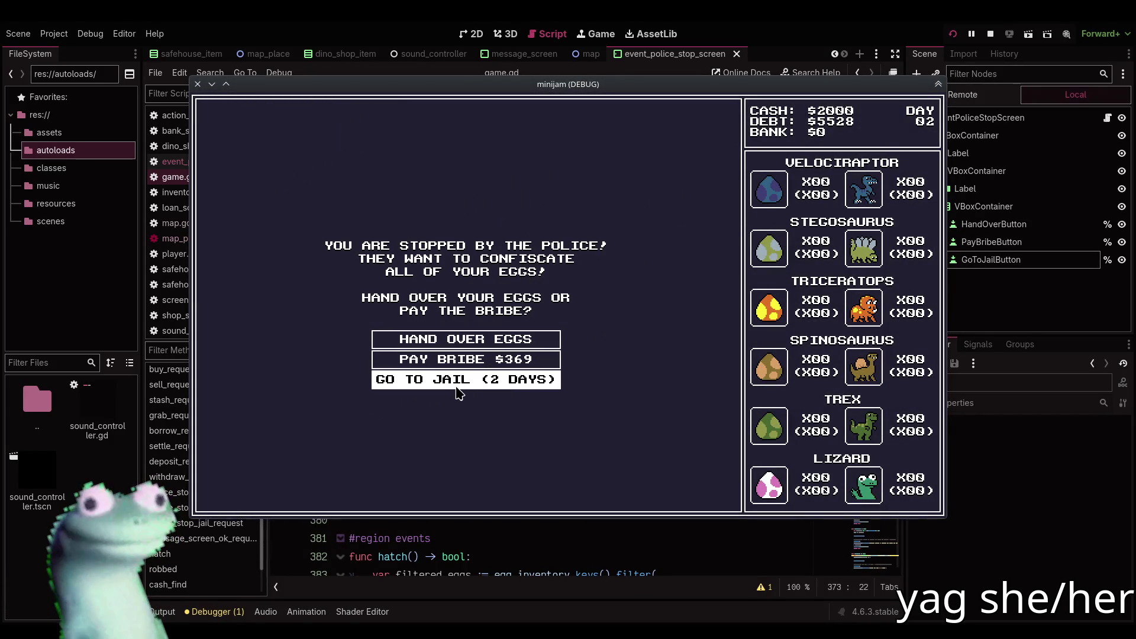
click(990, 33)
mouse_move(863, 435)
mouse_down()
mouse_move(875, 160)
mouse_move(877, 214)
mouse_up()
scroll(880, 217, down, 4)
Start a new event_police_stop_screen connection line after the pay-bribe connection in game.gd and save.
click(735, 279)
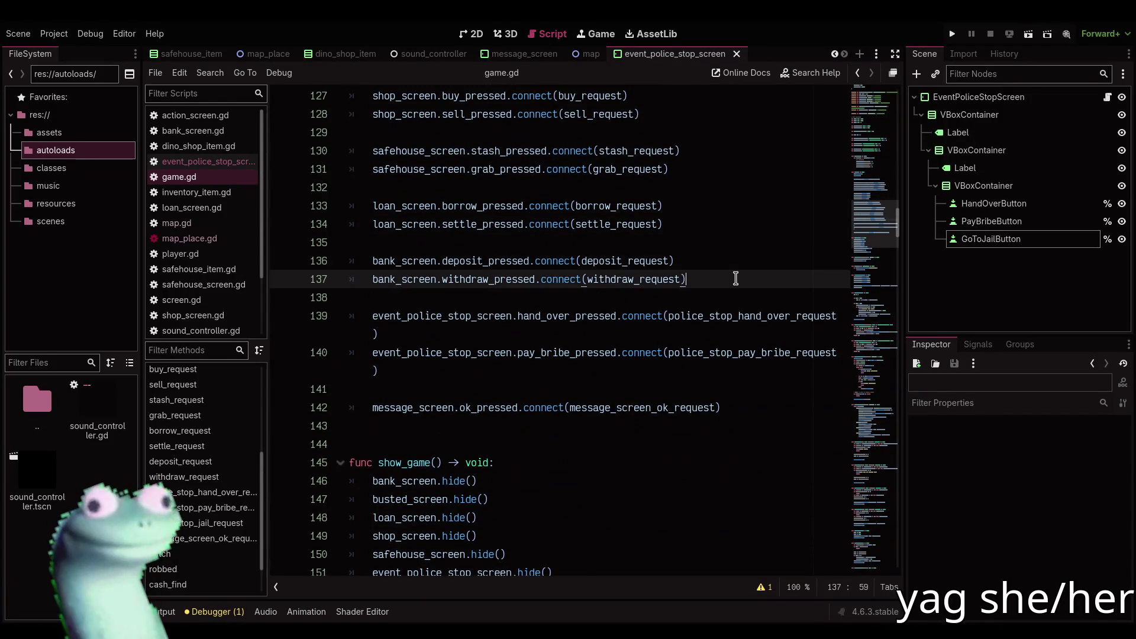
click(645, 373)
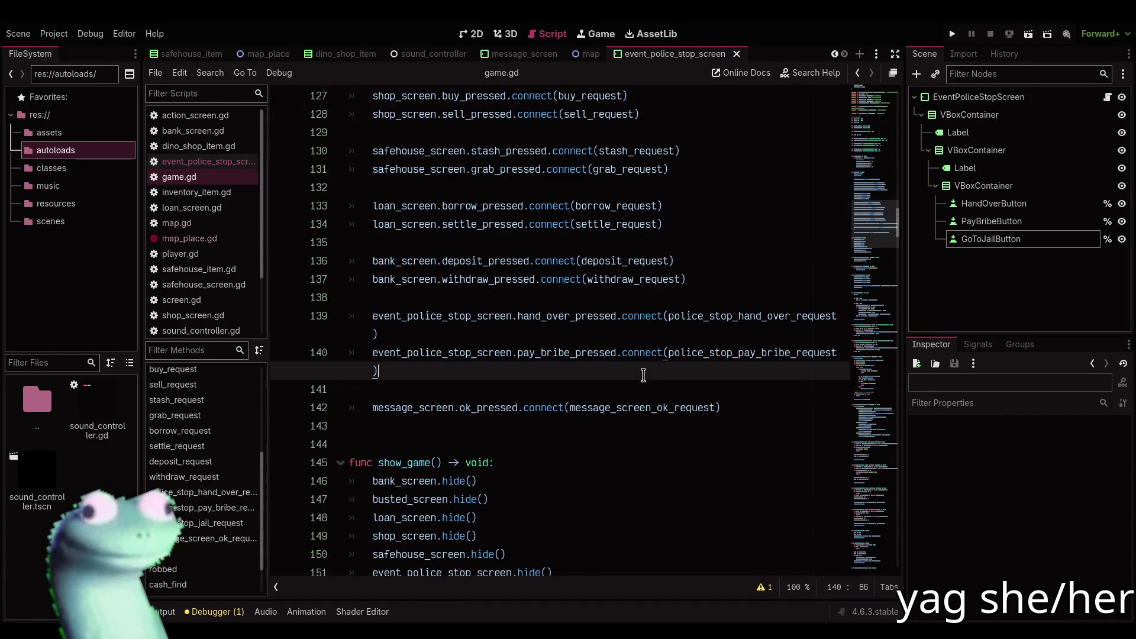
key(Return)
text(e_)
key(Return)
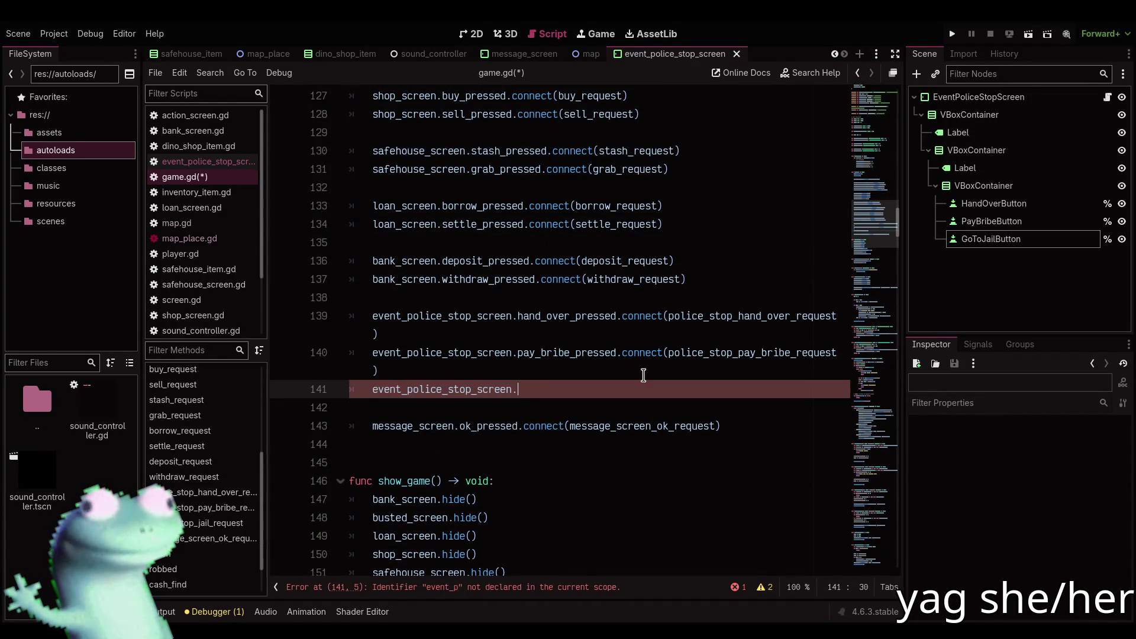
text(.j)
key(BackSpace)
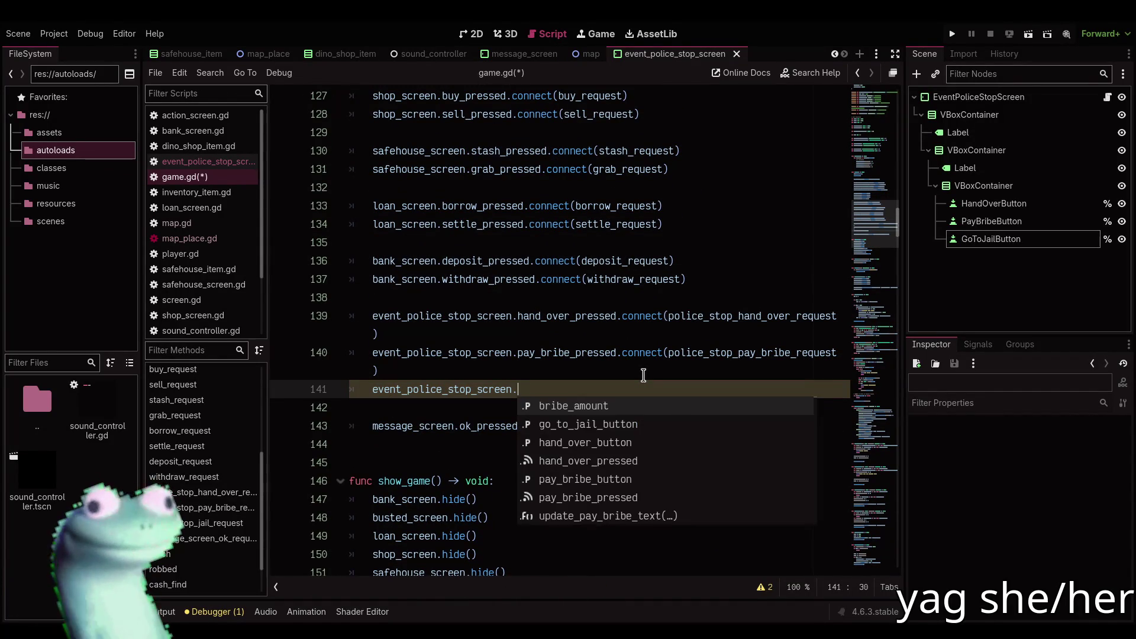
key(BackSpace)
key(ctrl+s)
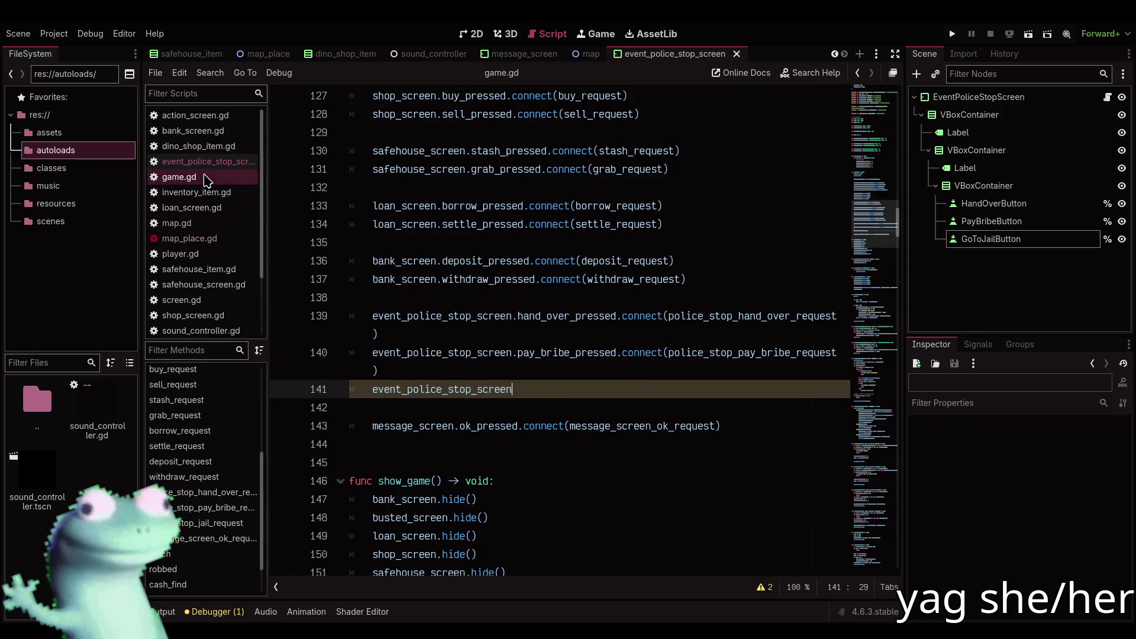
Declare signal jail_pressed() in event_police_stop_screen.gd after pay_bribe_pressed.
click(208, 162)
click(570, 227)
key(Return)
text(signal jail_pr)
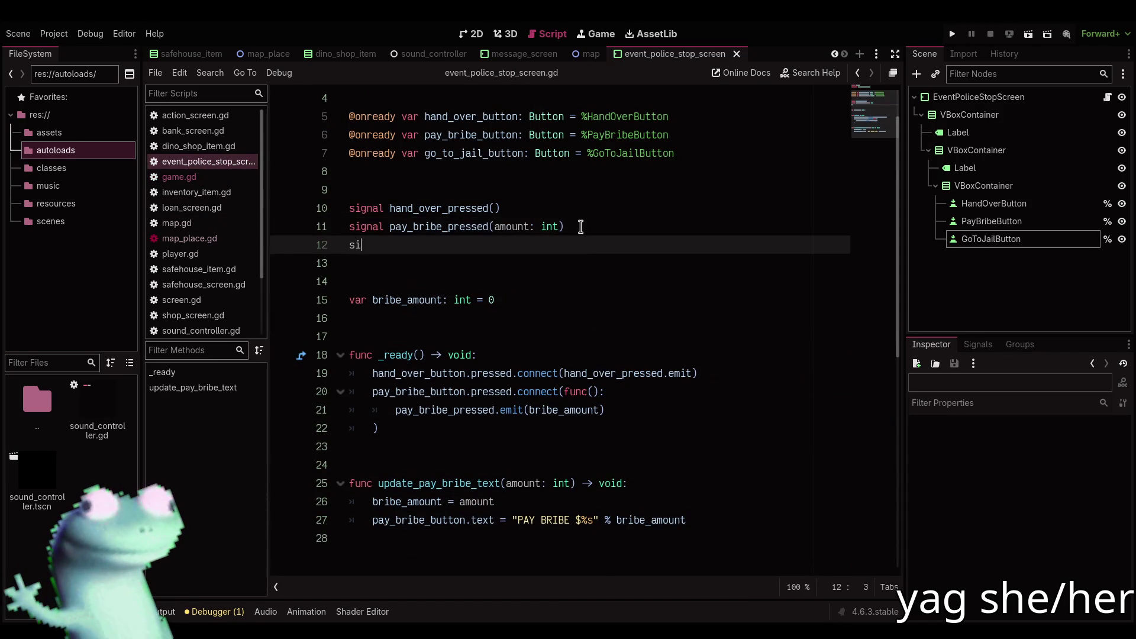
text(essed())
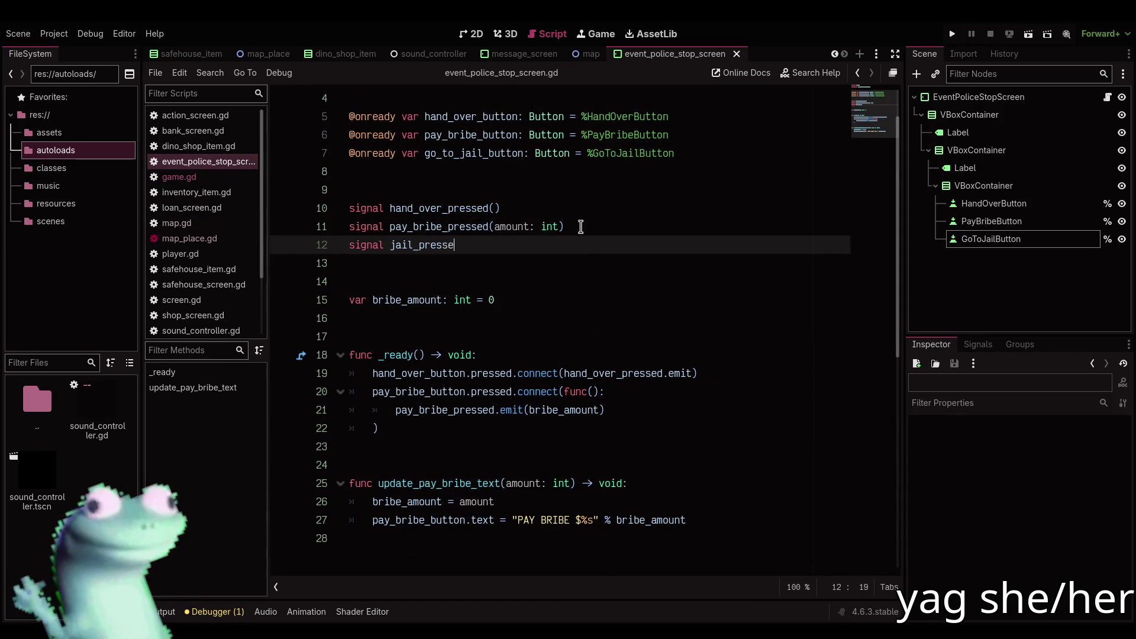
In _ready, connect go_to_jail_button.pressed to jail_pressed.emit.
click(483, 429)
key(Return)
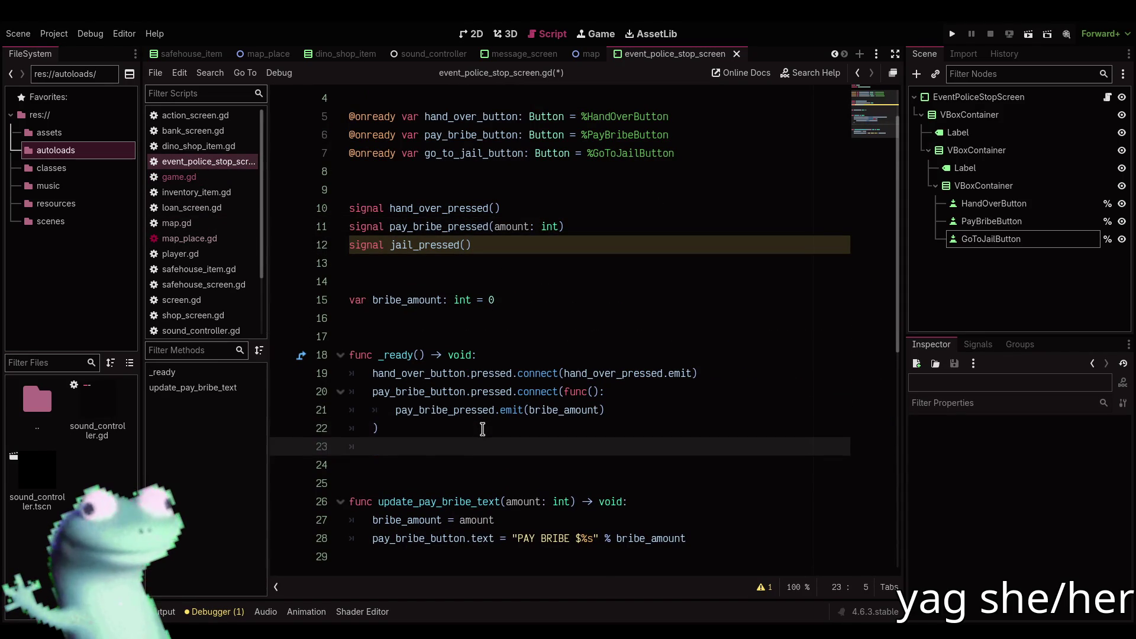
text(ot)
key(BackSpace)
key(BackSpace)
key(BackSpace)
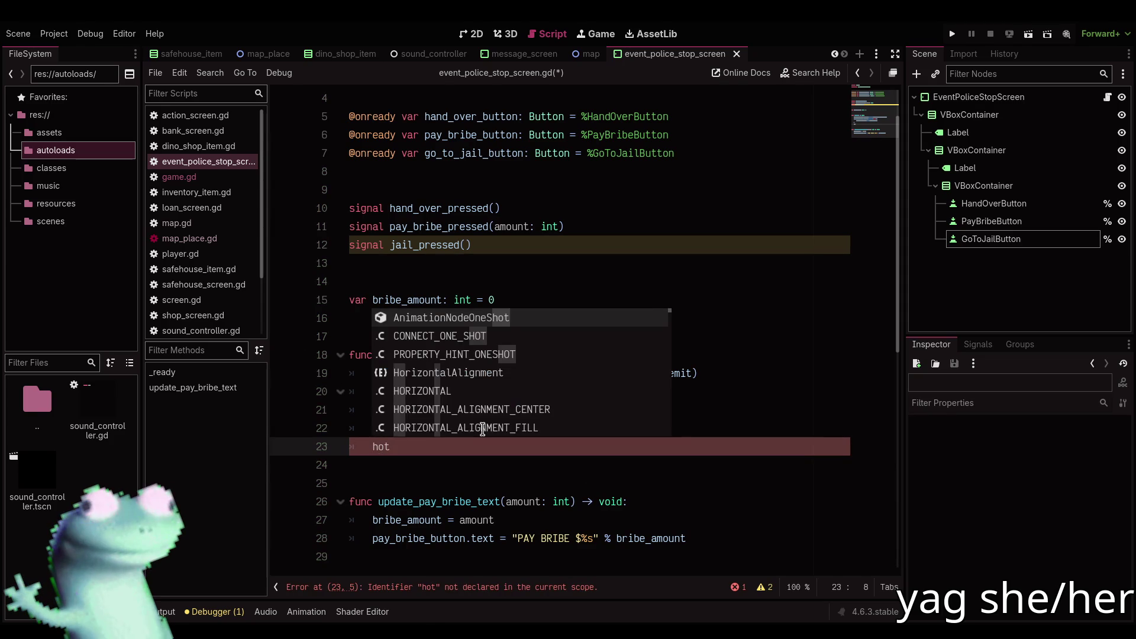
text(go_to)
key(Return)
text(.pre)
key(Return)
text(.con)
key(Return)
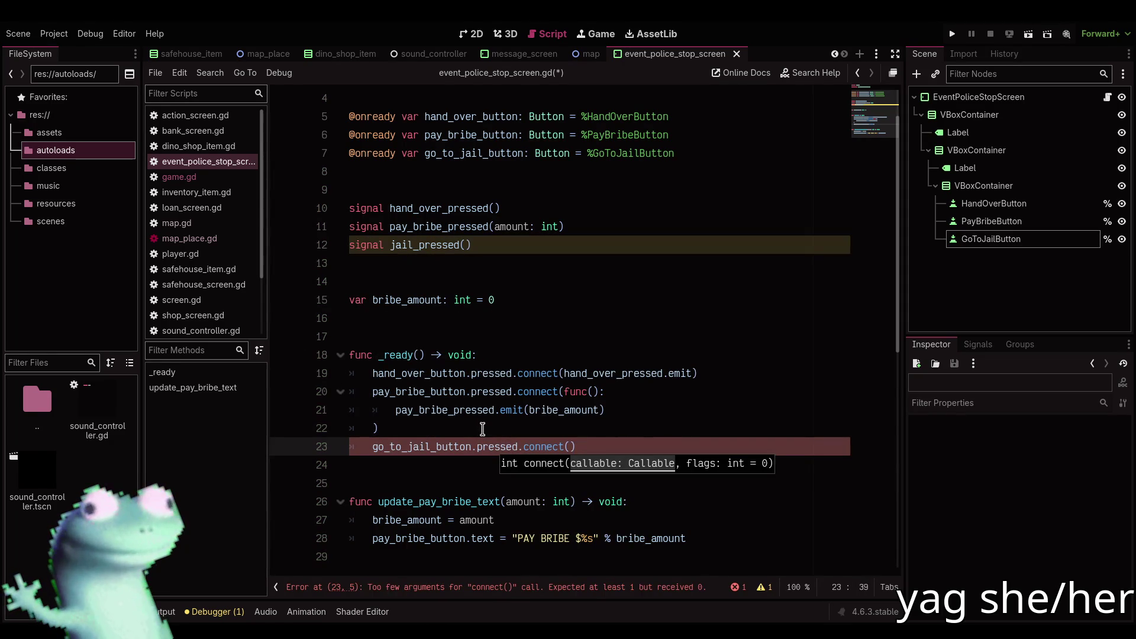
text(jail_pre)
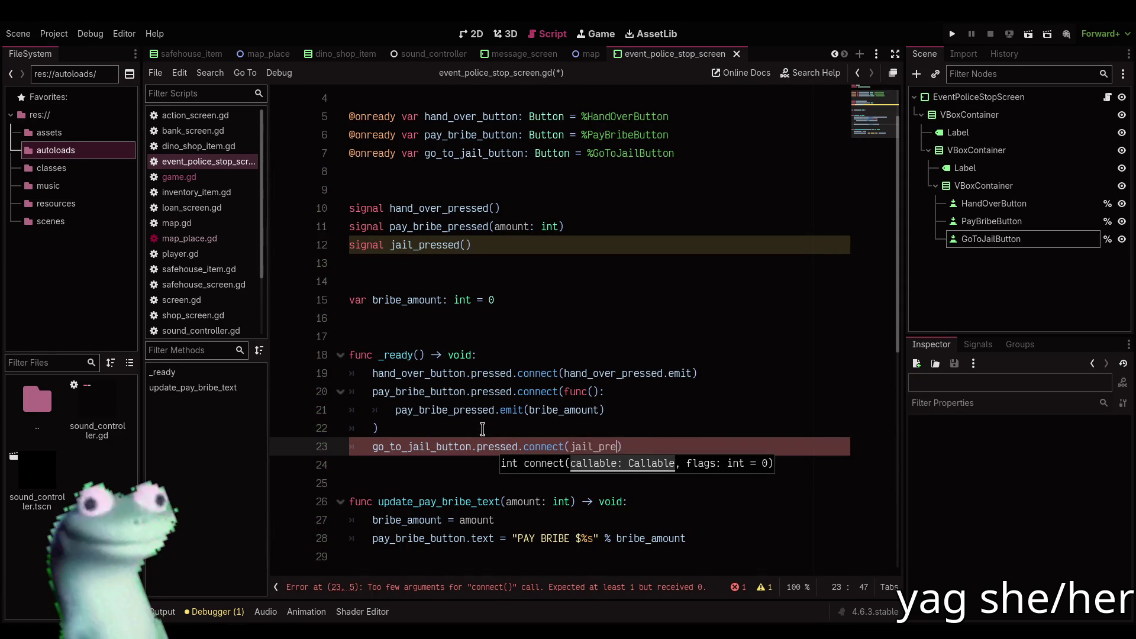
text(d.emit)
In game.gd, connect jail_pressed to police_stop_jail_request and run the game to test.
key(alt+Left)
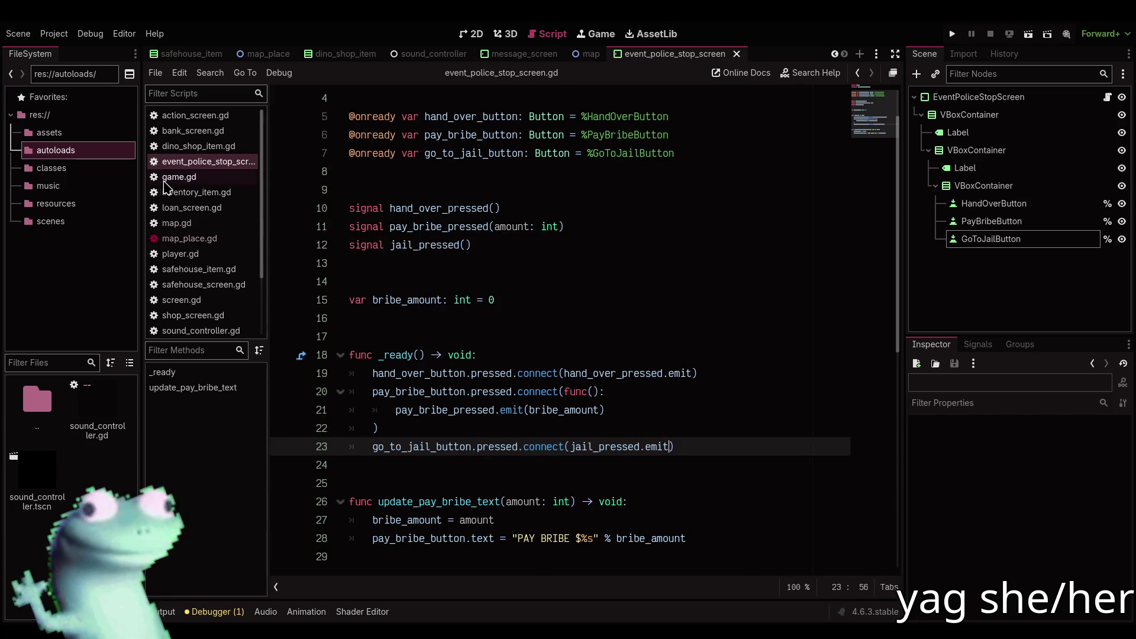
text(ja)
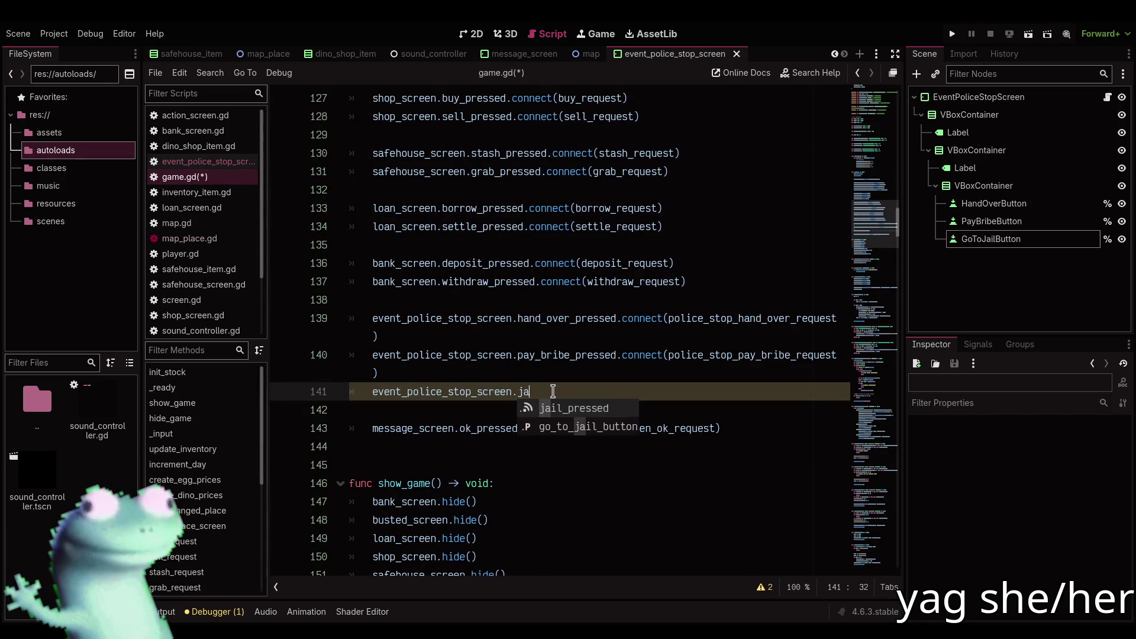
key(Return)
text(.con)
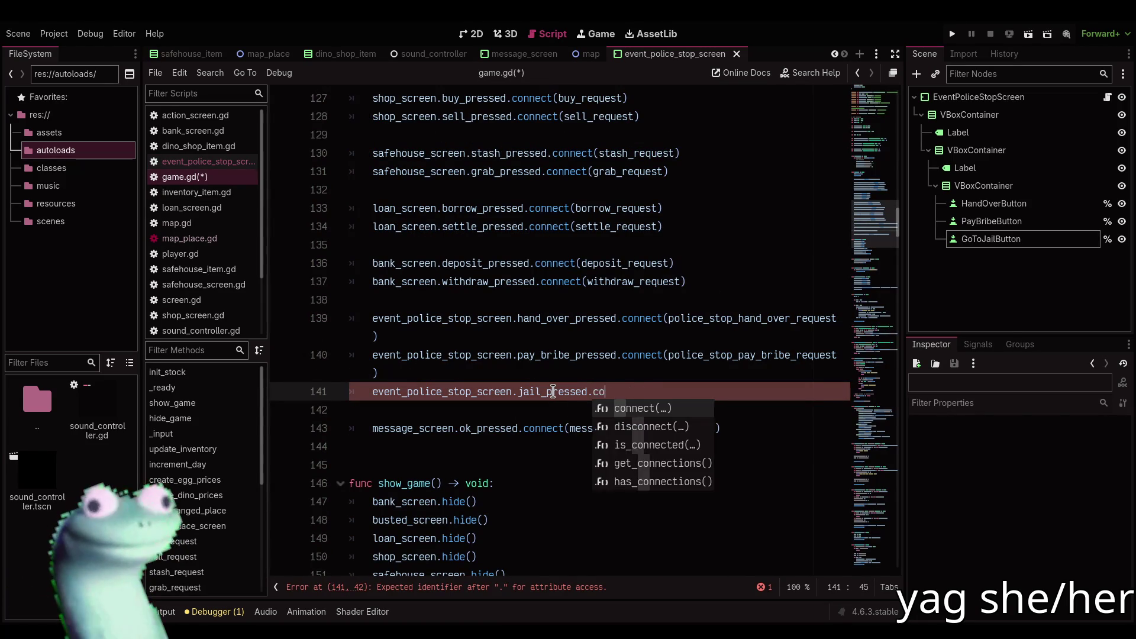
key(Return)
text(l)
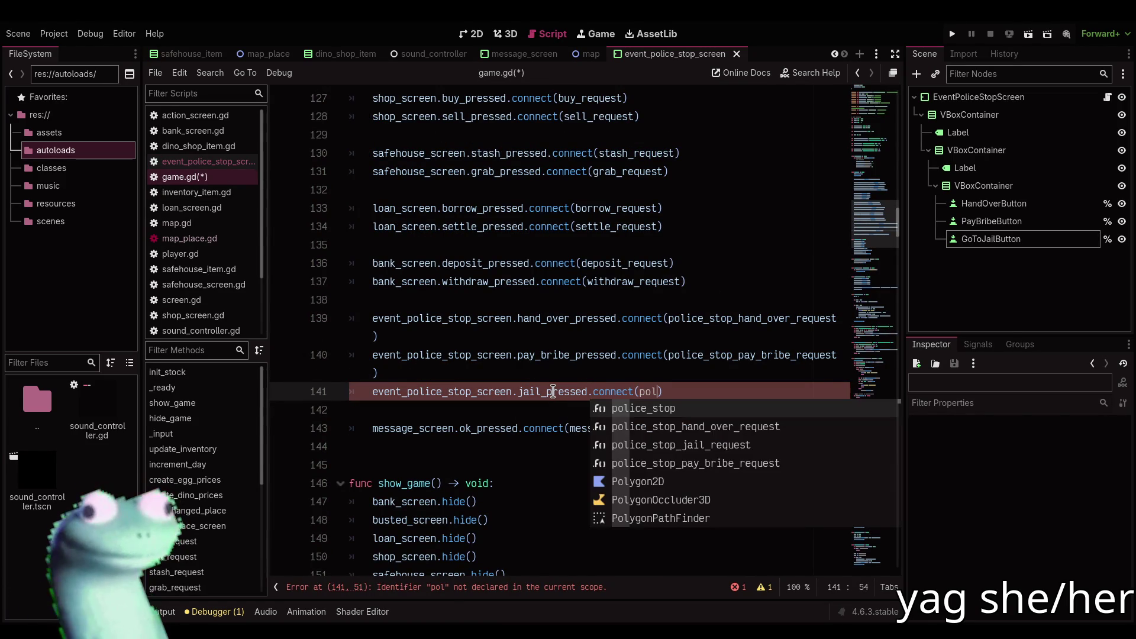
key(Down)
key(Down)
key(Return)
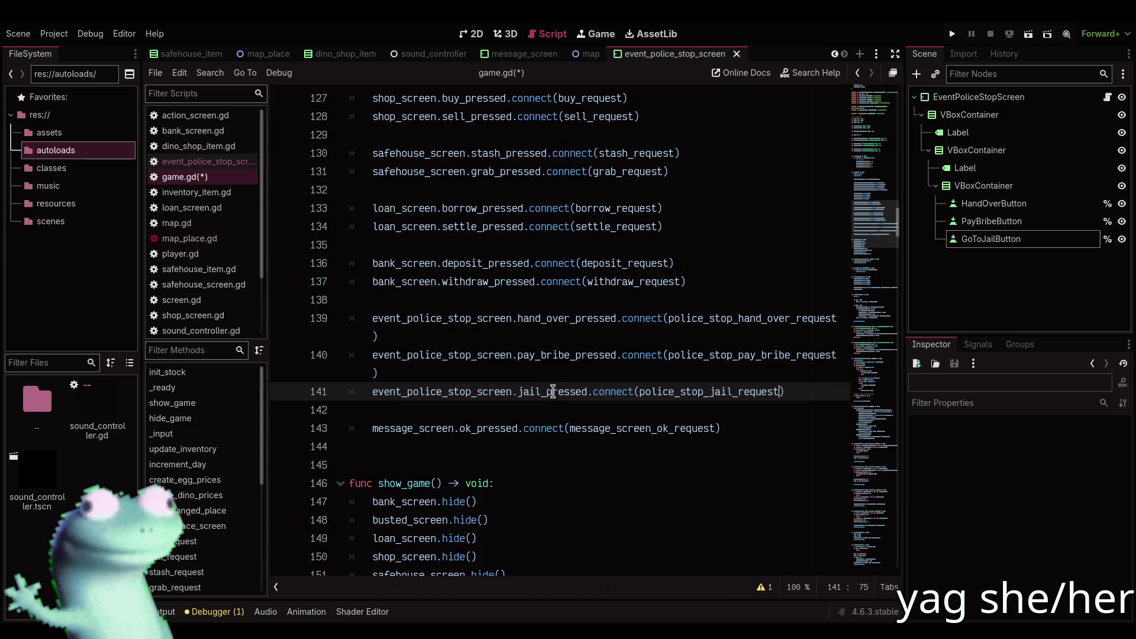
key(F5)
Travel between the Dino Shop, loan office and Safe House, returning to the map each time.
click(592, 296)
click(246, 488)
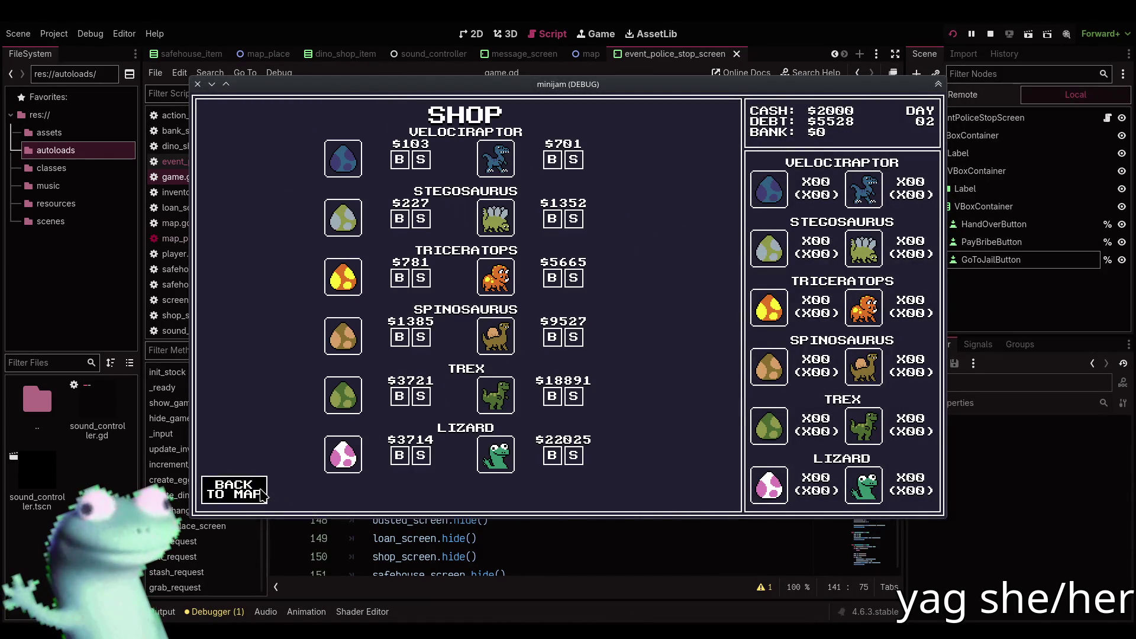
click(391, 296)
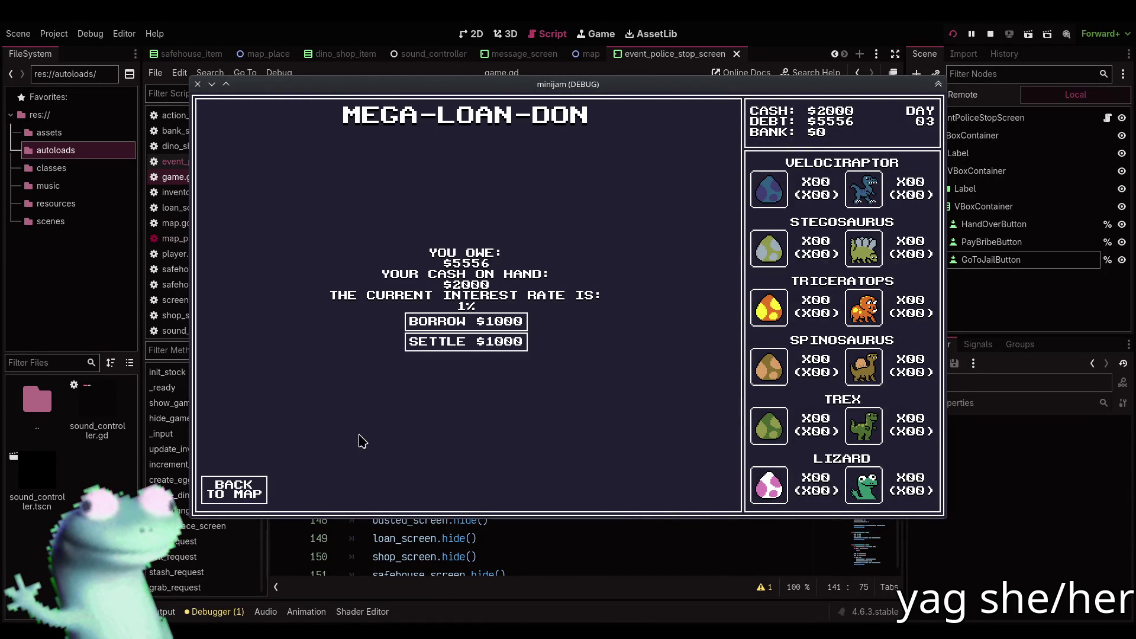
click(251, 482)
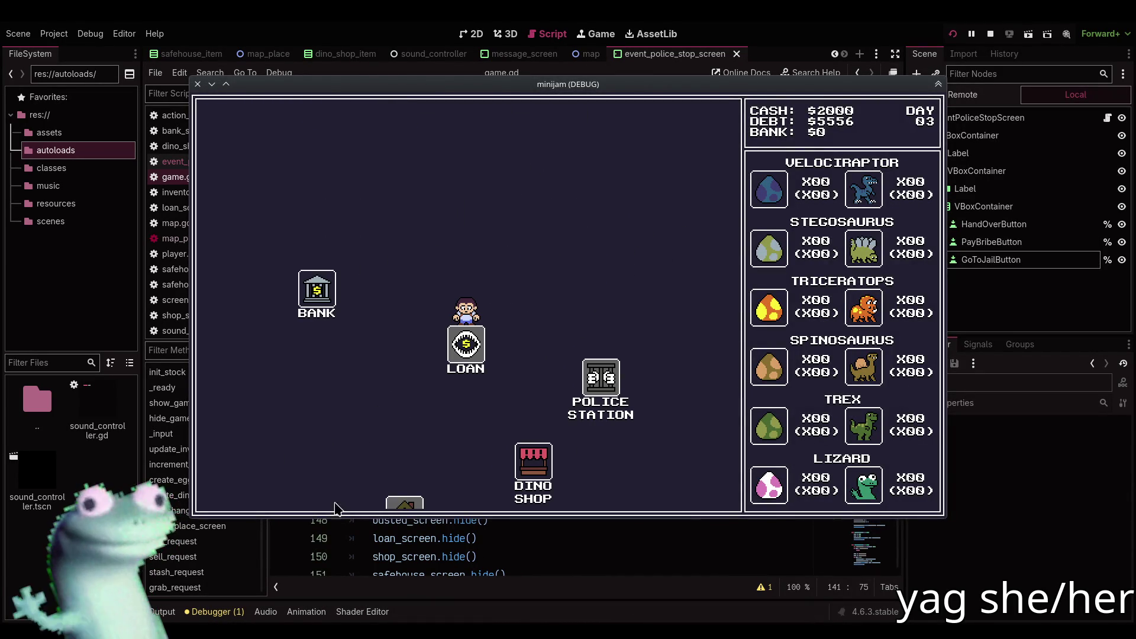
click(520, 474)
click(246, 488)
click(327, 412)
click(245, 482)
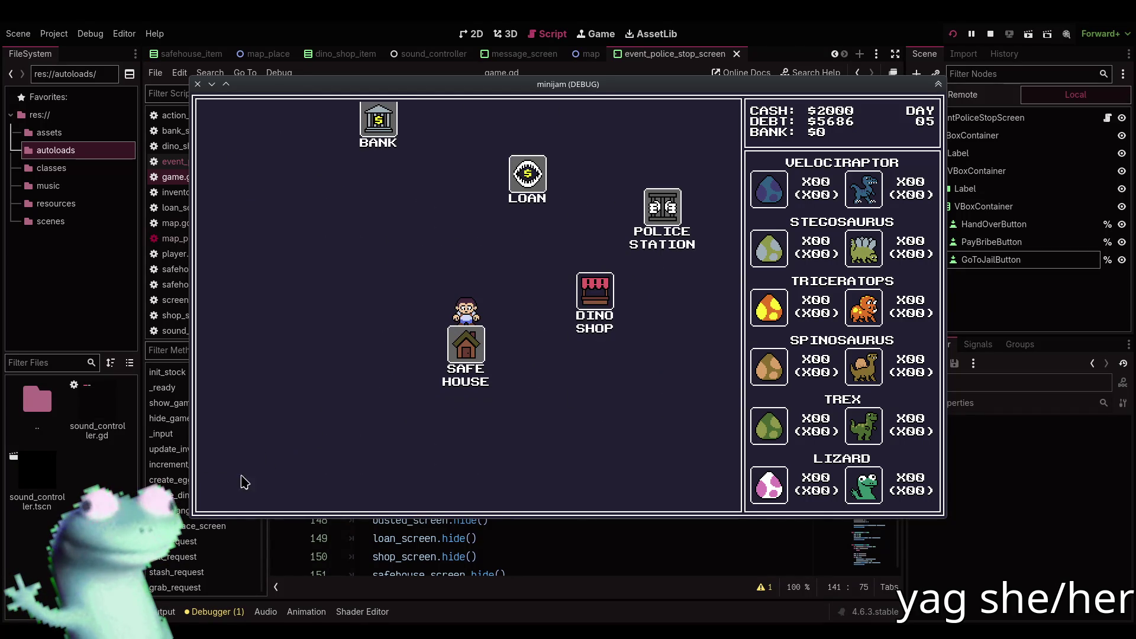
Keep shuttling between the Dino Shop and Safe House to pass more days.
click(572, 305)
click(241, 489)
click(320, 403)
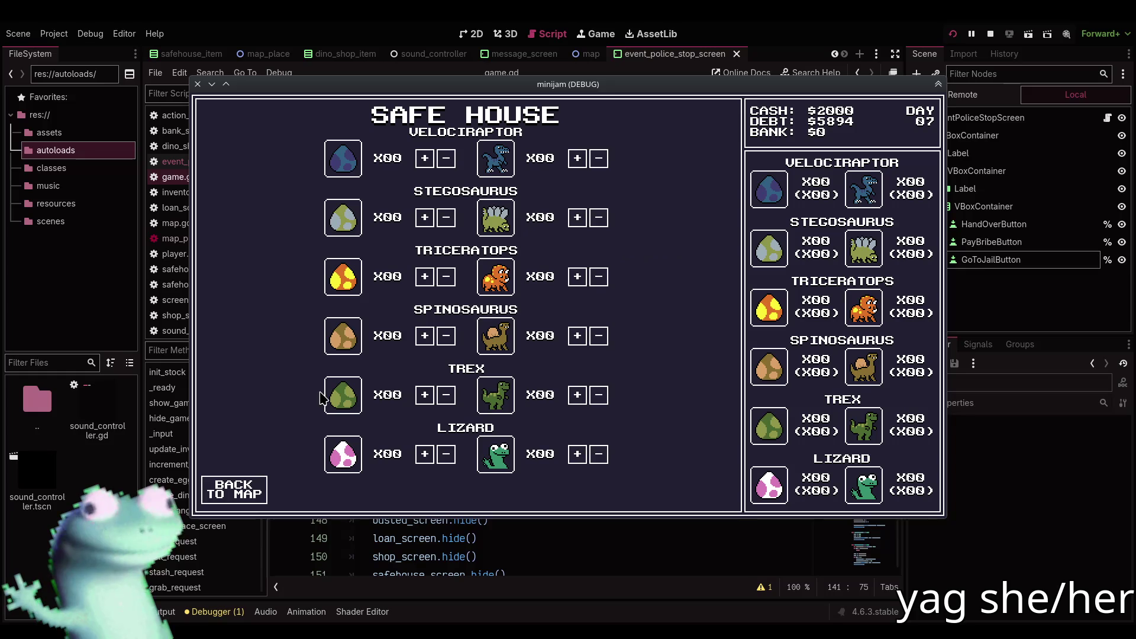
click(250, 483)
click(602, 290)
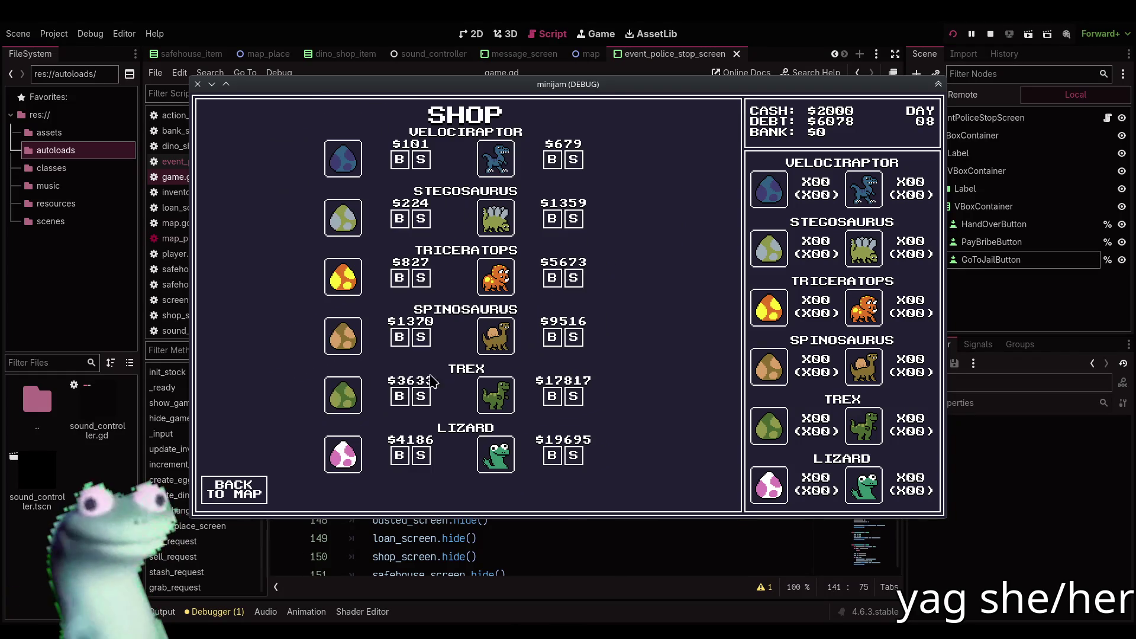
click(243, 487)
click(333, 405)
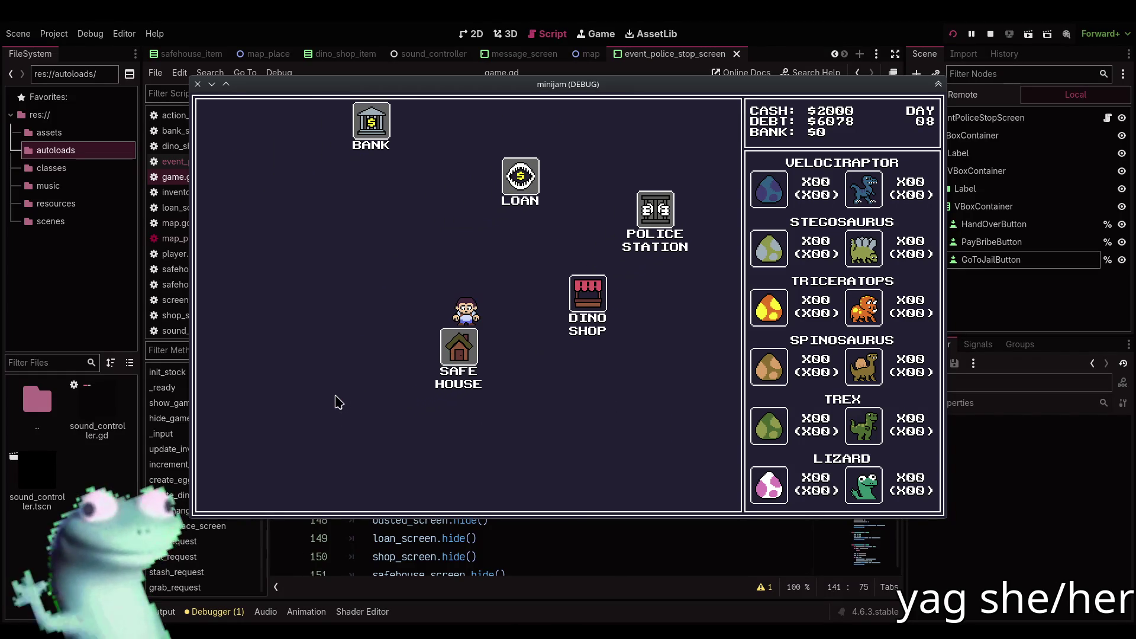
click(248, 489)
At the police stop, choose GO TO JAIL (2 DAYS) repeatedly, then stop the game.
click(595, 293)
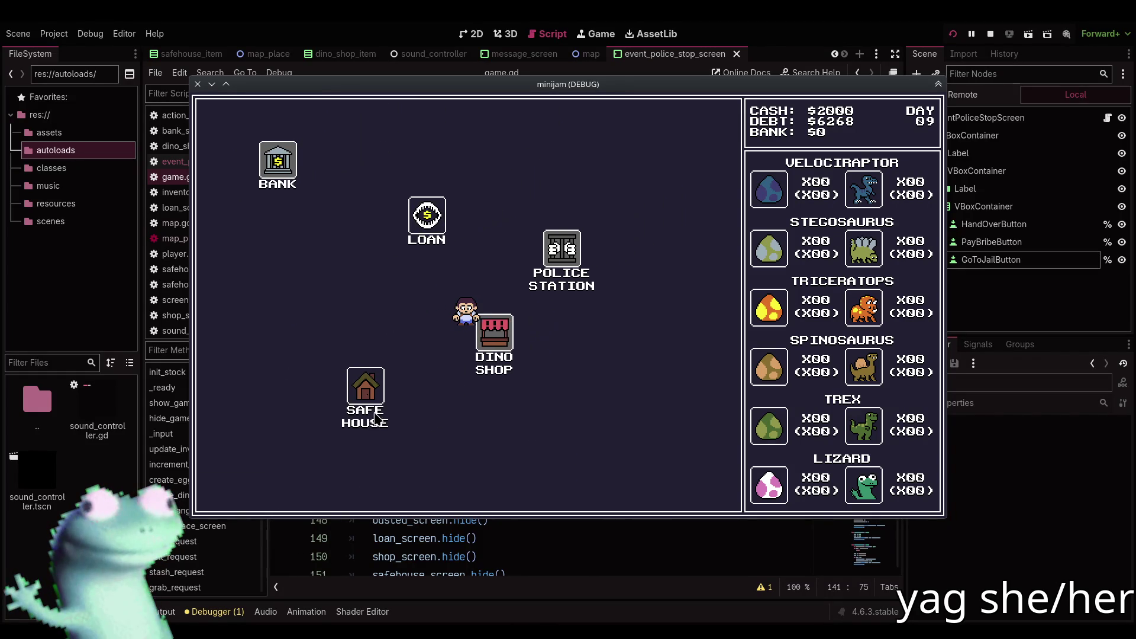
click(428, 391)
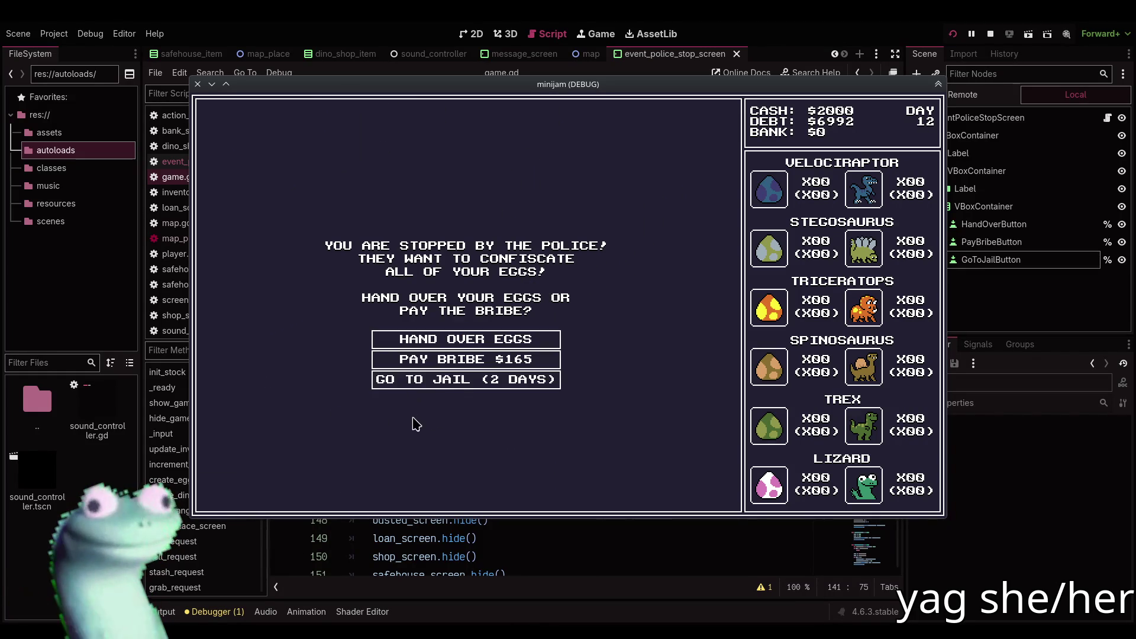
click(414, 383)
click(414, 383)
click(414, 384)
click(991, 34)
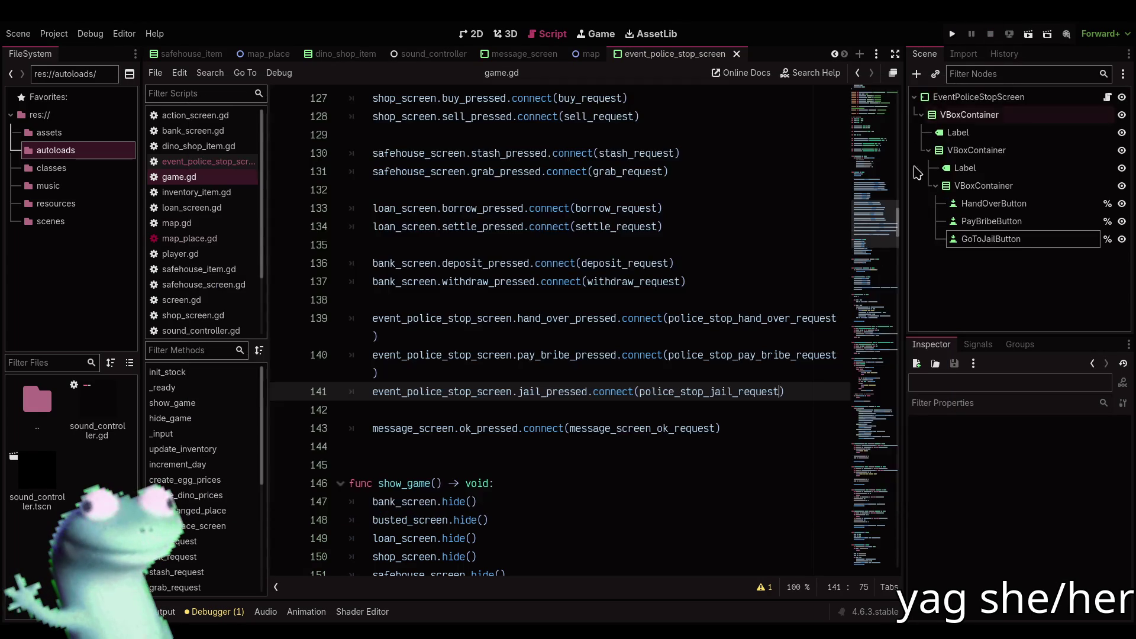
Hide the side docks and jump to the police_stop_pay_bribe_request function in game.gd.
scroll(875, 207, up, 5)
scroll(878, 395, down, 20)
drag(878, 395, 874, 539)
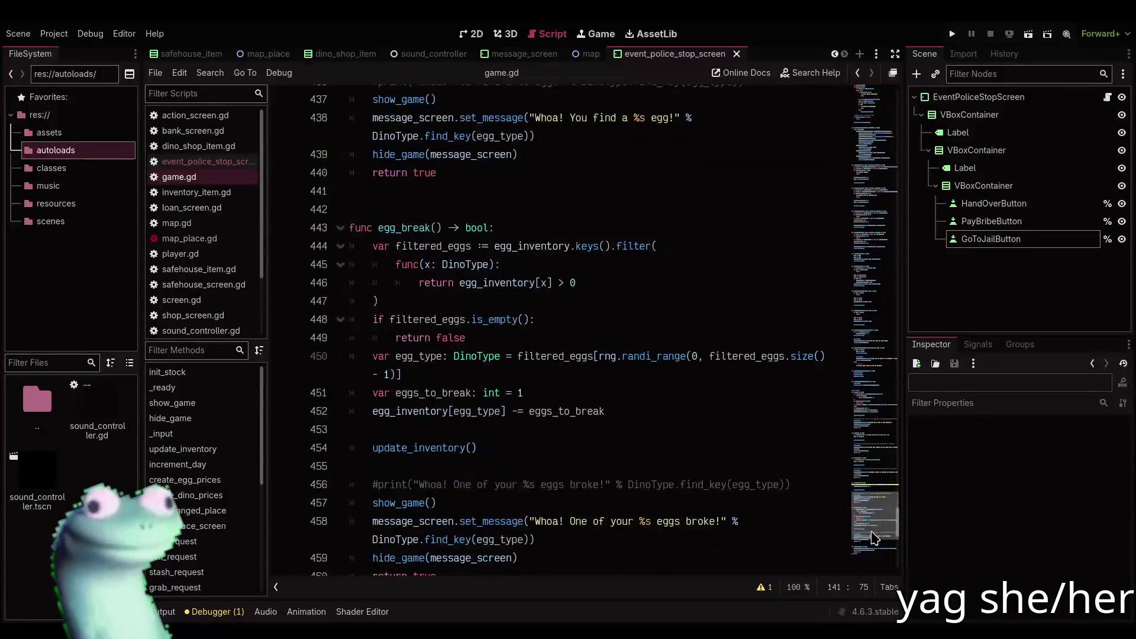
click(896, 54)
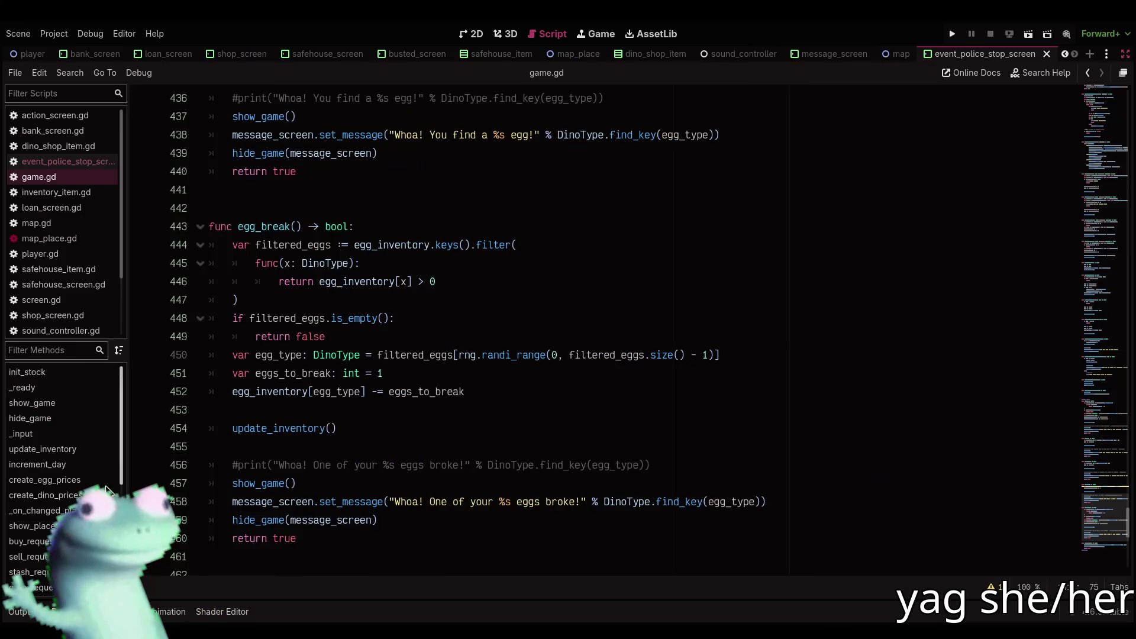
scroll(59, 474, down, 3)
click(35, 507)
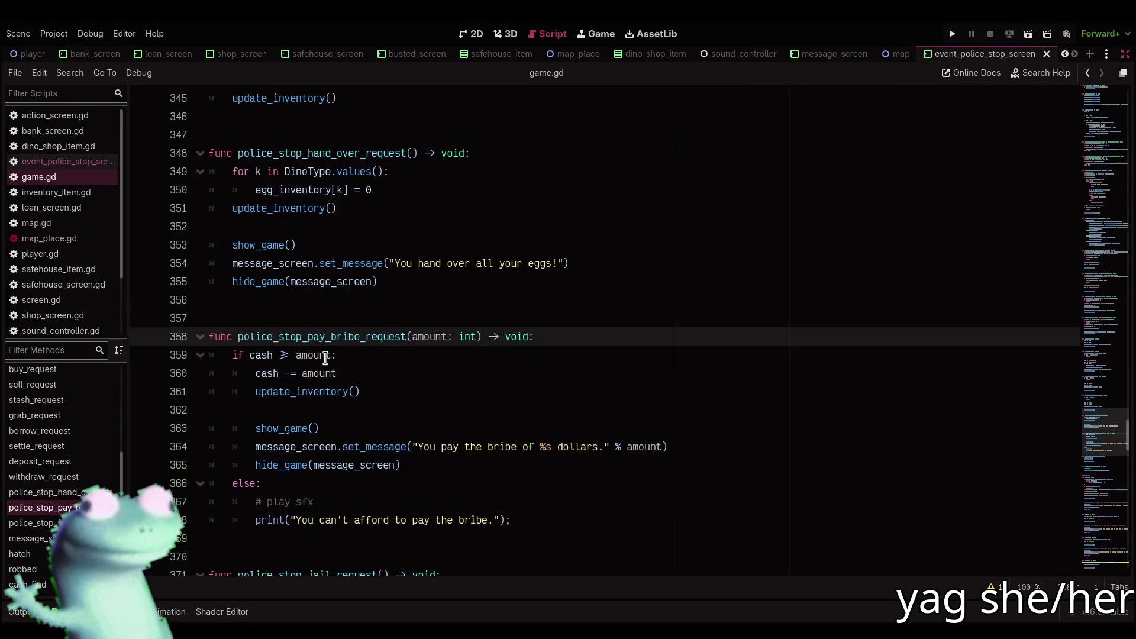
Copy the show_game() call and paste it on a new line after map.jail_player().
scroll(325, 359, down, 2)
scroll(324, 358, up, 1)
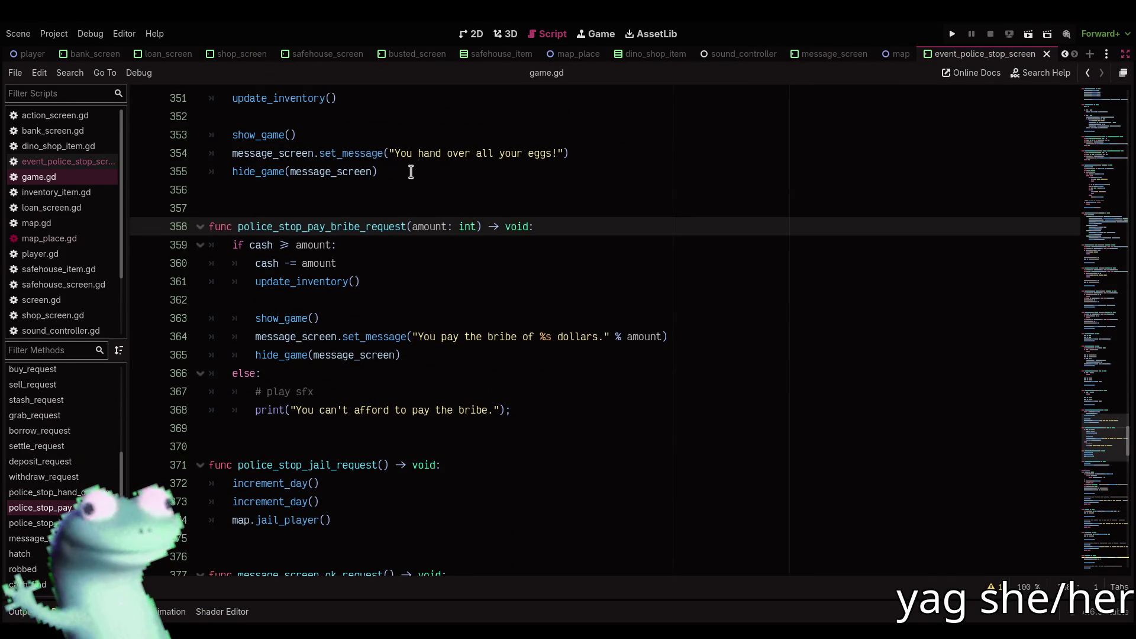
scroll(408, 178, up, 2)
scroll(399, 198, down, 1)
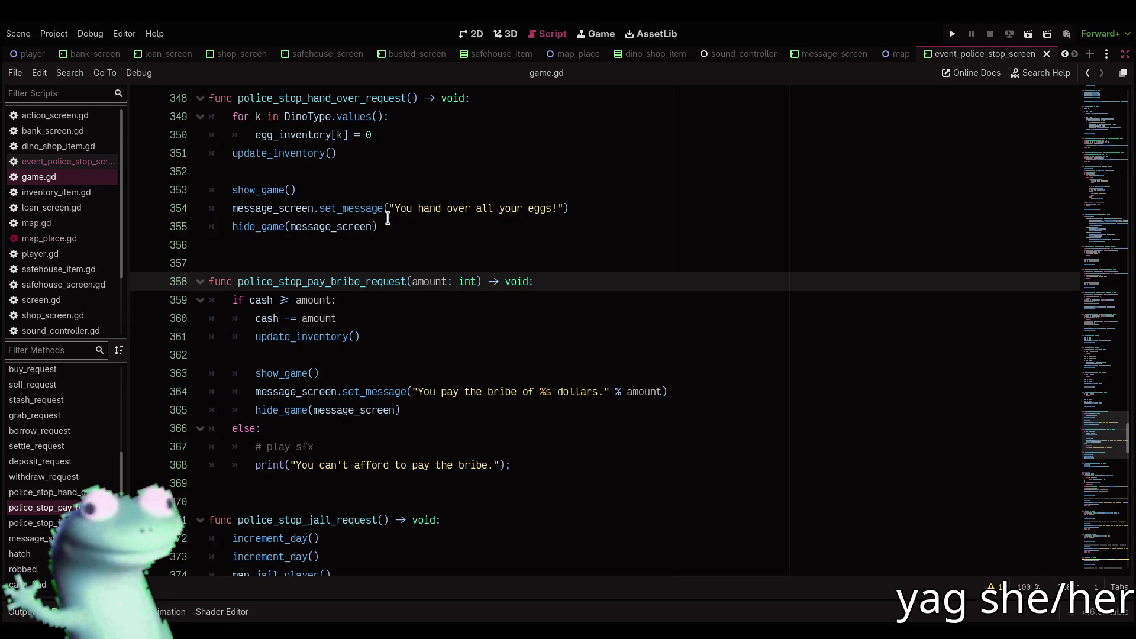
drag(296, 190, 232, 190)
key(ctrl+c)
scroll(374, 384, down, 3)
click(367, 392)
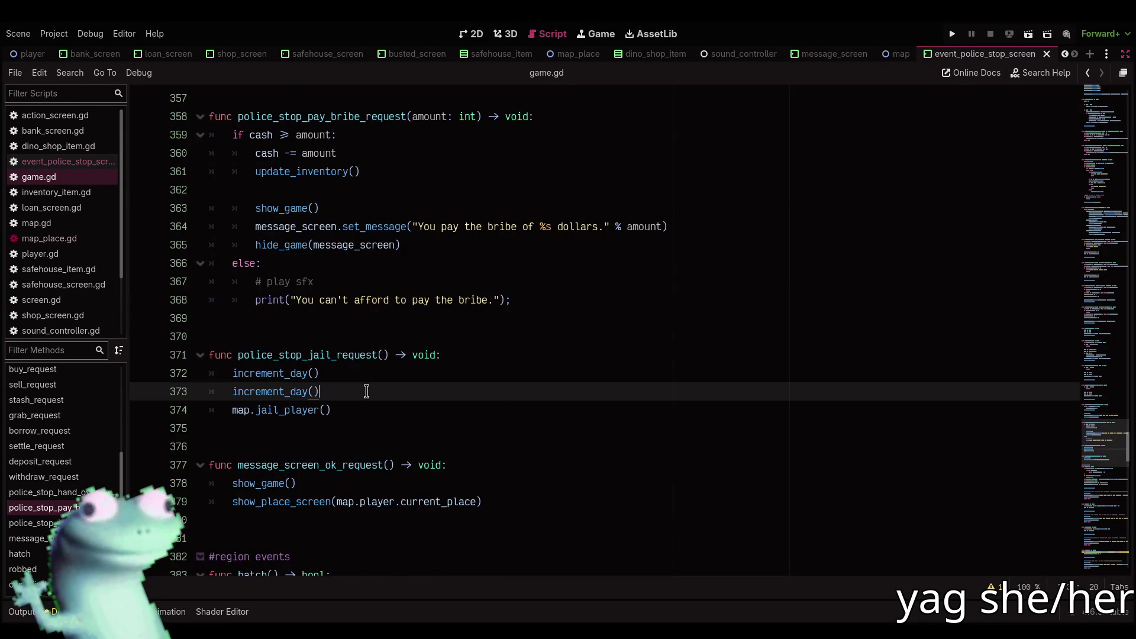
key(Down)
key(End)
key(Return)
key(ctrl+v)
scroll(370, 388, up, 1)
scroll(369, 388, down, 1)
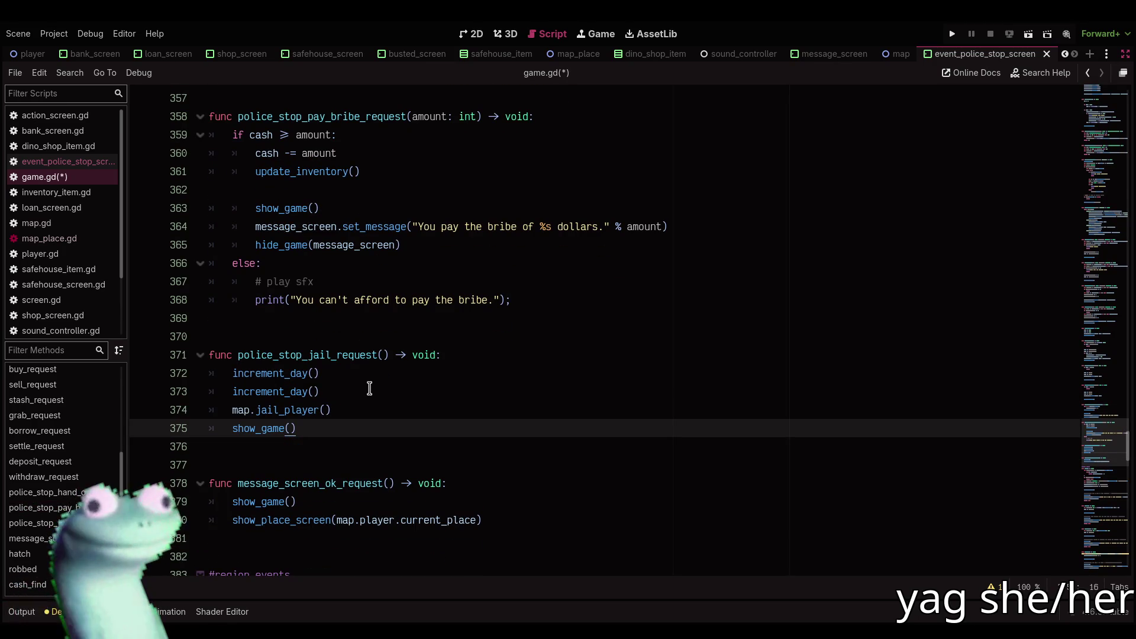
scroll(370, 388, down, 1)
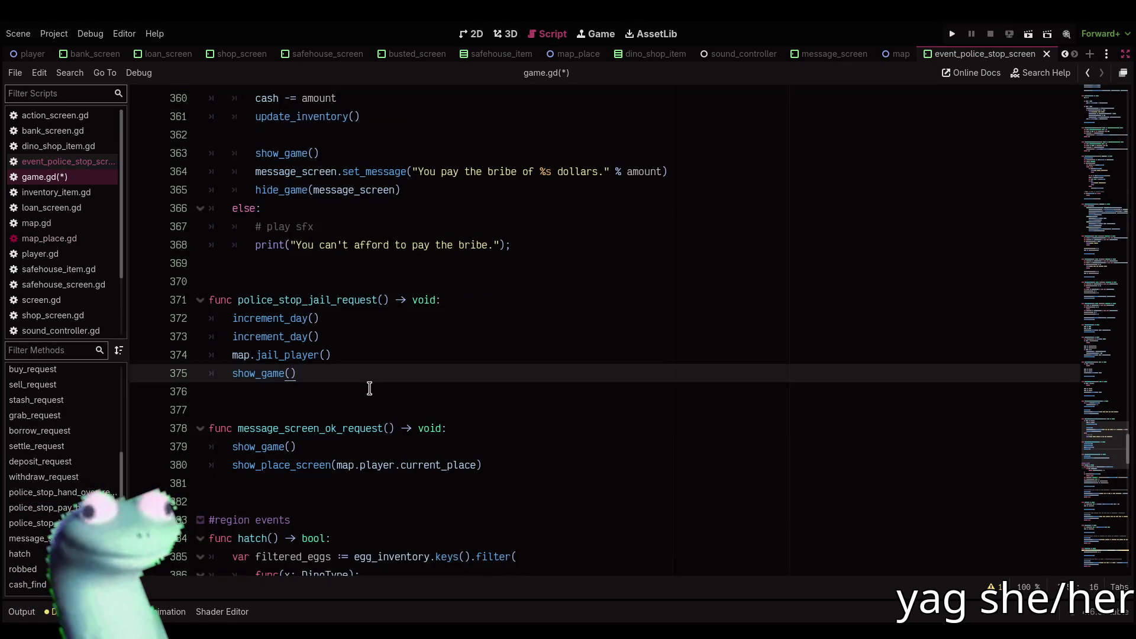
Save game.gd with F5 and run it, travelling between the Dino Shop and Safe House.
key(F5)
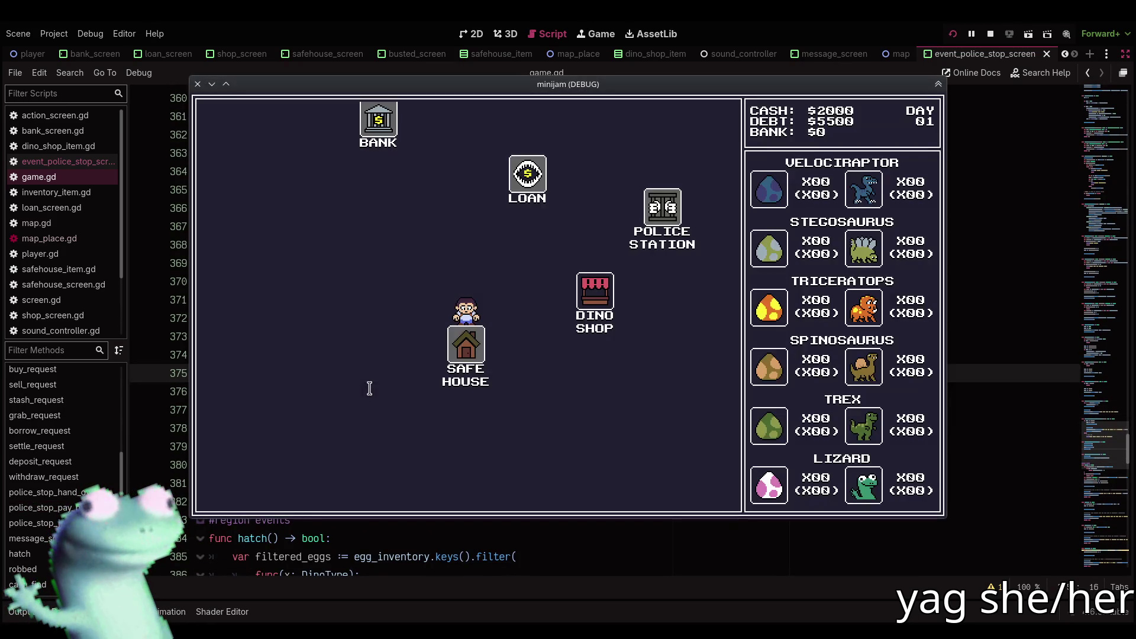
click(595, 291)
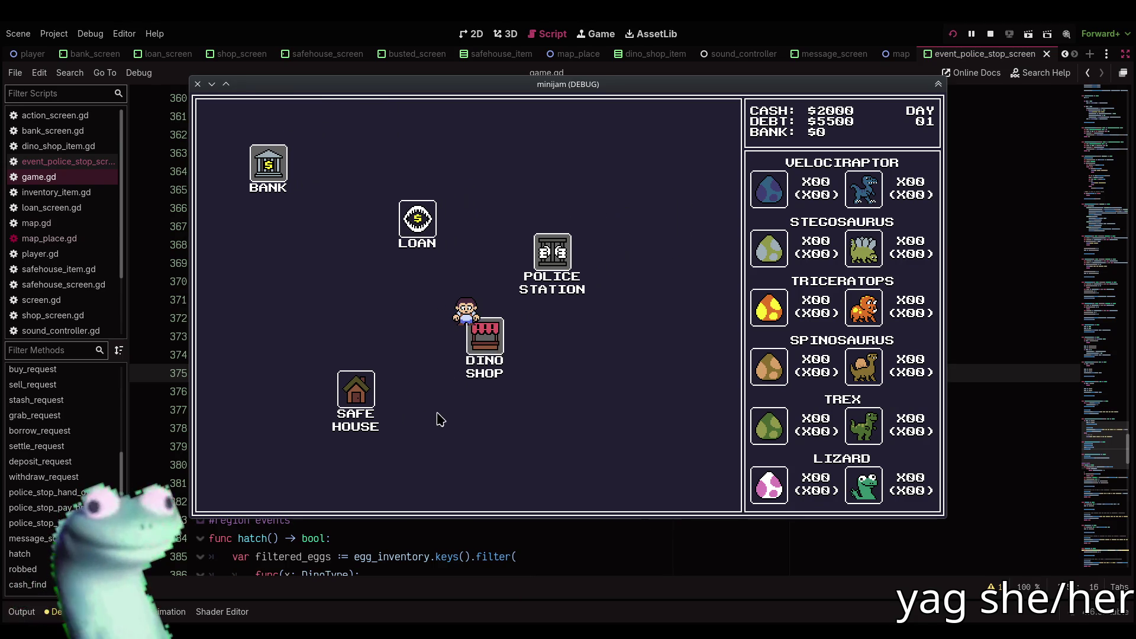
click(243, 489)
click(338, 397)
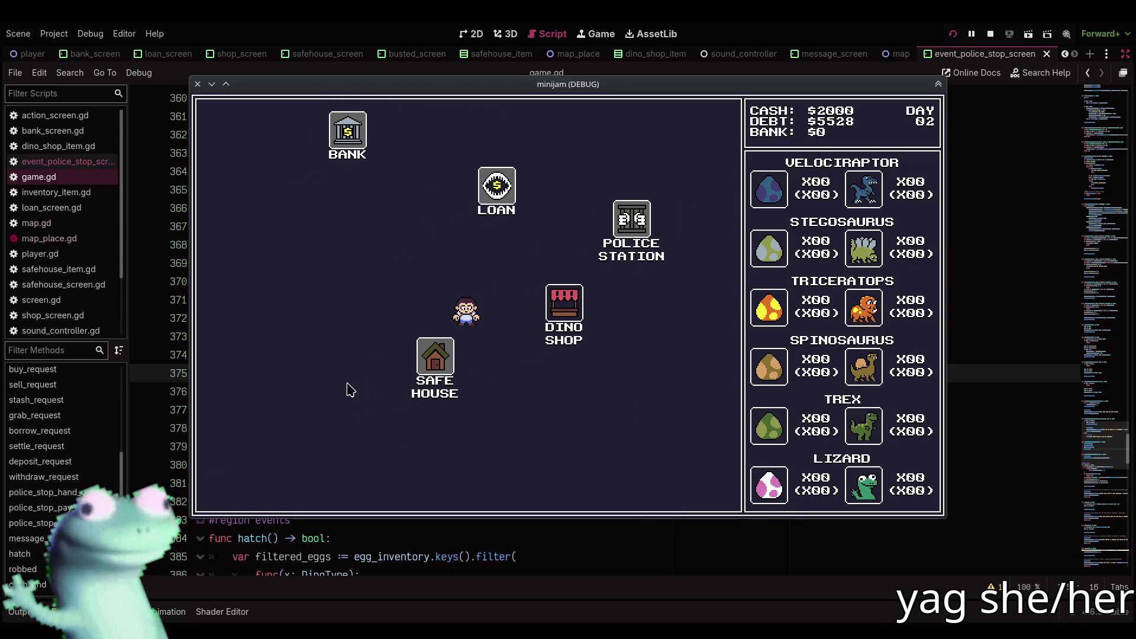
click(249, 503)
click(595, 293)
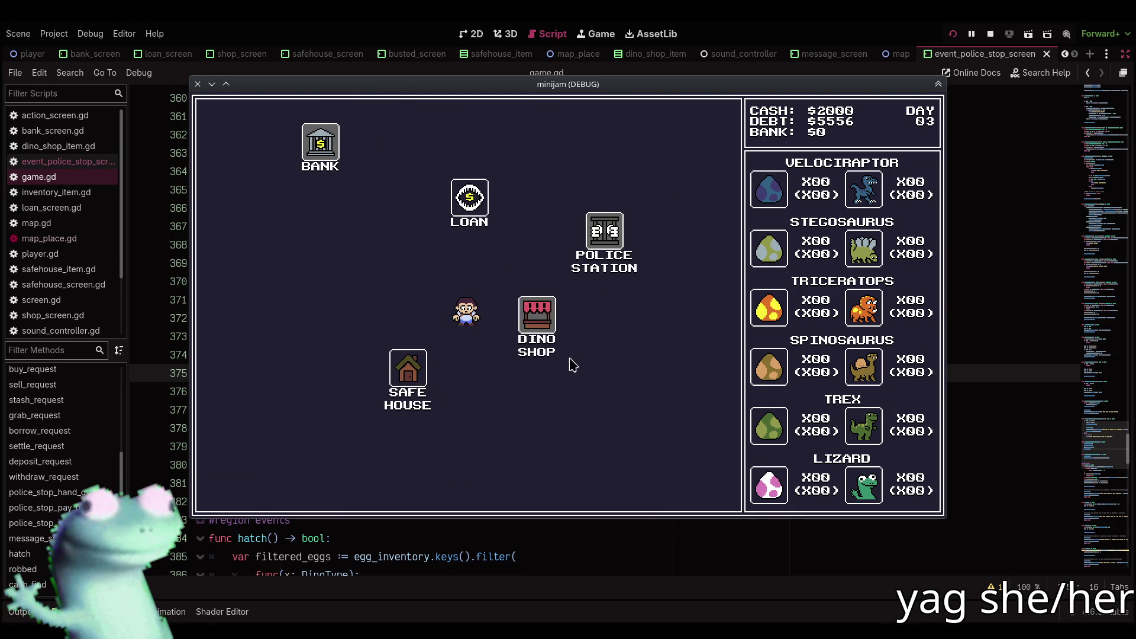
click(258, 487)
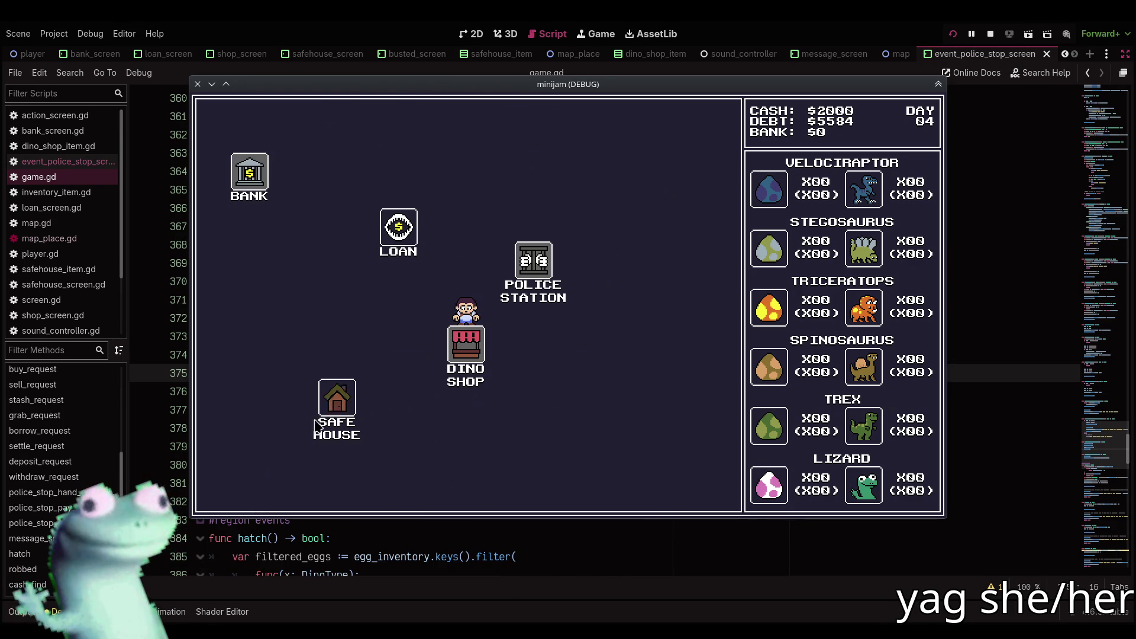
click(338, 399)
click(234, 490)
Keep travelling until a police stop appears, choose jail, then stop the game.
click(592, 314)
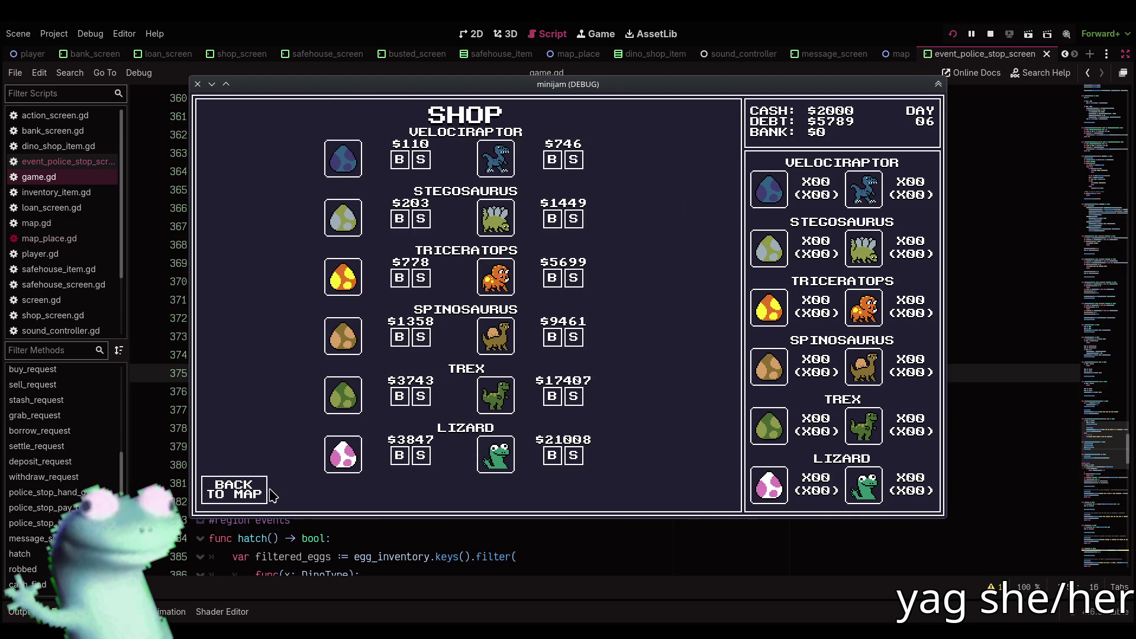
click(267, 495)
click(323, 403)
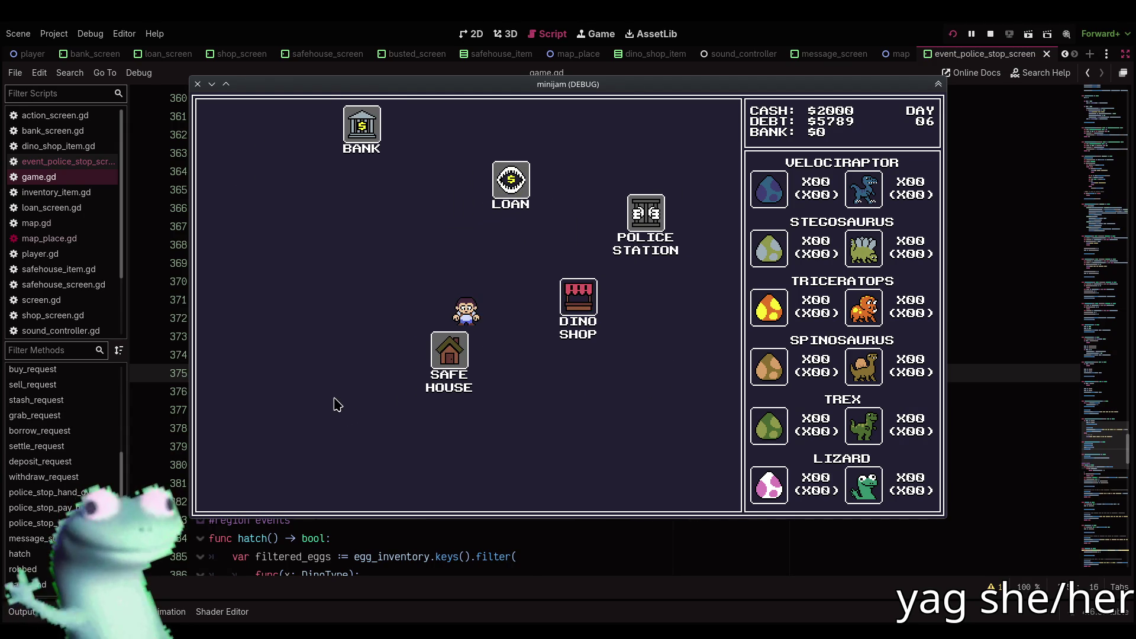
click(258, 476)
click(595, 293)
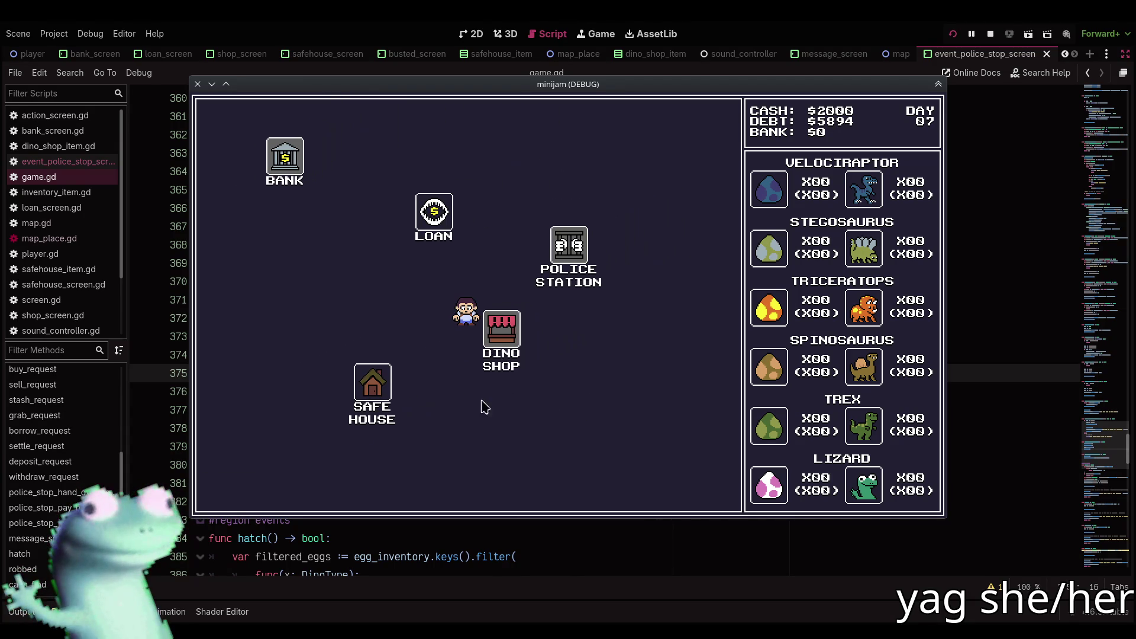
click(457, 379)
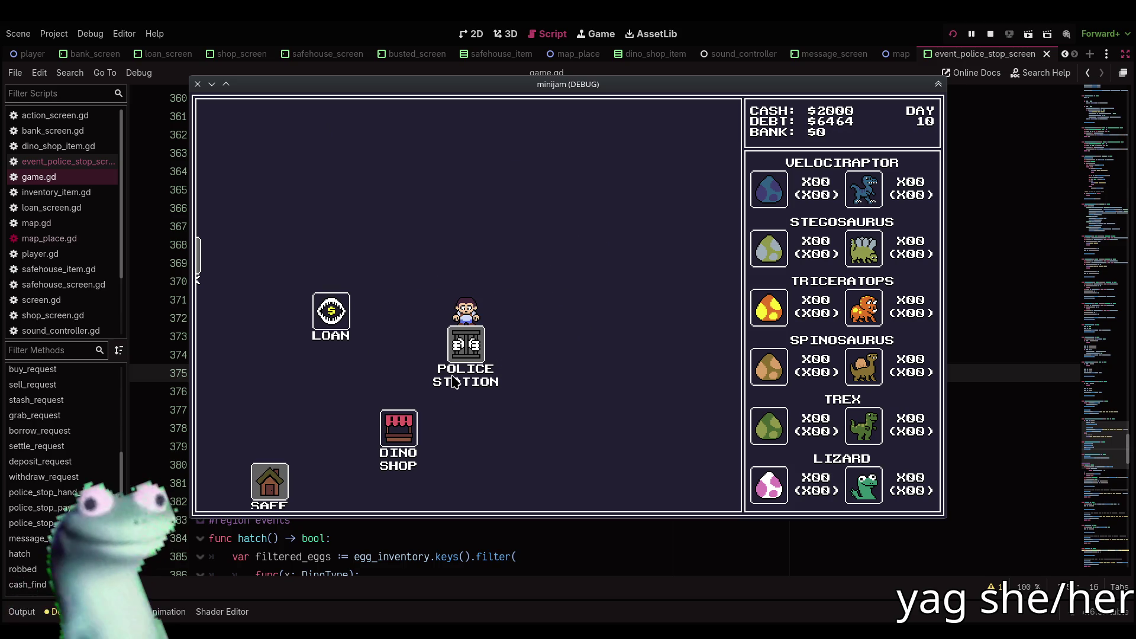
click(991, 34)
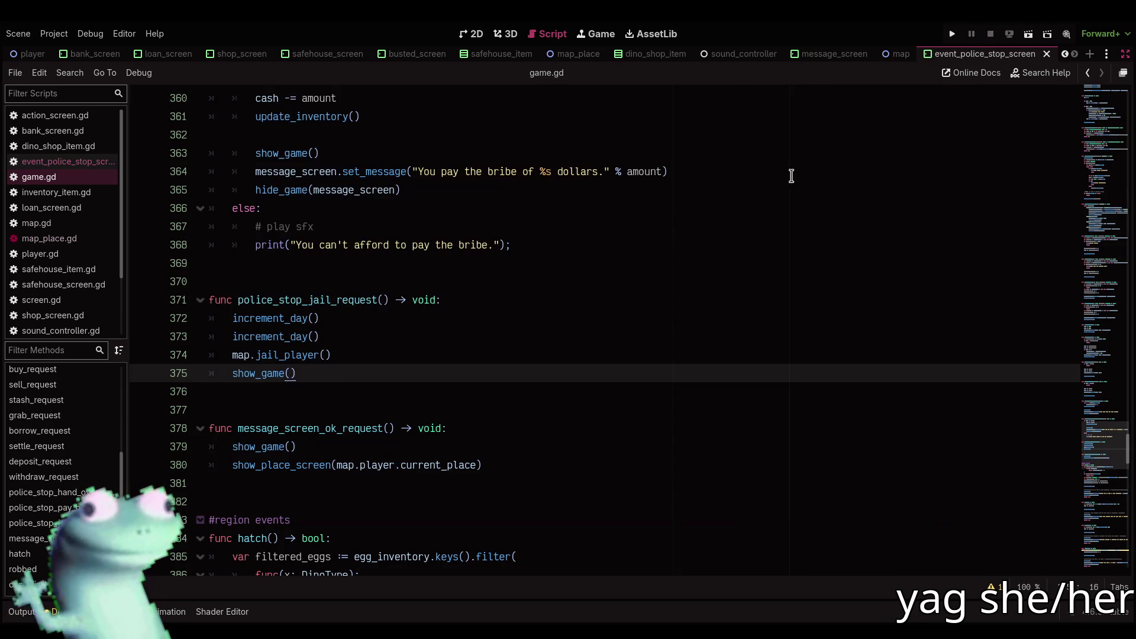
click(535, 347)
Copy the set_message and hide_game lines and paste them below show_game() in the jail handler.
click(495, 379)
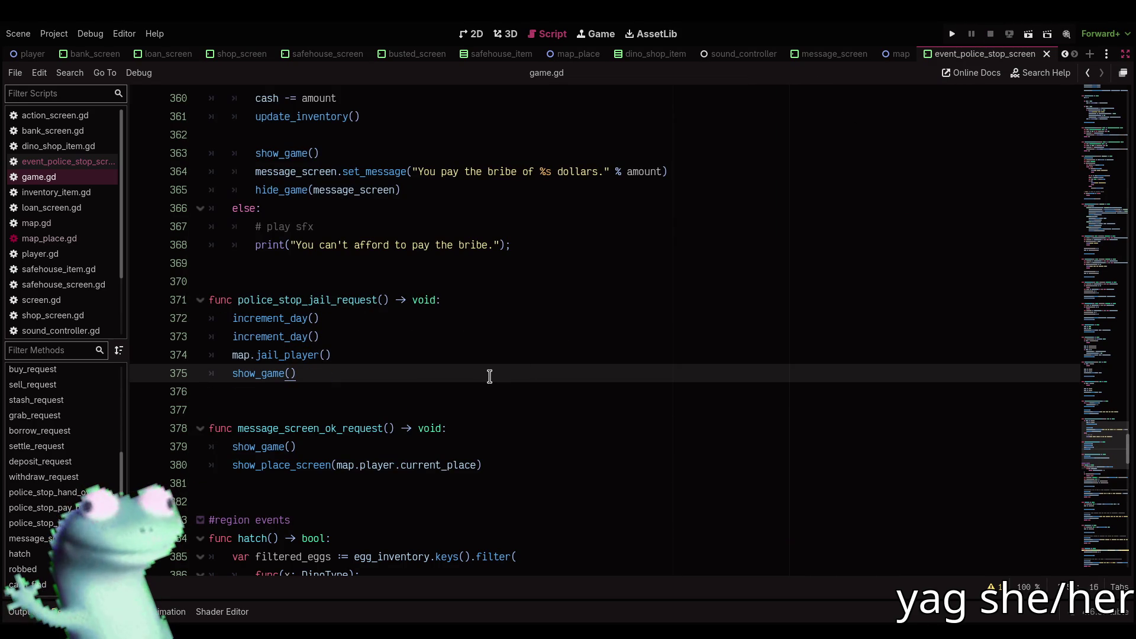
scroll(490, 378, up, 3)
scroll(489, 377, down, 3)
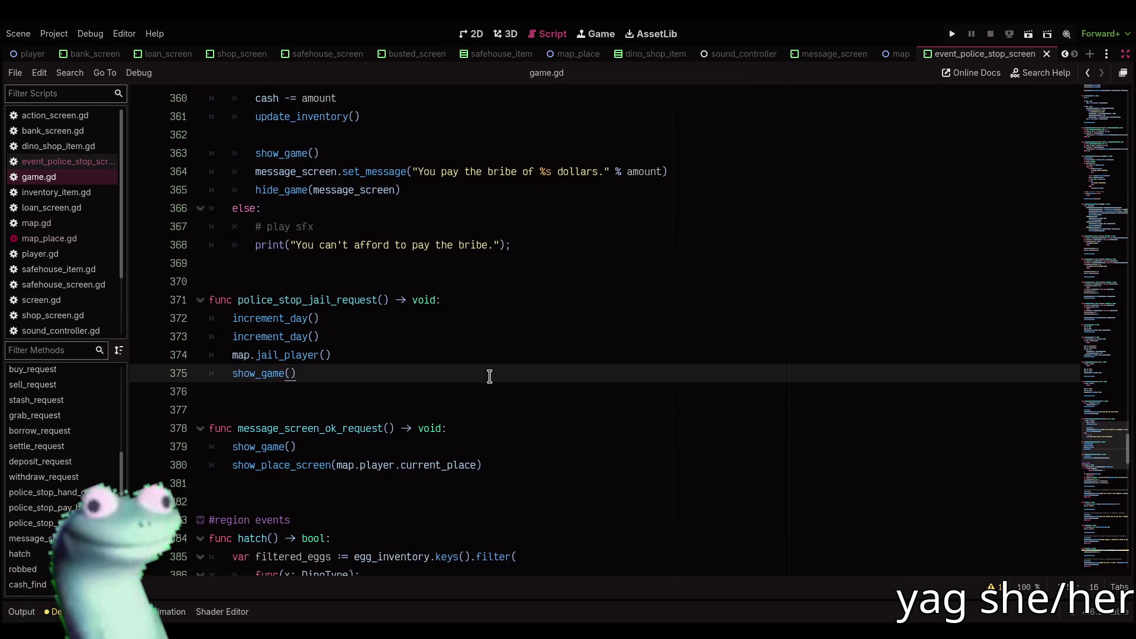
scroll(492, 377, up, 4)
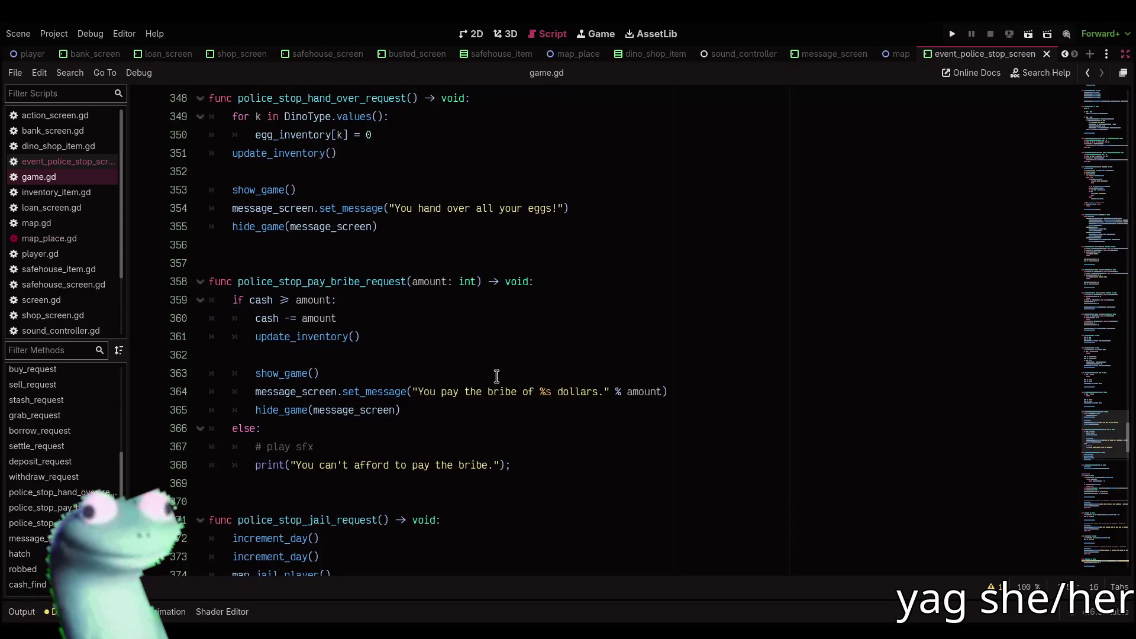
scroll(450, 249, down, 1)
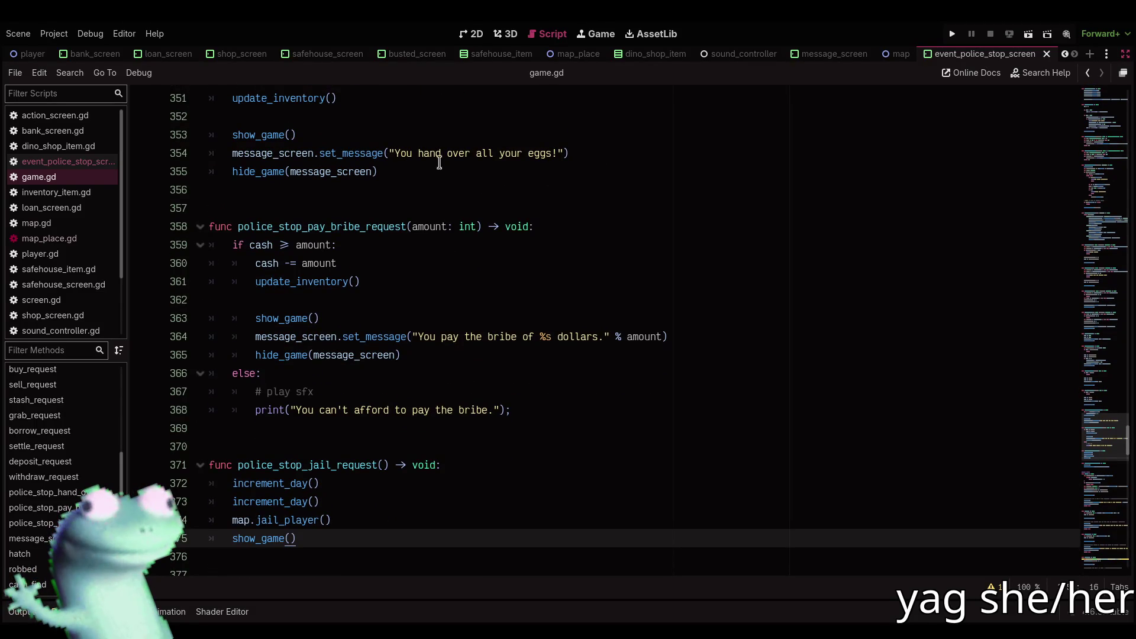
click(515, 171)
click(233, 153)
double_click(258, 172)
key(ctrl+c)
click(329, 538)
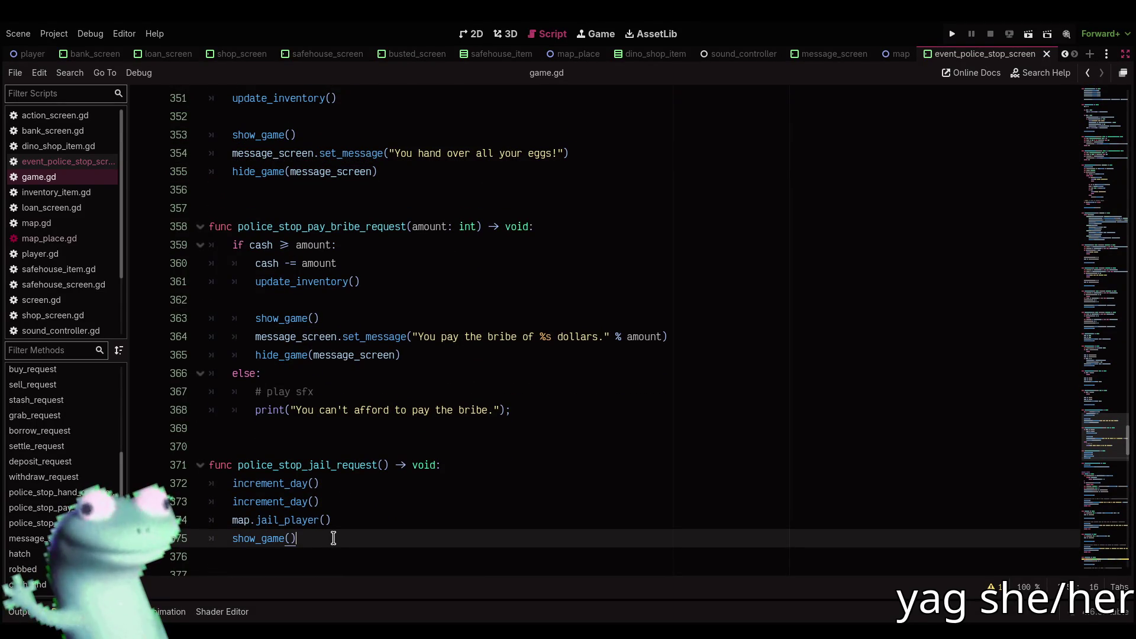
key(Return)
key(ctrl+v)
Change the pasted message to "You spend 2 days in jail." and save game.gd.
scroll(334, 538, down, 2)
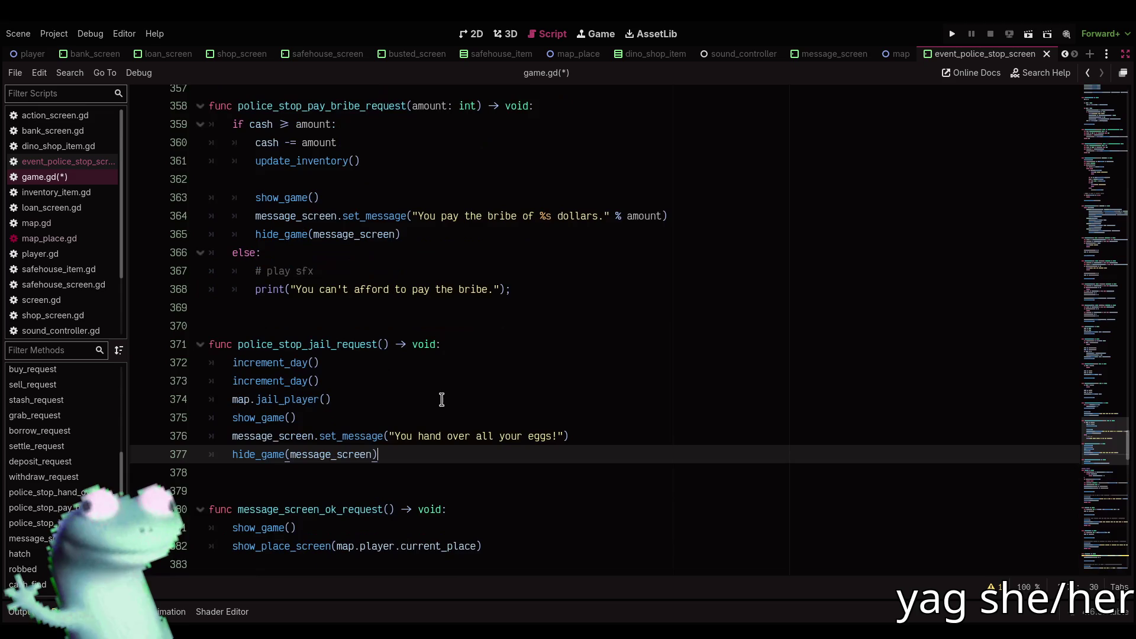
drag(408, 431, 534, 434)
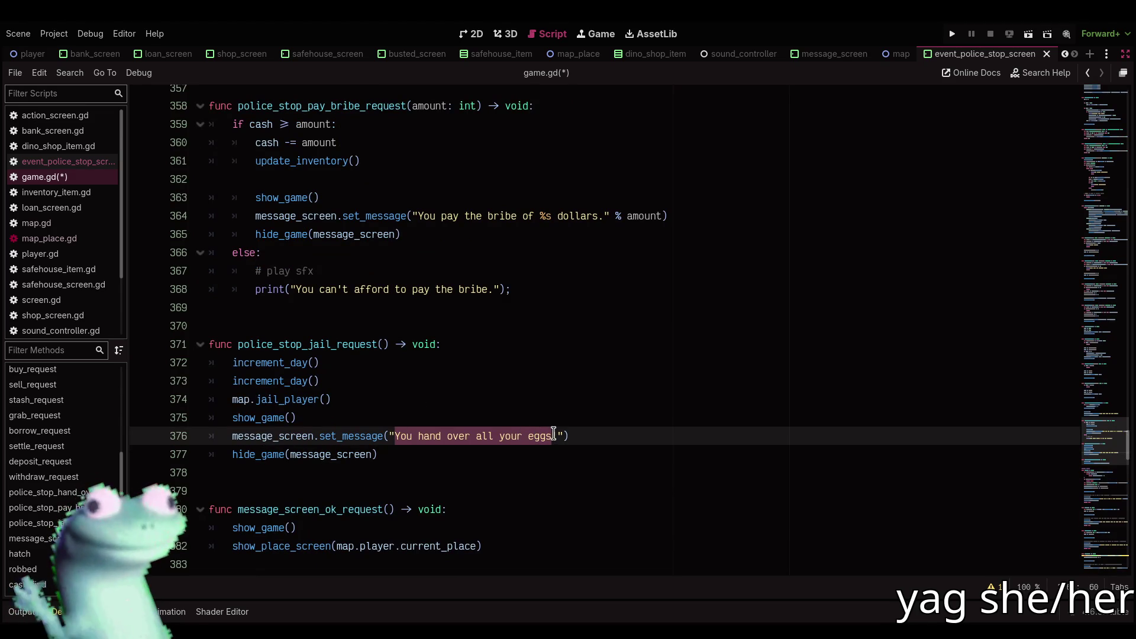
key(BackSpace)
text(You)
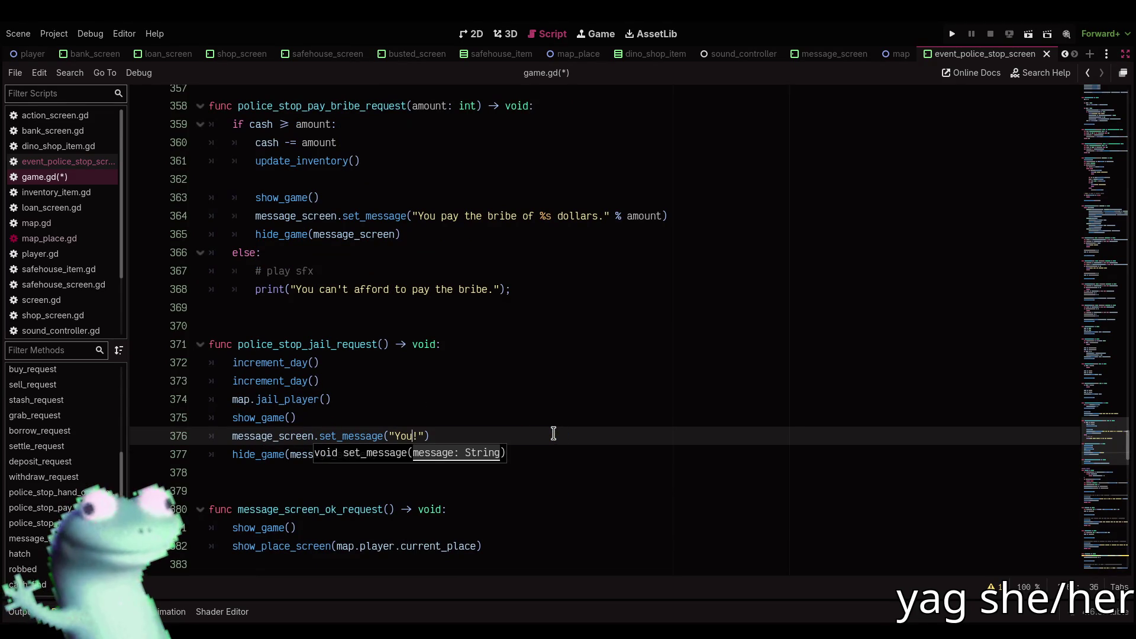
text( spend 2 days in jail.)
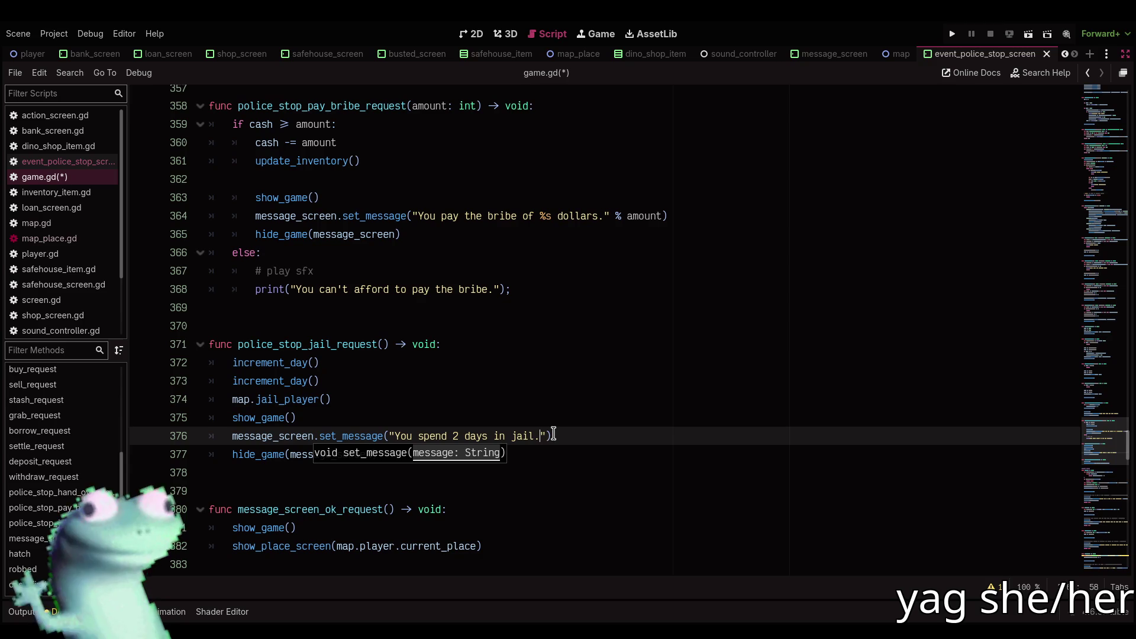
key(ctrl+s)
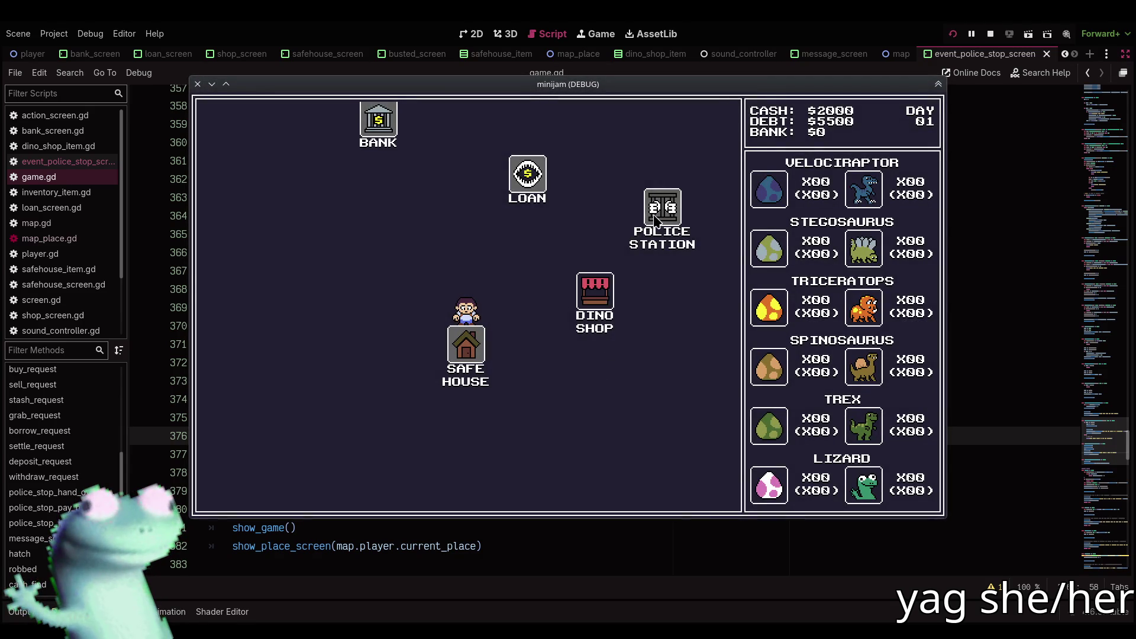
Travel until a police stop, choose GO TO JAIL (2 DAYS), dismiss the jail message, and stop the game.
click(594, 296)
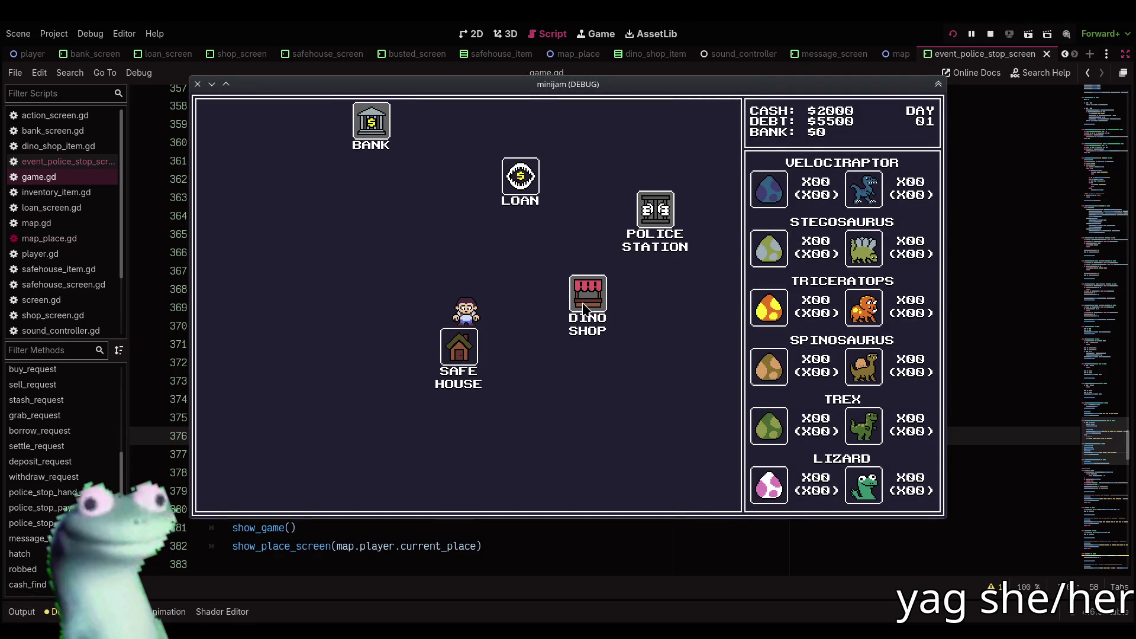
click(261, 495)
click(343, 403)
click(254, 489)
click(615, 306)
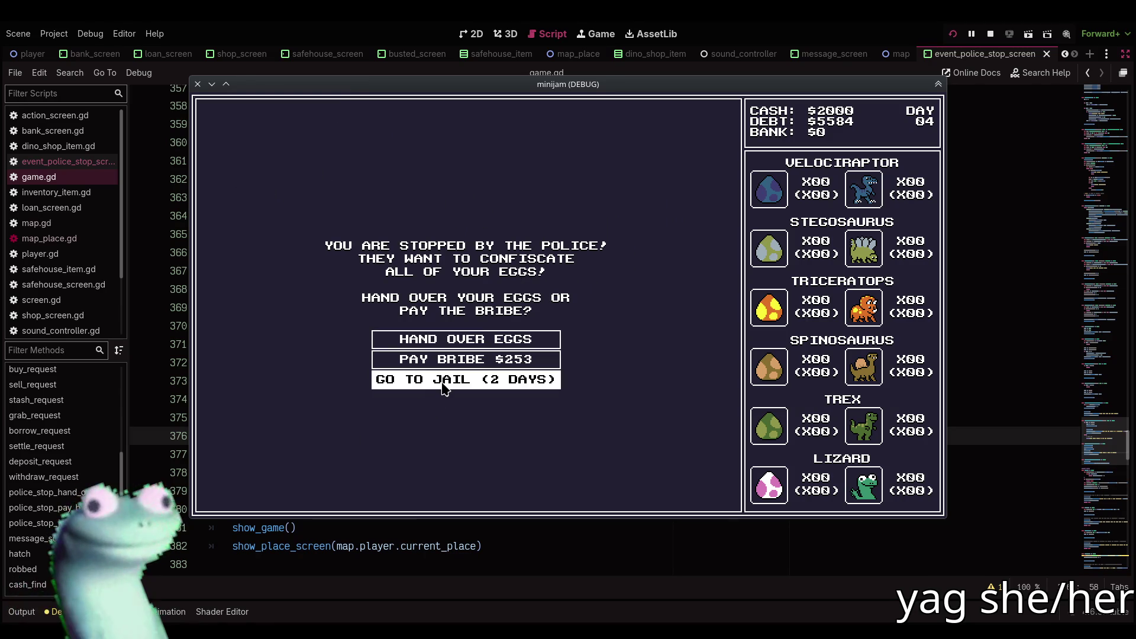
click(442, 382)
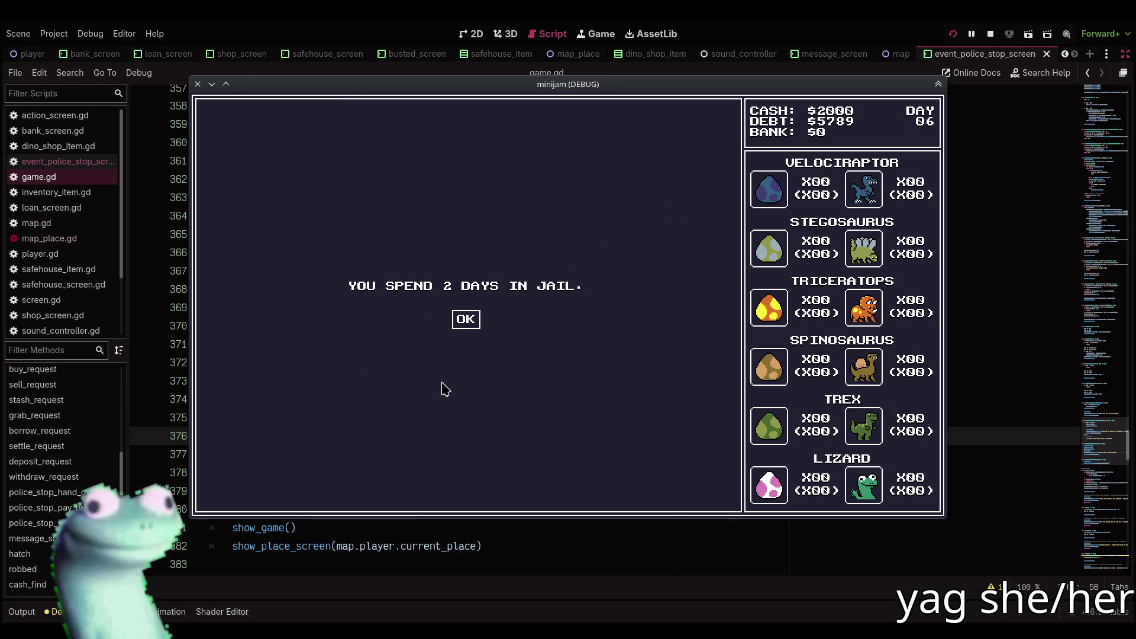
click(467, 320)
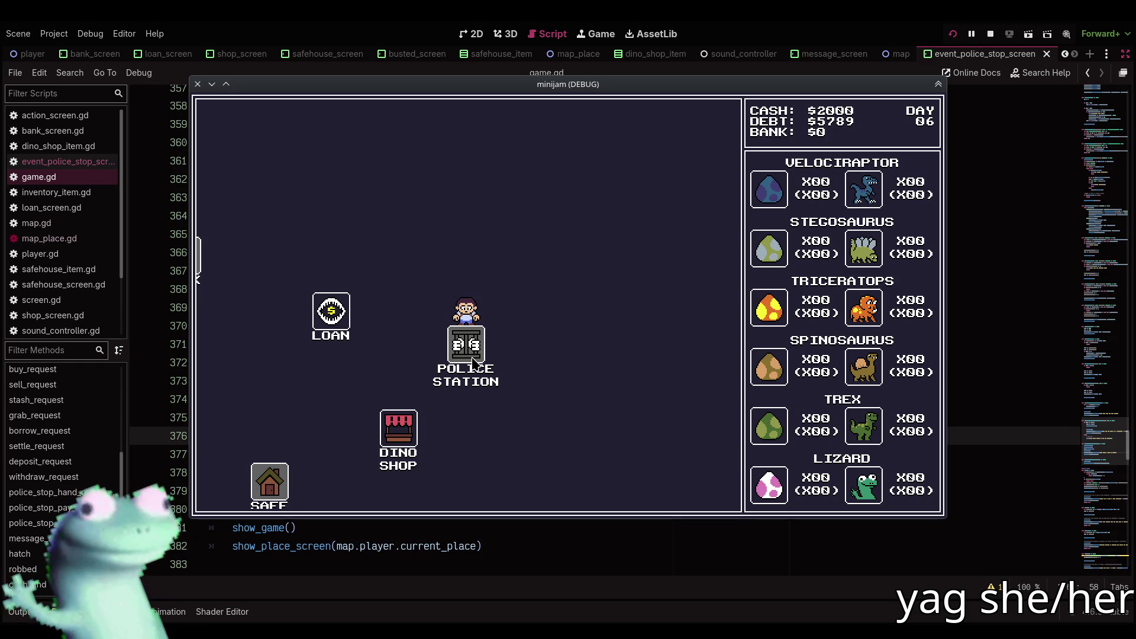
key(F8)
click(444, 416)
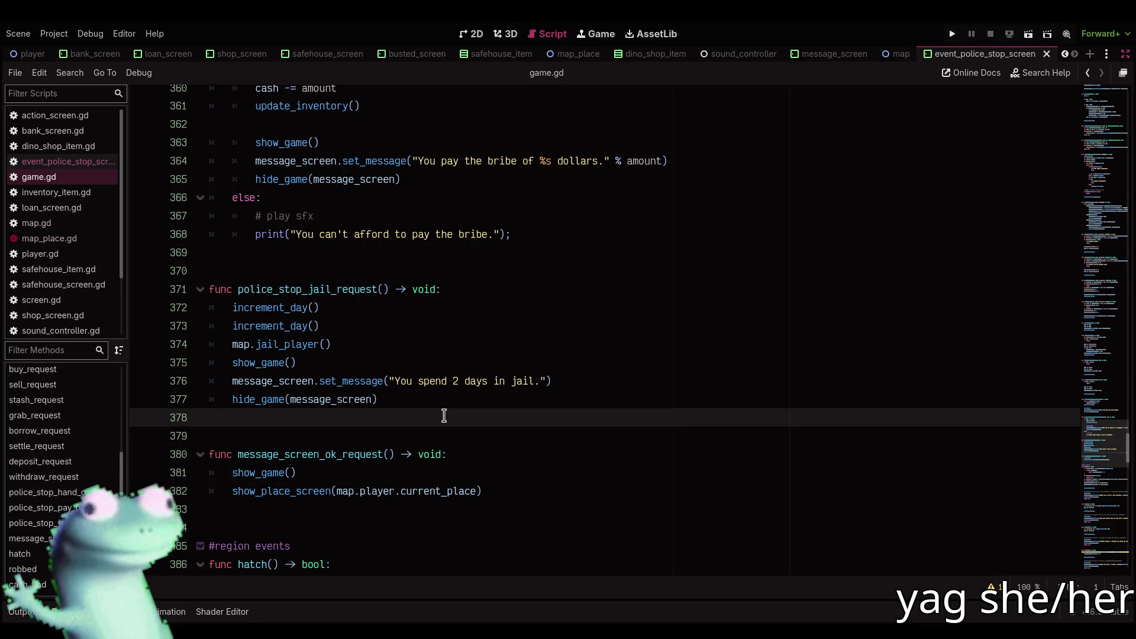
scroll(444, 417, up, 4)
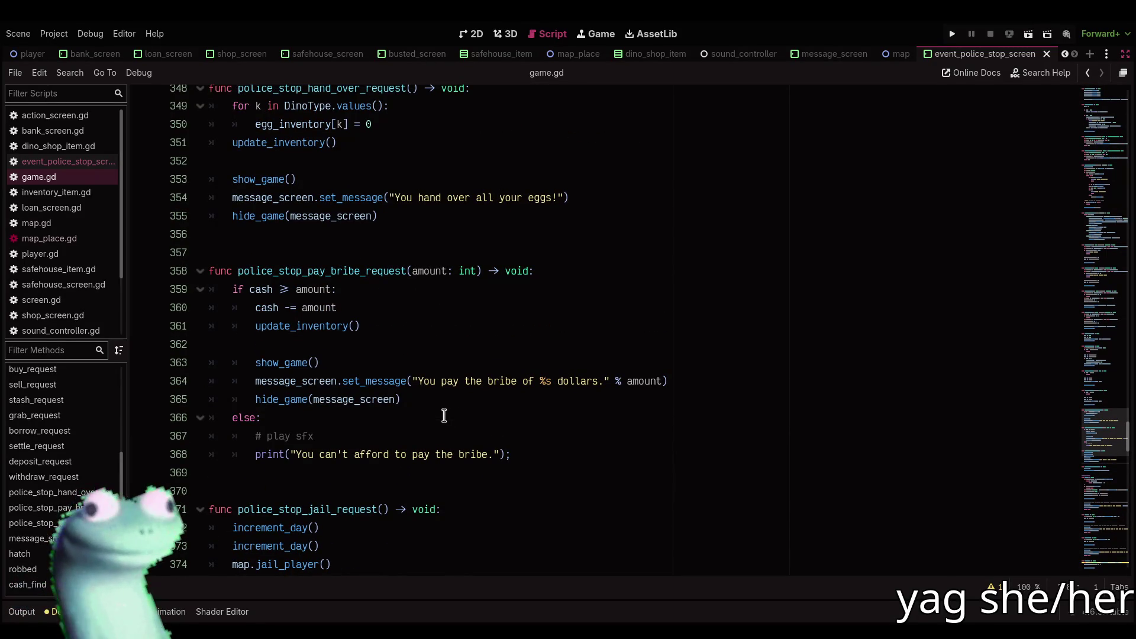
scroll(444, 416, up, 3)
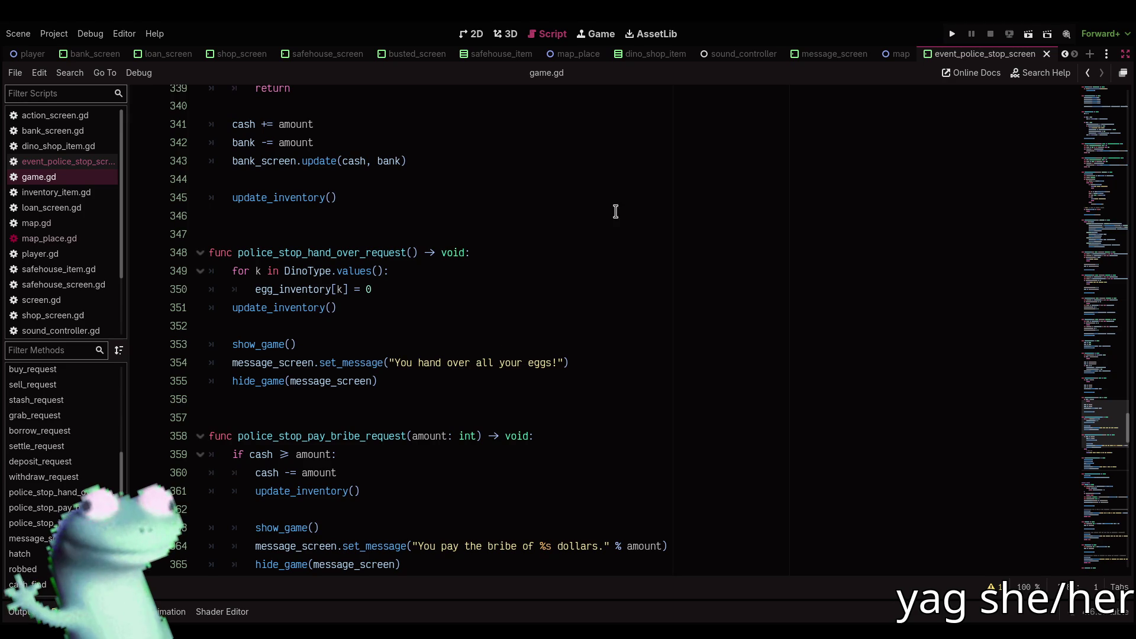
click(470, 34)
Restore the side docks and open the scenes folder in the FileSystem panel.
scroll(479, 243, up, 4)
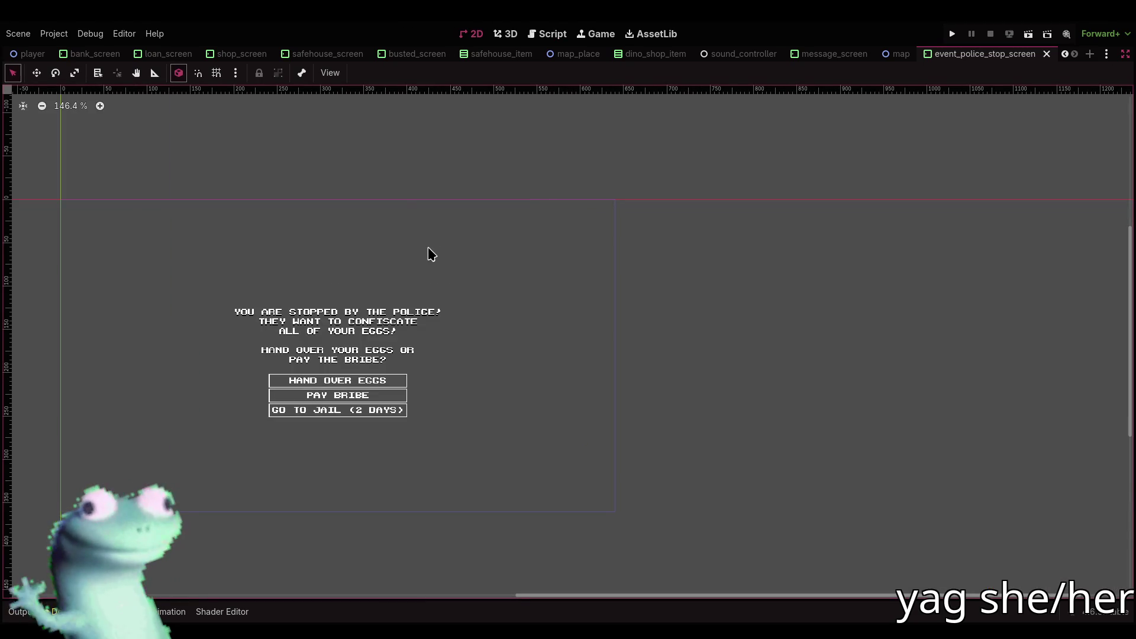
drag(418, 197, 561, 201)
scroll(474, 270, down, 2)
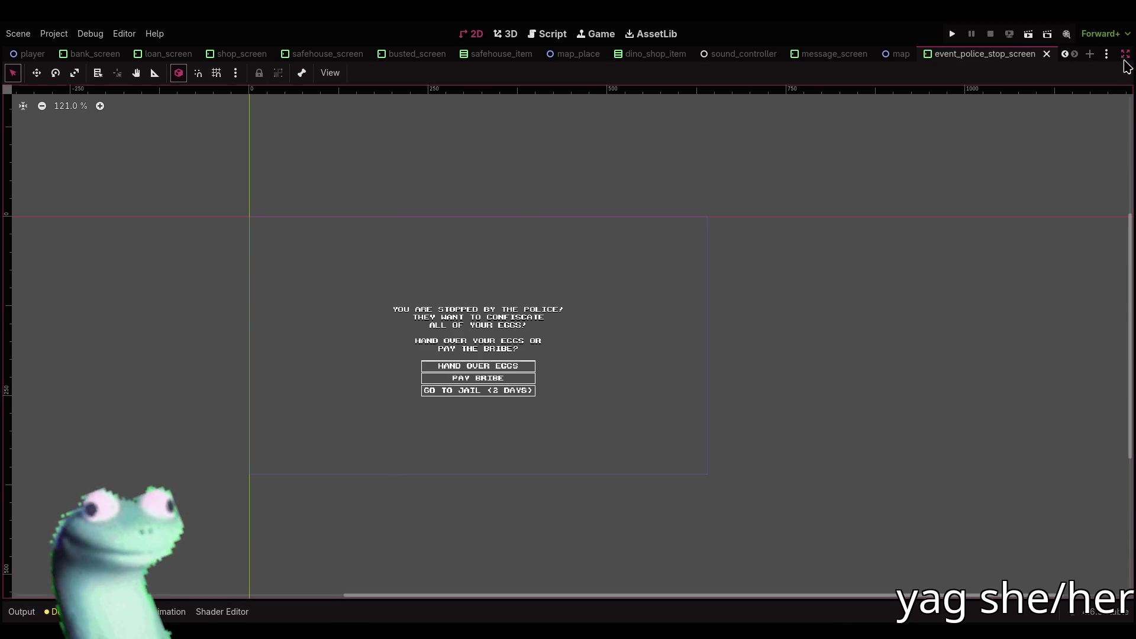
click(1125, 56)
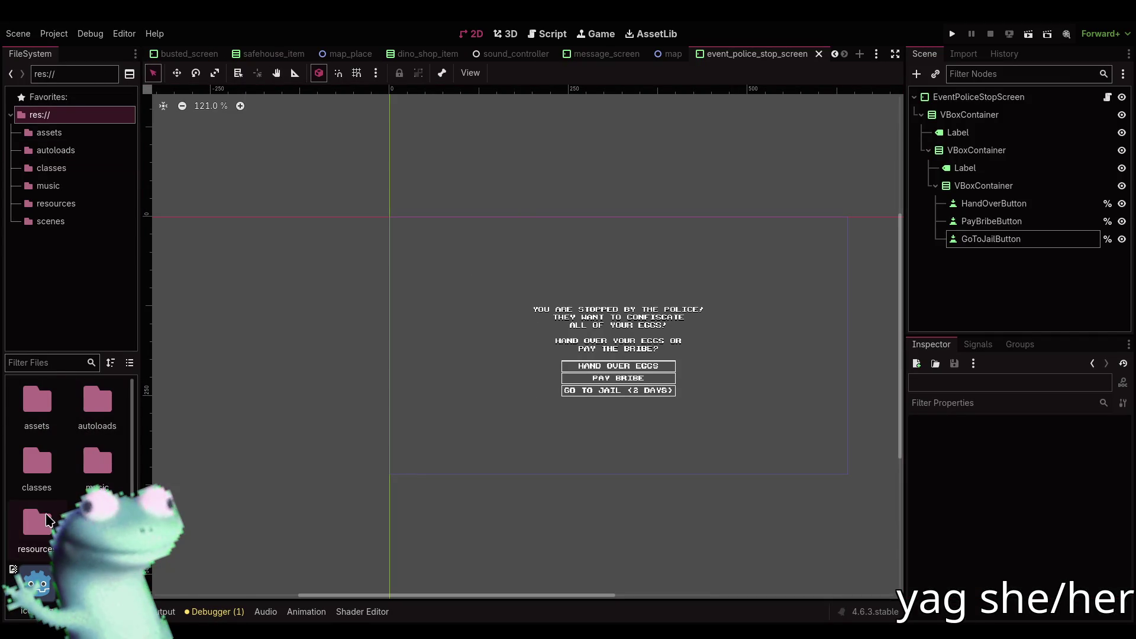
click(51, 221)
Create a new folder named event_screens inside scenes.
scroll(97, 450, down, 3)
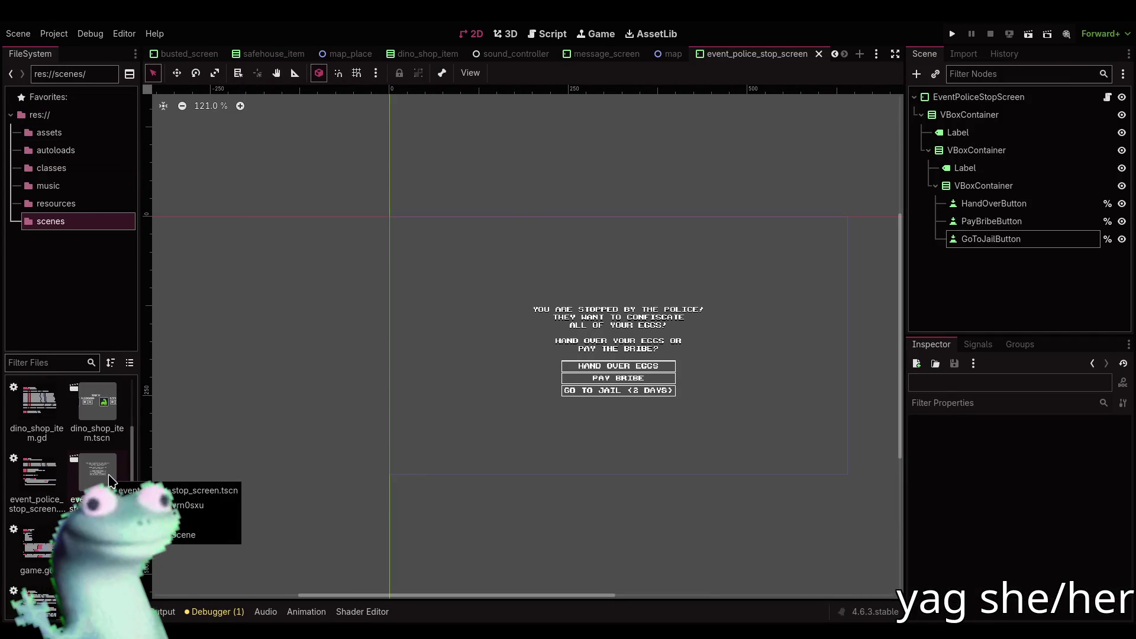
scroll(122, 470, down, 5)
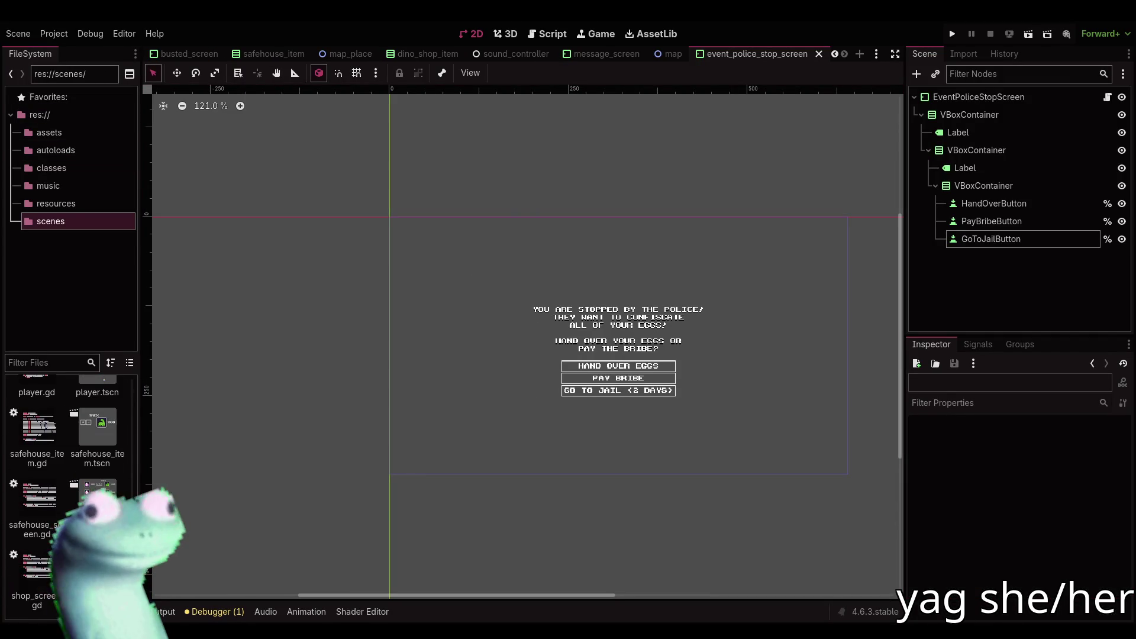
scroll(71, 473, up, 8)
right_click(95, 409)
mouse_move(122, 429)
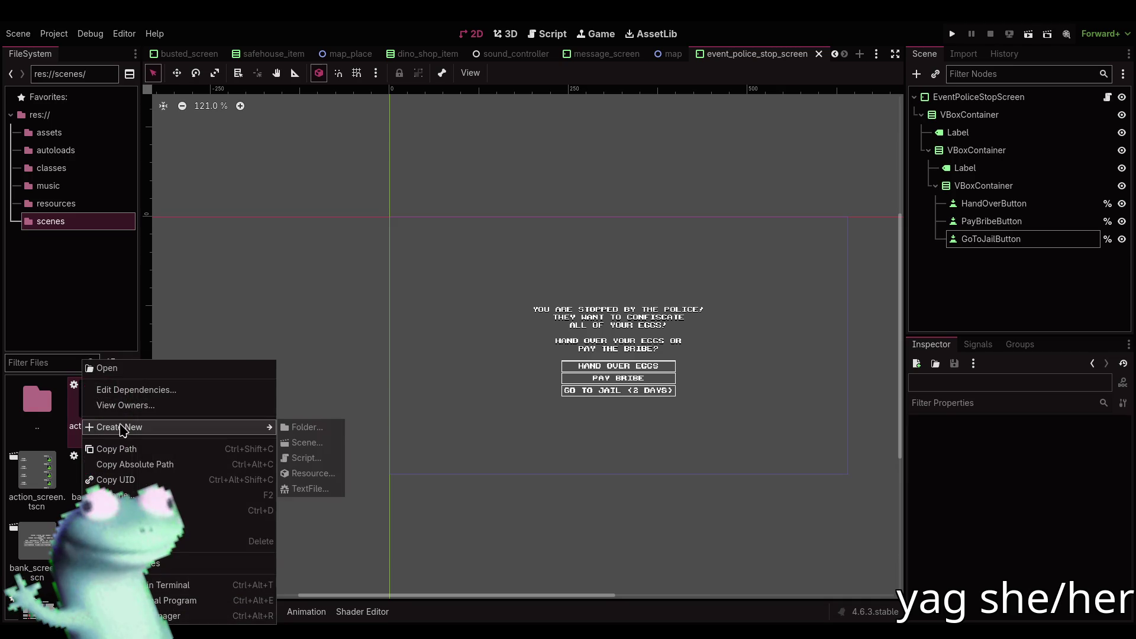
click(301, 427)
text(event)
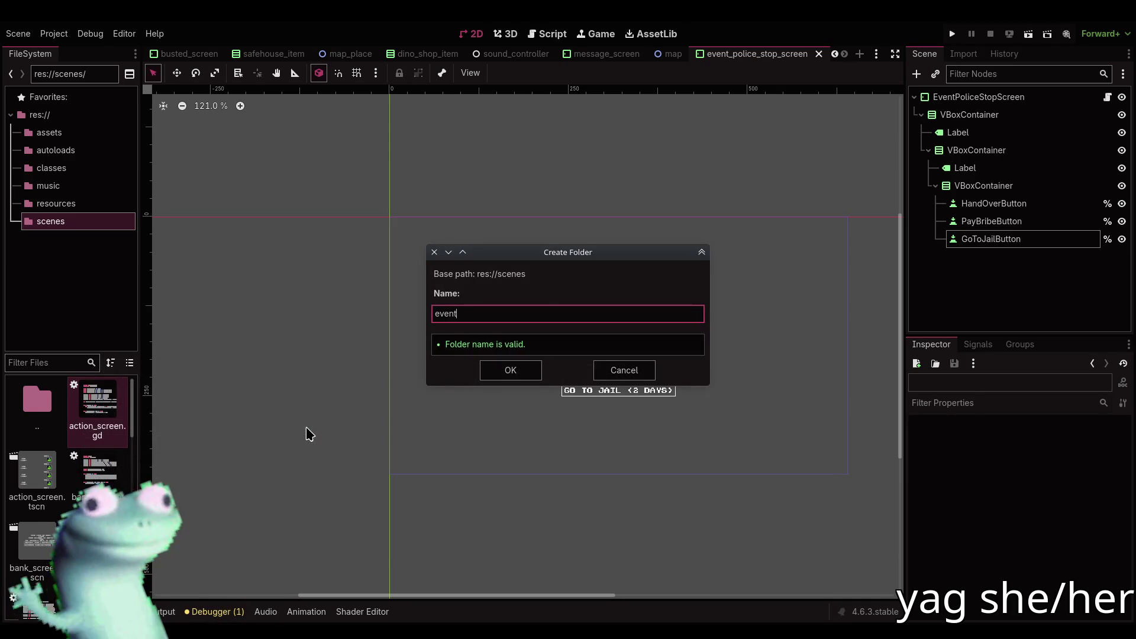
key(Return)
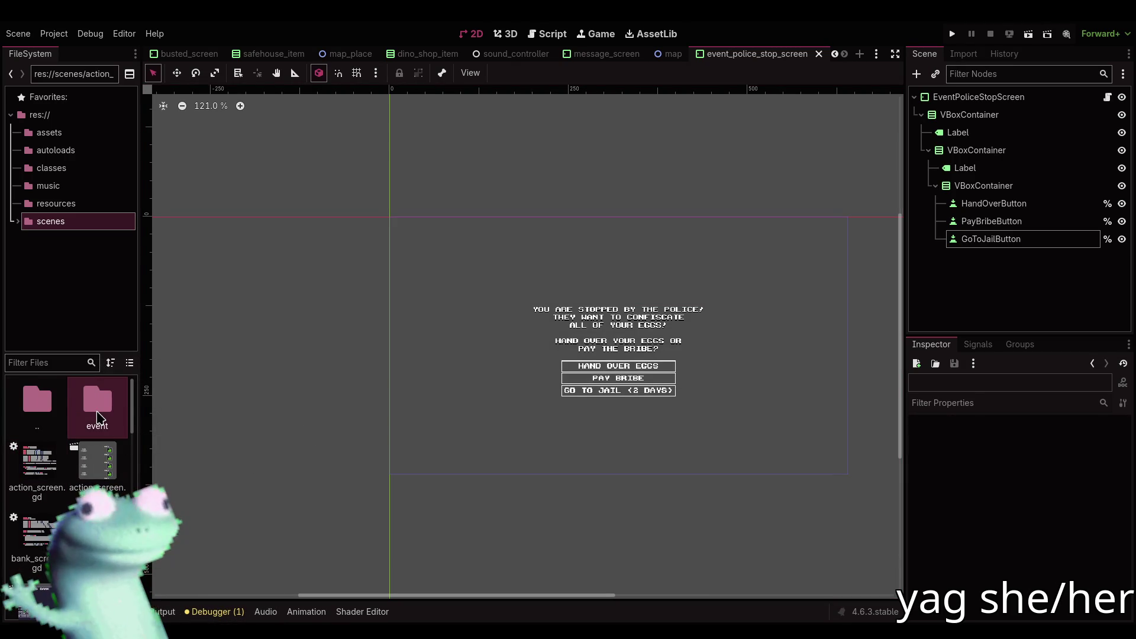
key(F2)
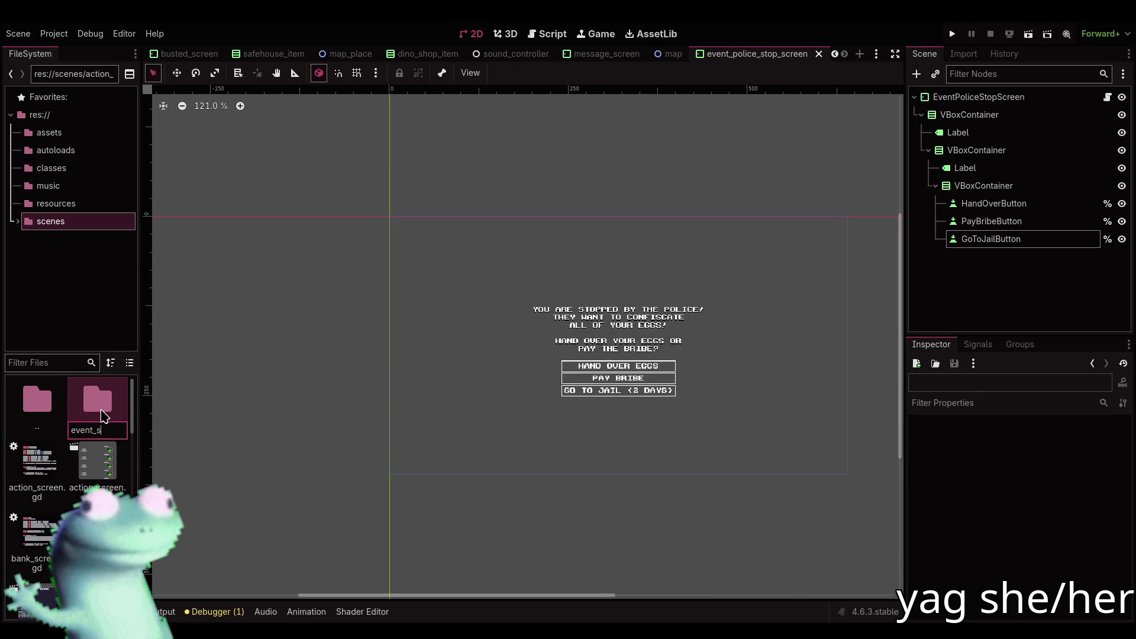
text(ens)
key(Return)
Move the event_police_stop_screen files into event_screens.
scroll(71, 420, down, 5)
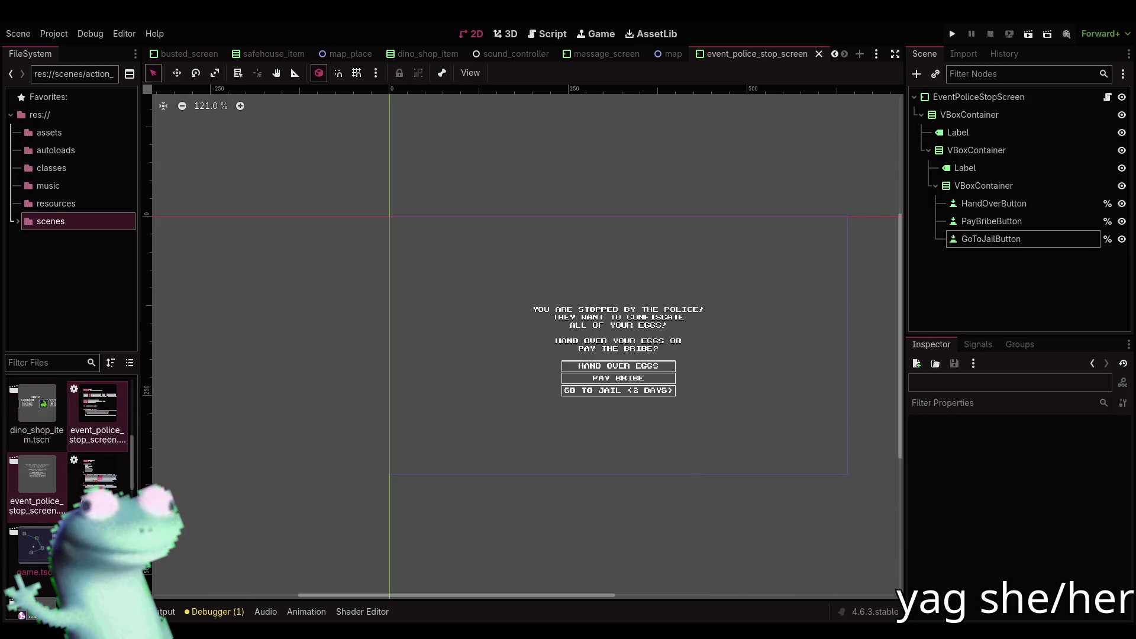
scroll(88, 417, up, 3)
drag(73, 459, 96, 401)
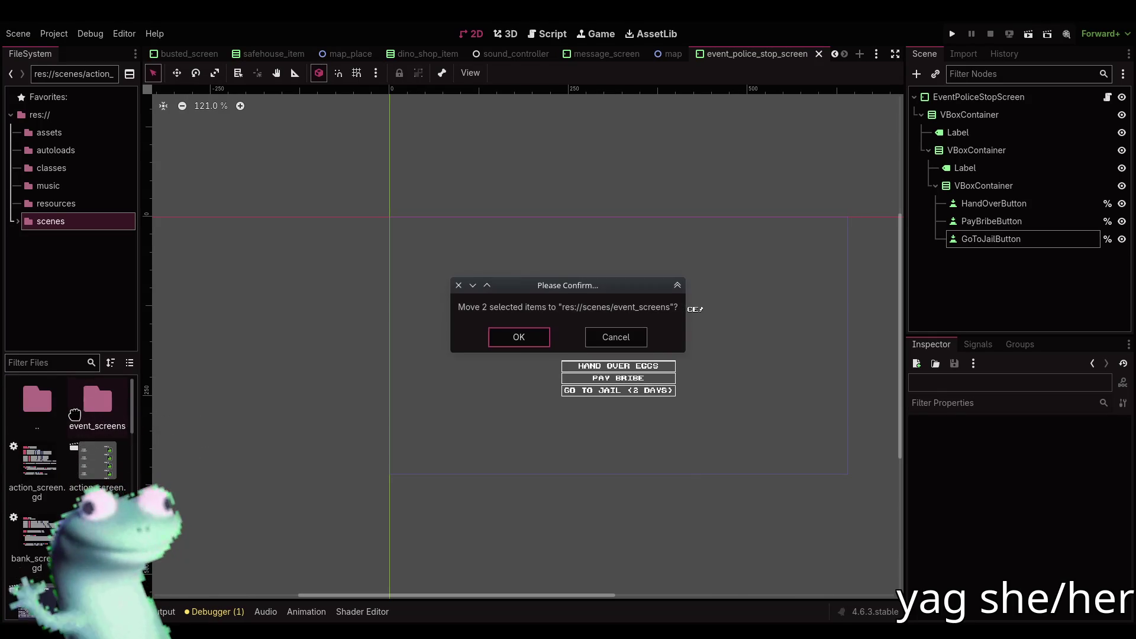
click(514, 335)
double_click(36, 401)
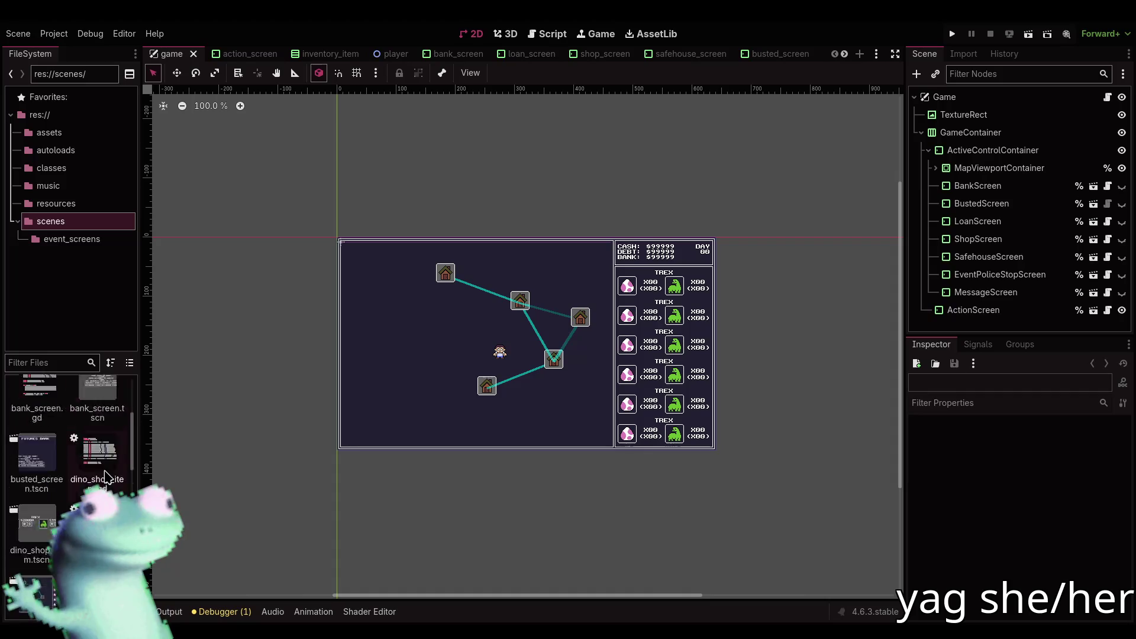
Move the message_screen files into event_screens, then check the output log and return to the script editor.
scroll(105, 460, down, 5)
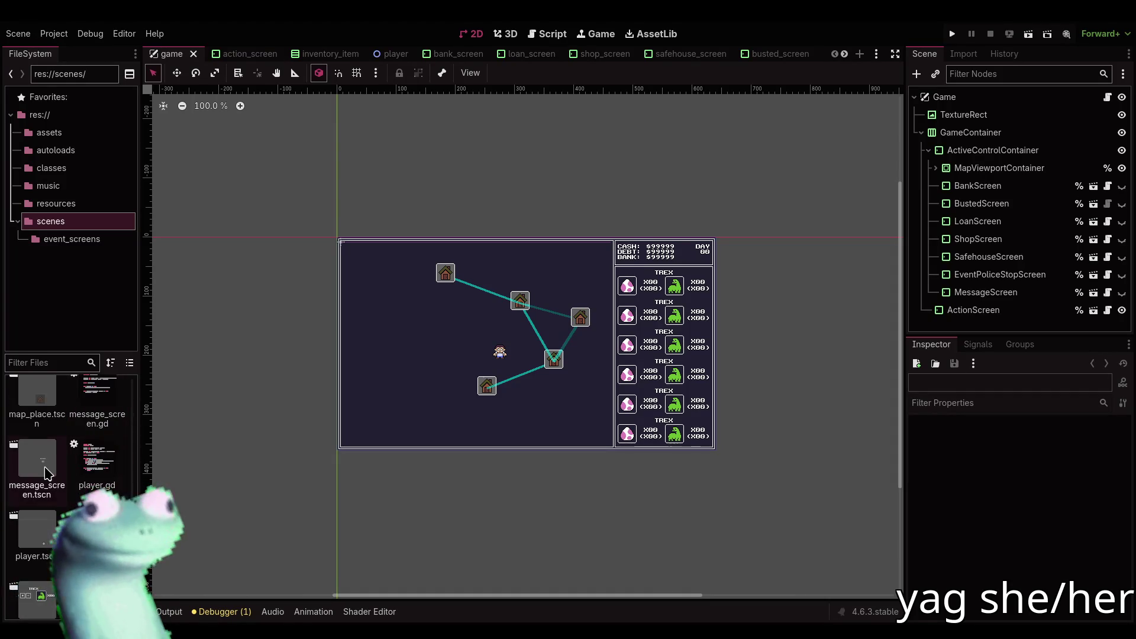
scroll(106, 467, down, 3)
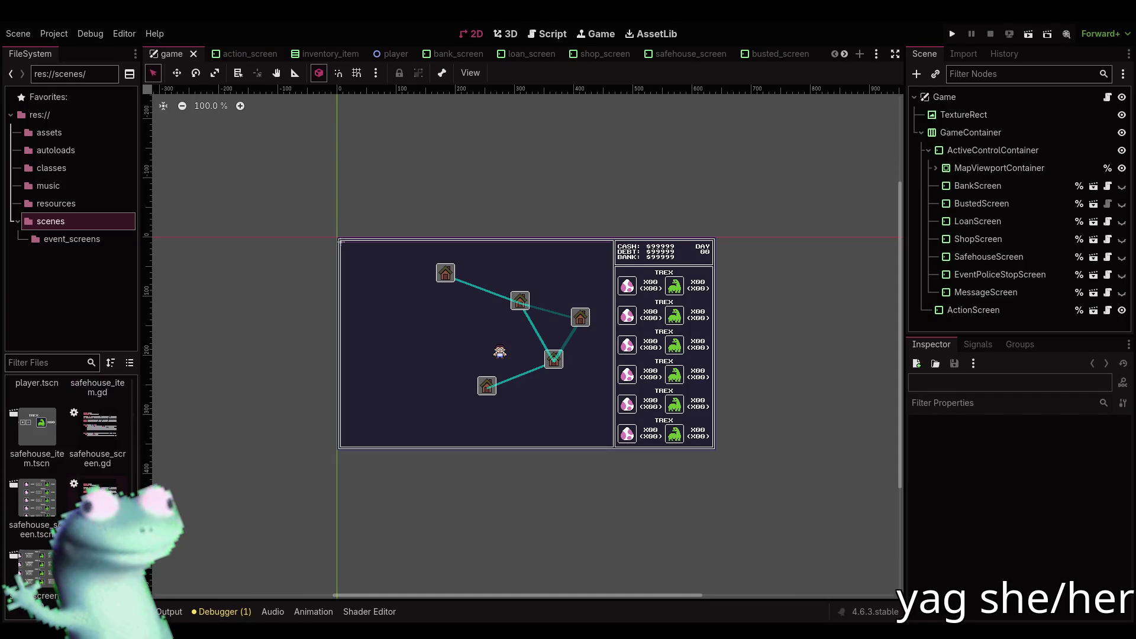
scroll(68, 462, up, 3)
mouse_move(47, 480)
mouse_down()
mouse_move(112, 406)
mouse_move(203, 489)
mouse_move(53, 438)
mouse_move(77, 499)
mouse_move(96, 406)
mouse_up()
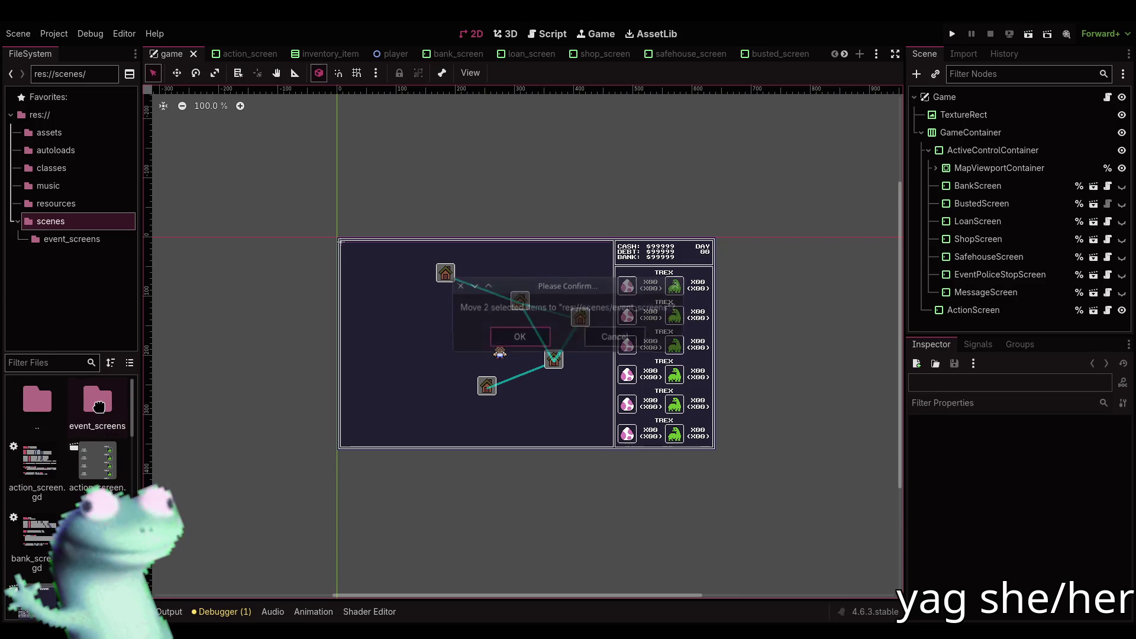
click(520, 336)
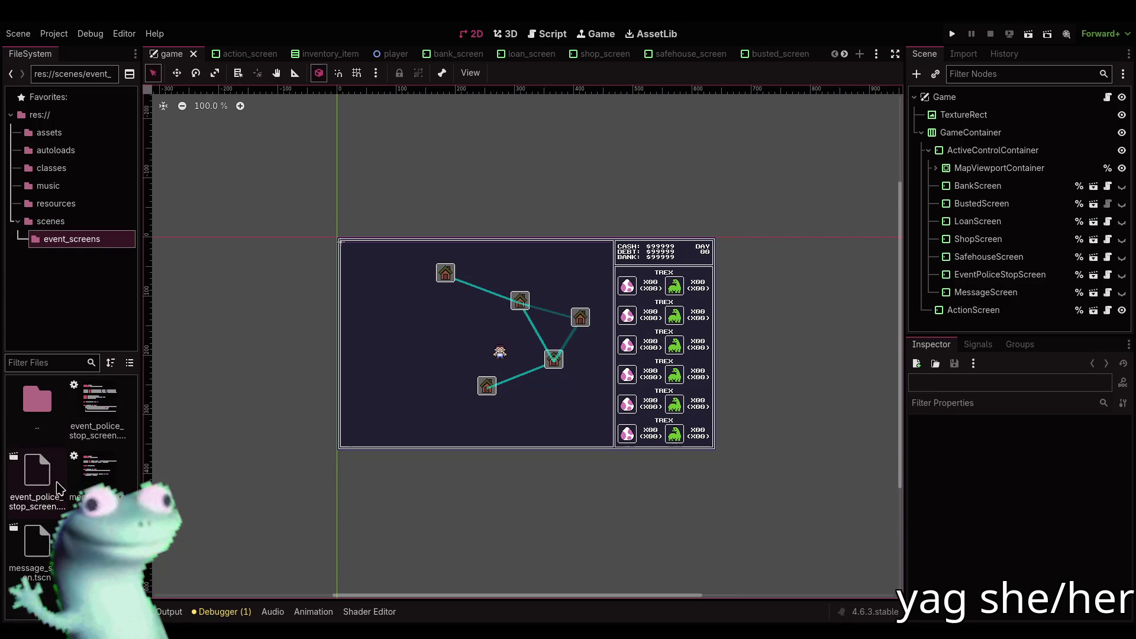
click(177, 613)
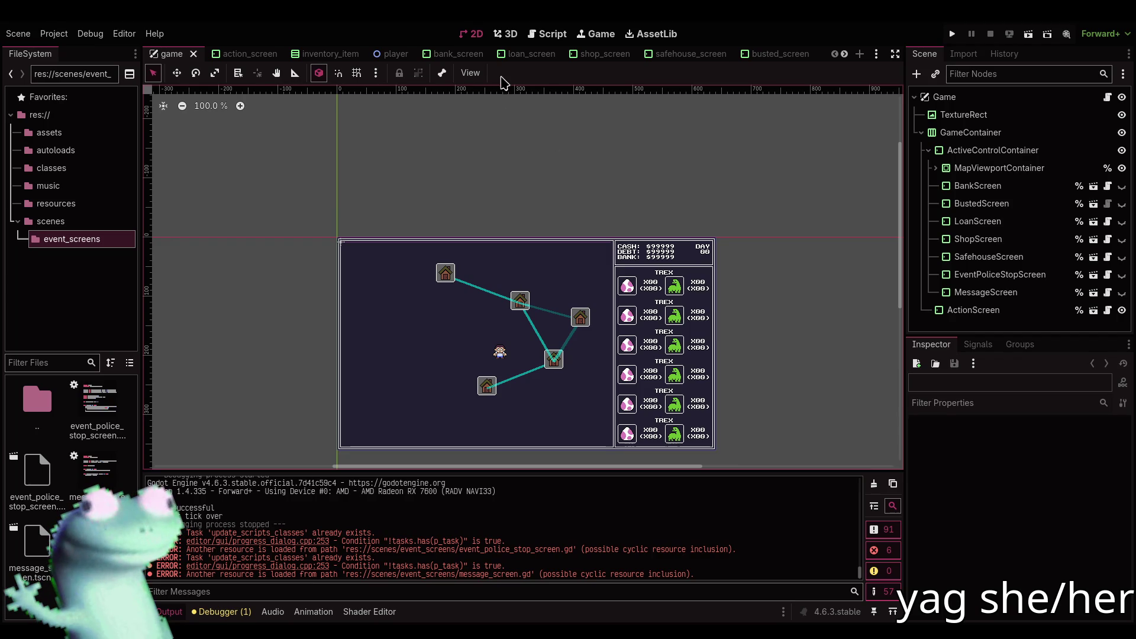
click(547, 34)
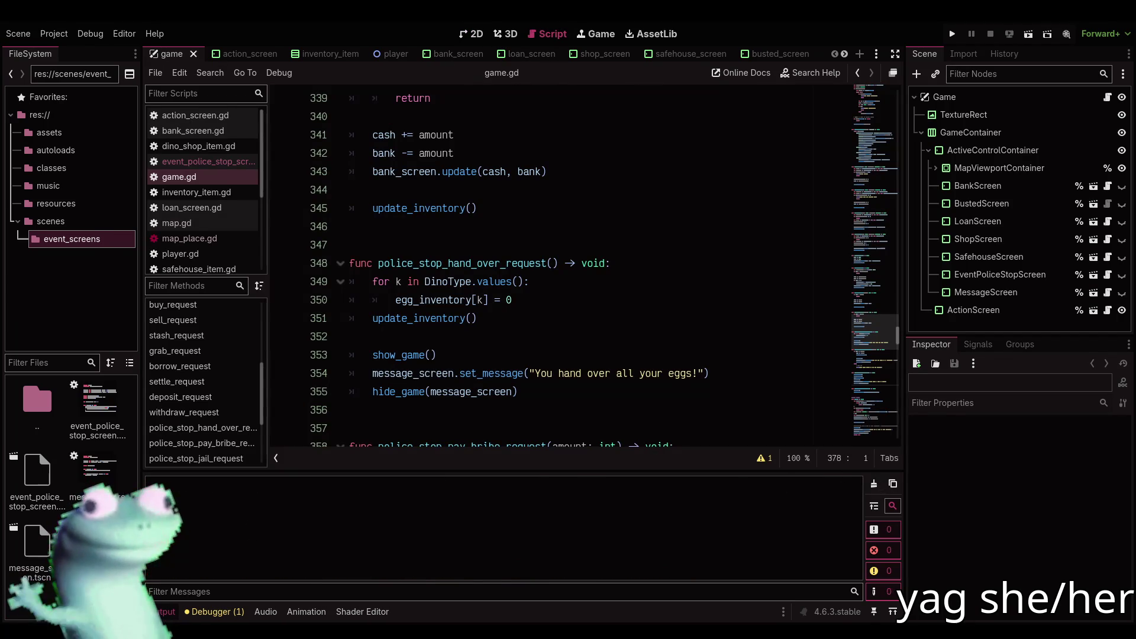
Close the output log, view event_police_stop_screen.gd, then open the police-stop scene.
key(alt+o)
click(212, 165)
click(432, 484)
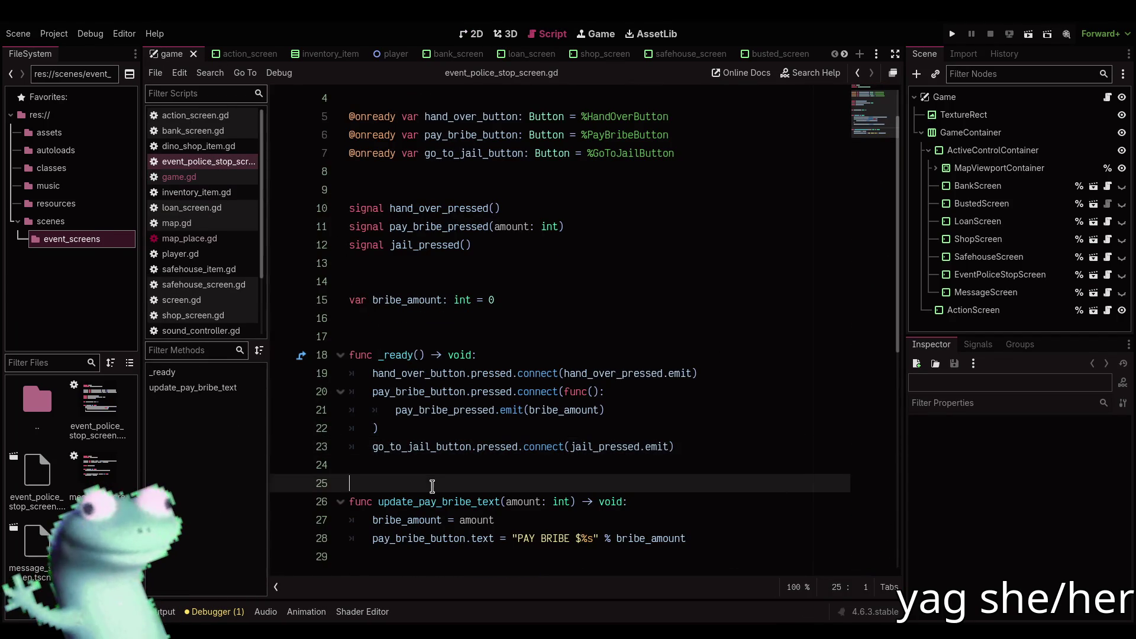
click(472, 34)
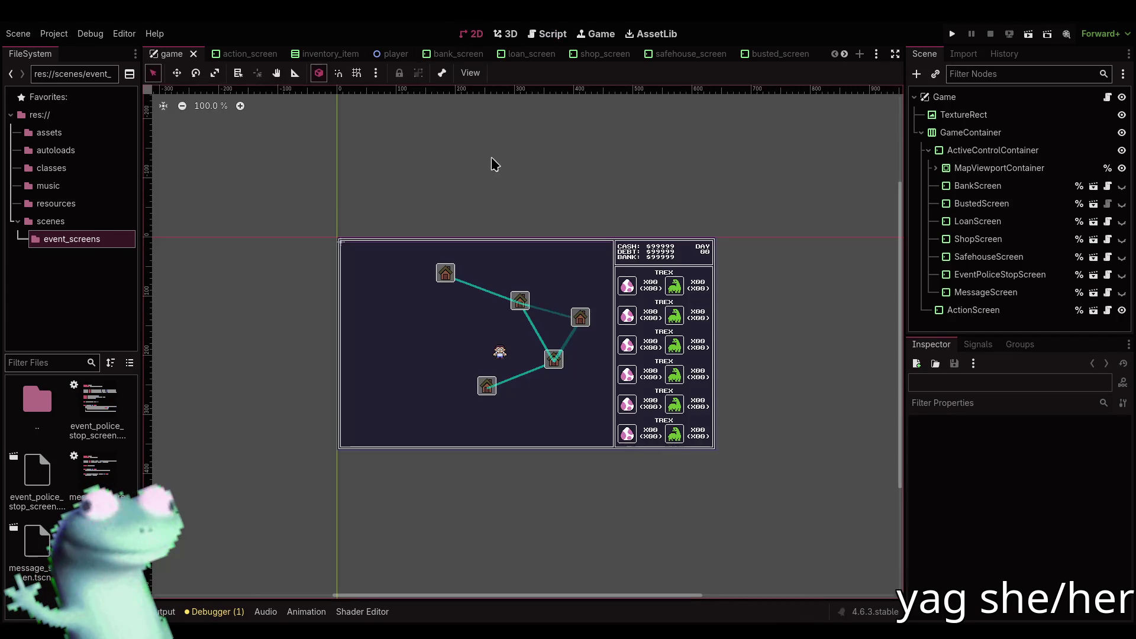
scroll(612, 53, down, 8)
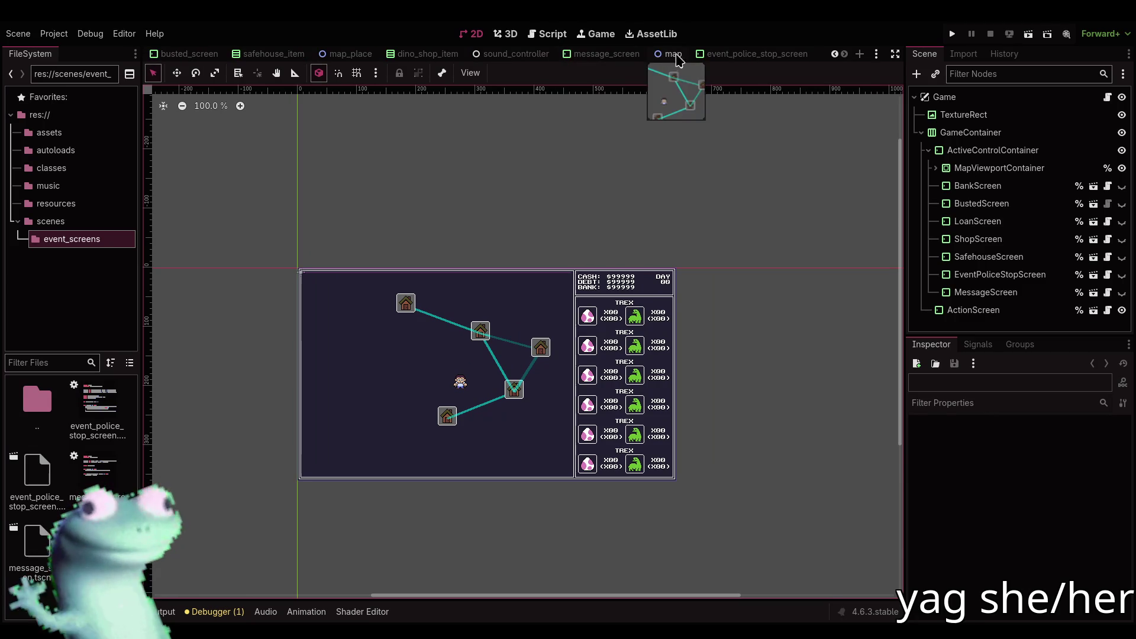
click(703, 57)
Pan around the police-stop canvas and open the message_screen scene.
mouse_move(671, 62)
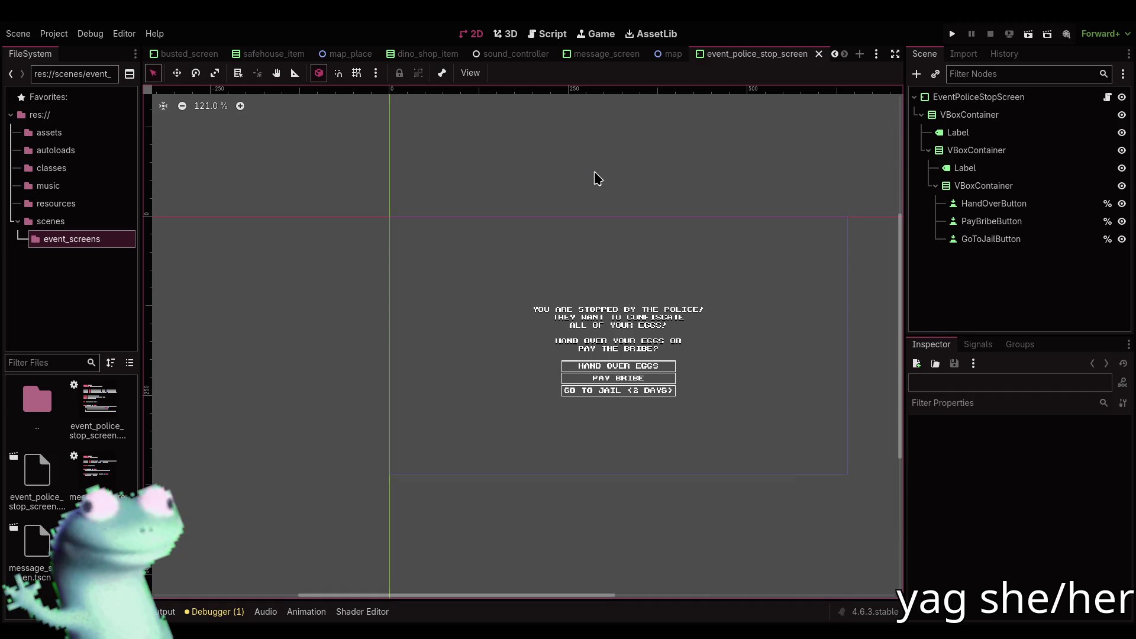
drag(594, 172, 470, 154)
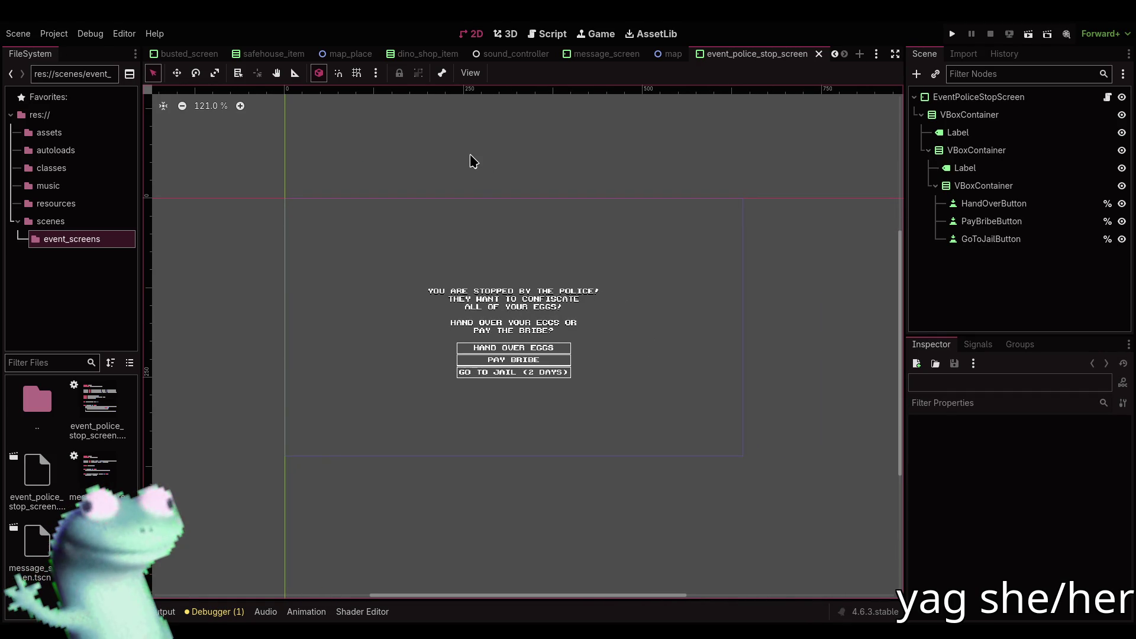
scroll(484, 229, up, 2)
scroll(481, 225, up, 2)
scroll(480, 225, down, 6)
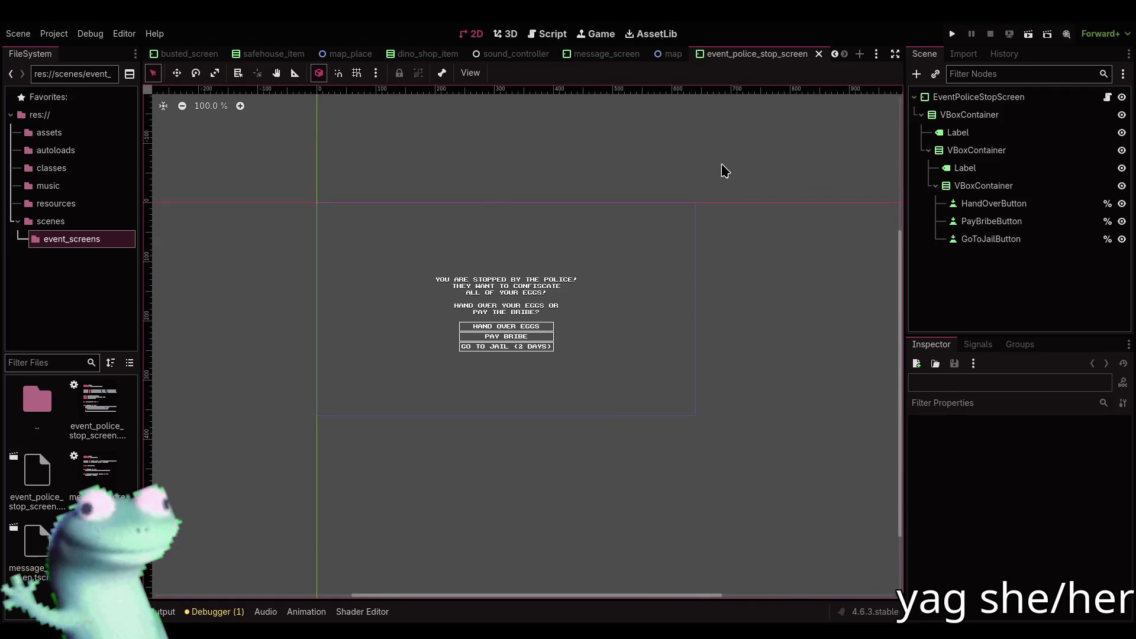
click(603, 54)
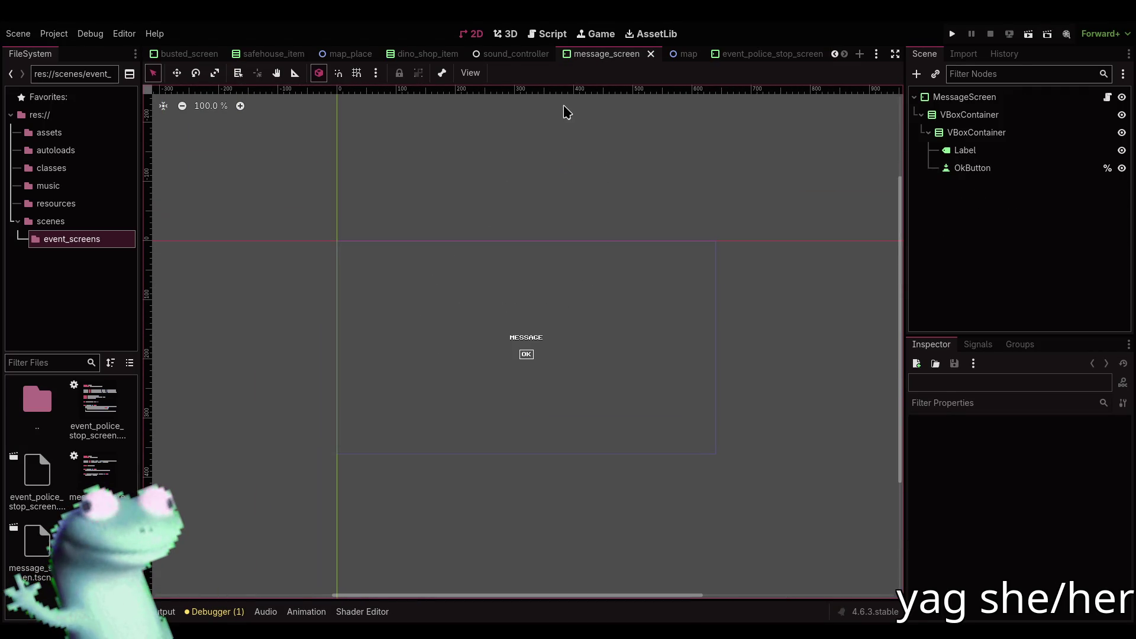
scroll(573, 60, up, 1)
Close the dino_shop_item, safehouse_item and busted_screen scene tabs.
middle_click(535, 55)
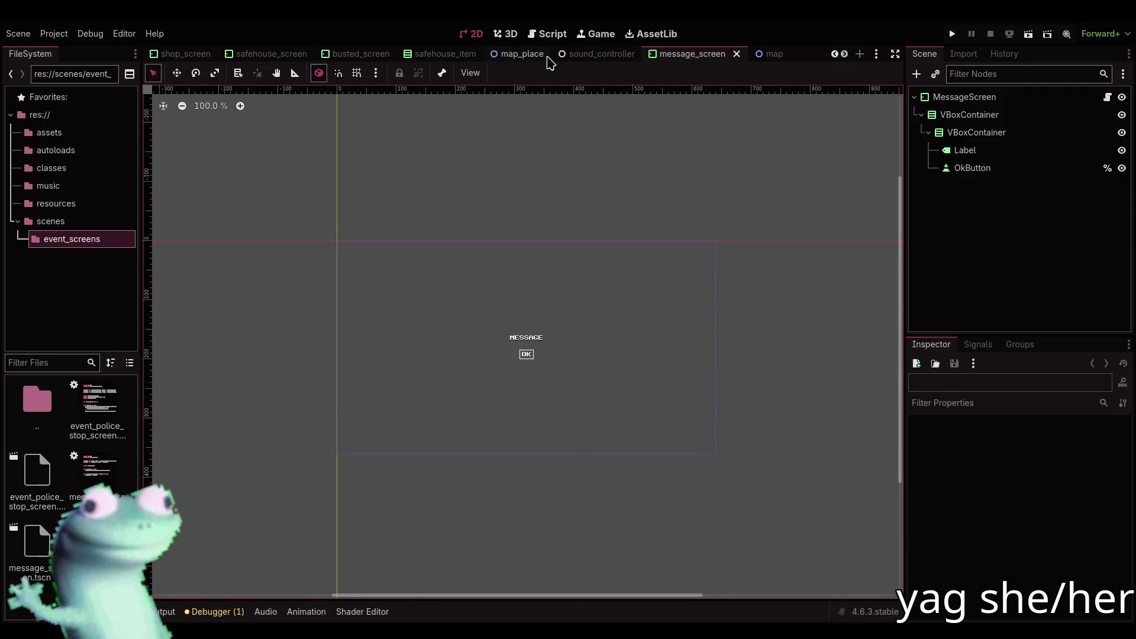
middle_click(447, 55)
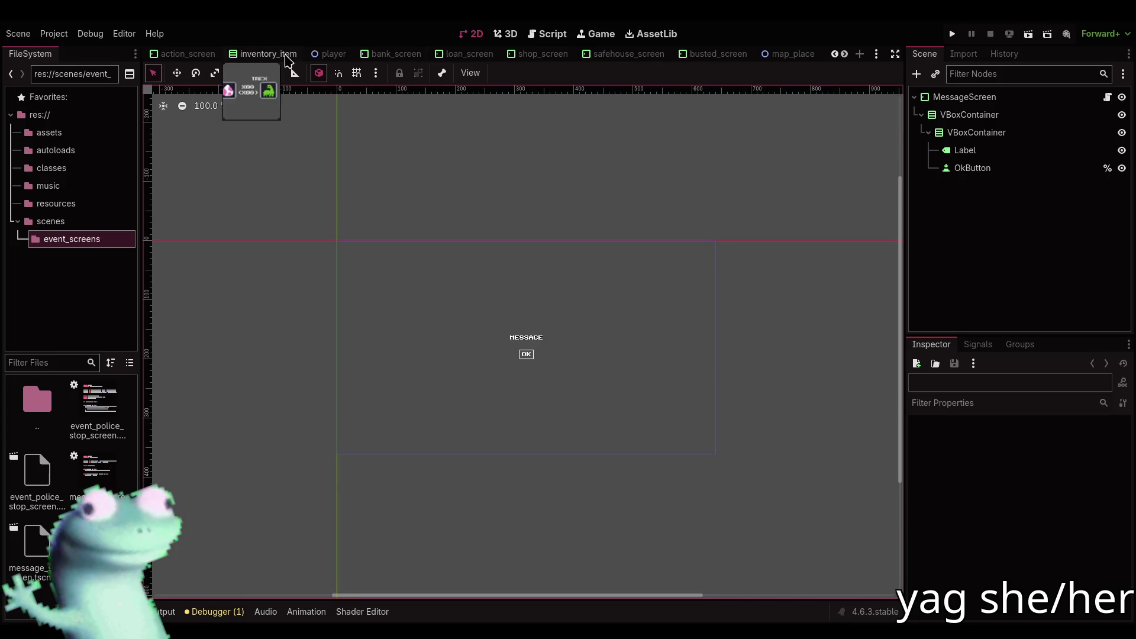
scroll(331, 55, up, 4)
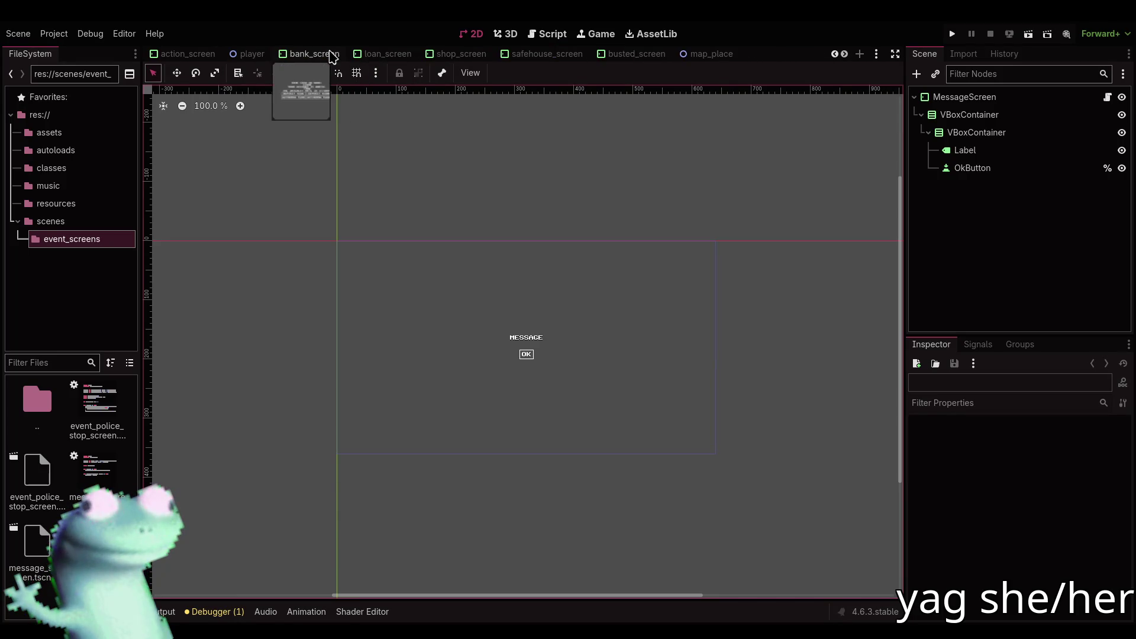
click(246, 55)
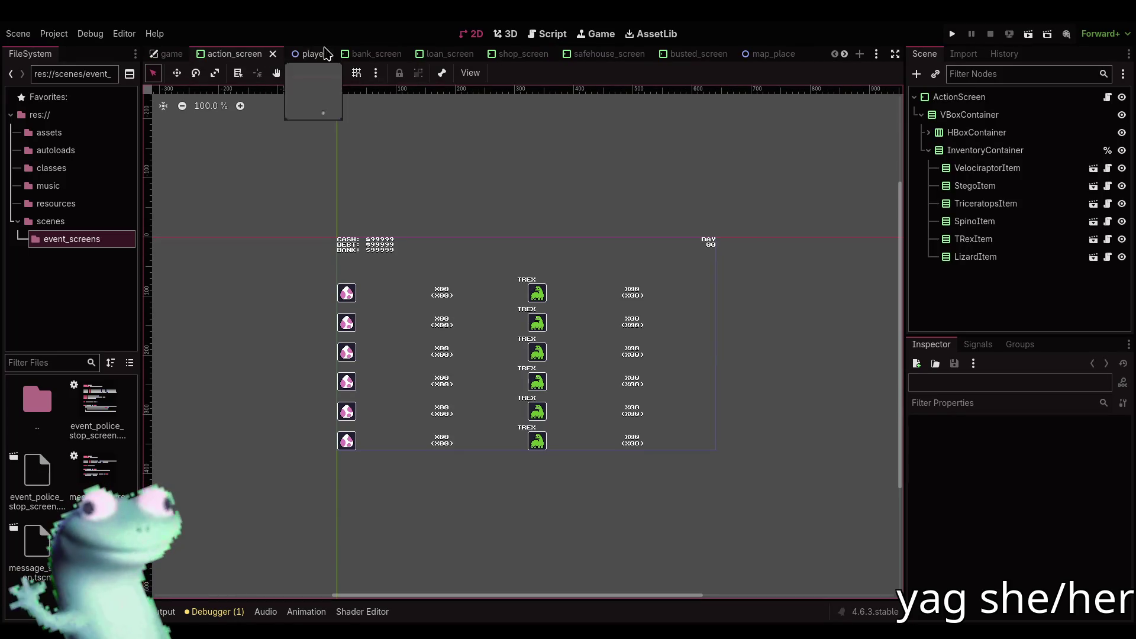
click(362, 56)
click(480, 153)
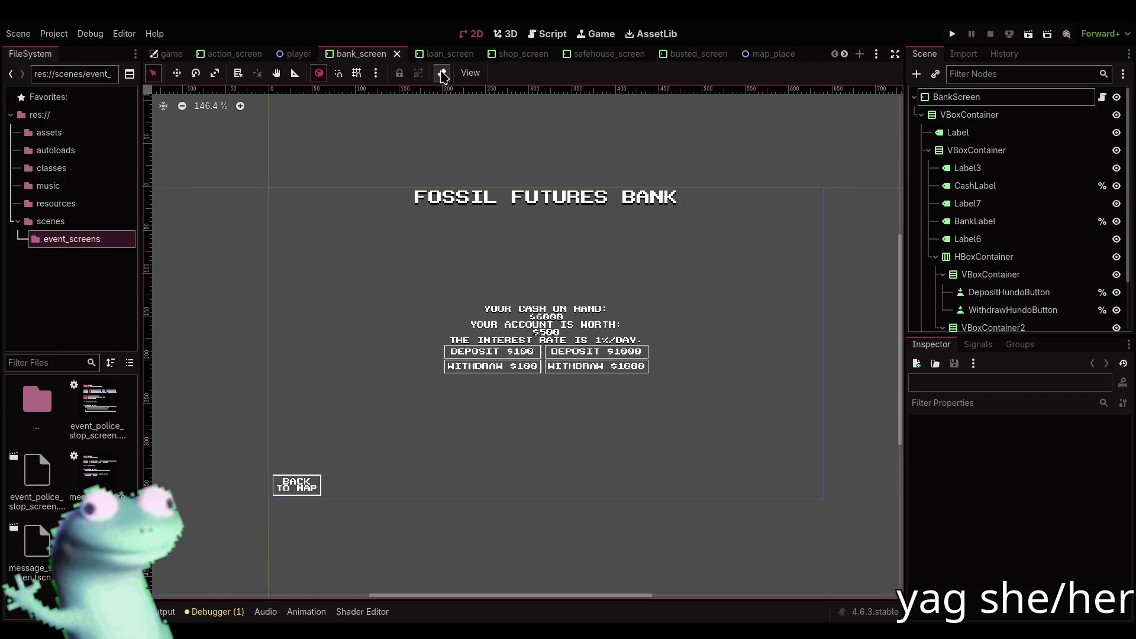
click(680, 56)
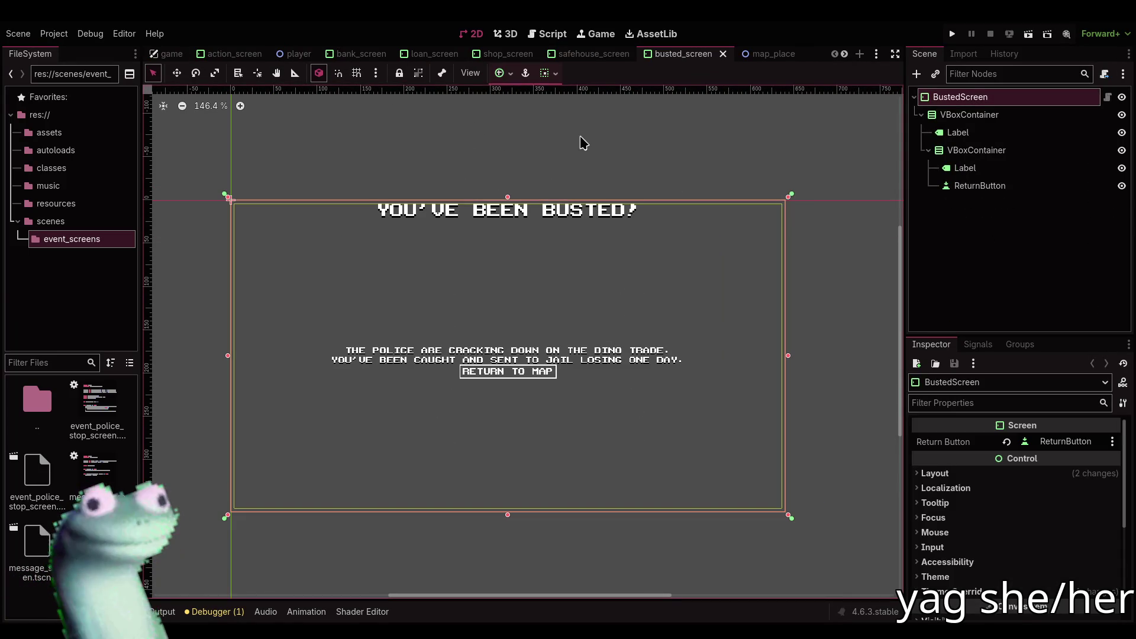
click(609, 159)
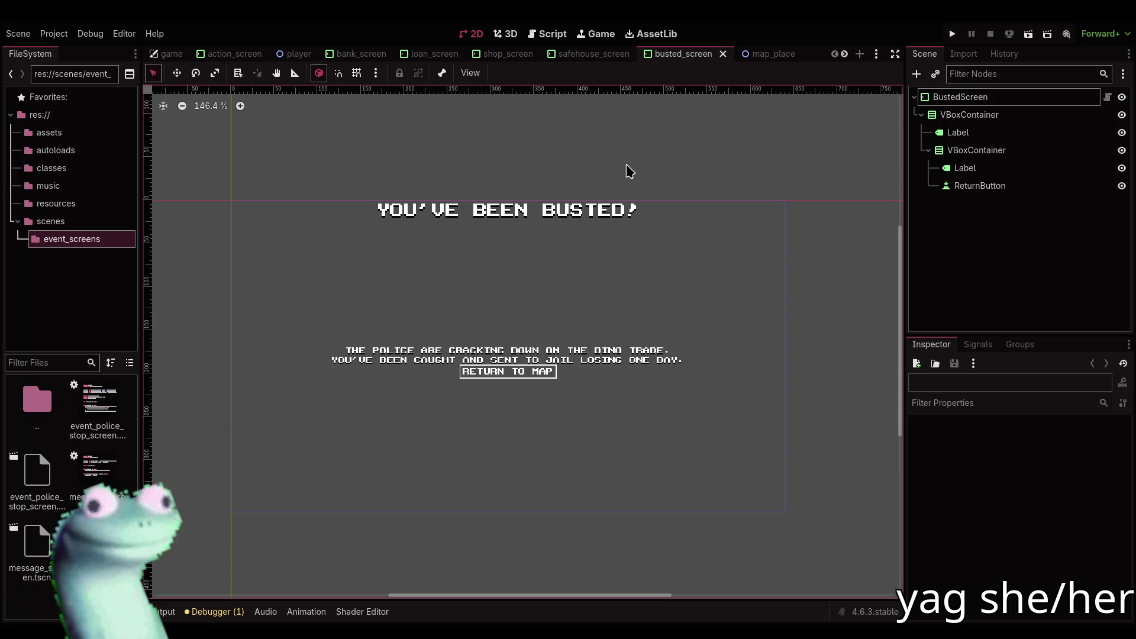
middle_click(664, 56)
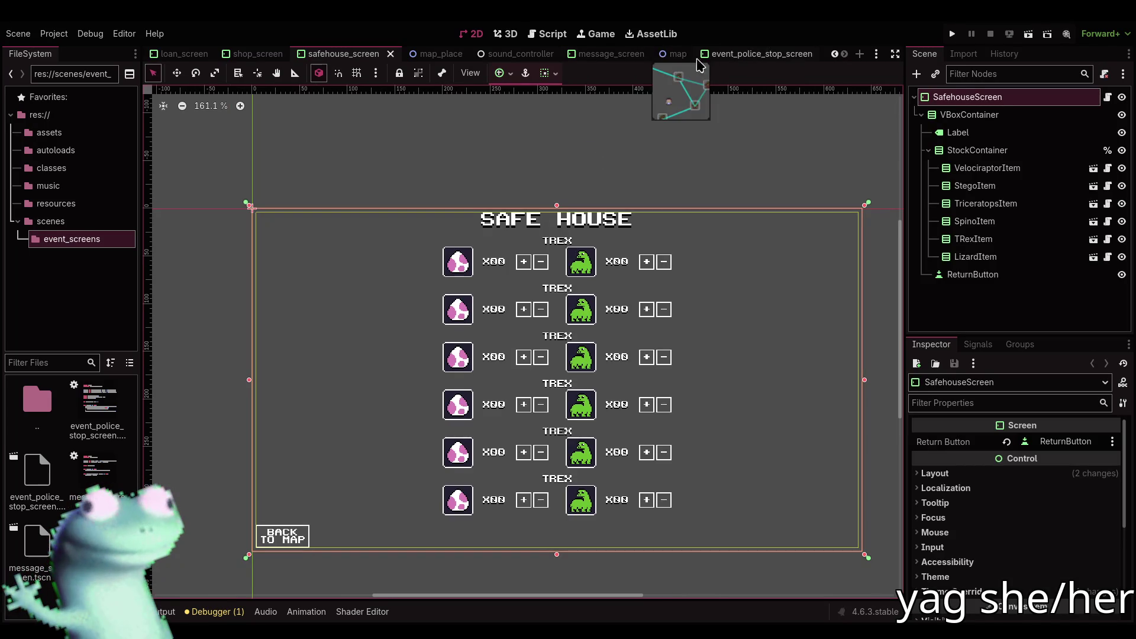
Return to the event_police_stop_screen scene and clear its root node selection.
click(718, 56)
click(997, 100)
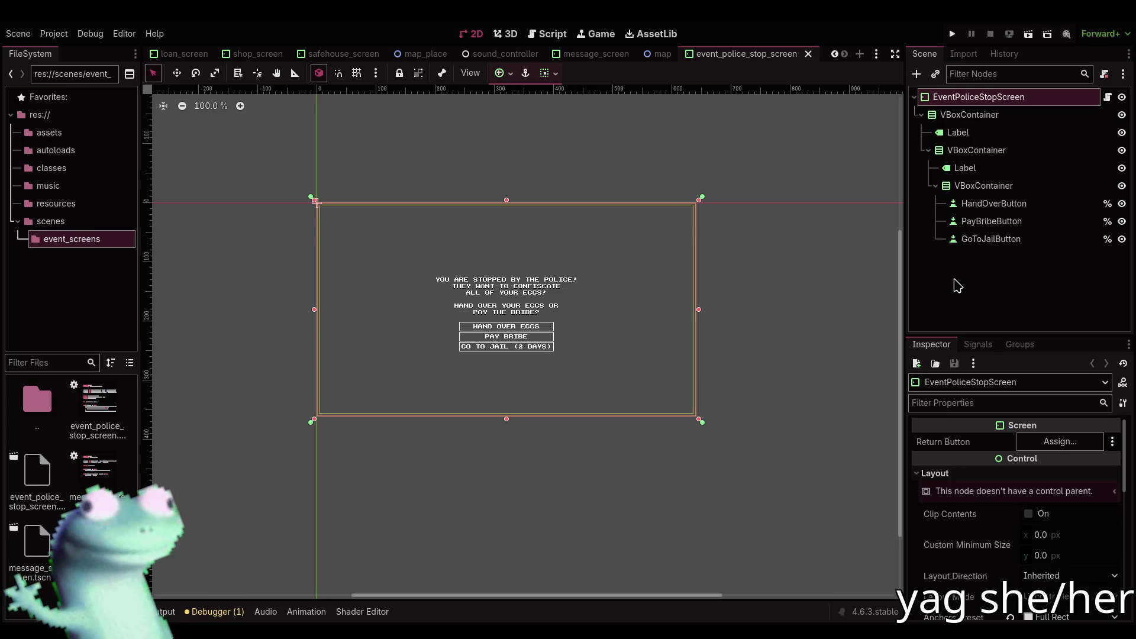
click(732, 209)
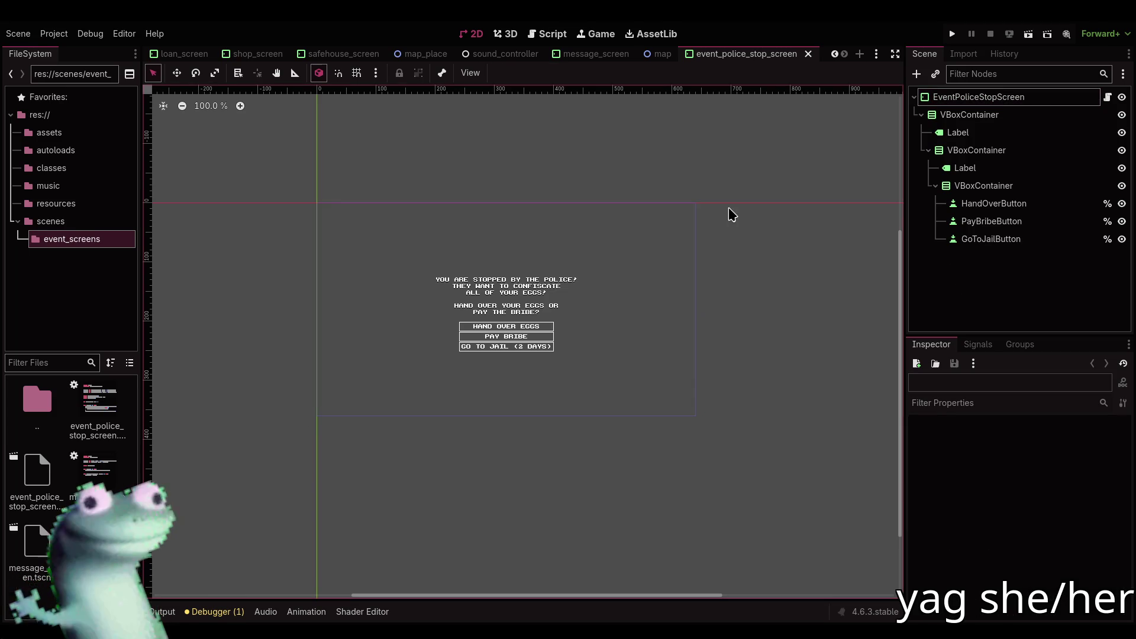
Inspect the EventPoliceStopScreen and MessageScreen instances in the game scene.
click(540, 36)
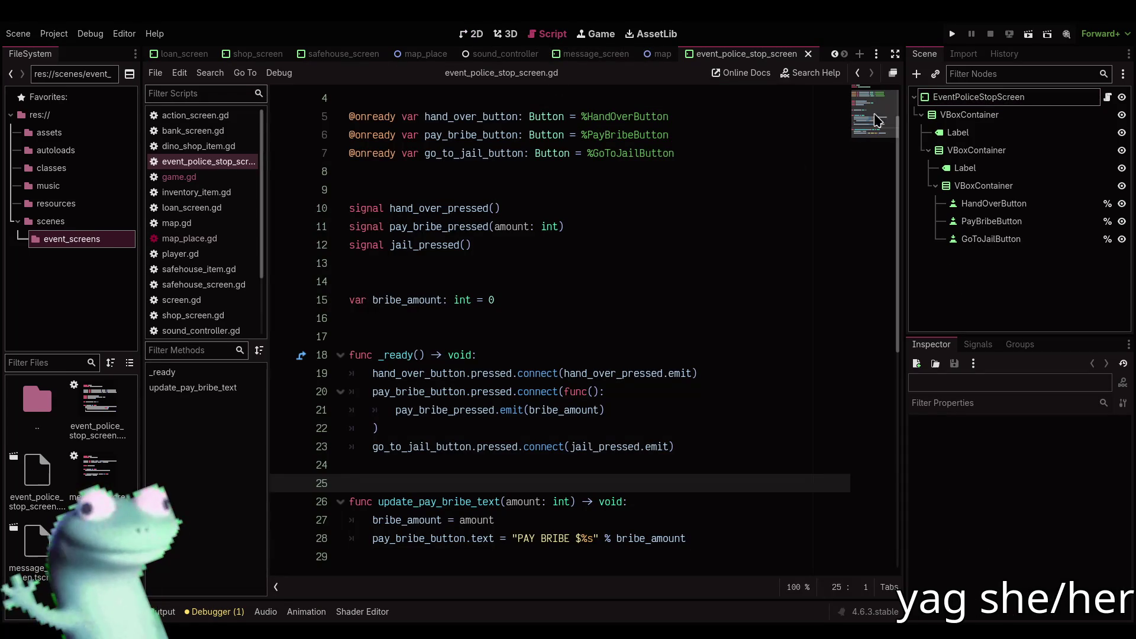
click(477, 33)
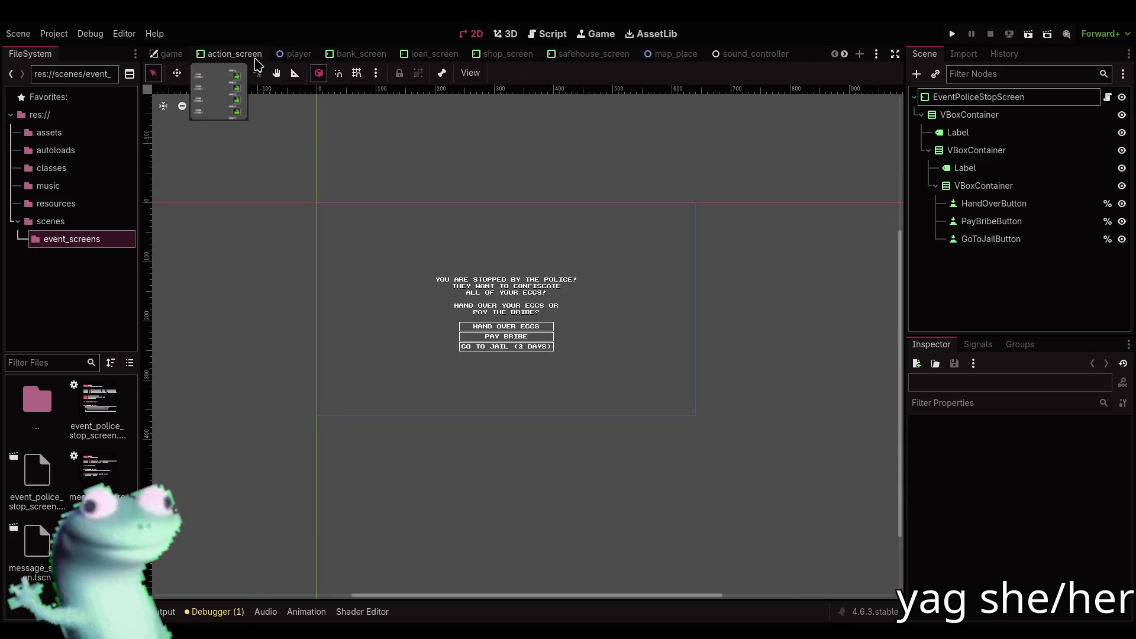
click(174, 55)
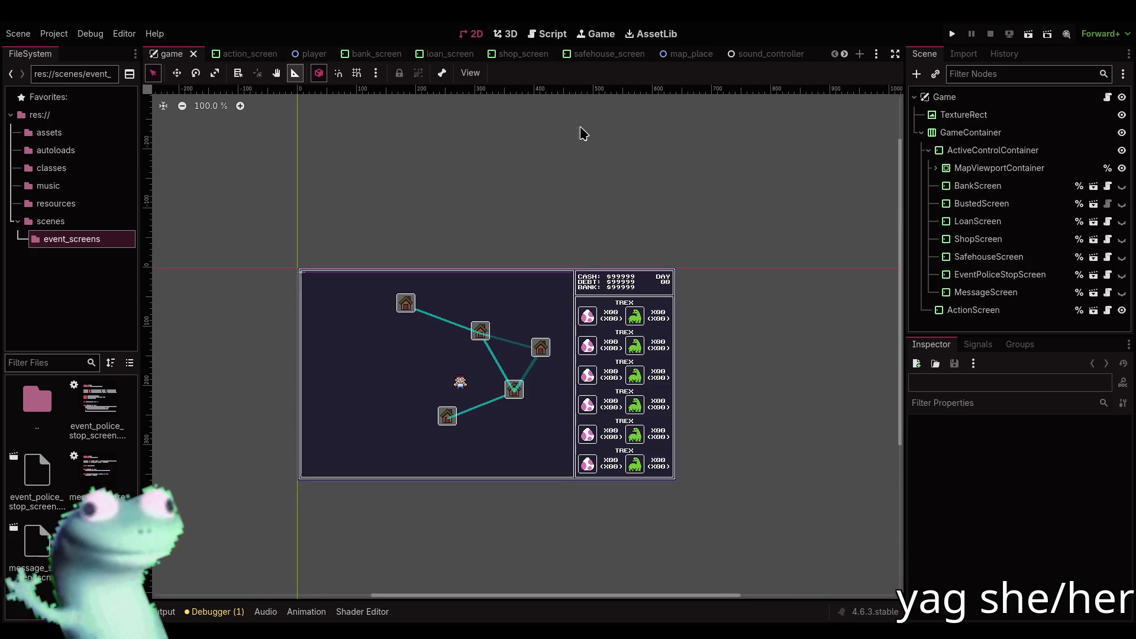
click(994, 276)
click(985, 293)
click(992, 275)
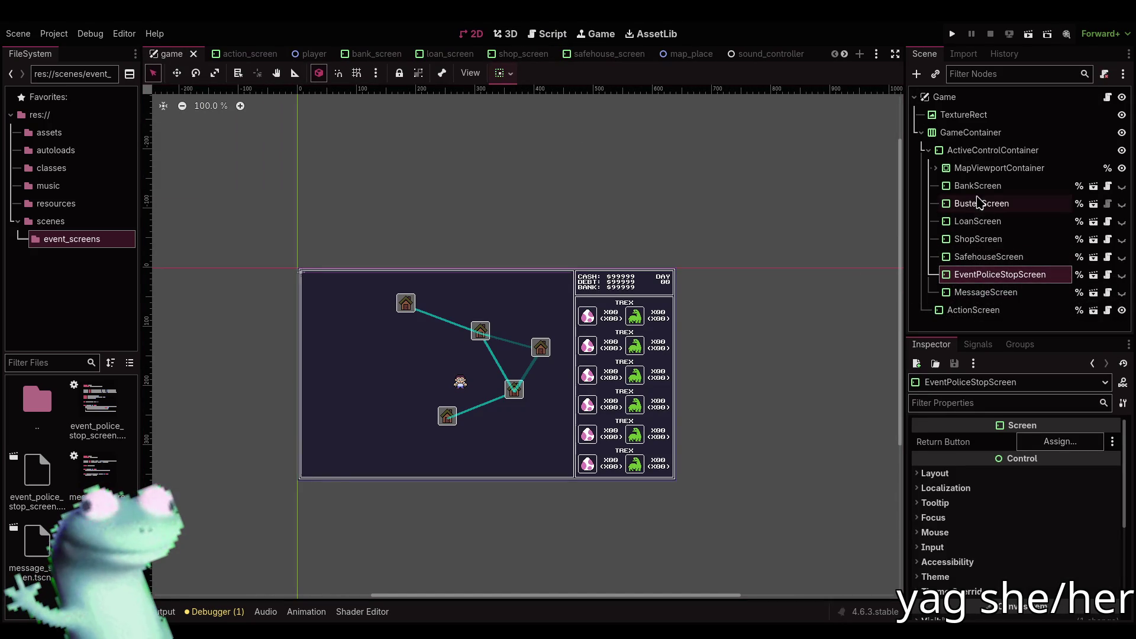
click(796, 240)
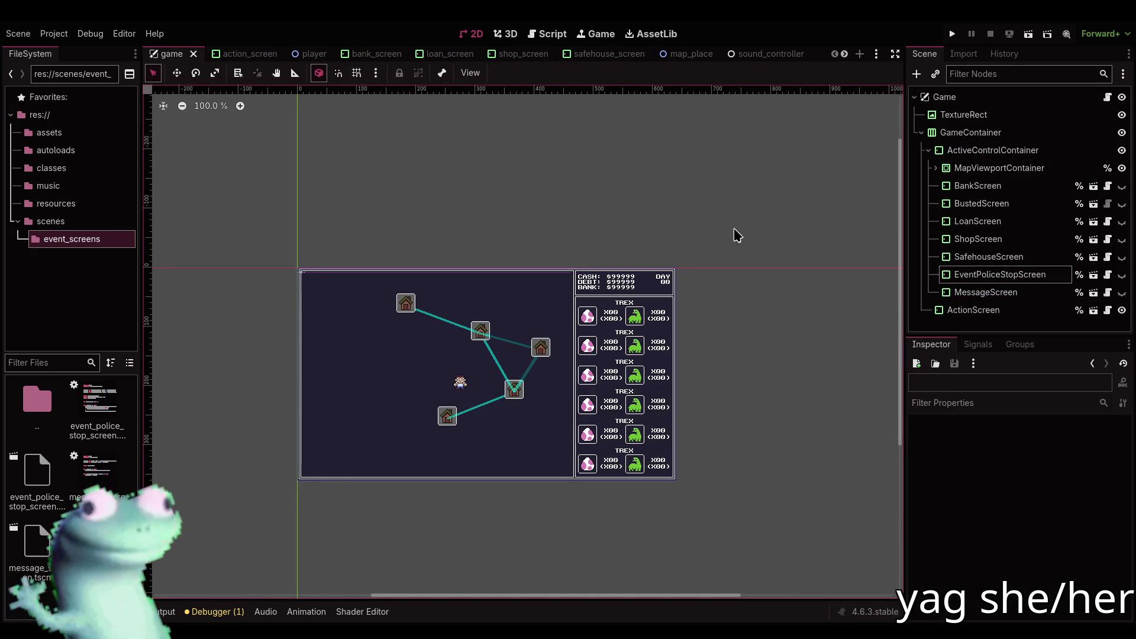
scroll(739, 55, down, 4)
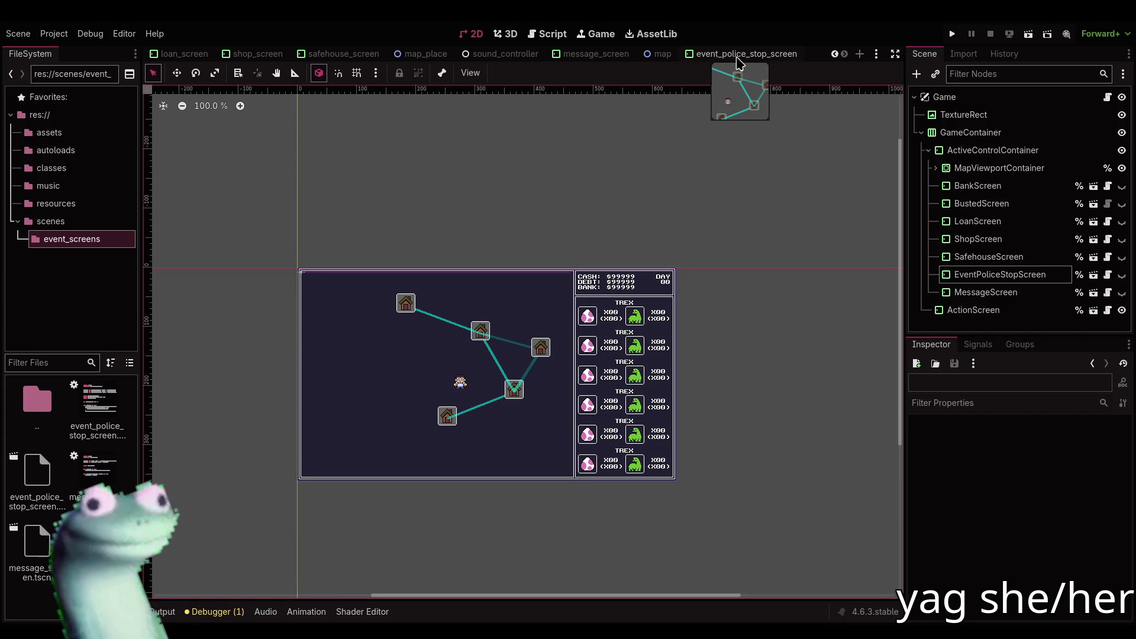
Return to the police-stop event scene and open event_police_stop_screen.gd.
click(737, 56)
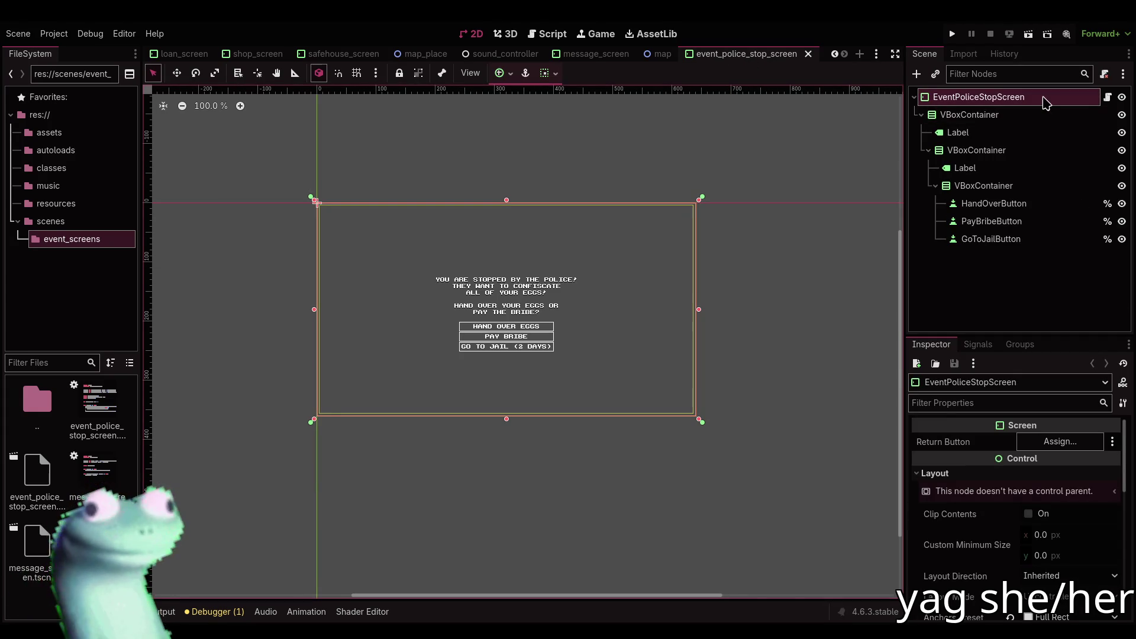
click(1108, 97)
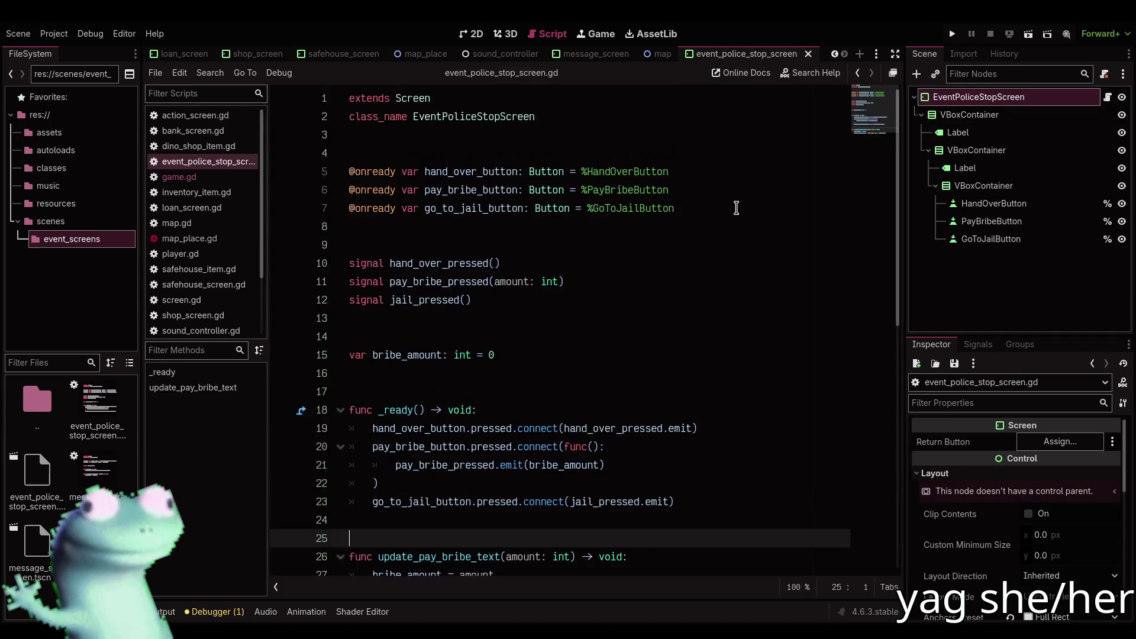
click(486, 99)
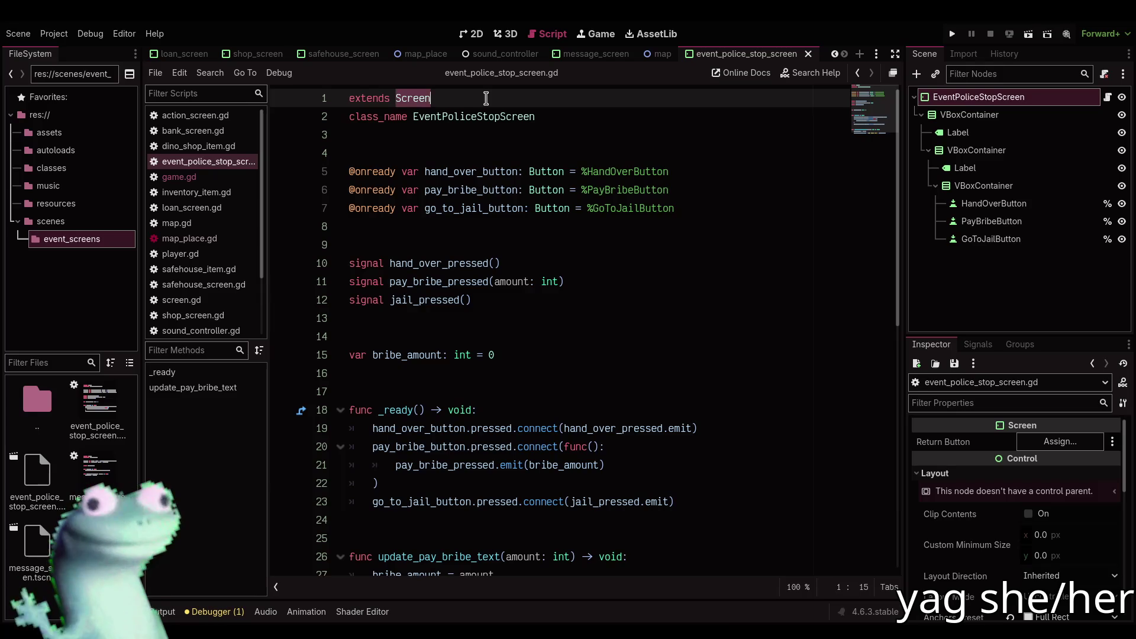
click(558, 146)
click(557, 138)
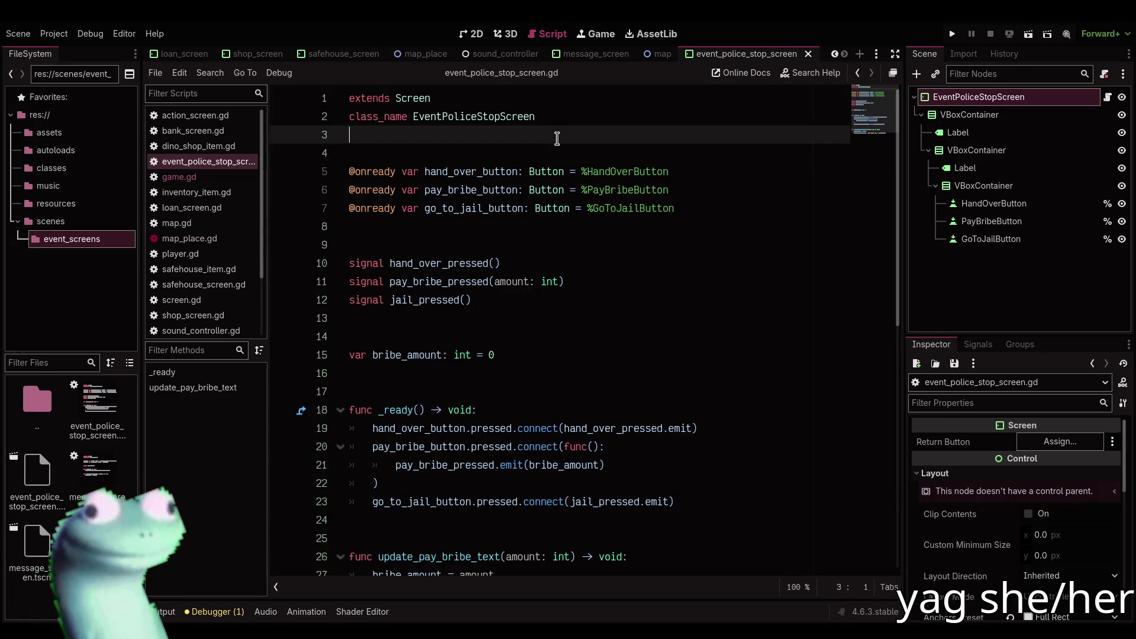
click(471, 33)
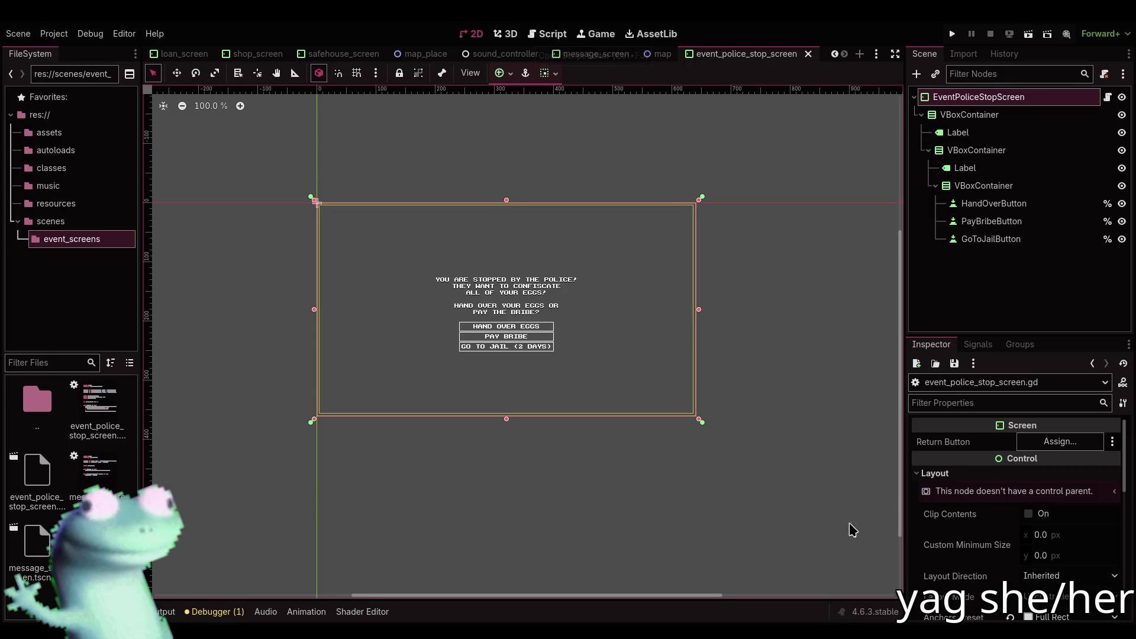
click(607, 162)
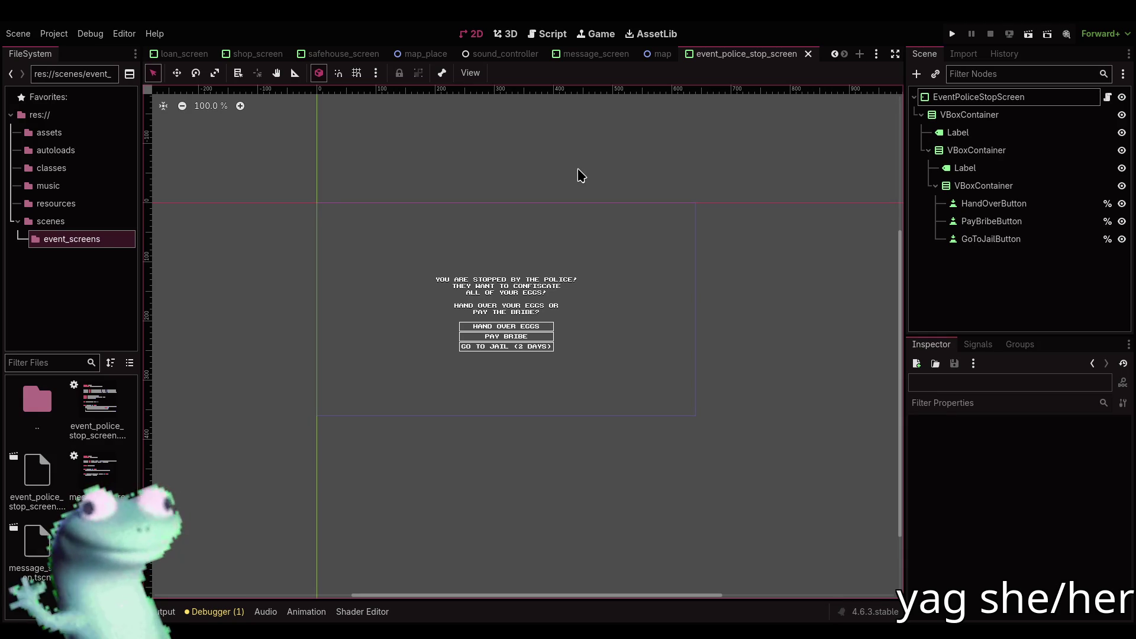
click(546, 33)
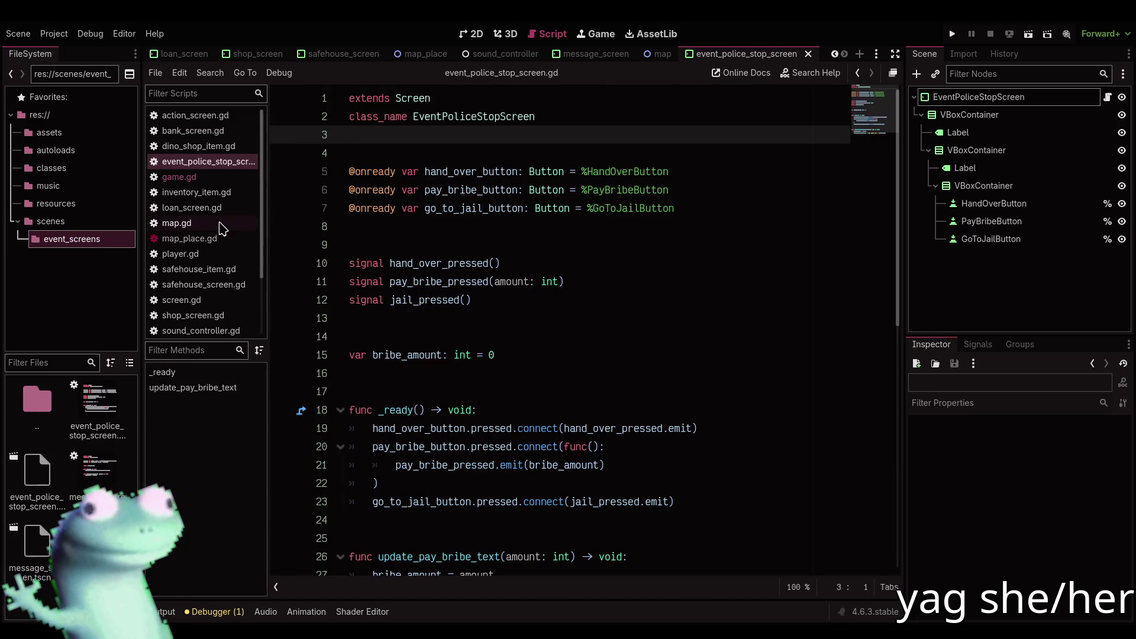
Show game.gd at its egg_find and egg_break functions in distraction-free mode.
click(221, 177)
drag(868, 432, 861, 536)
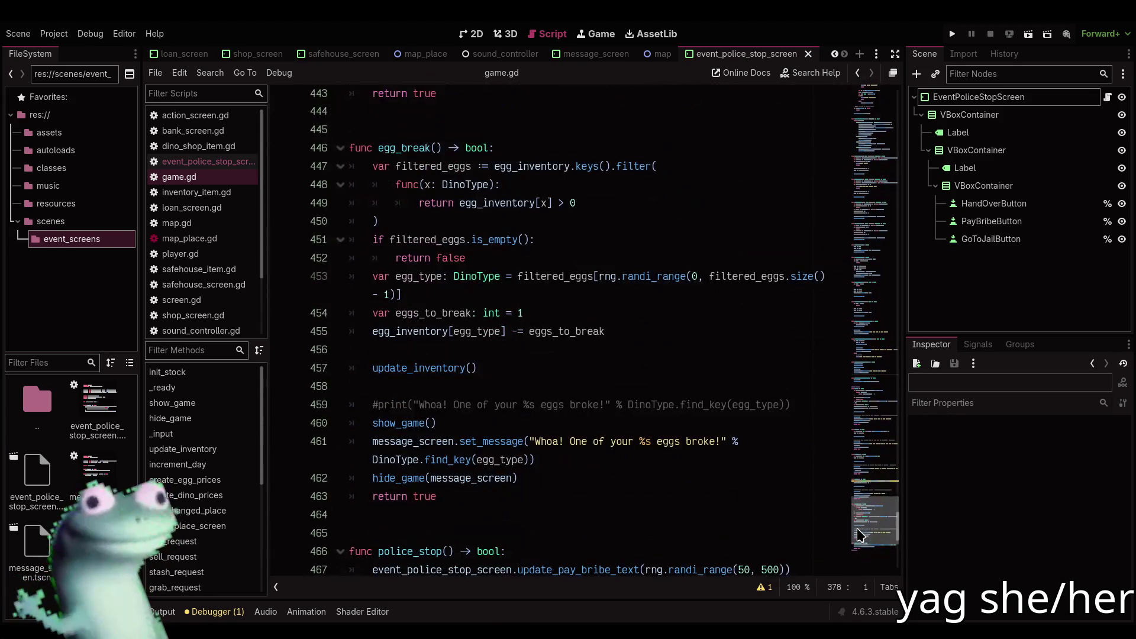
click(620, 225)
scroll(619, 225, up, 4)
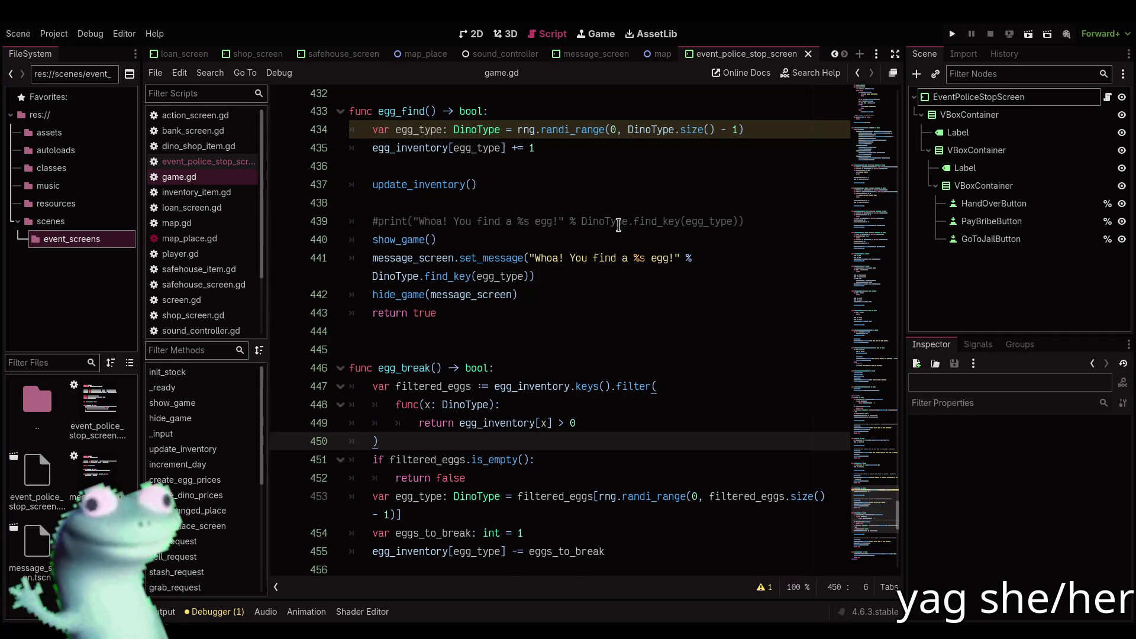
scroll(619, 225, down, 1)
scroll(618, 225, down, 1)
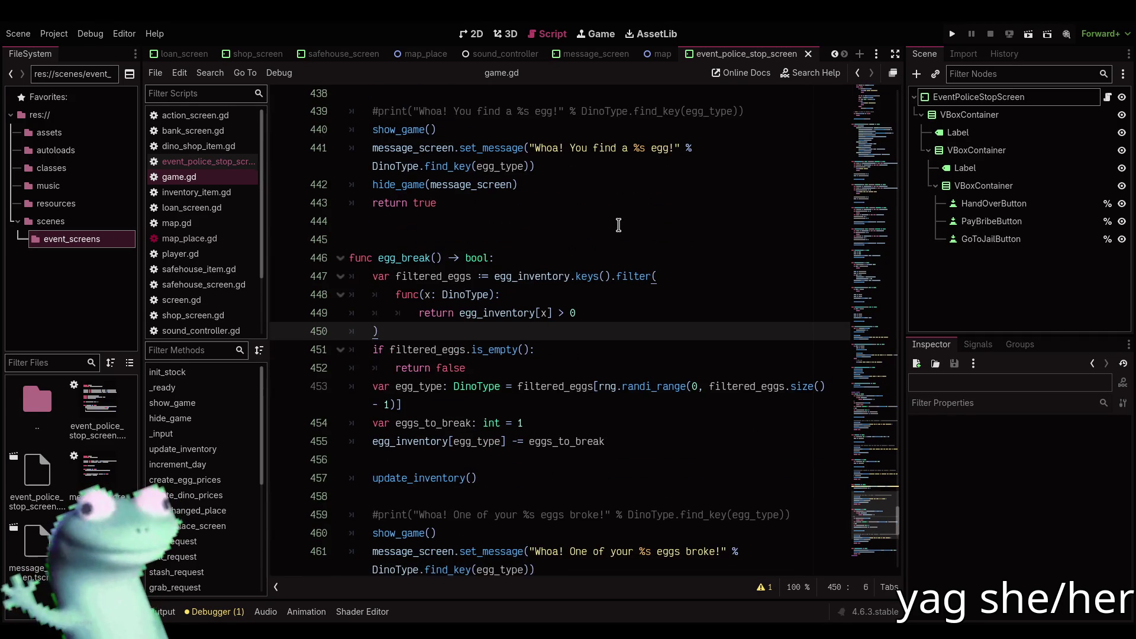
scroll(619, 225, down, 1)
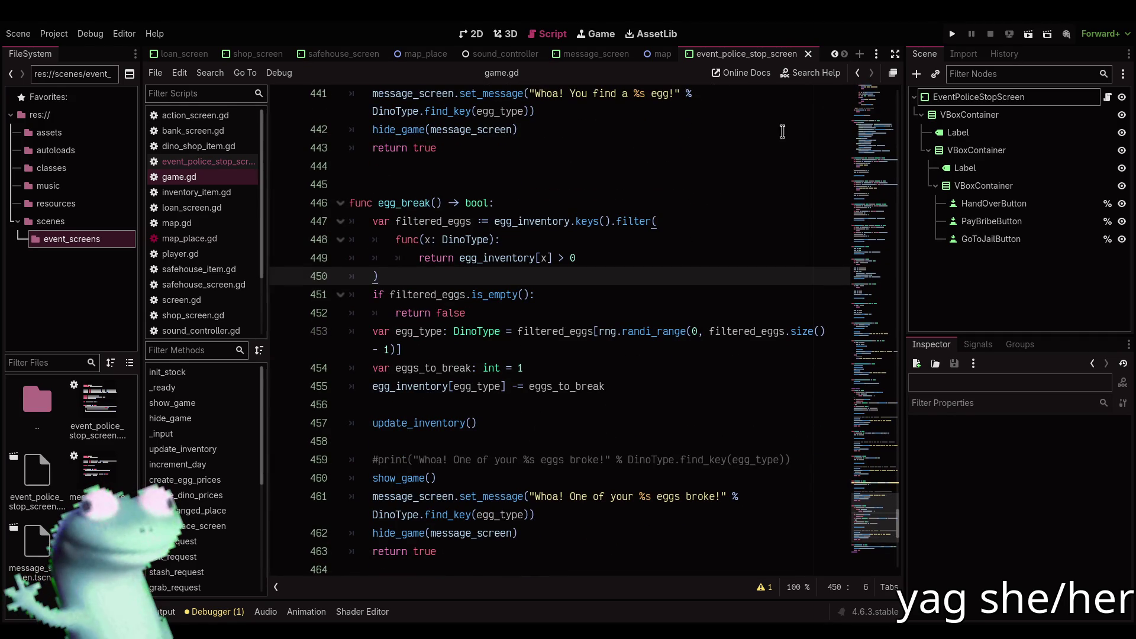
click(895, 54)
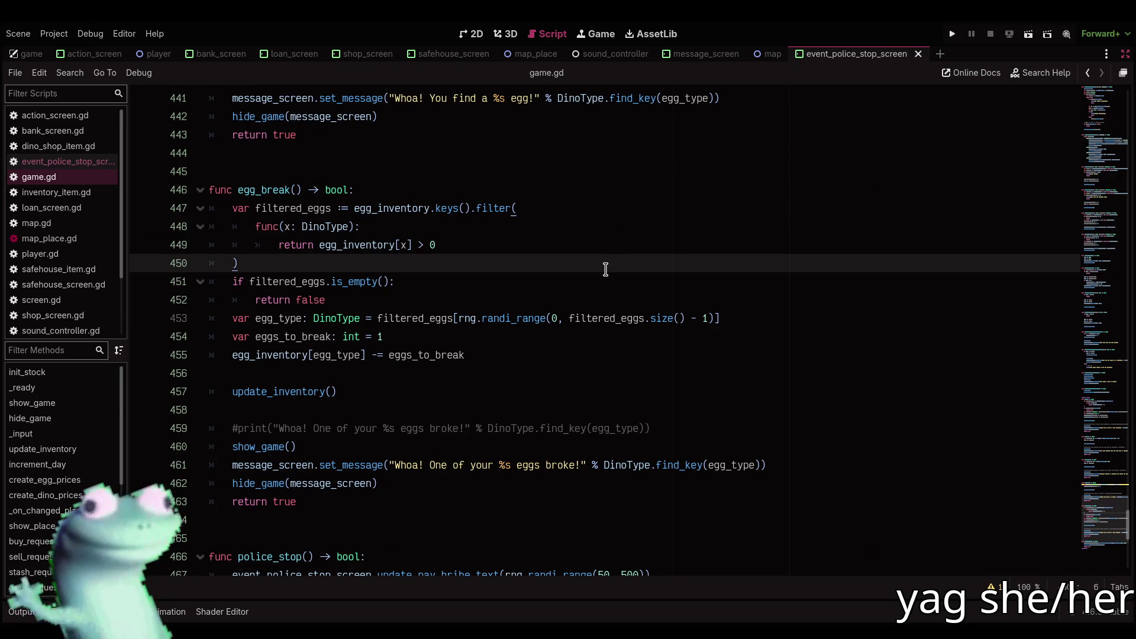
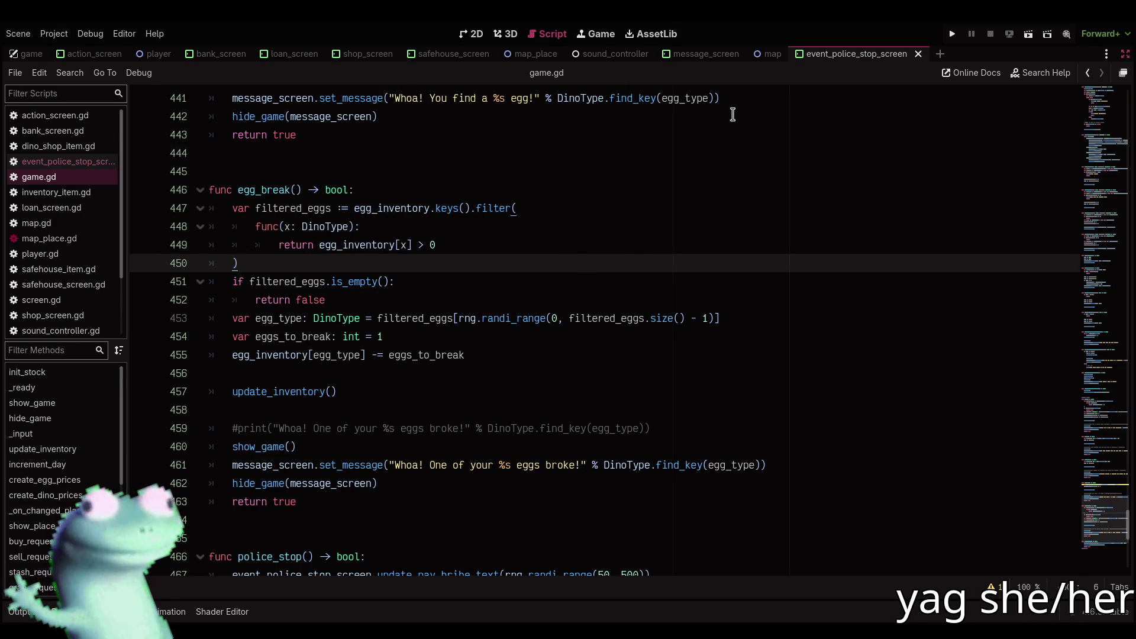
Leave game.gd's egg_break function and bring up the Mini Jam 211: Dinosaurs page in Firefox.
click(616, 300)
scroll(619, 299, down, 4)
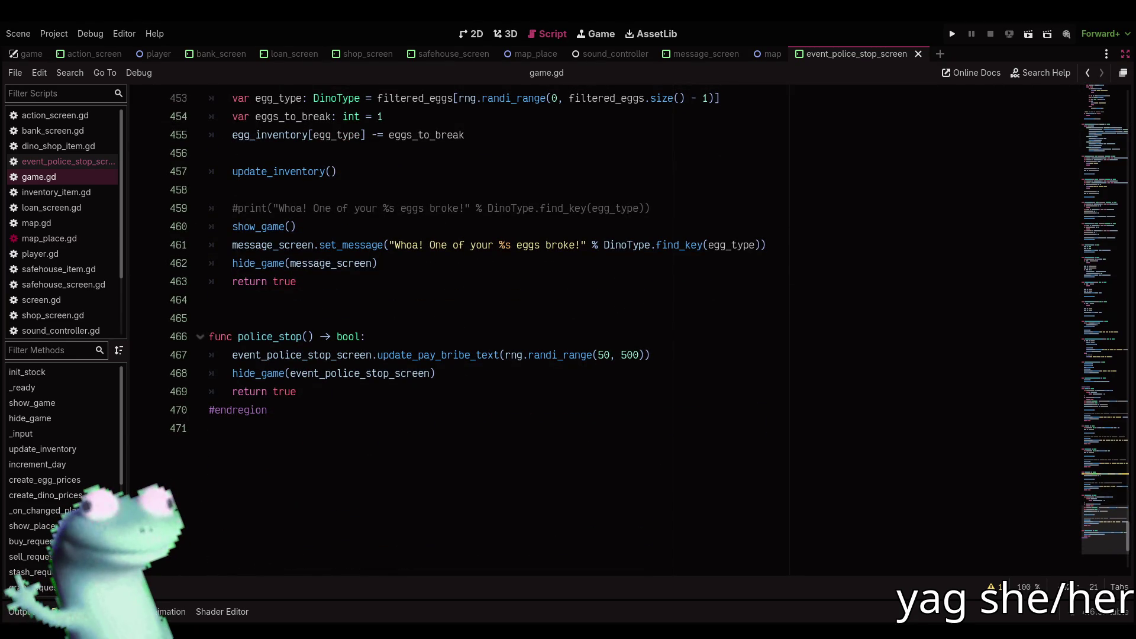
key(alt+Tab)
scroll(644, 275, up, 5)
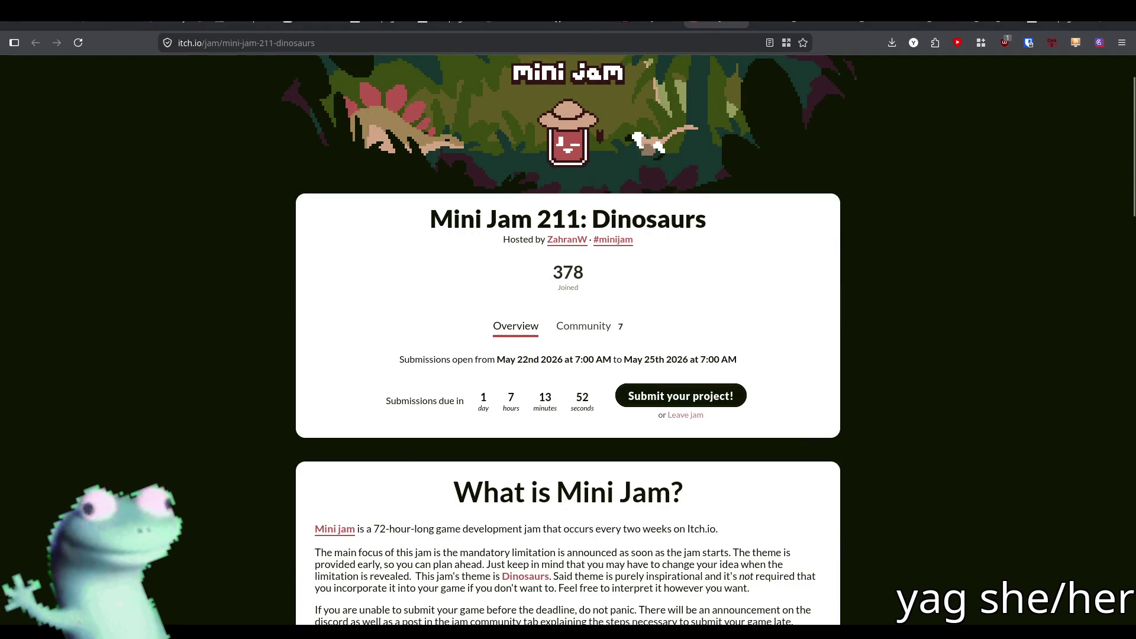
Return to Godot's game.gd and put the caret on its empty last line.
key(alt+Tab)
click(406, 427)
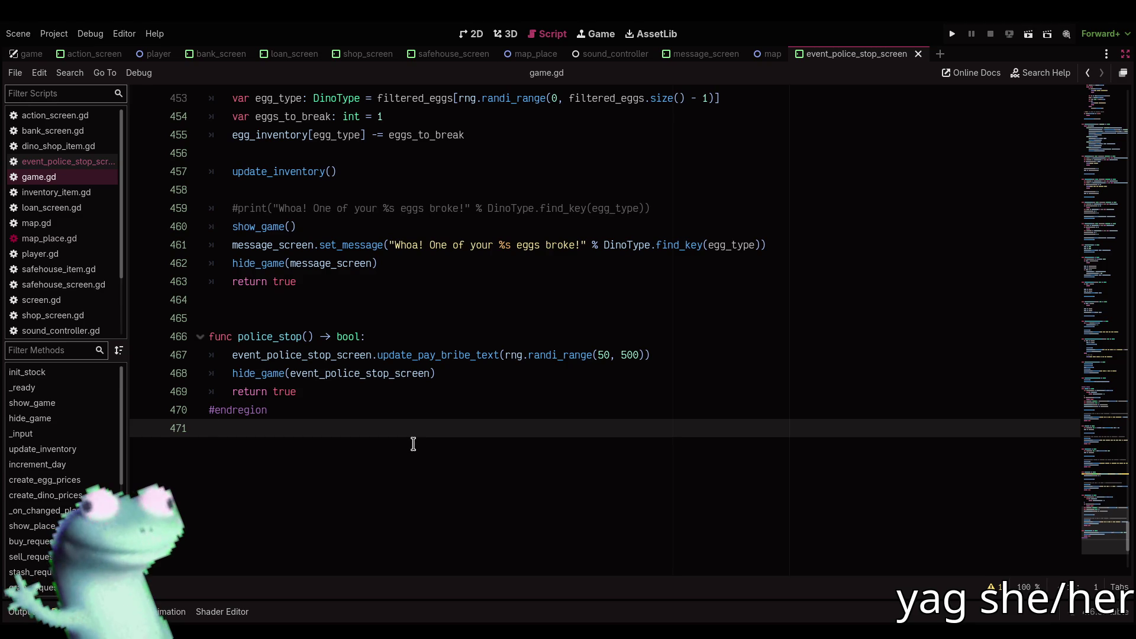
scroll(454, 408, up, 2)
click(454, 409)
scroll(454, 408, up, 7)
scroll(444, 409, down, 6)
scroll(442, 411, down, 1)
scroll(443, 410, up, 11)
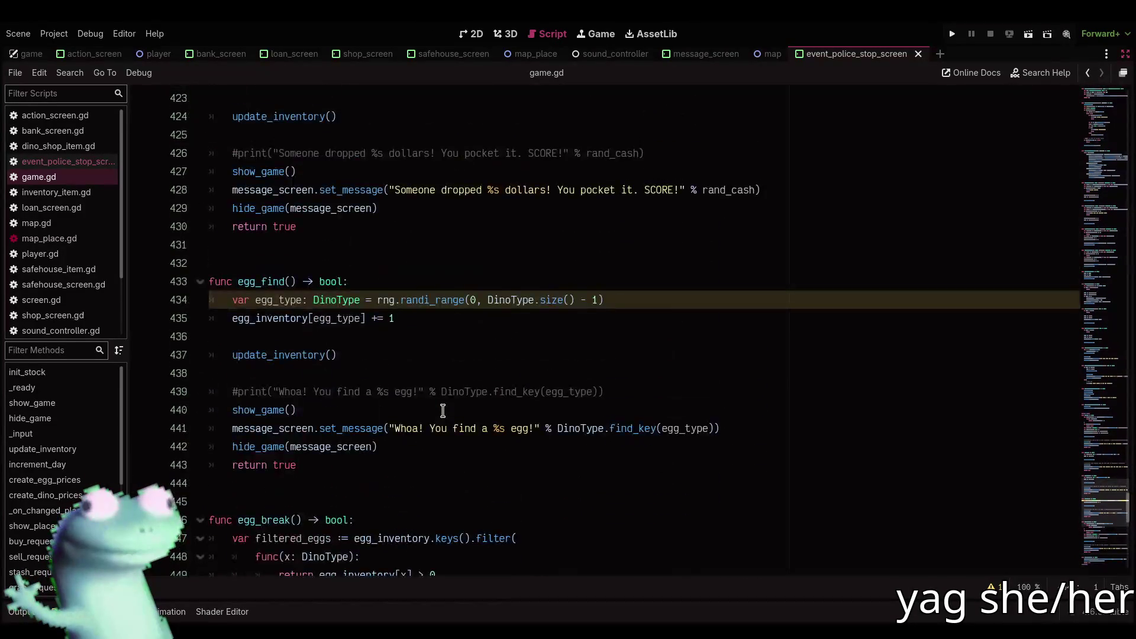
scroll(443, 410, up, 1)
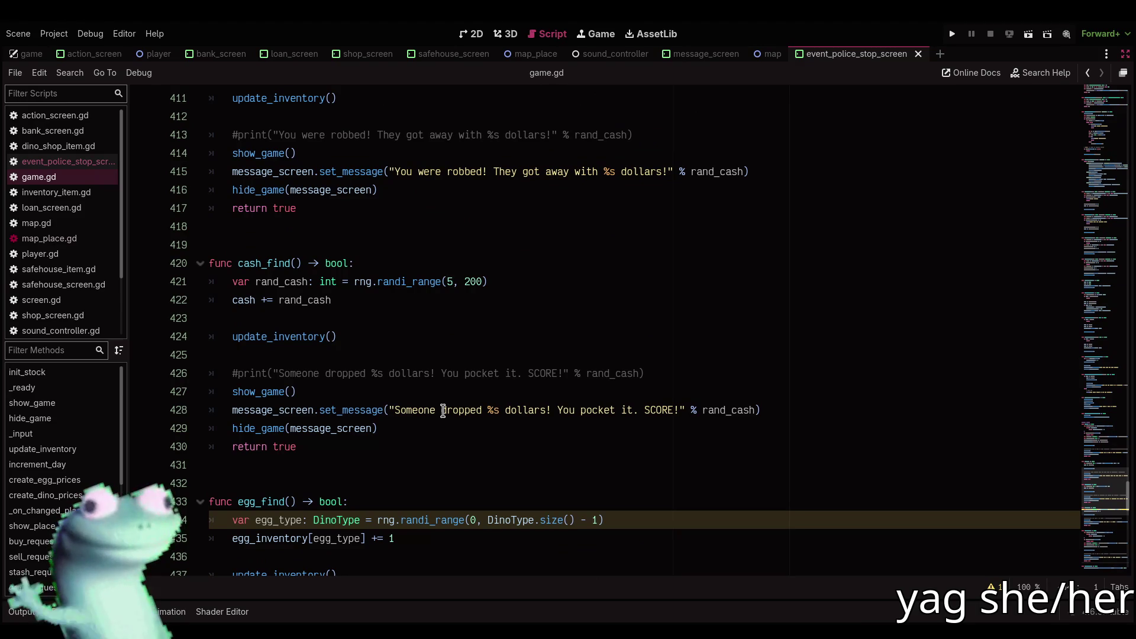
scroll(442, 410, up, 5)
scroll(443, 410, up, 2)
scroll(442, 410, up, 6)
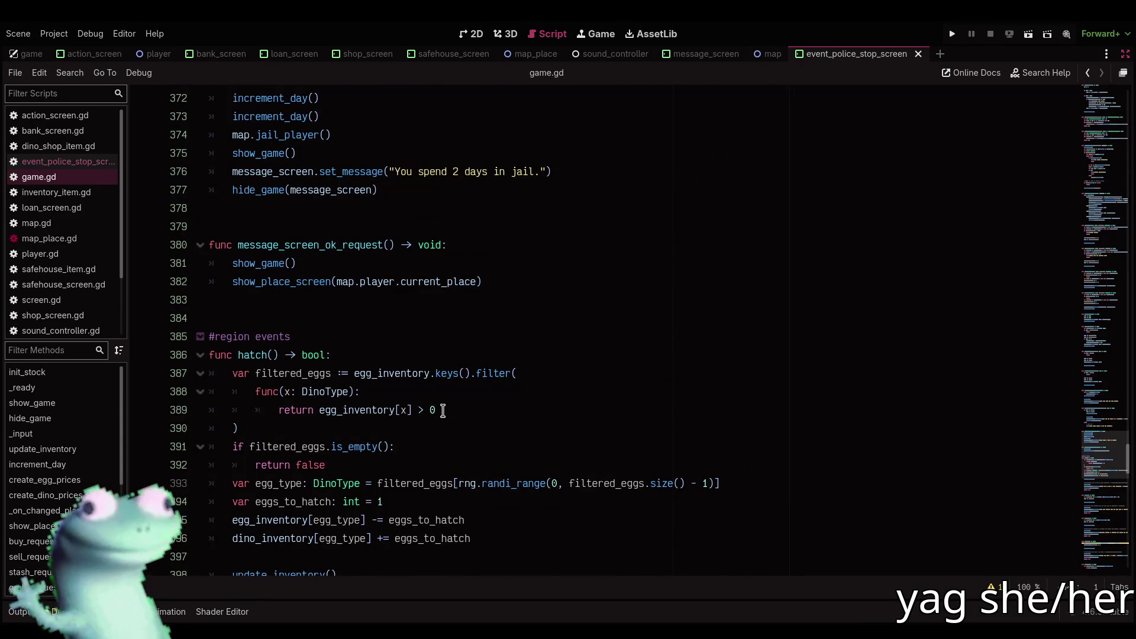
scroll(442, 410, down, 9)
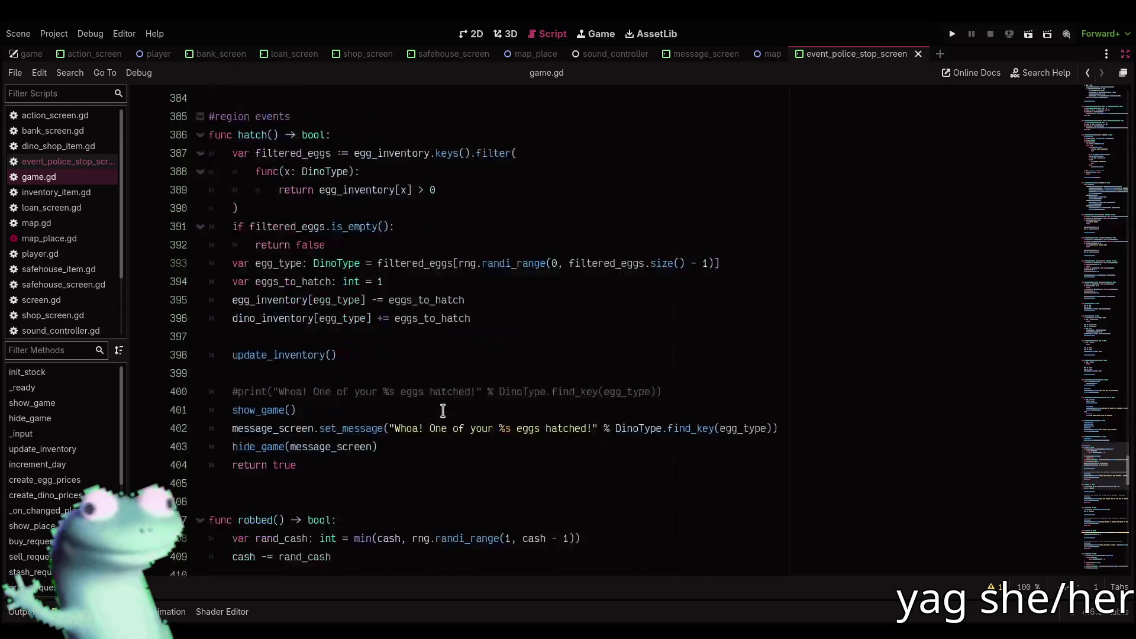
scroll(443, 410, down, 1)
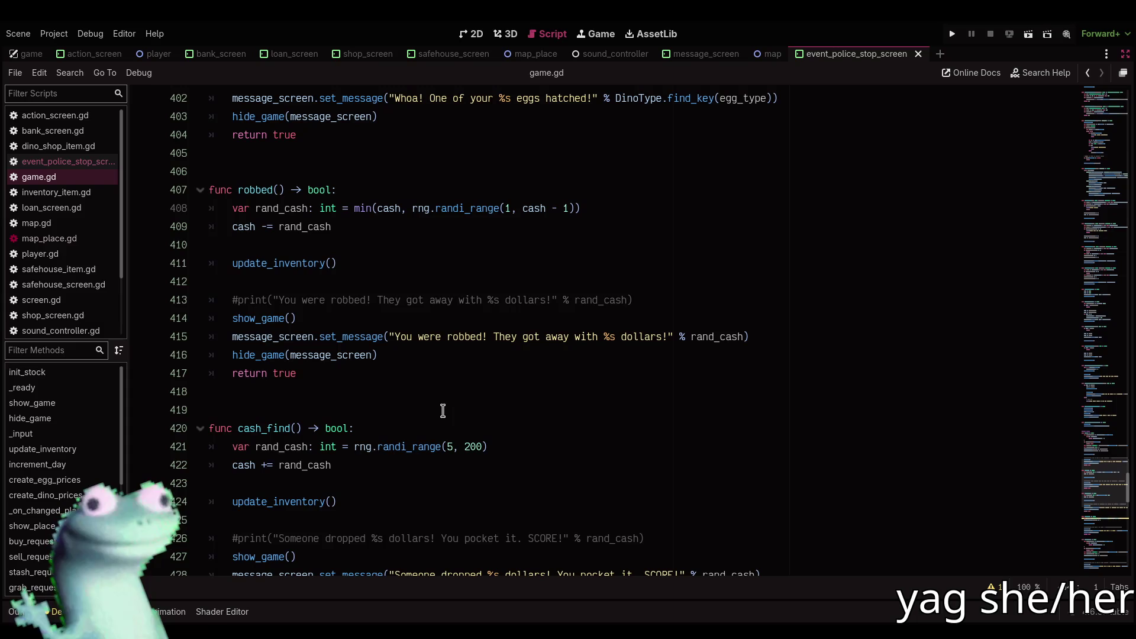
scroll(442, 410, down, 4)
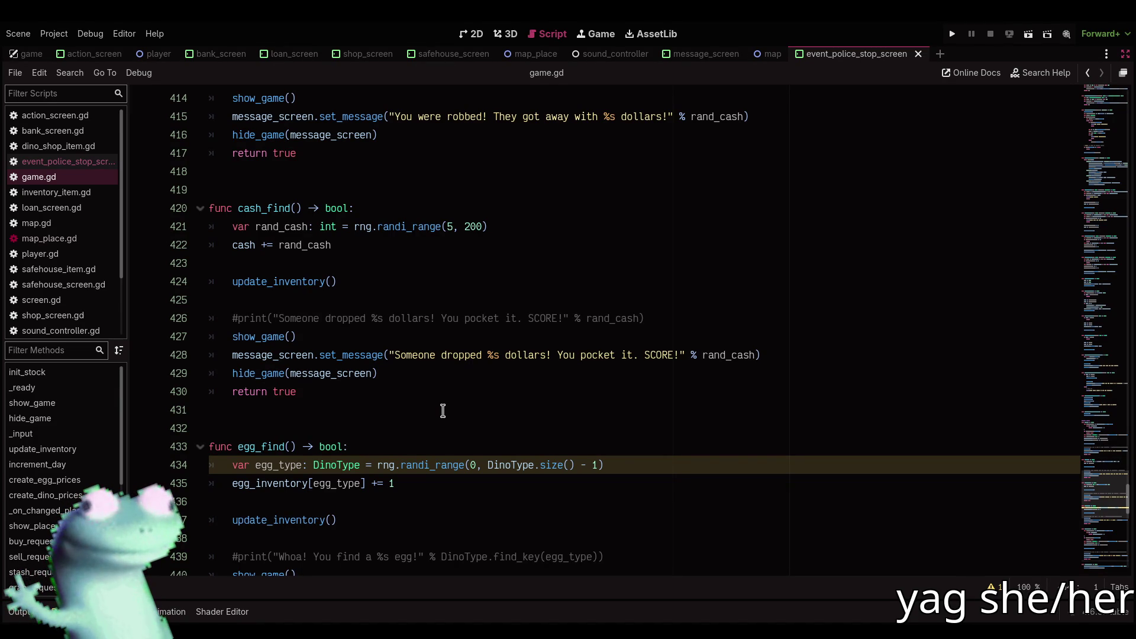
scroll(442, 411, down, 3)
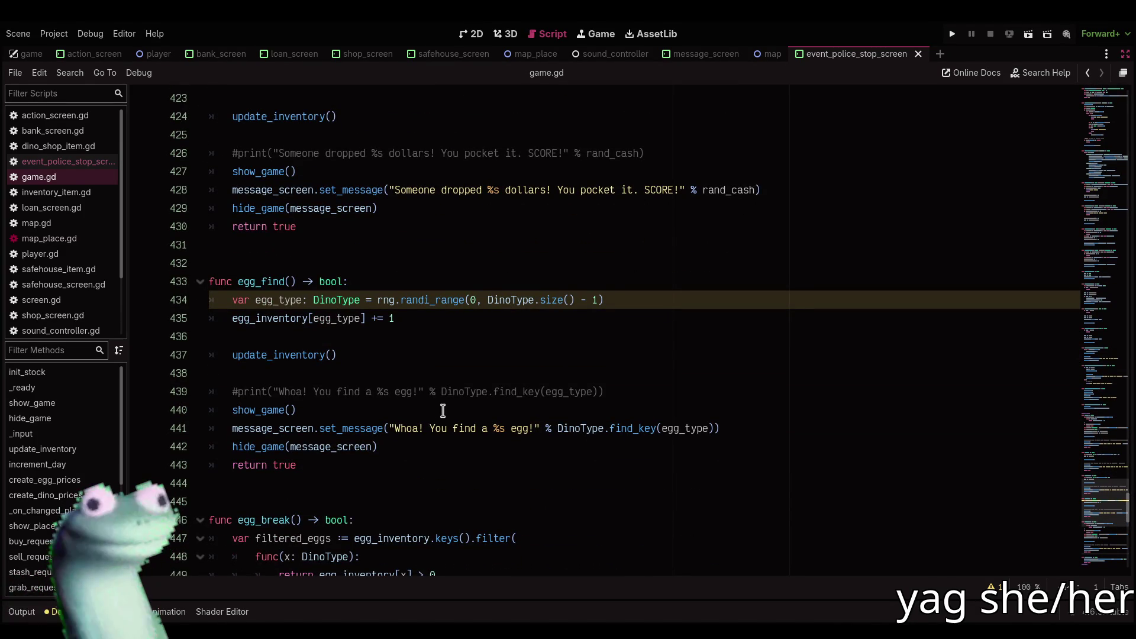
scroll(449, 395, down, 2)
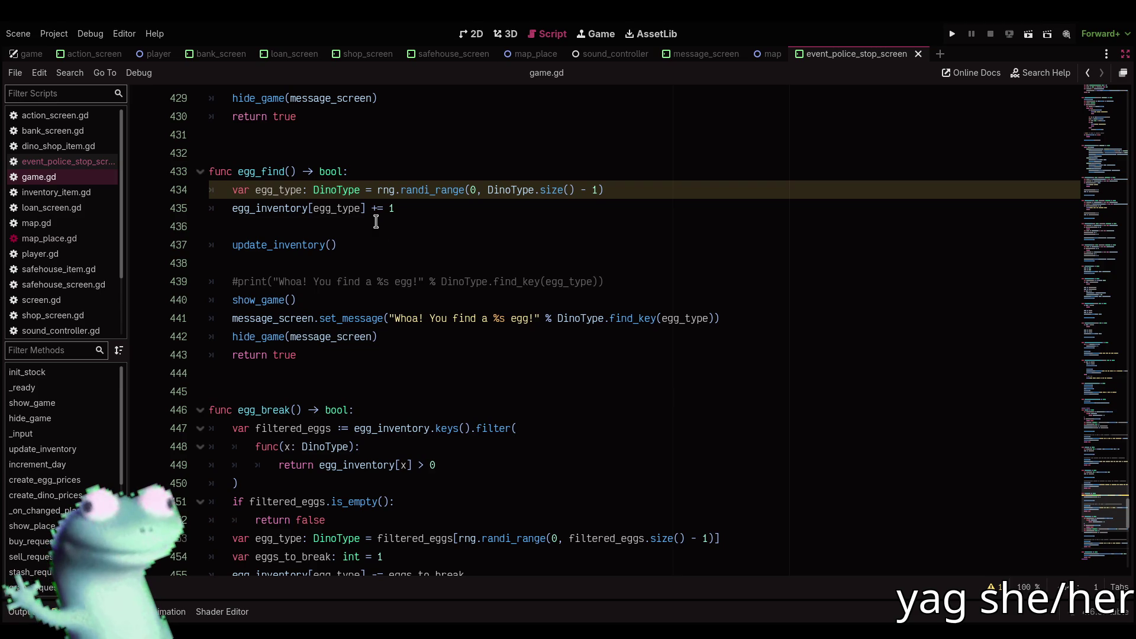
scroll(375, 221, down, 2)
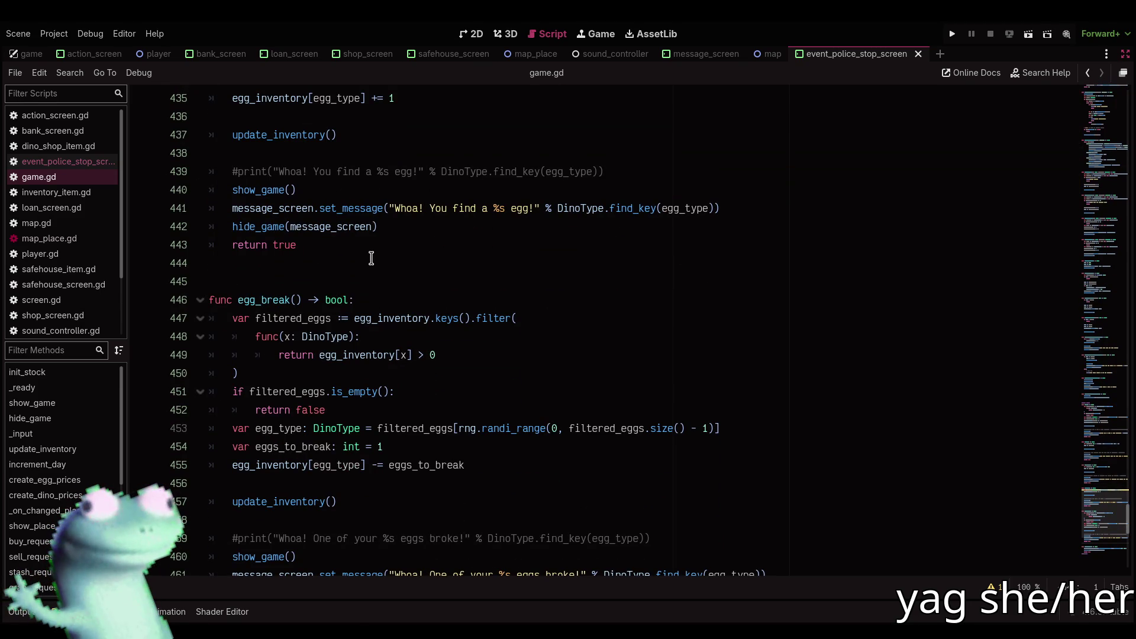
ctrl+click(270, 190)
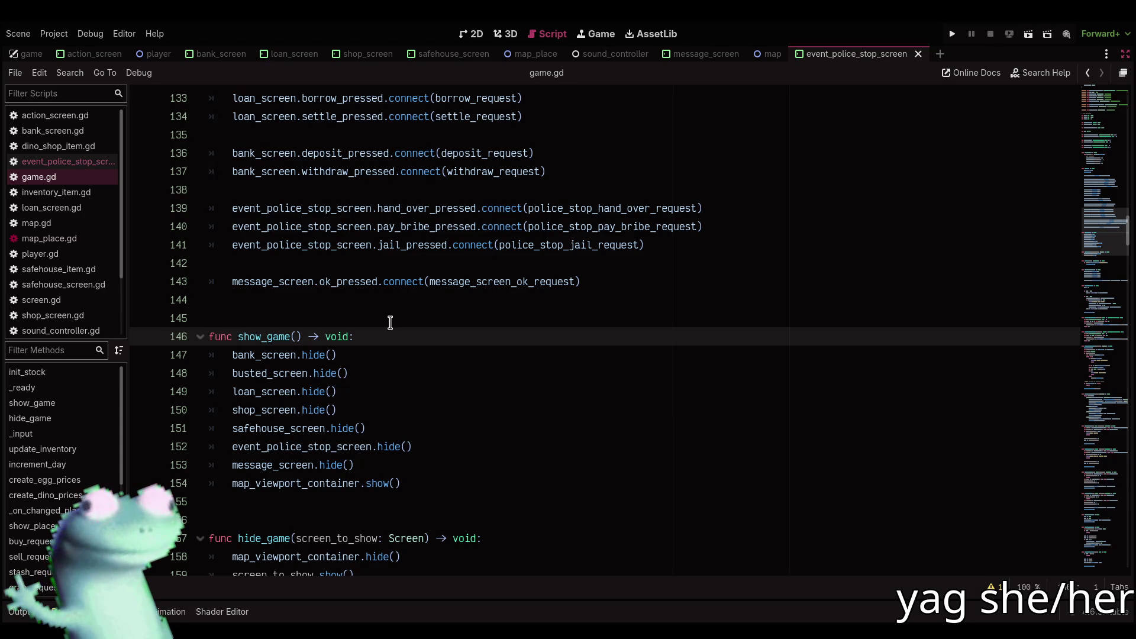
scroll(390, 323, down, 3)
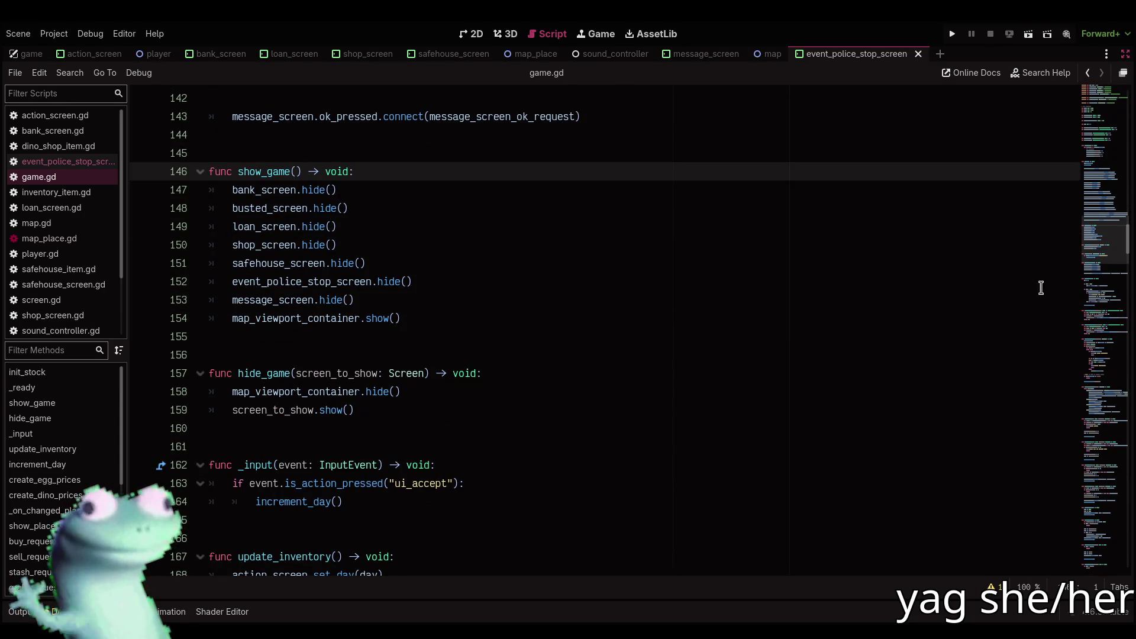
drag(1118, 253, 1120, 531)
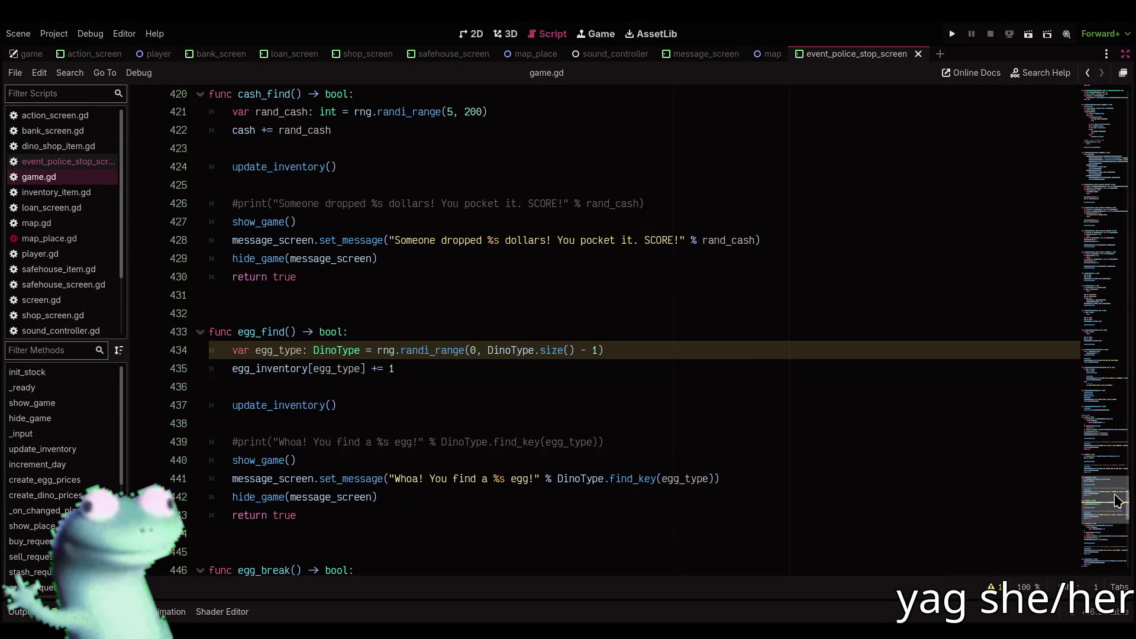
scroll(1117, 507, down, 4)
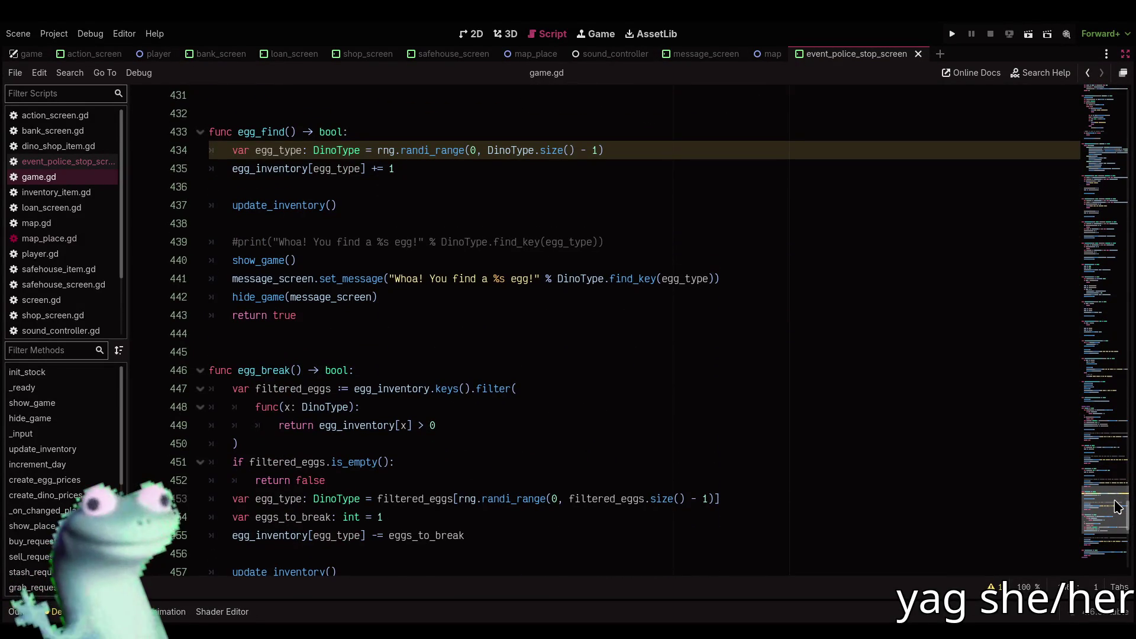
scroll(1116, 509, down, 5)
click(1094, 169)
mouse_move(1092, 167)
mouse_down()
mouse_move(1095, 223)
mouse_move(1088, 144)
mouse_move(1091, 238)
mouse_move(1082, 124)
mouse_up()
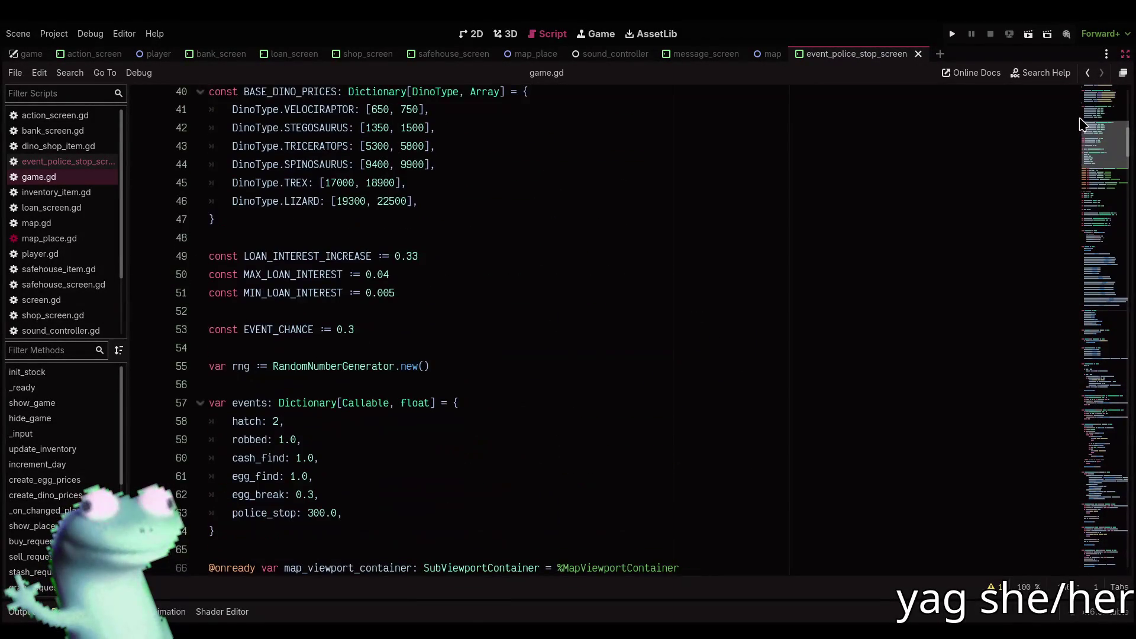
Change the police_stop event weight from 300 to 1 and save game.gd.
click(310, 498)
double_click(314, 513)
text(1)
click(385, 482)
key(ctrl+s)
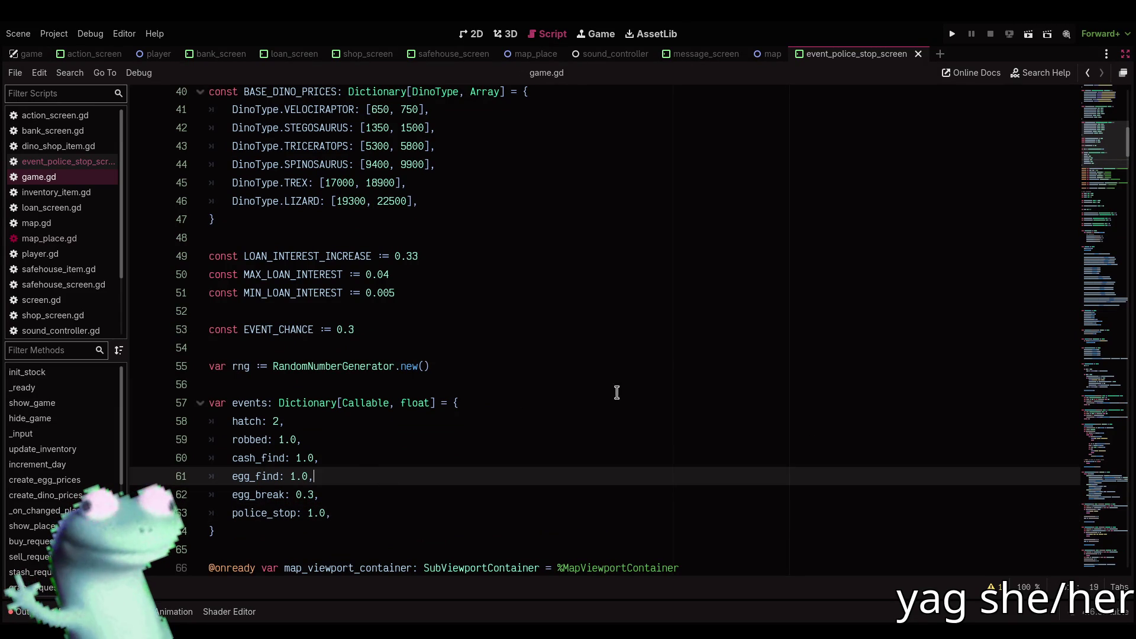
Write hatch's event weight as 2.0 and save the script again.
click(277, 421)
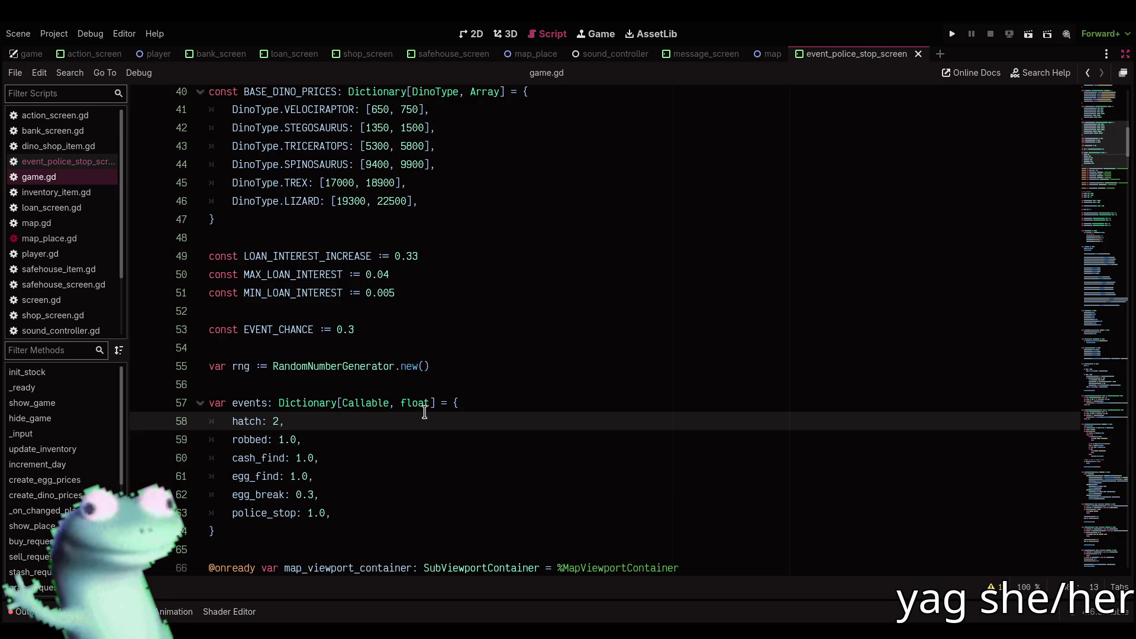
mouse_move(429, 405)
text(.0)
key(ctrl+s)
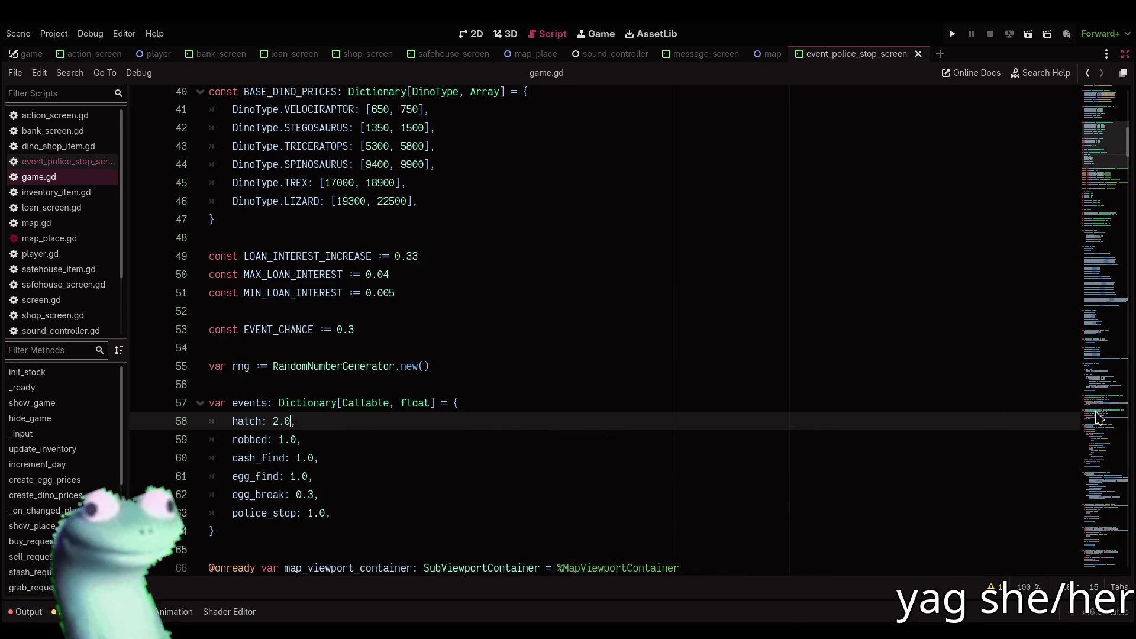
click(1092, 493)
drag(1092, 493, 1094, 539)
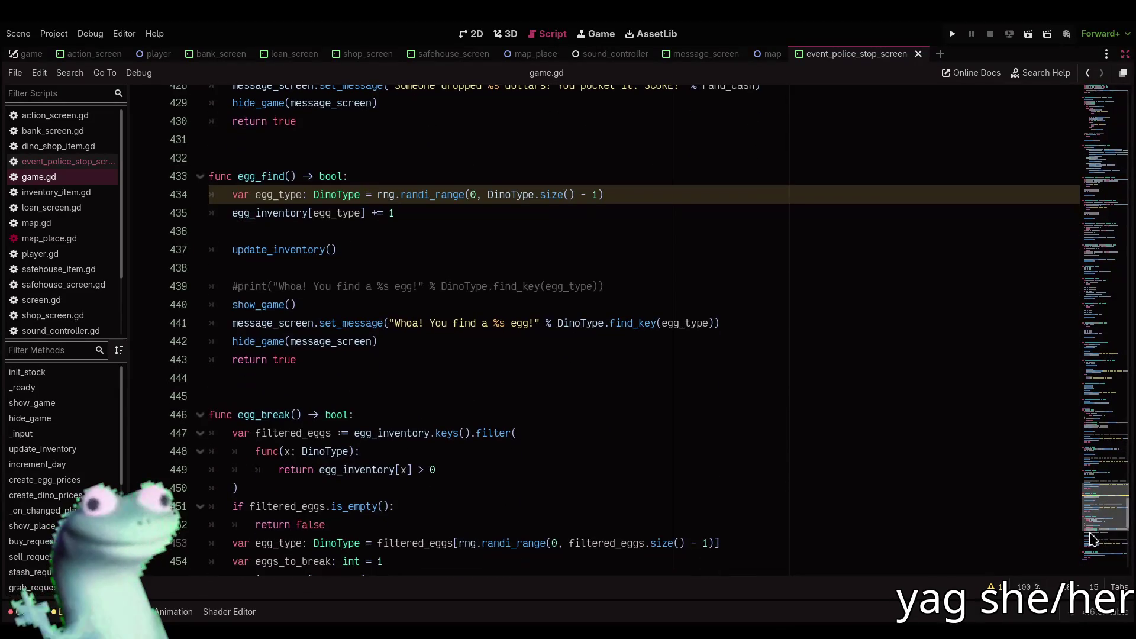
scroll(997, 487, down, 3)
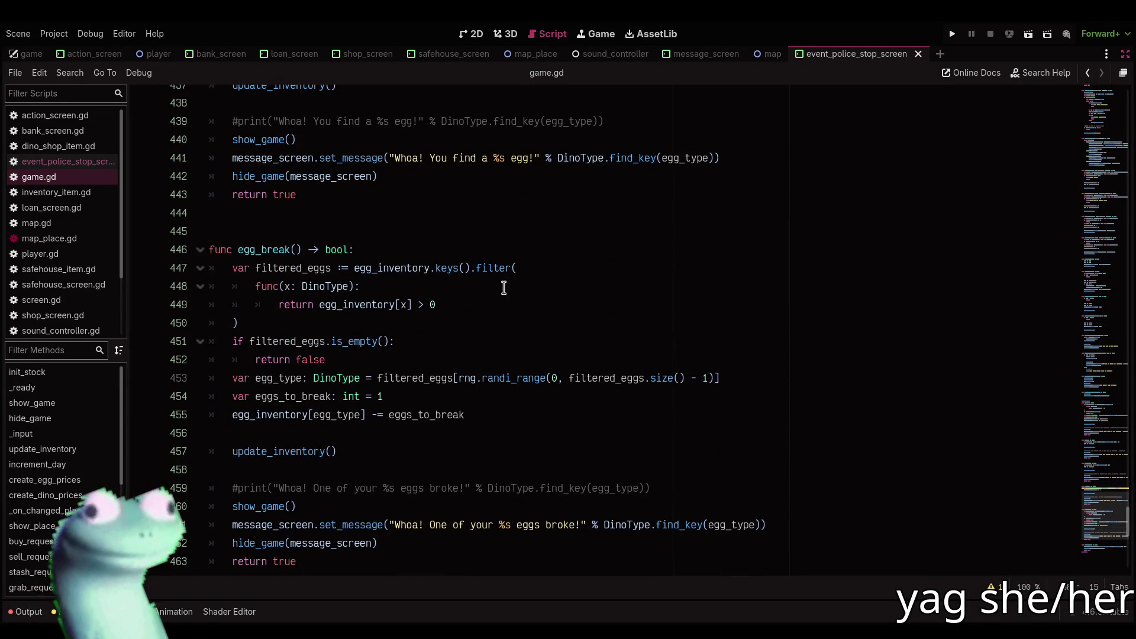
scroll(504, 288, down, 1)
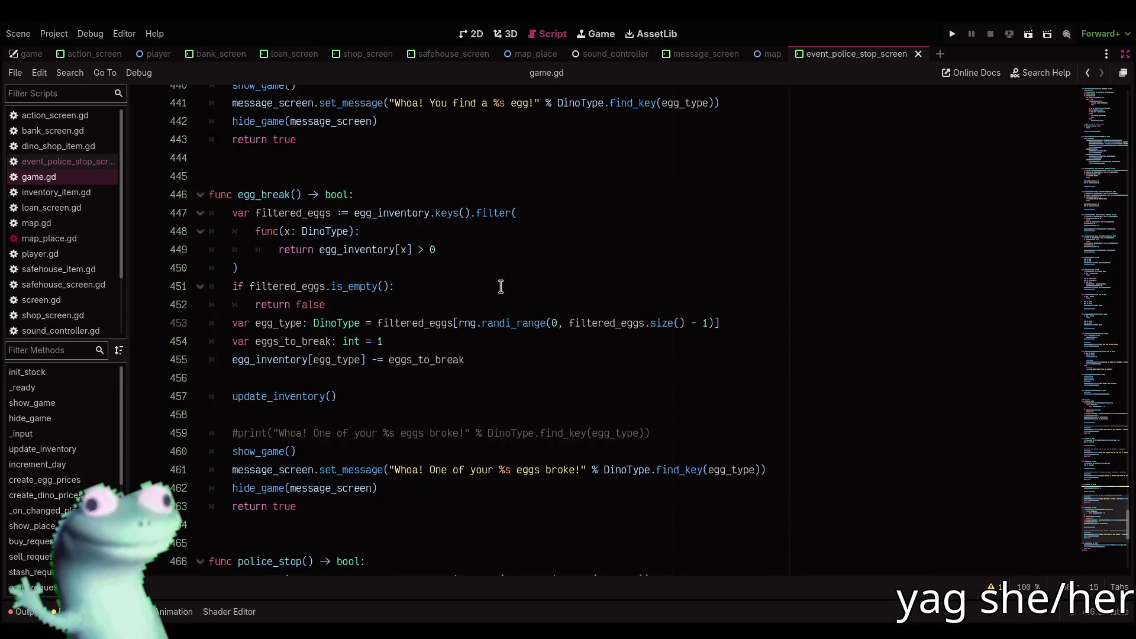
scroll(501, 286, down, 2)
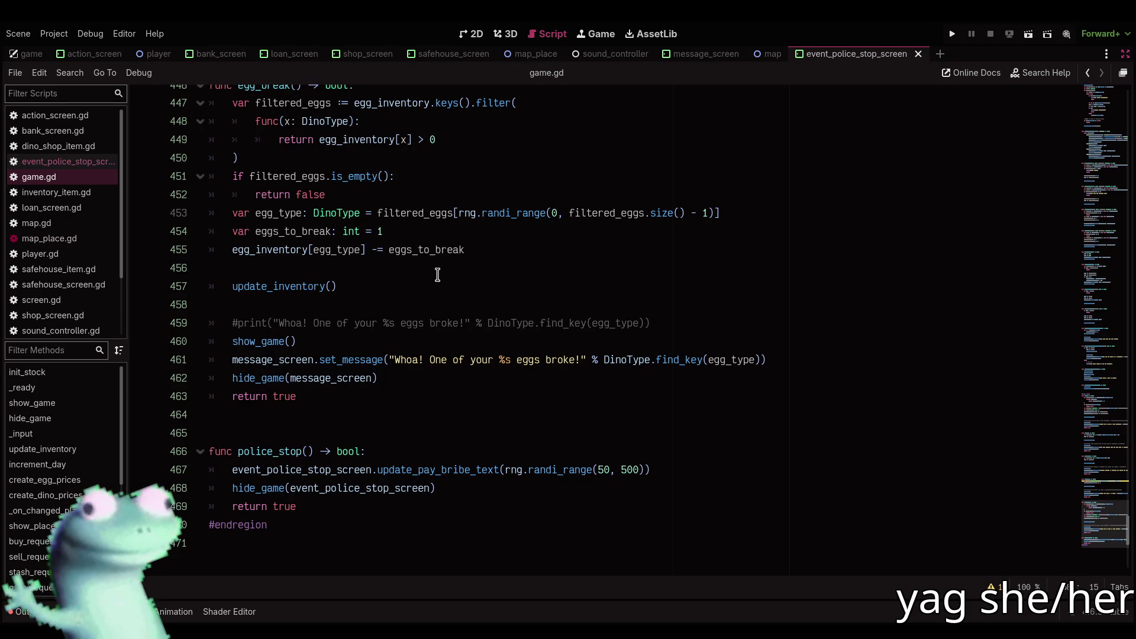
scroll(437, 274, up, 9)
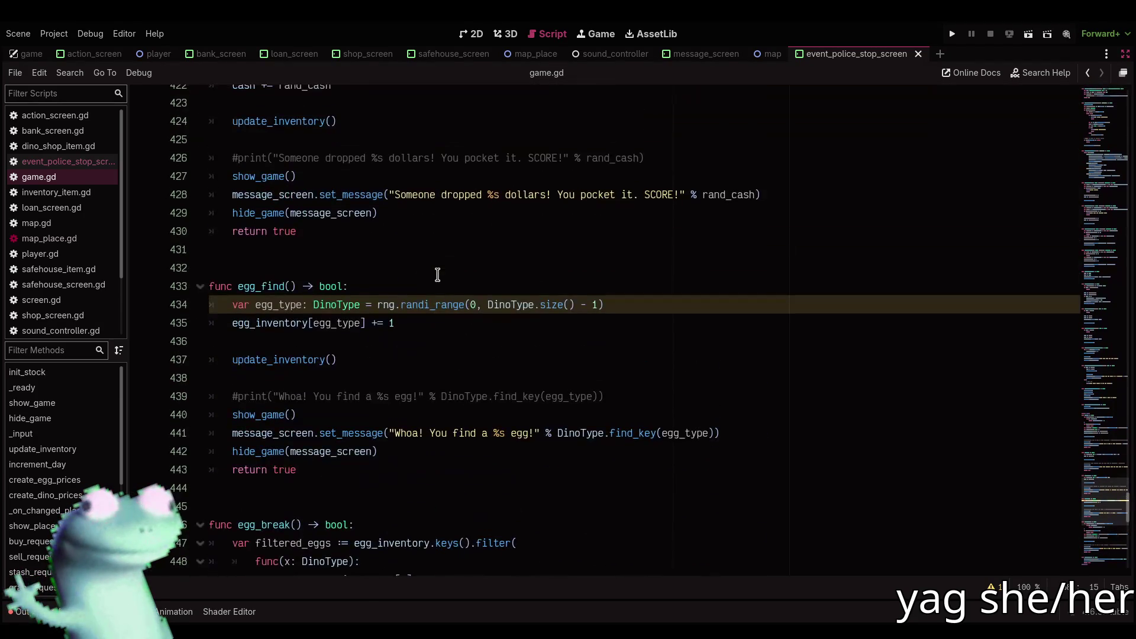
scroll(438, 274, up, 2)
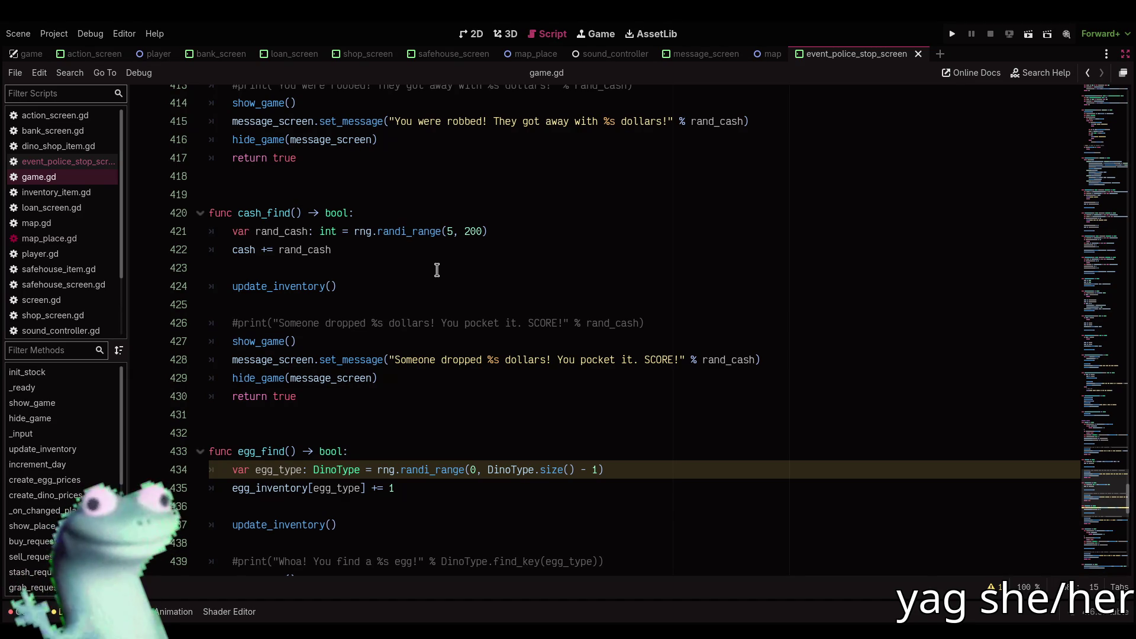
scroll(437, 268, down, 10)
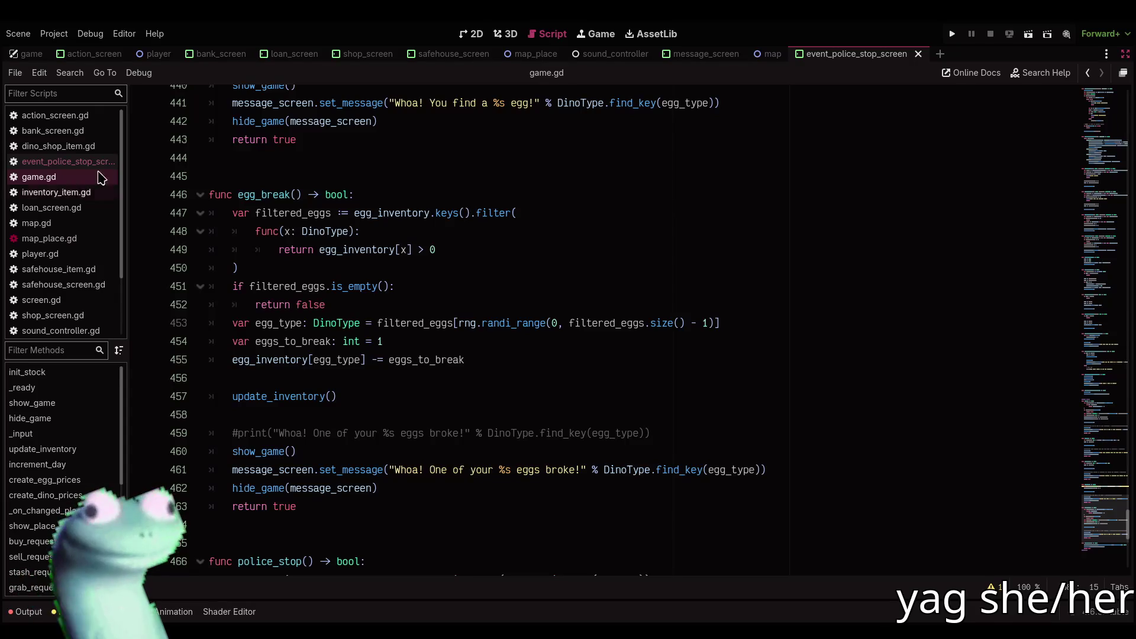
Open event_police_stop_screen.gd and place the caret on its empty line 14.
click(78, 165)
scroll(472, 278, down, 3)
scroll(471, 279, up, 3)
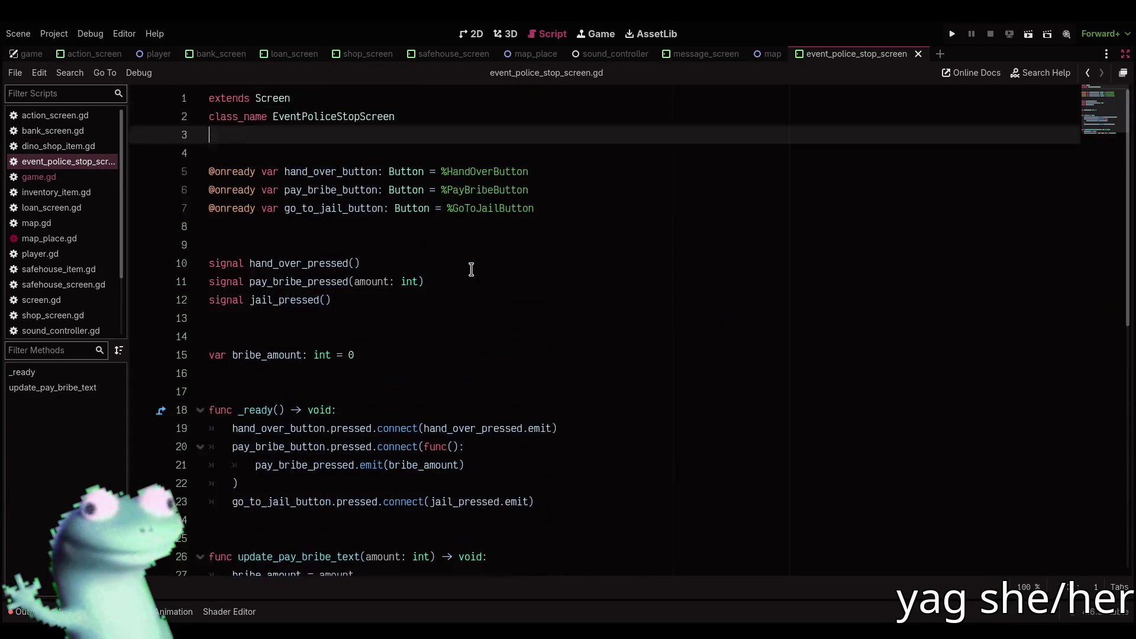
click(407, 350)
scroll(410, 332, down, 4)
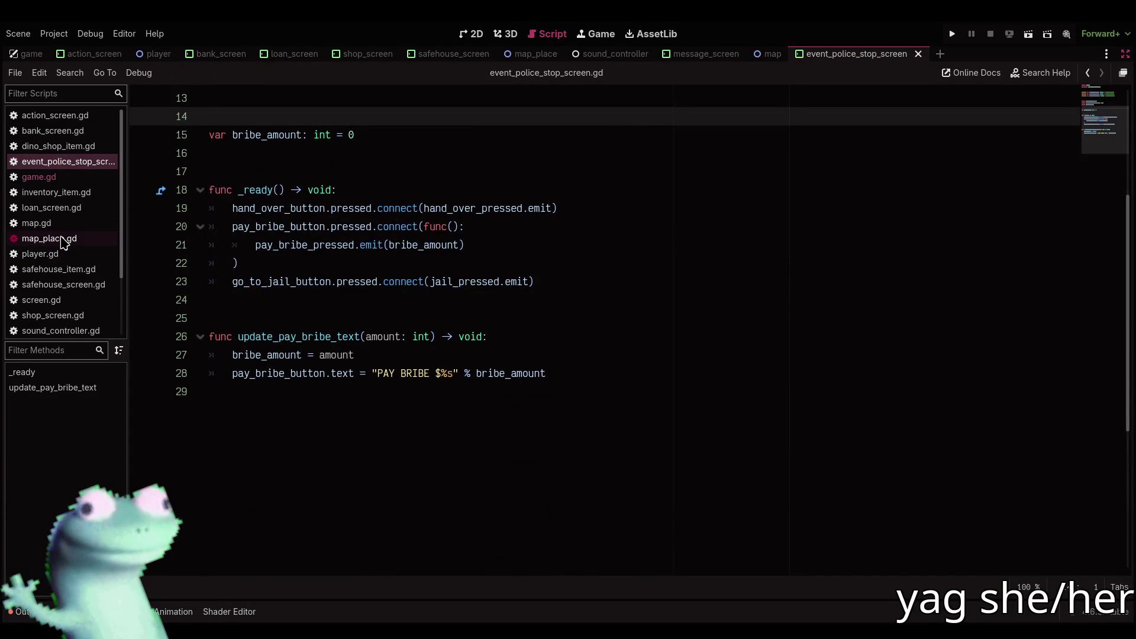
Compare it with game.gd, ending on game.gd's empty last line after police_stop.
click(92, 178)
scroll(438, 348, down, 5)
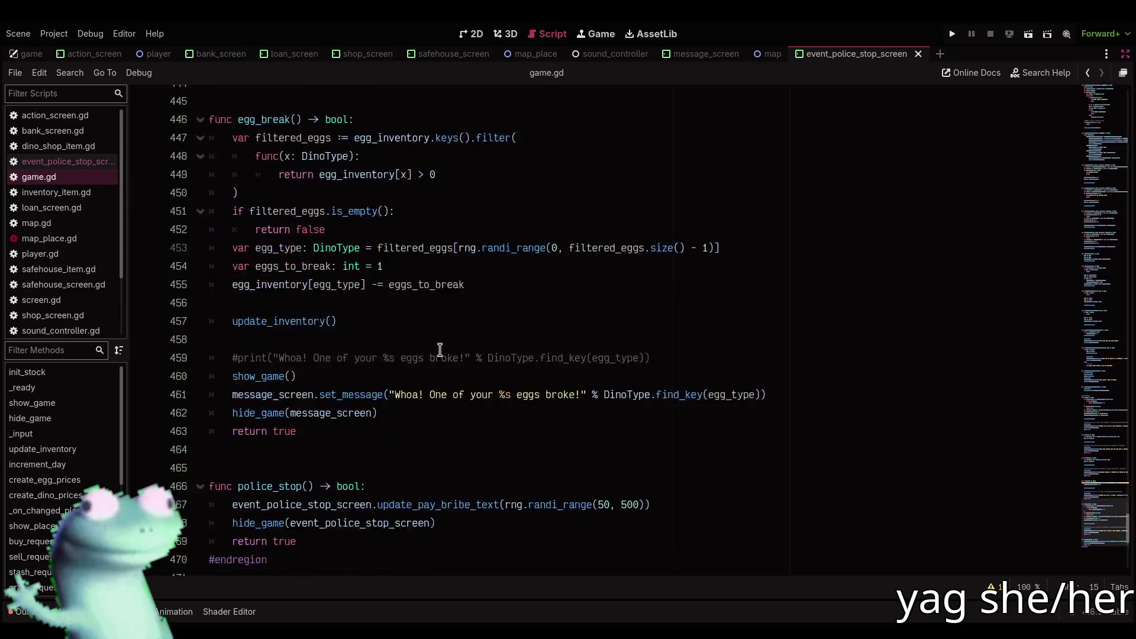
click(106, 165)
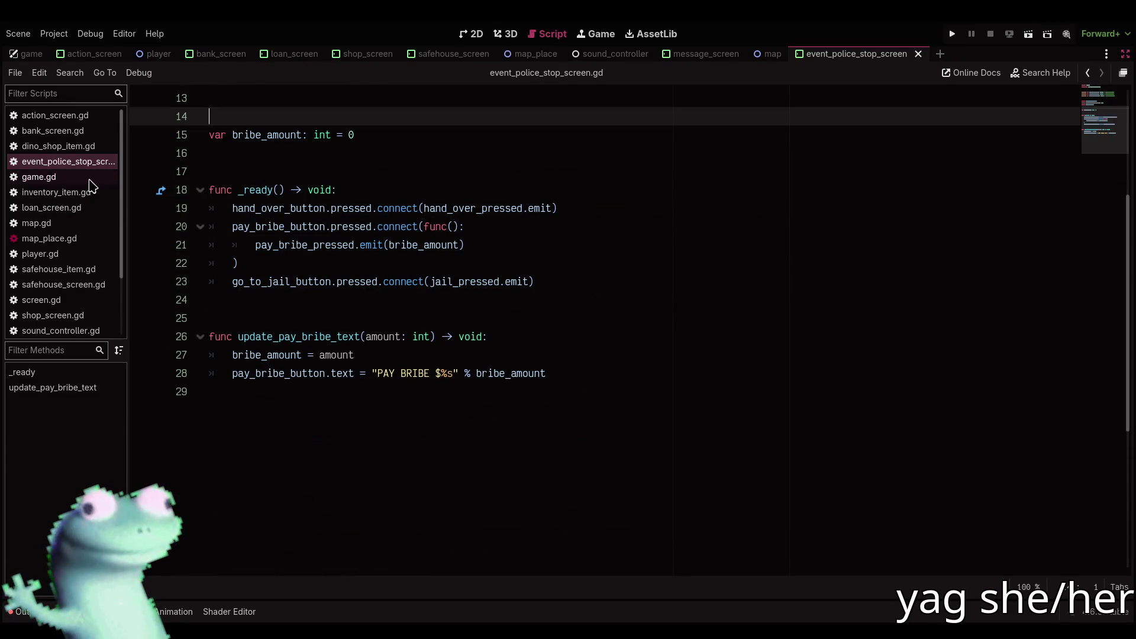
click(90, 179)
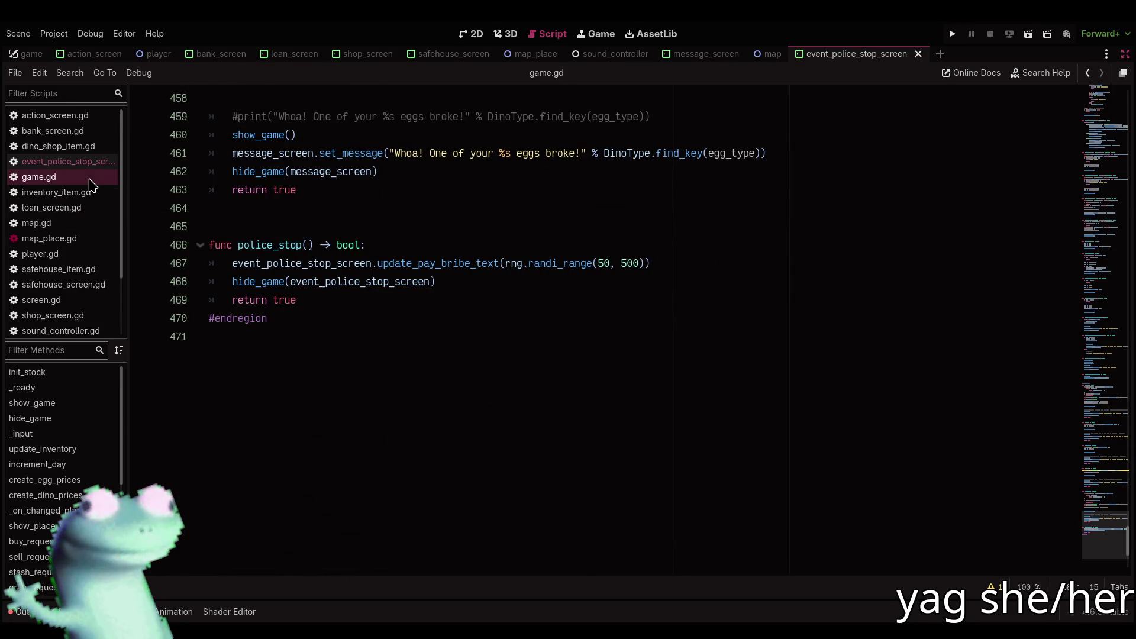
click(96, 167)
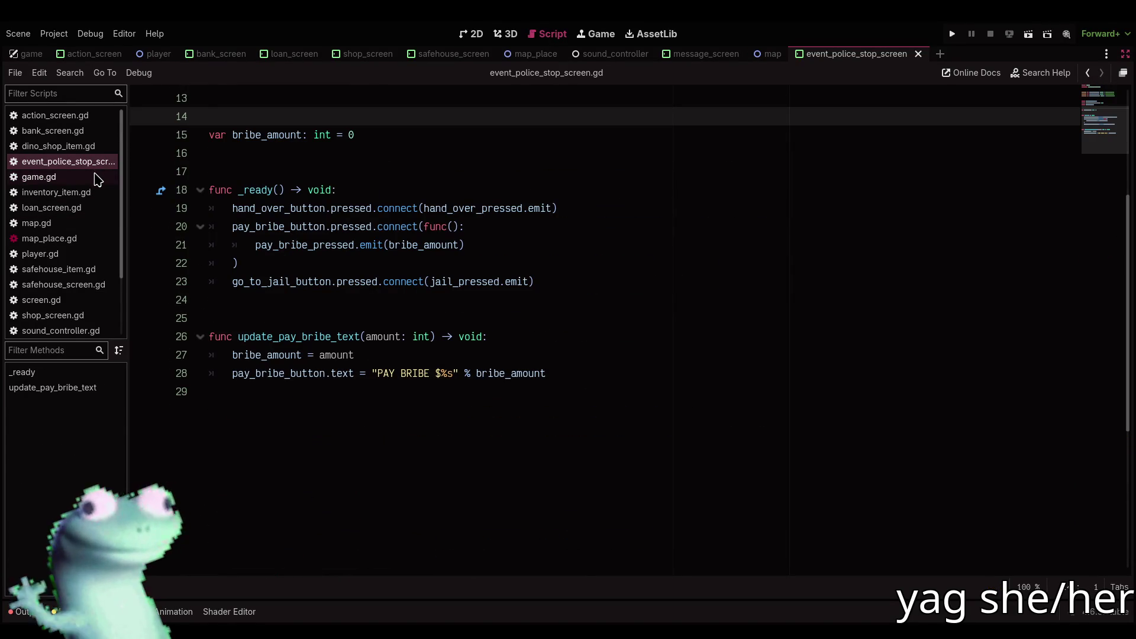
click(93, 181)
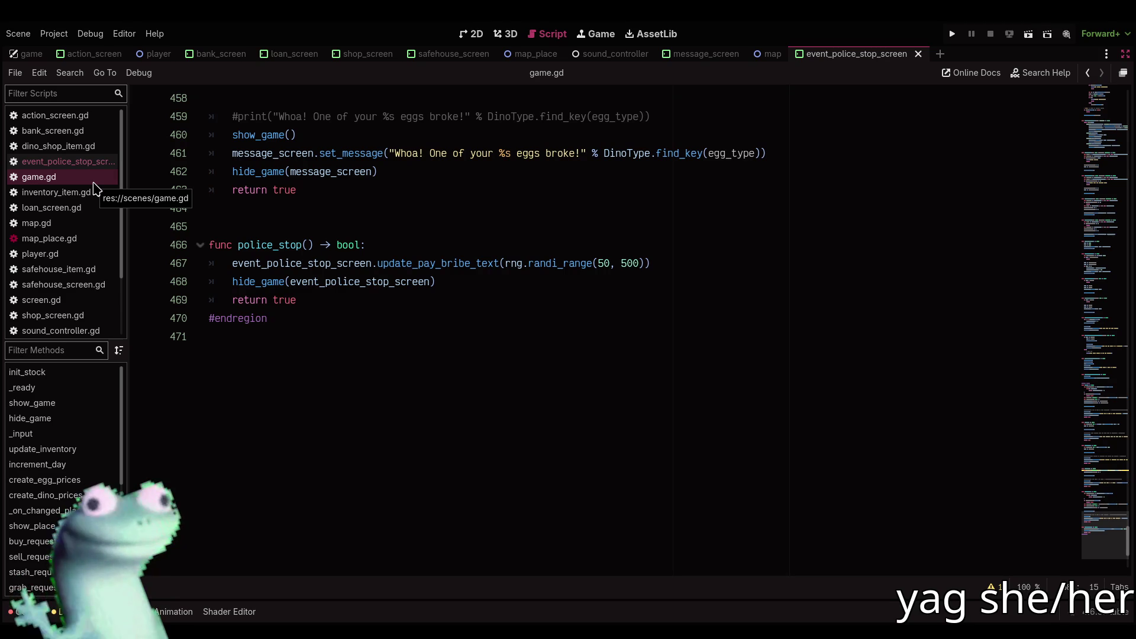
click(101, 166)
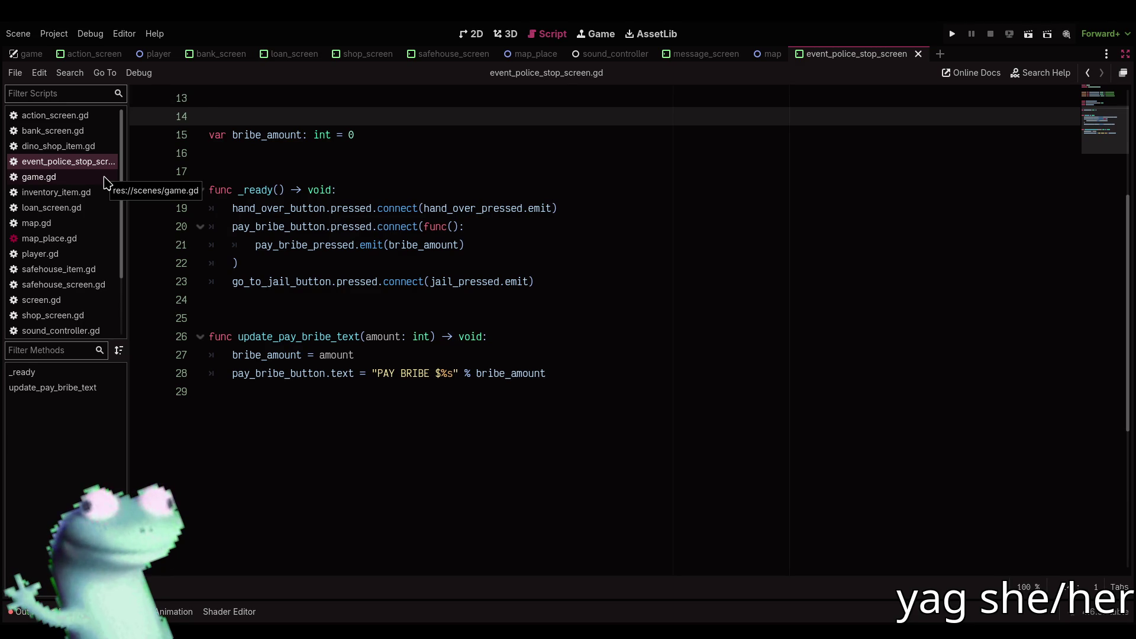
click(105, 177)
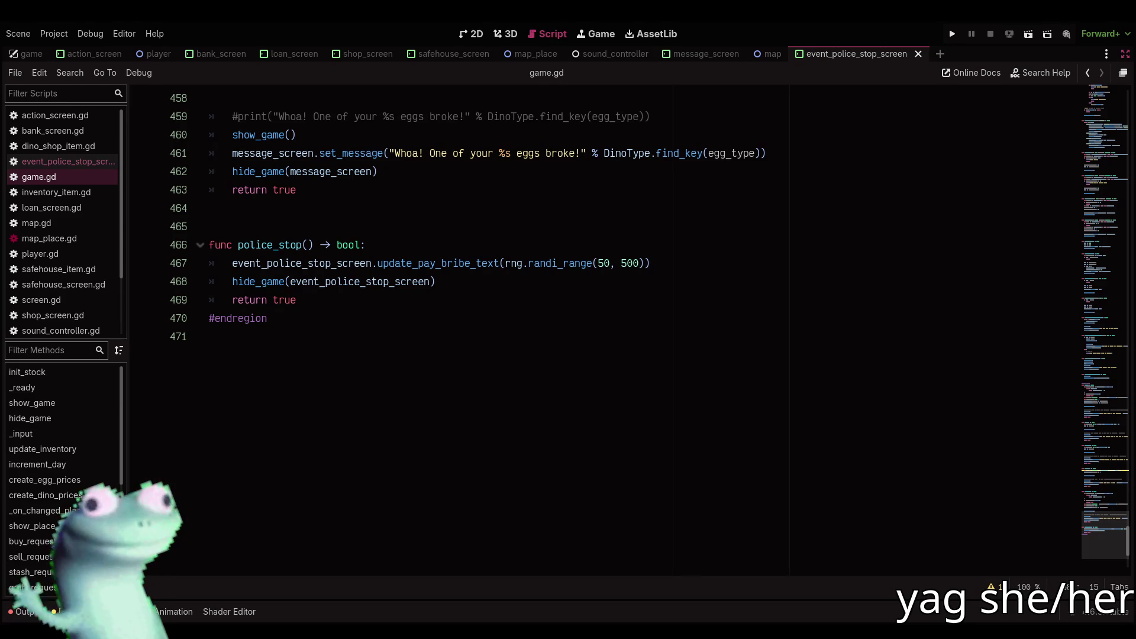
click(545, 338)
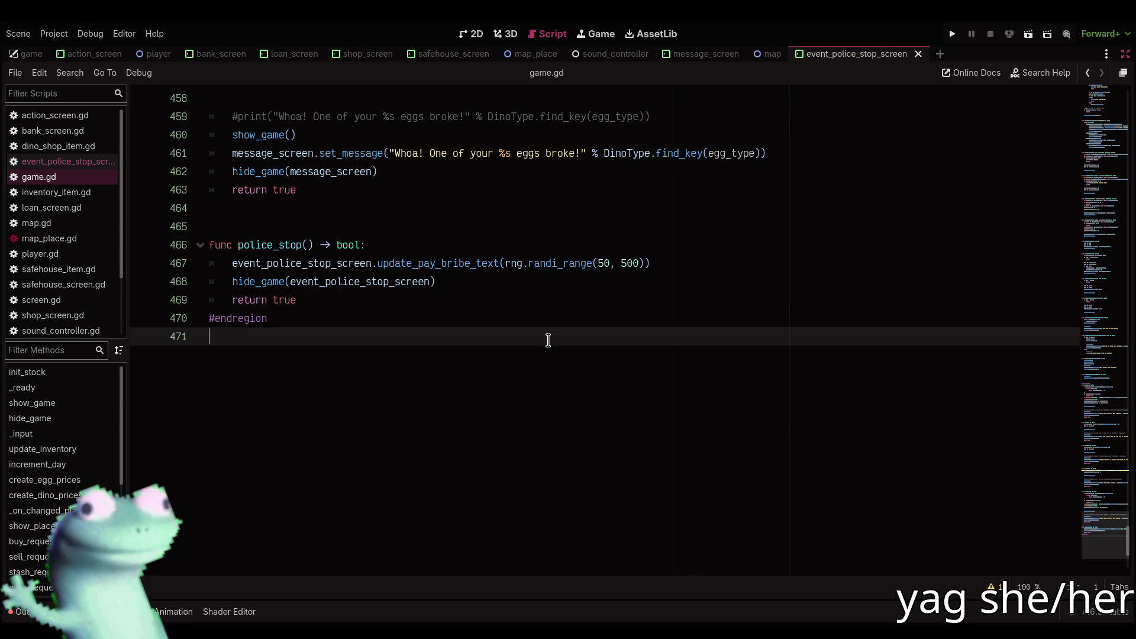
scroll(531, 307, up, 2)
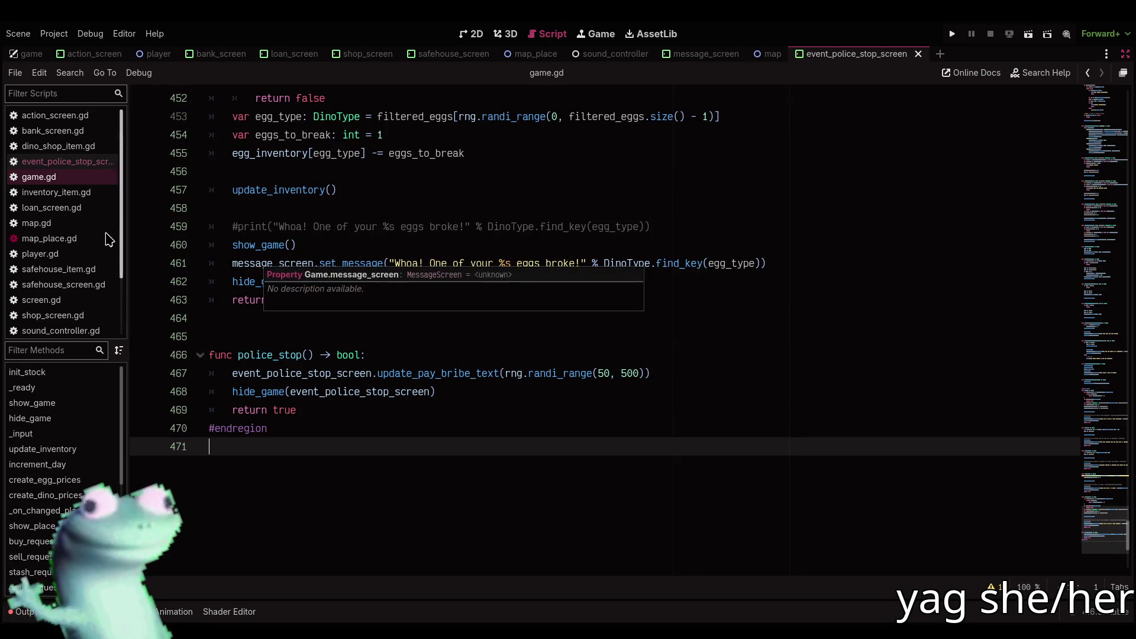
Start drafting a filtered_eggs := egg_inventory.keys().filter(func(x: DinoType): ...) line inside police_stop.
click(615, 355)
key(Return)
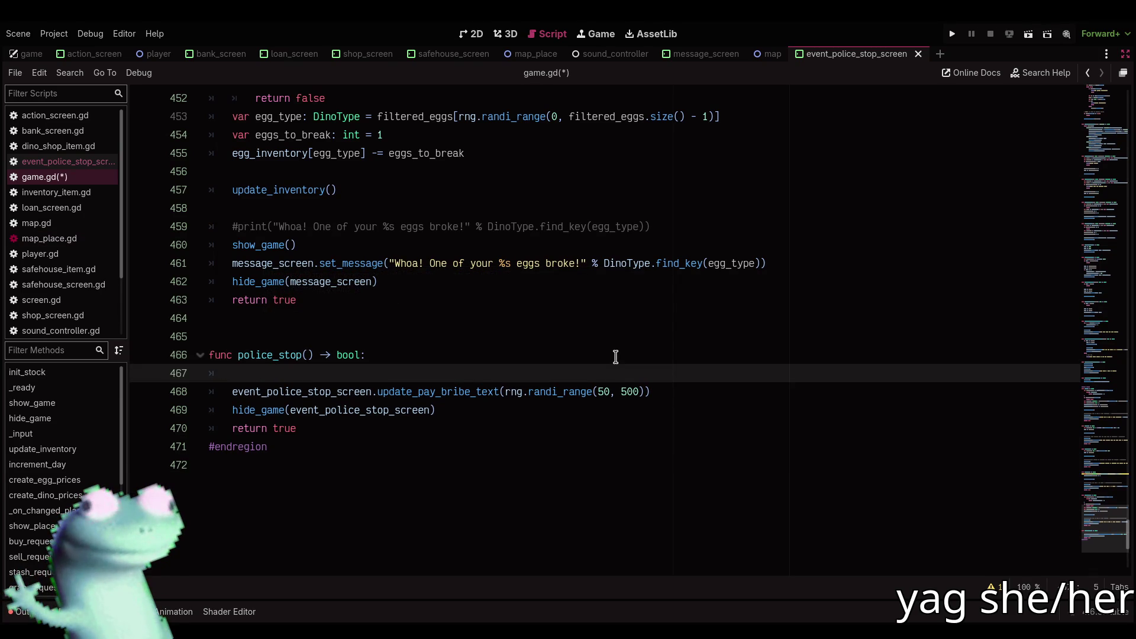
scroll(615, 356, up, 2)
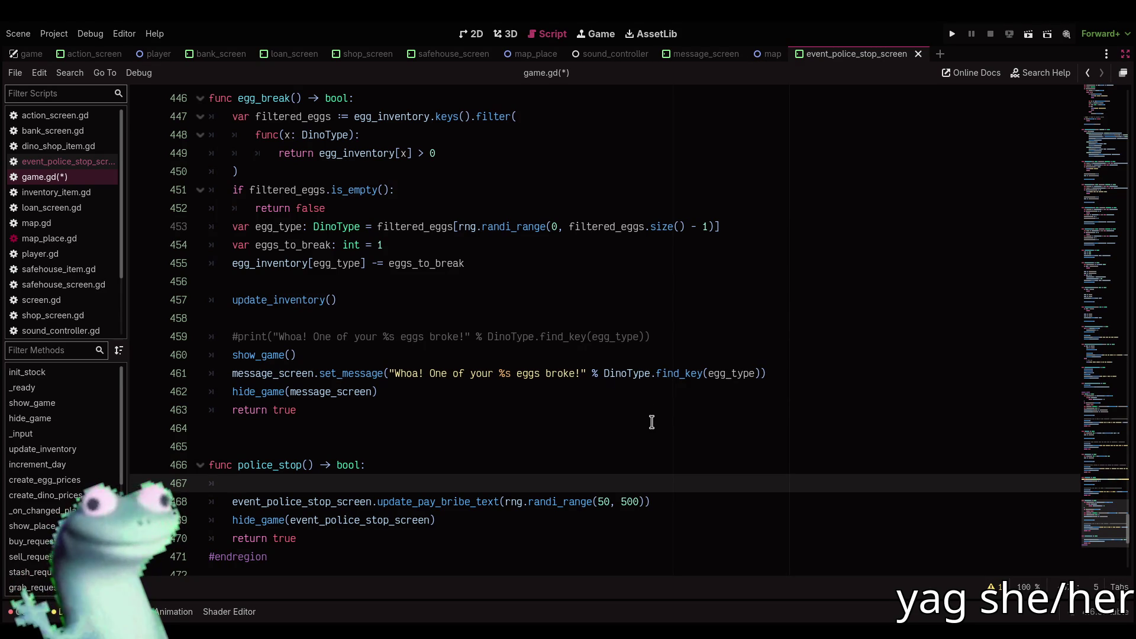
text(var )
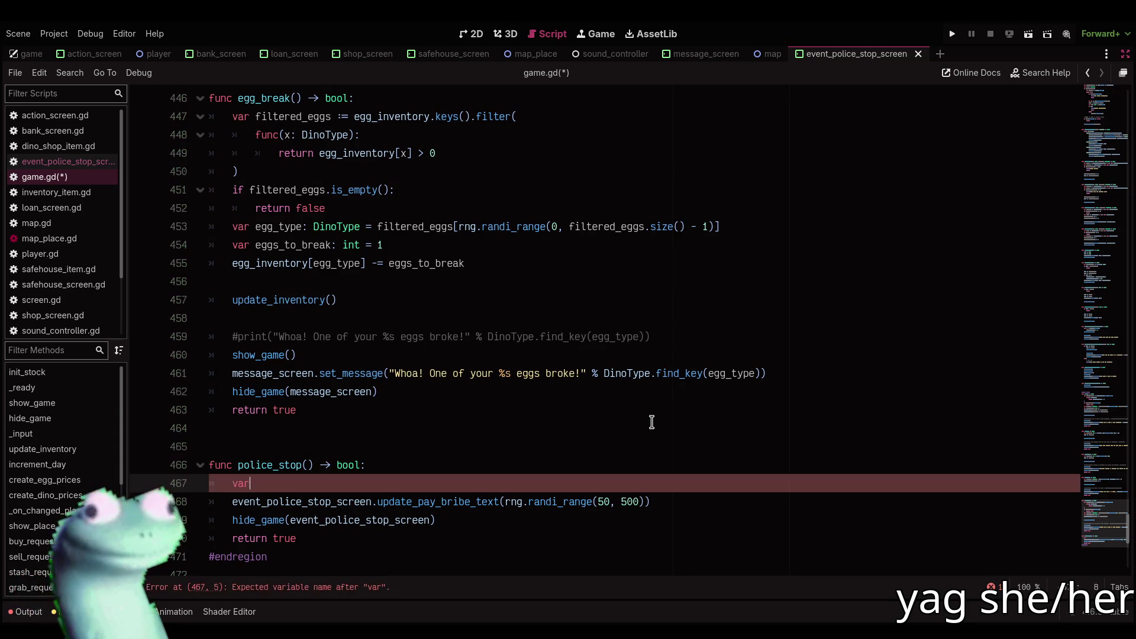
text(filtered_eggs )
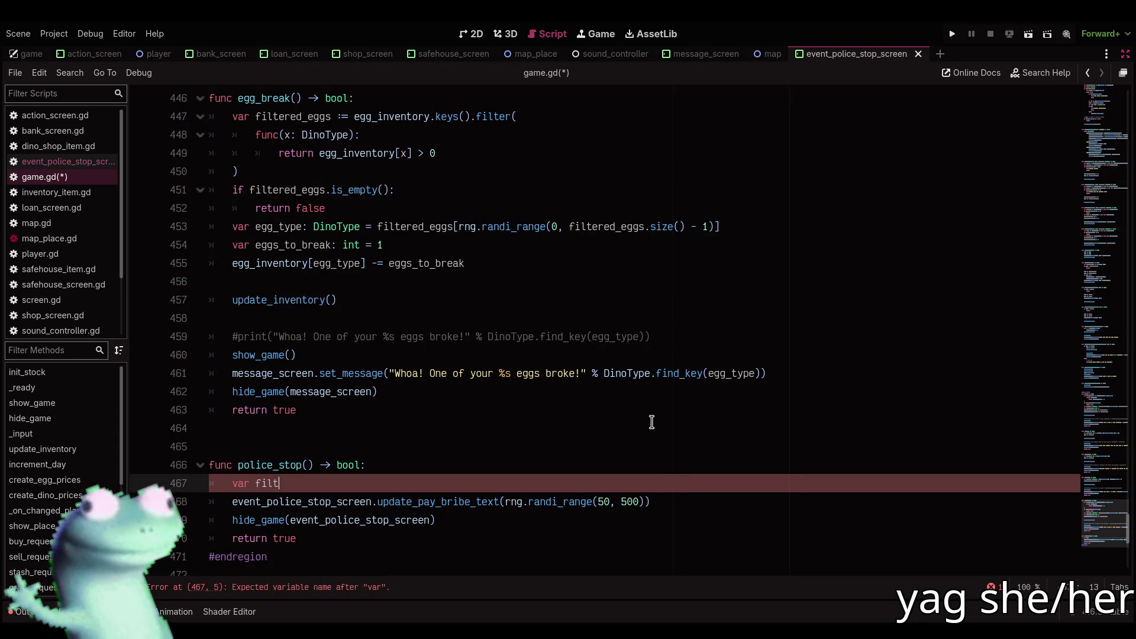
text(:= egg_inven)
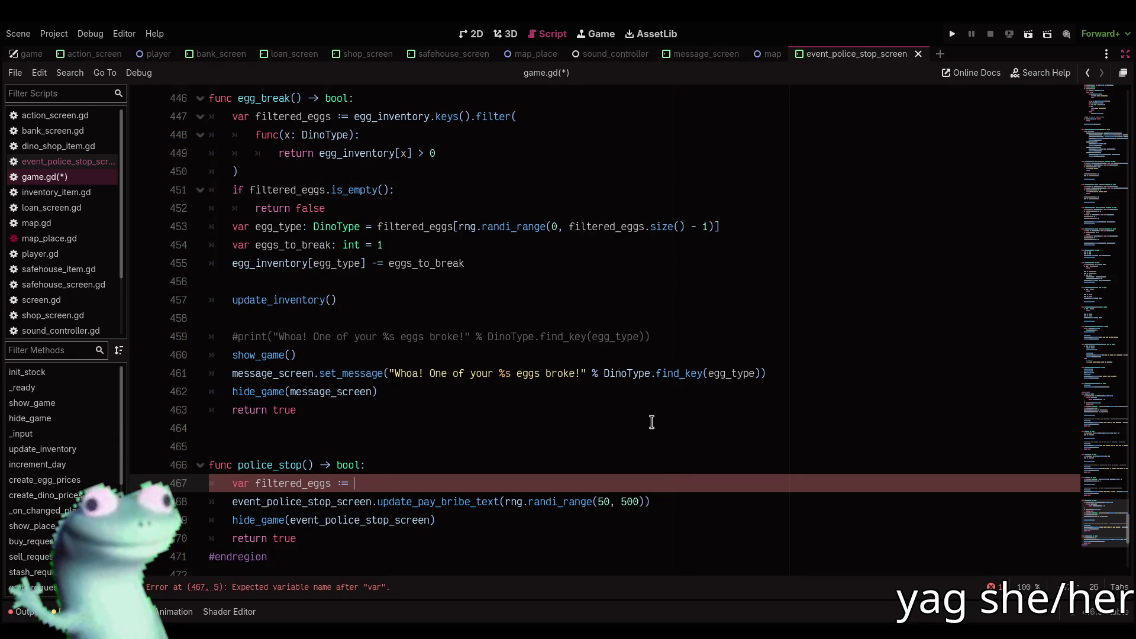
text(tory.keys())
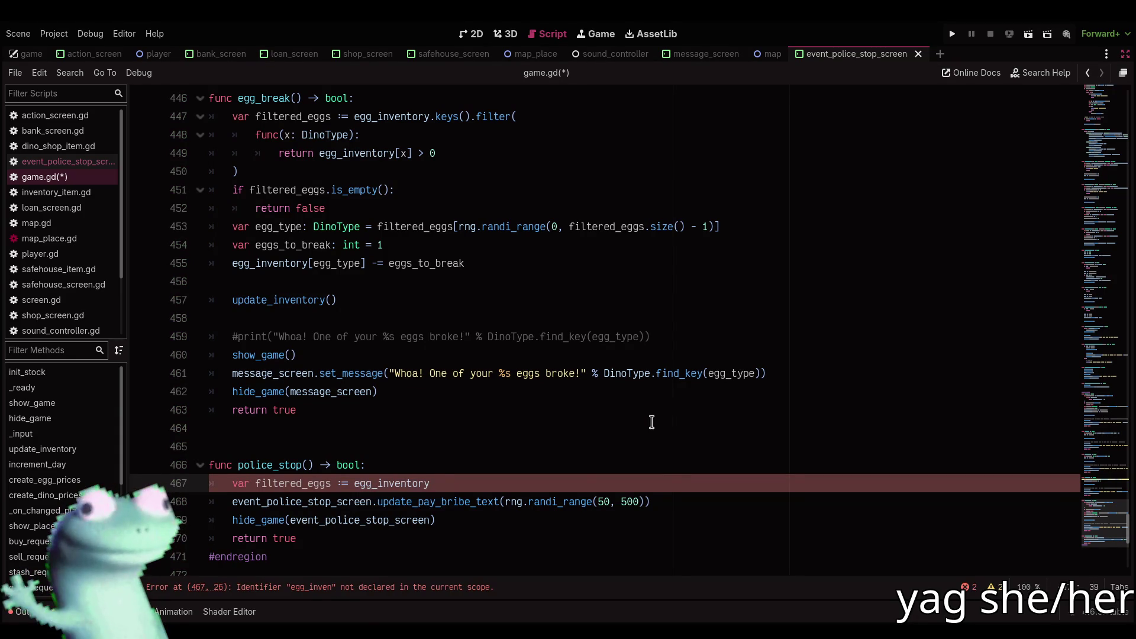
text(.filter()
key(Return)
text(func(x: Dino)
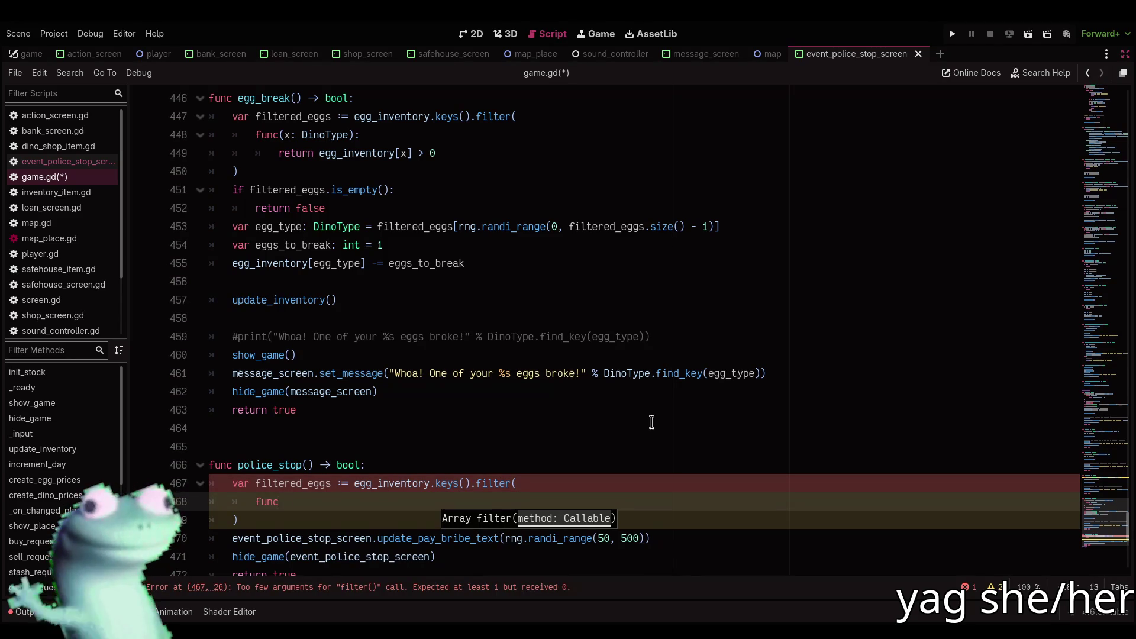
text(Type))
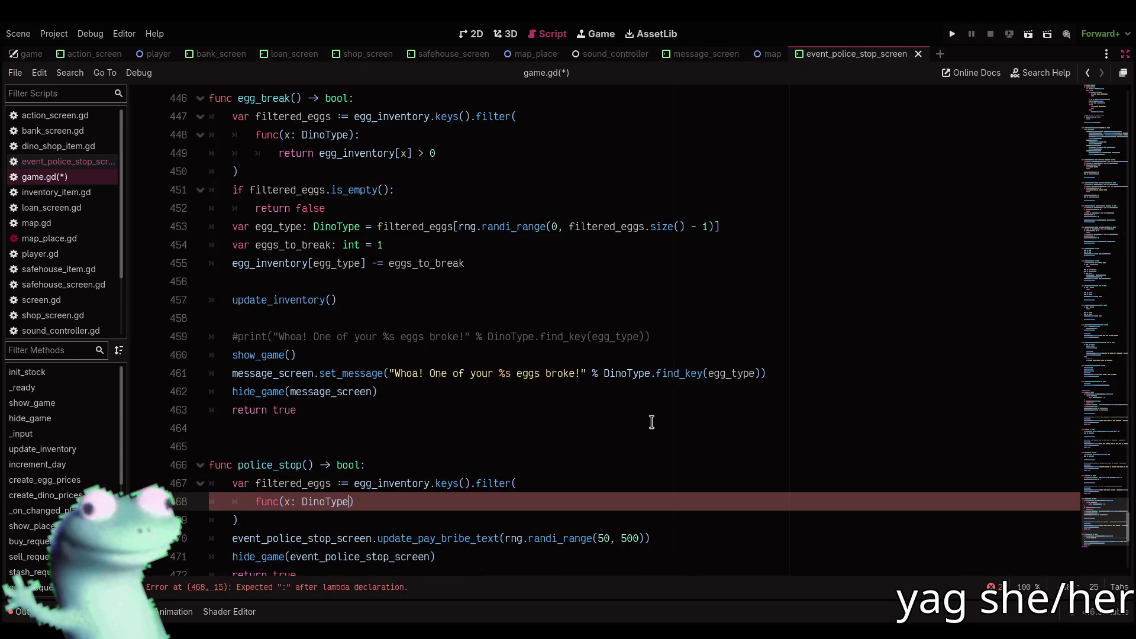
text(:)
key(Return)
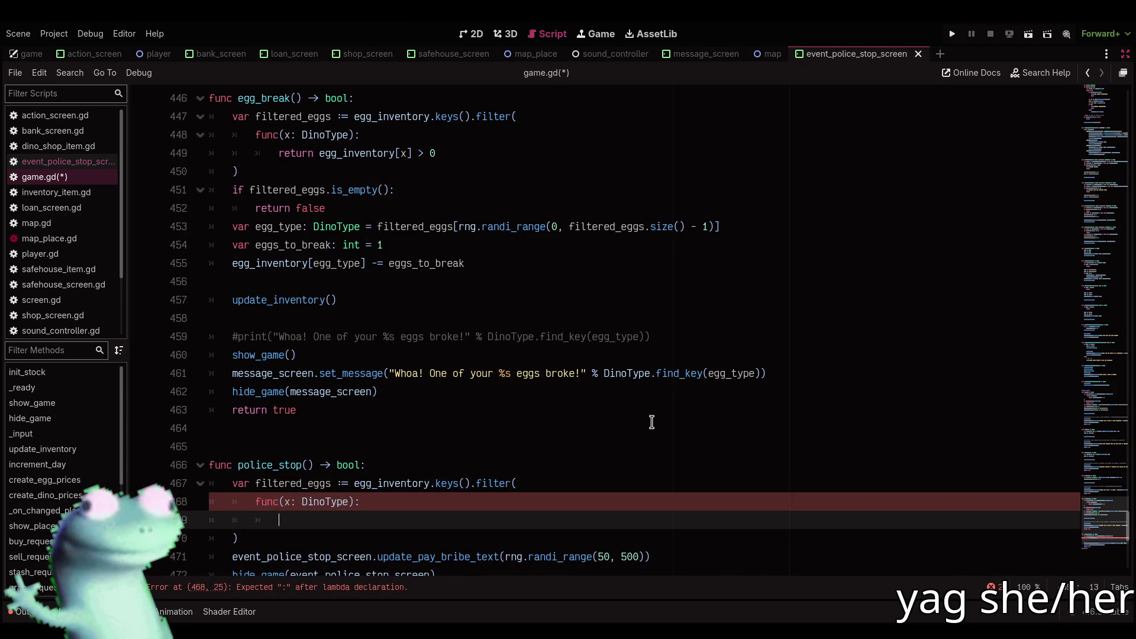
text(r)
key(Escape)
Paste egg_break's filtered_eggs filter and is_empty early return over the draft, then save.
mouse_move(327, 207)
mouse_down()
mouse_move(237, 134)
mouse_move(232, 116)
mouse_up()
key(ctrl+c)
drag(238, 538, 233, 484)
scroll(325, 471, down, 1)
scroll(325, 471, down, 1)
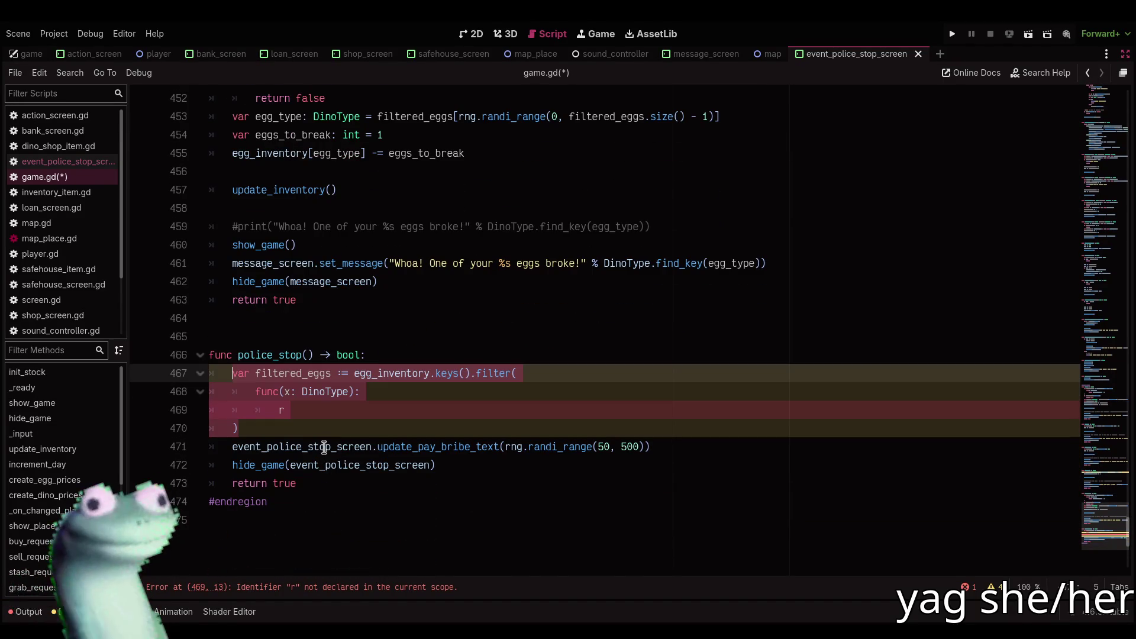
key(ctrl+v)
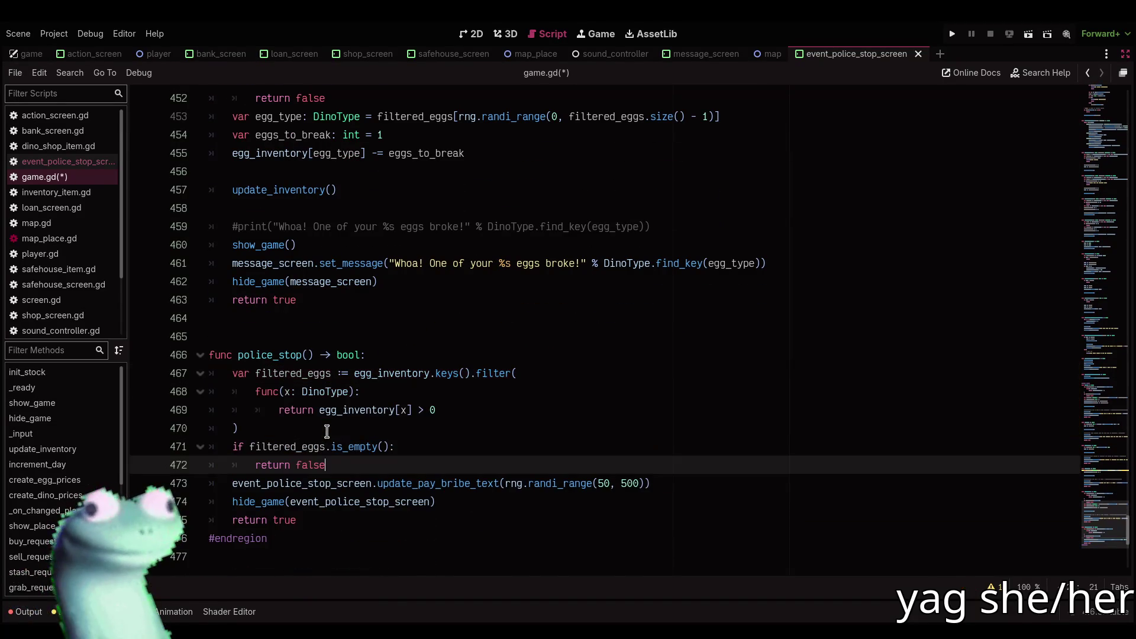
key(Return)
key(ctrl+s)
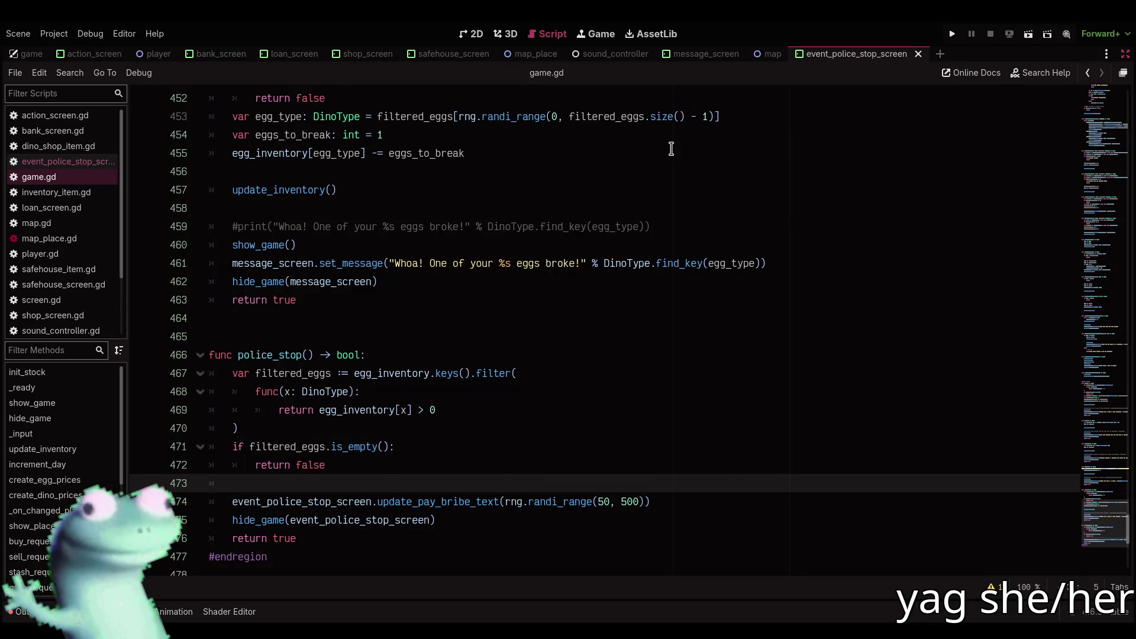
Turn on Autoplay for MusicPlayer in the sound_controller scene and run the project.
key(alt+Tab)
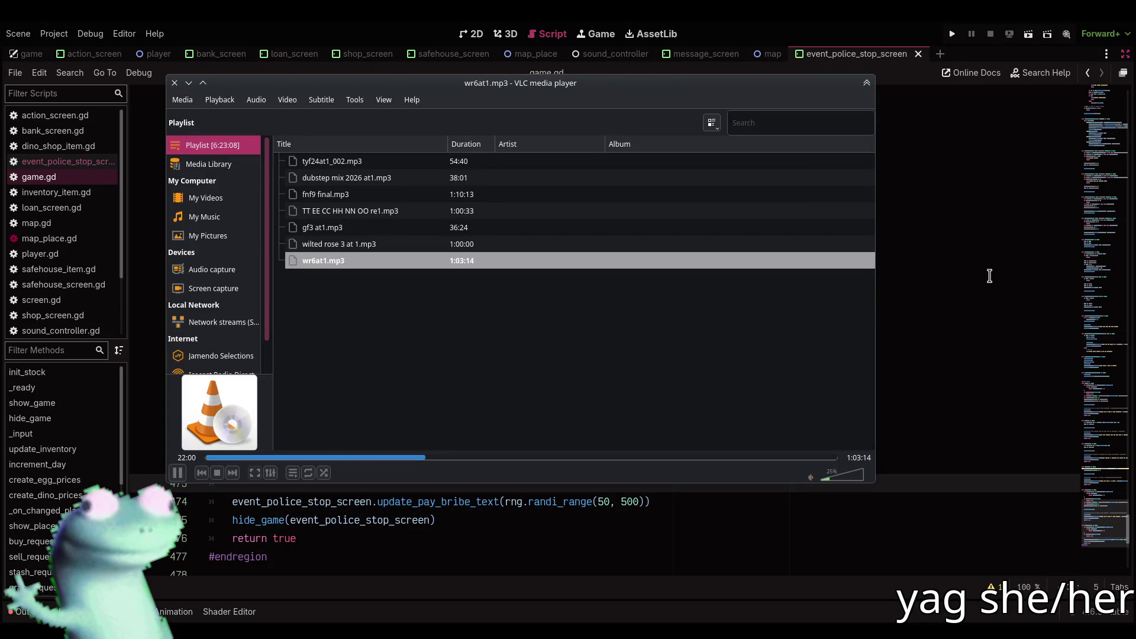
key(alt+Tab)
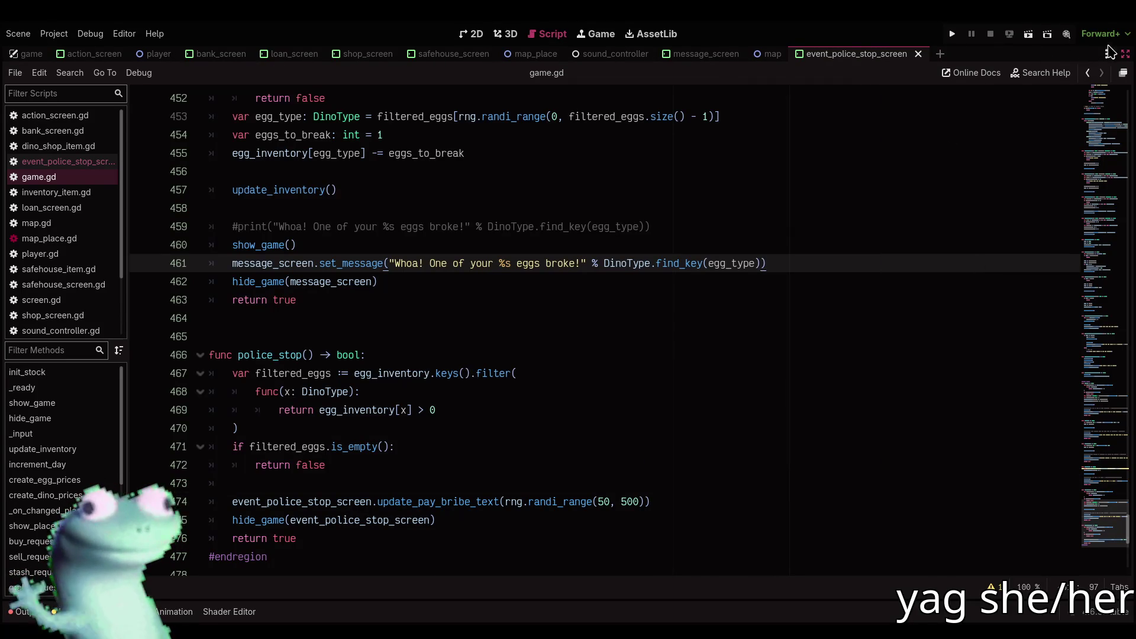
click(1126, 53)
click(530, 59)
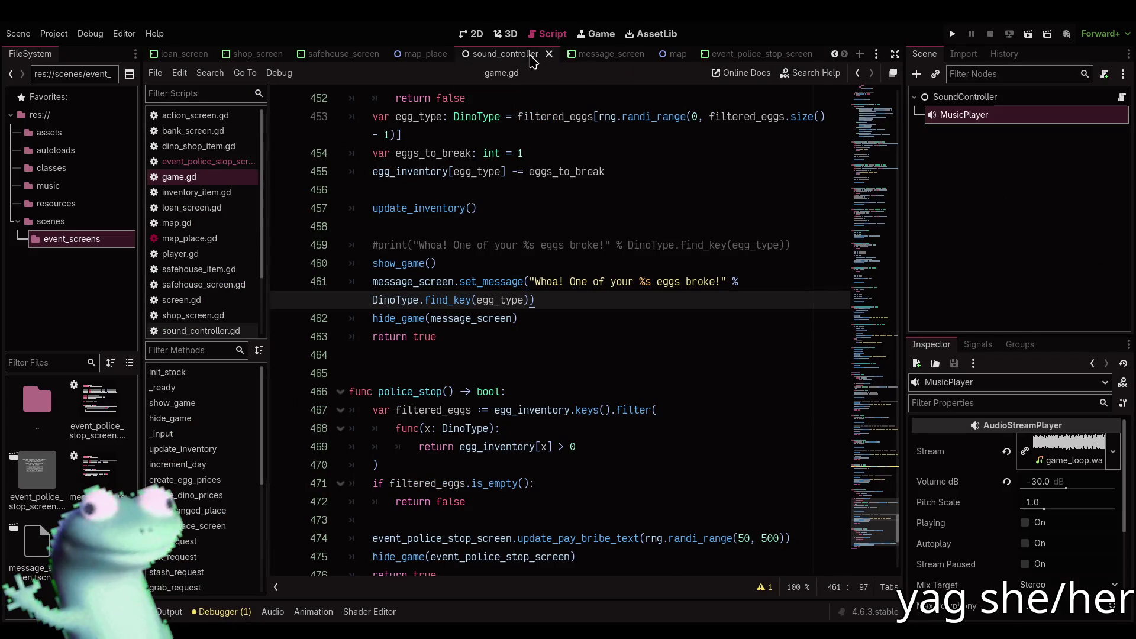
click(1026, 544)
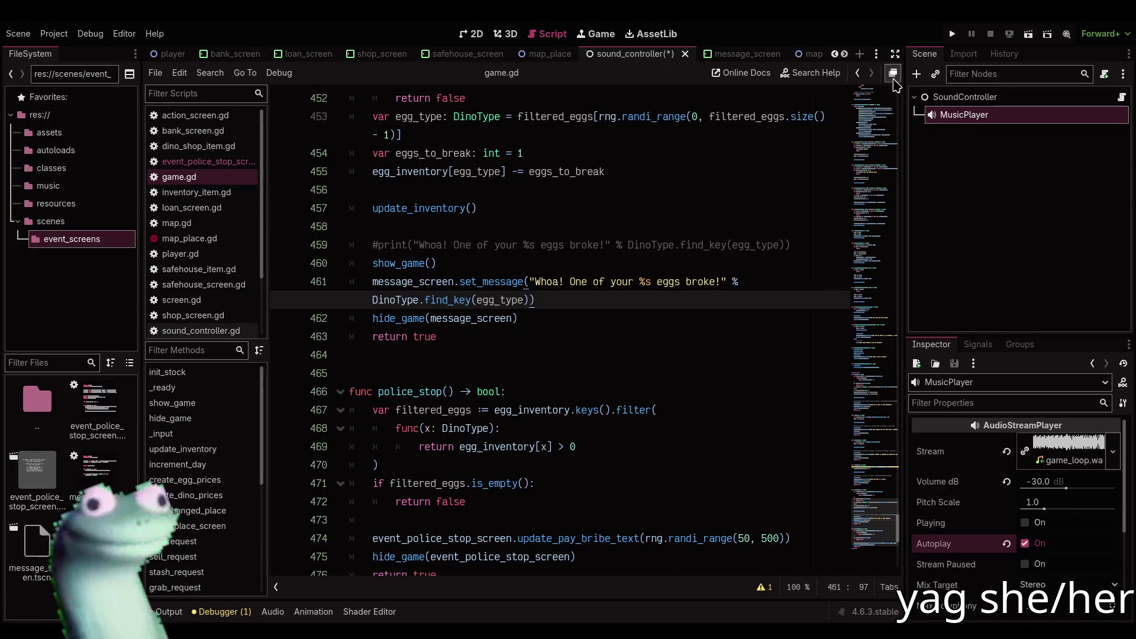
click(952, 34)
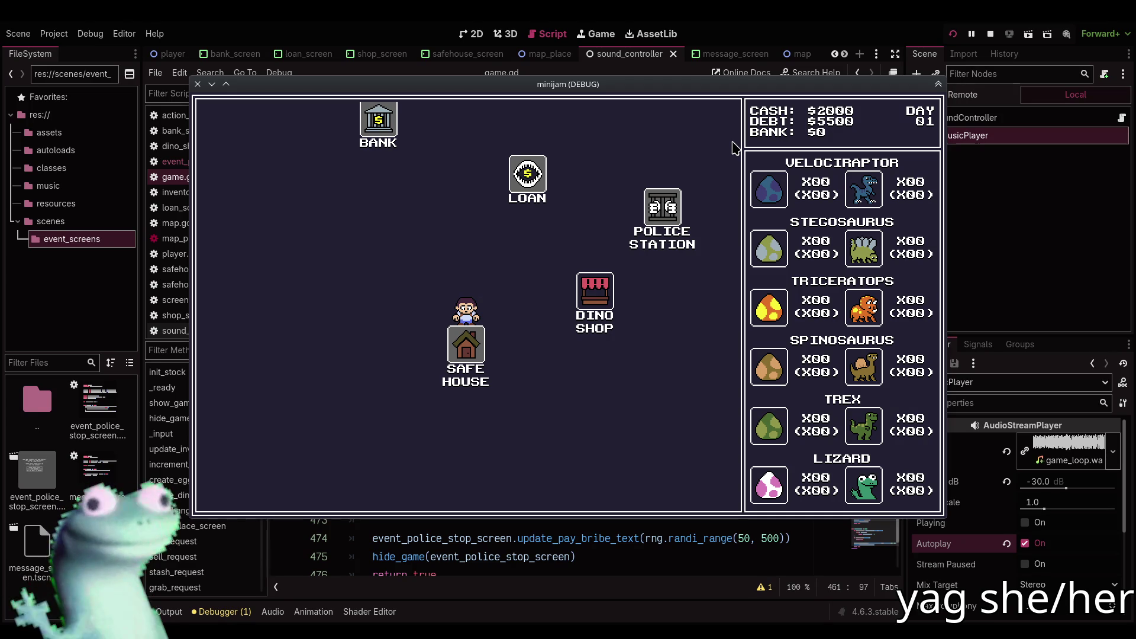
Maximize the game window and set MusicPlayer's Volume dB to -20 in the Inspector.
double_click(723, 87)
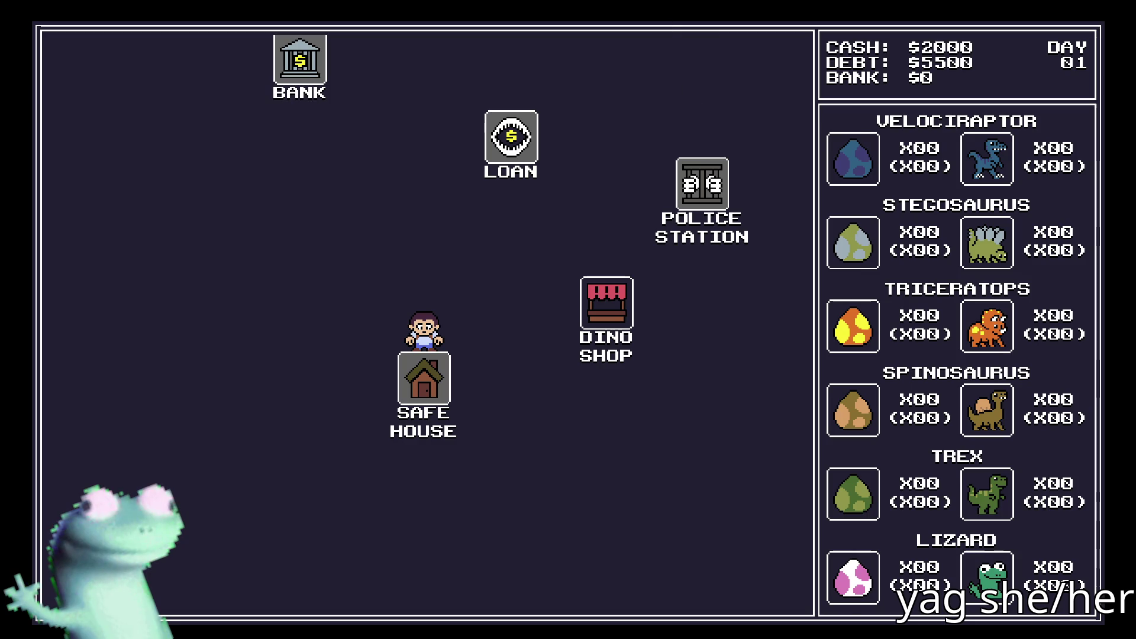
key(alt+Tab)
click(1070, 480)
text(-20)
key(Return)
key(alt+Tab)
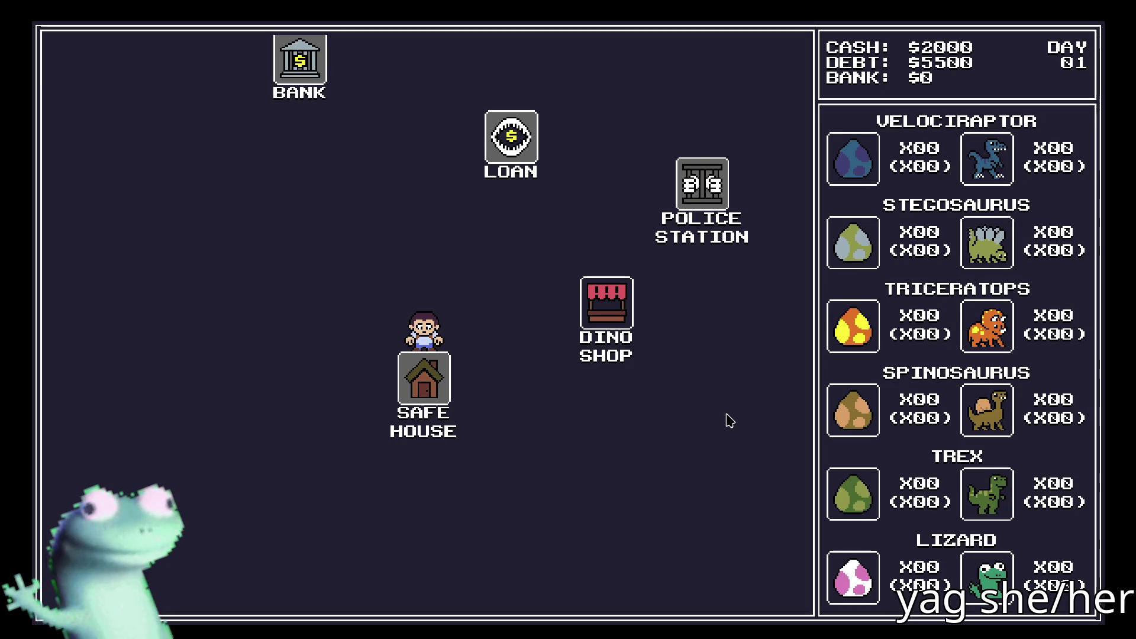
key(alt+Tab)
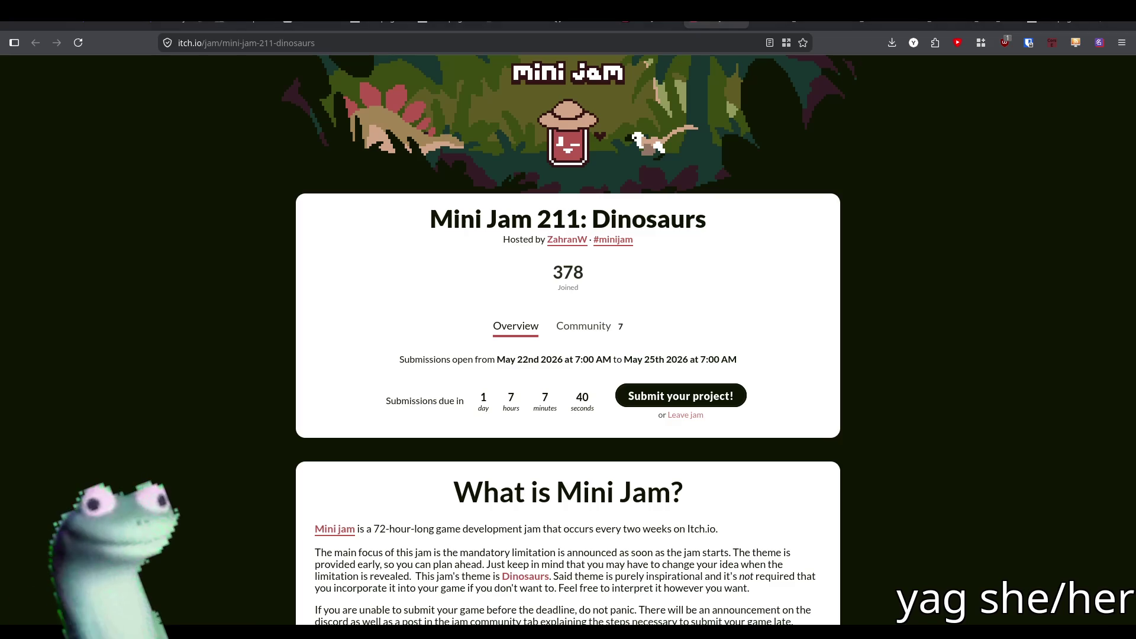
Highlight the days and hours left on the jam countdown, then return the game to windowed mode.
drag(483, 400, 513, 401)
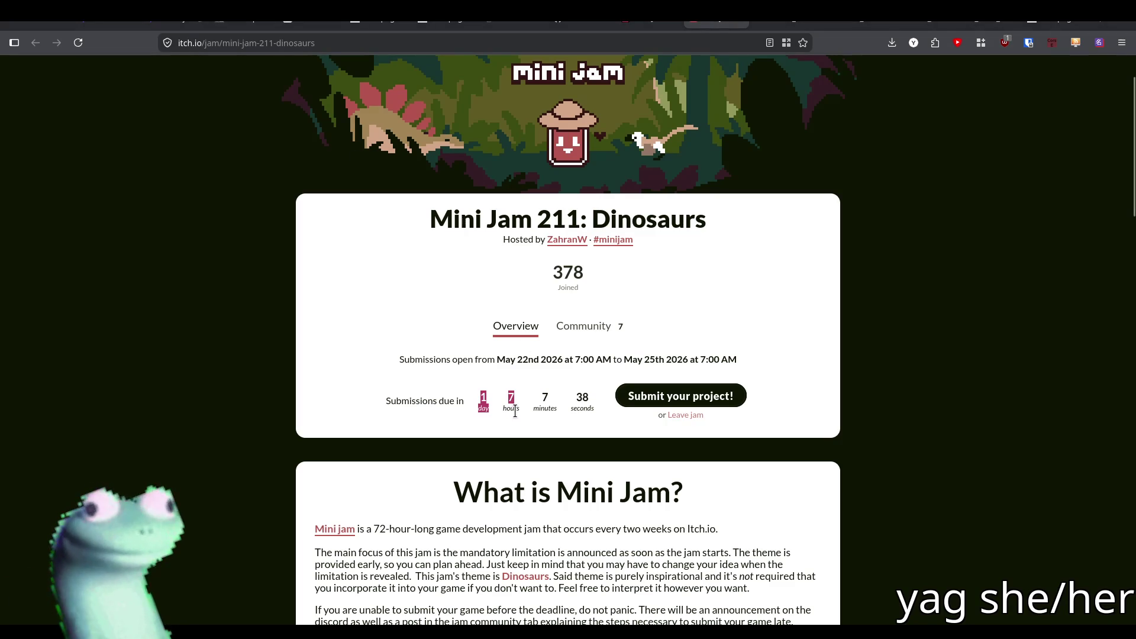
key(alt+Tab)
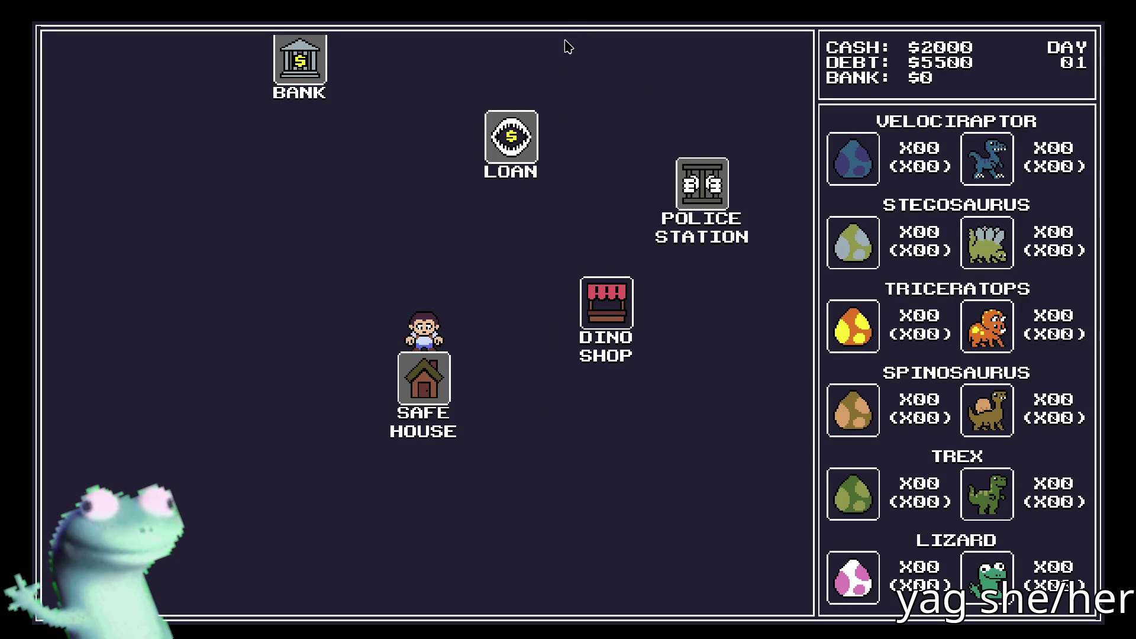
key(F11)
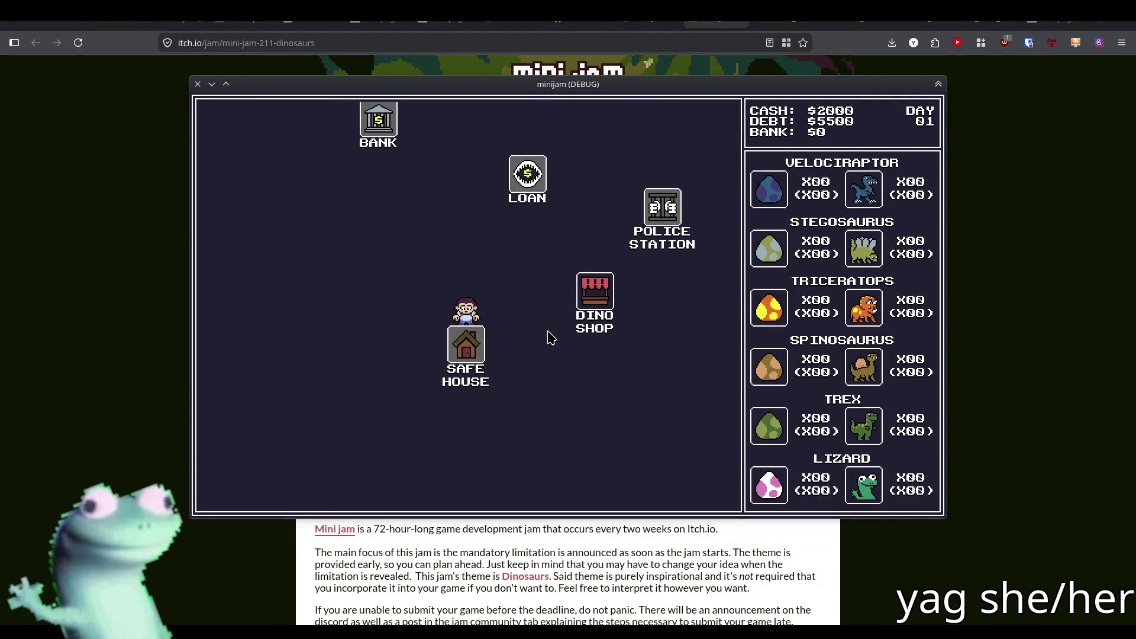
Visit the Dino Shop, dismiss the found-money event, pass a day, and buy two velociraptor eggs.
click(595, 296)
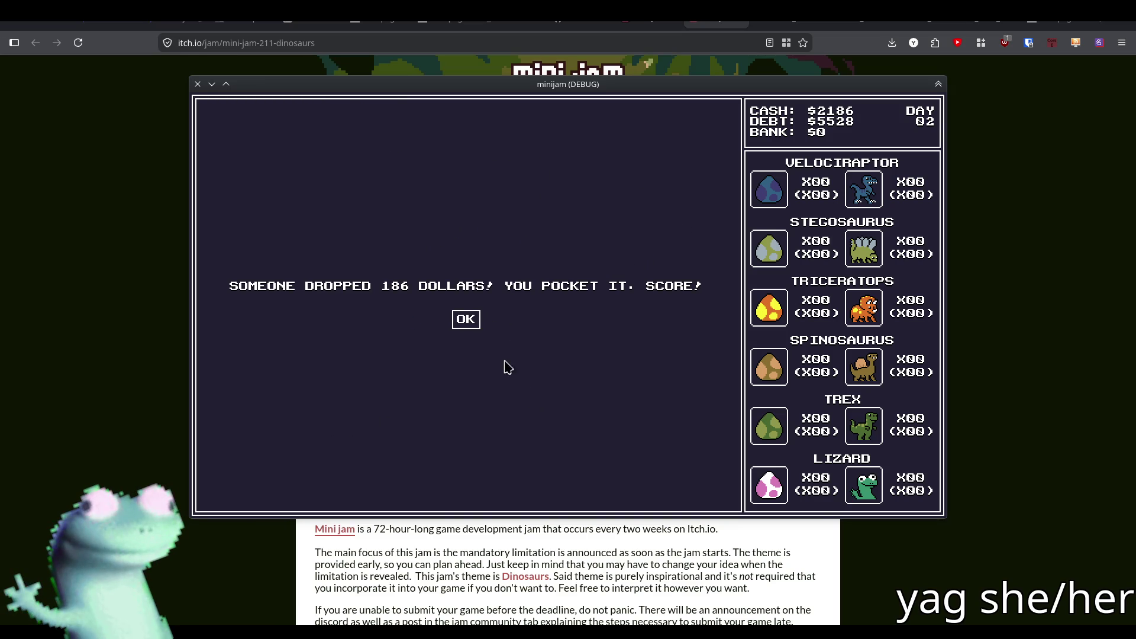
click(466, 321)
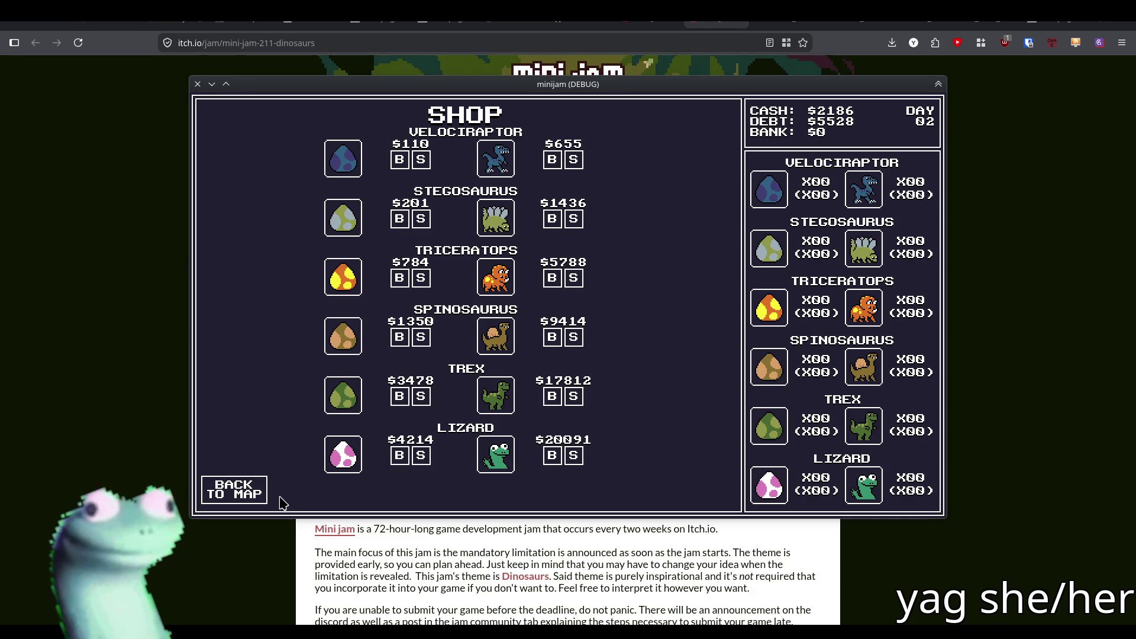
click(259, 495)
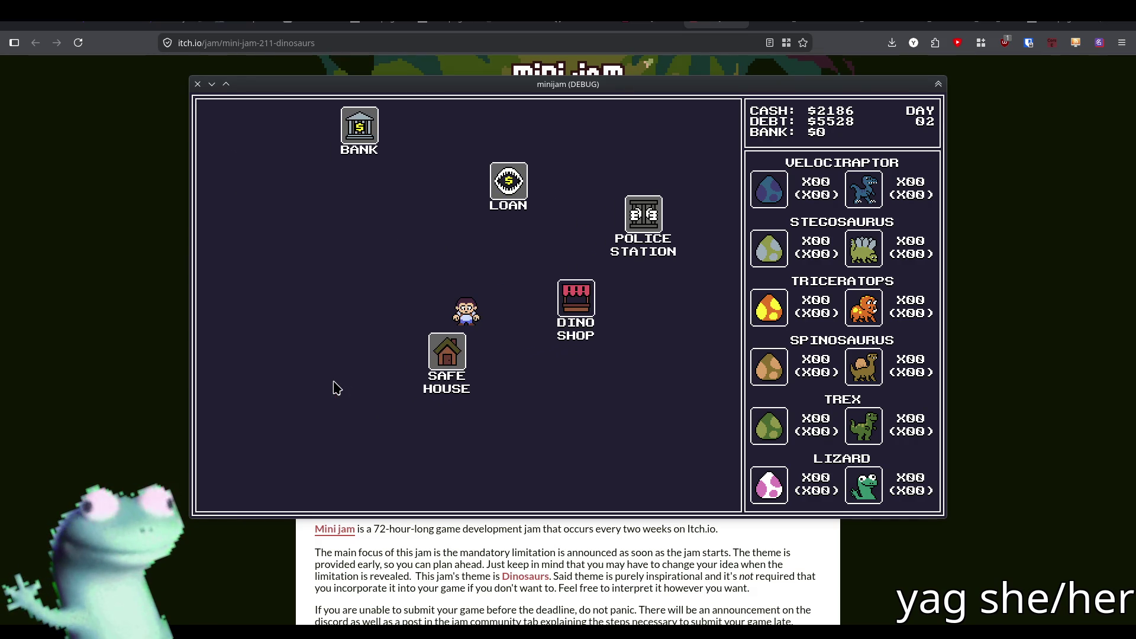
click(251, 478)
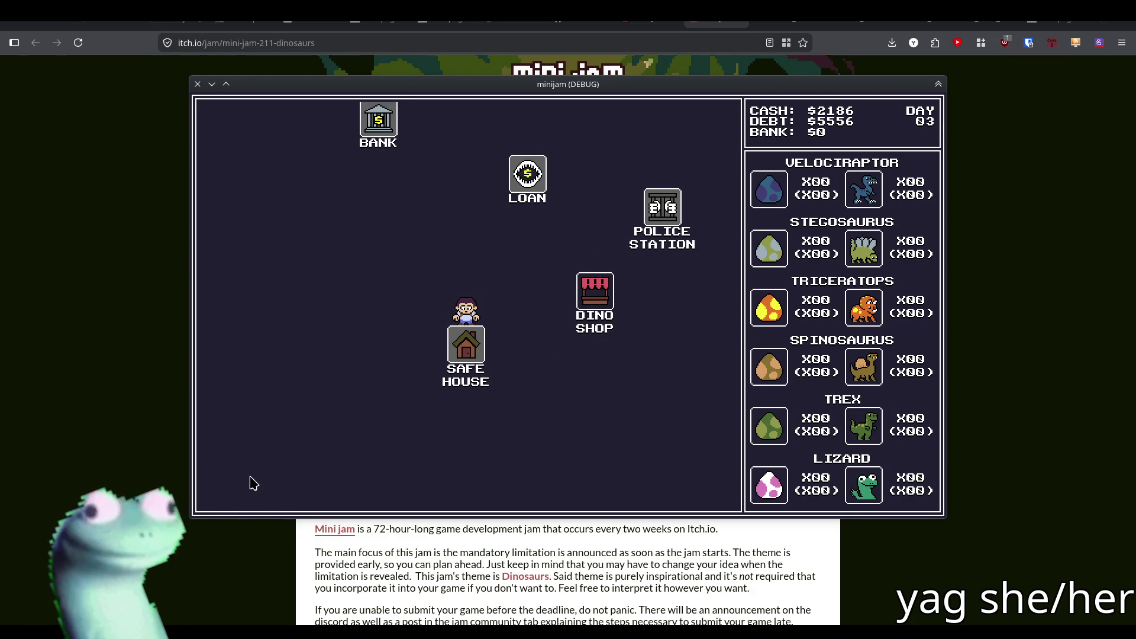
click(597, 296)
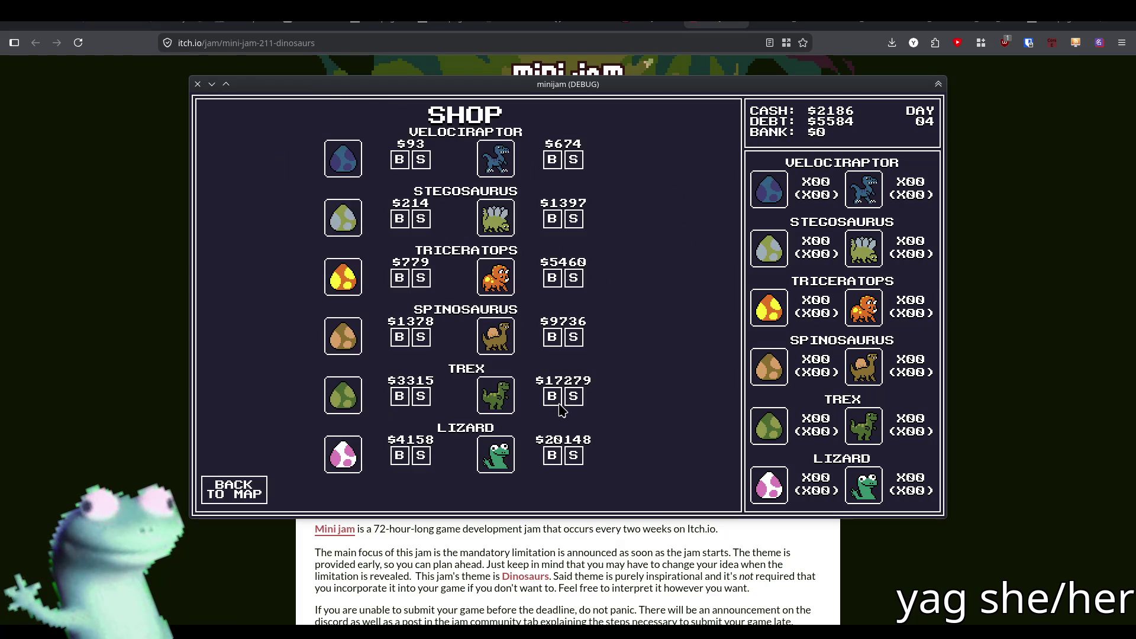
click(399, 164)
click(399, 164)
click(400, 166)
click(400, 166)
click(261, 479)
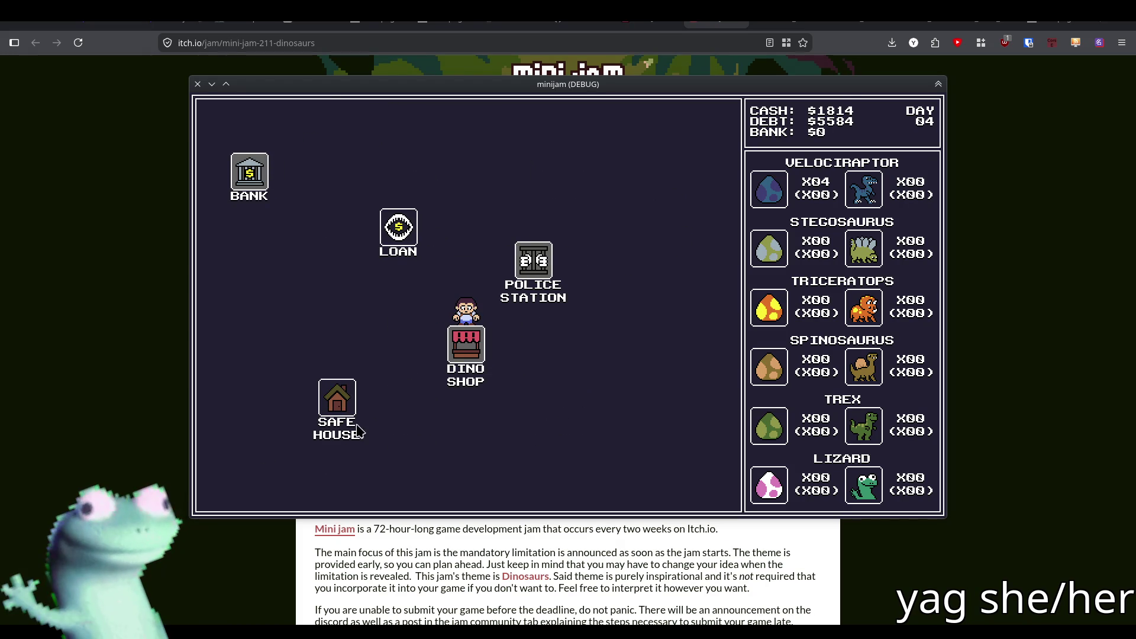
click(347, 419)
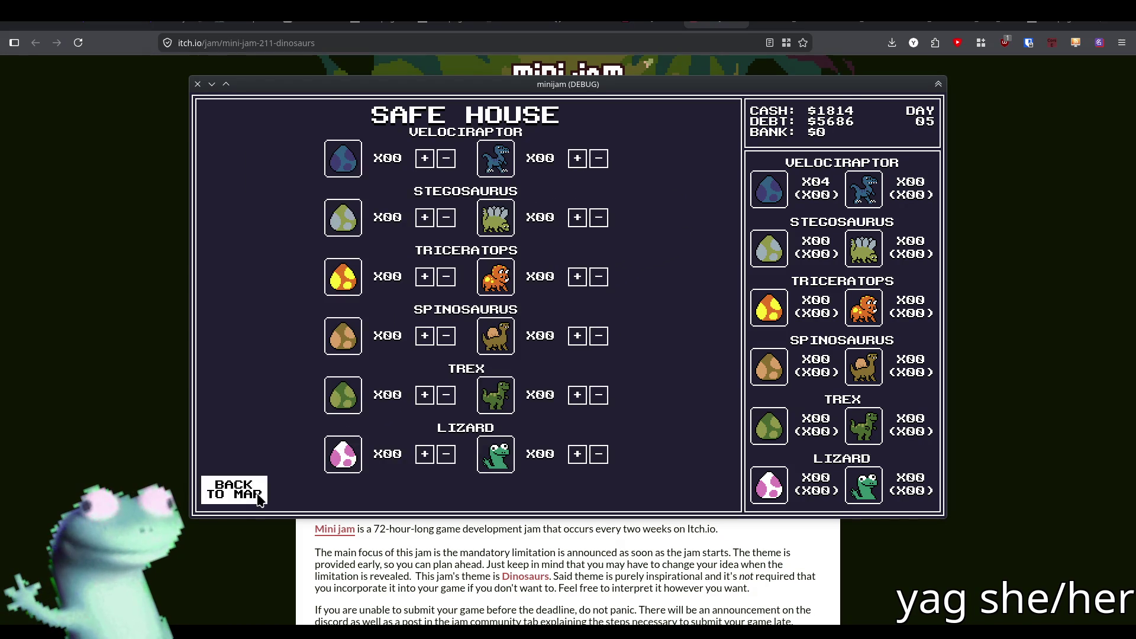
click(243, 491)
Sell two velociraptor eggs, dismiss a broken-egg notice, then buy three more velociraptor eggs.
click(565, 294)
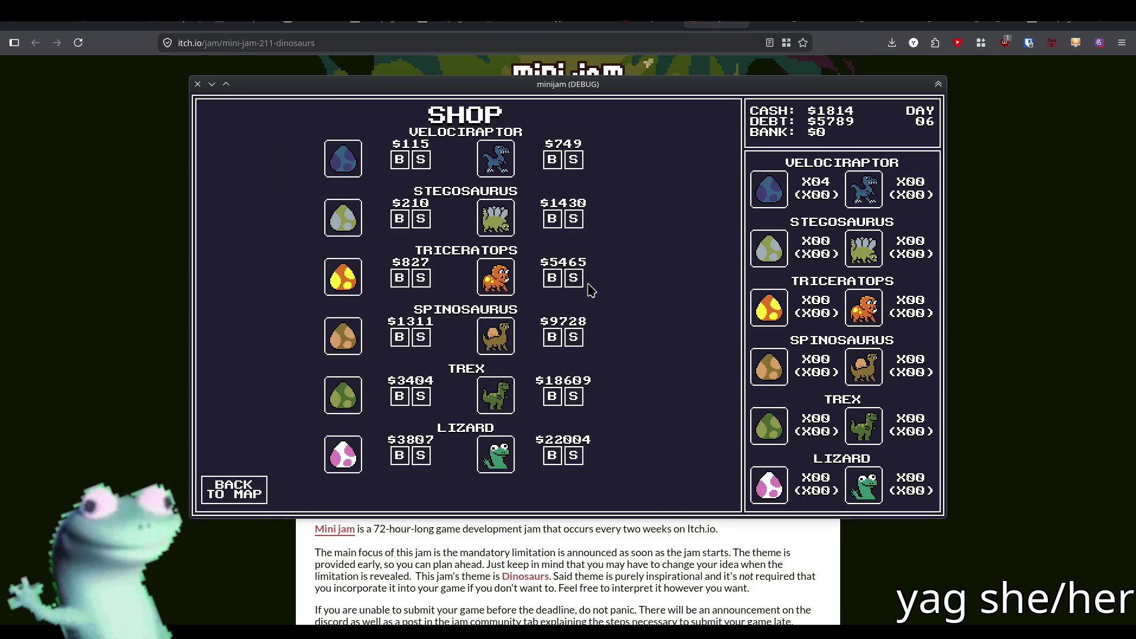
click(421, 160)
click(421, 159)
click(421, 159)
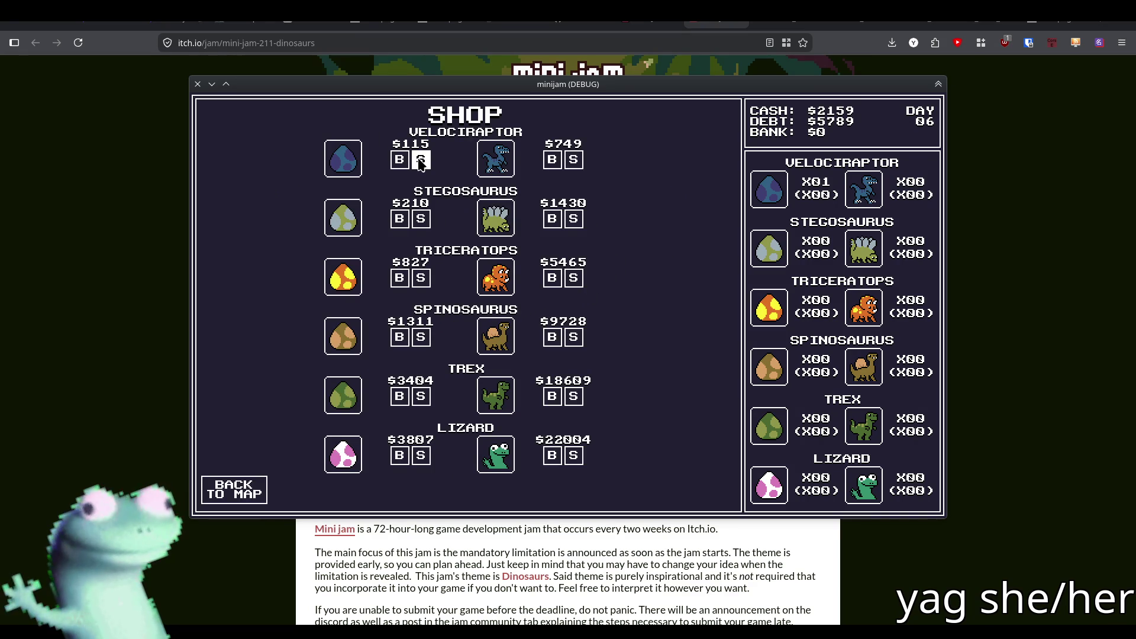
click(269, 487)
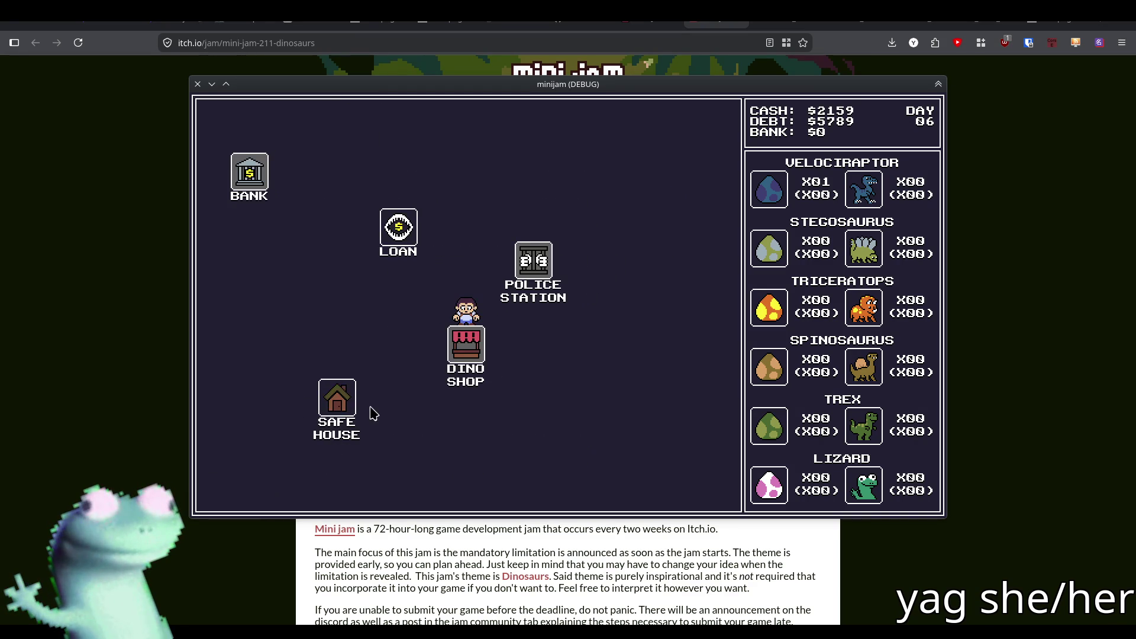
click(355, 403)
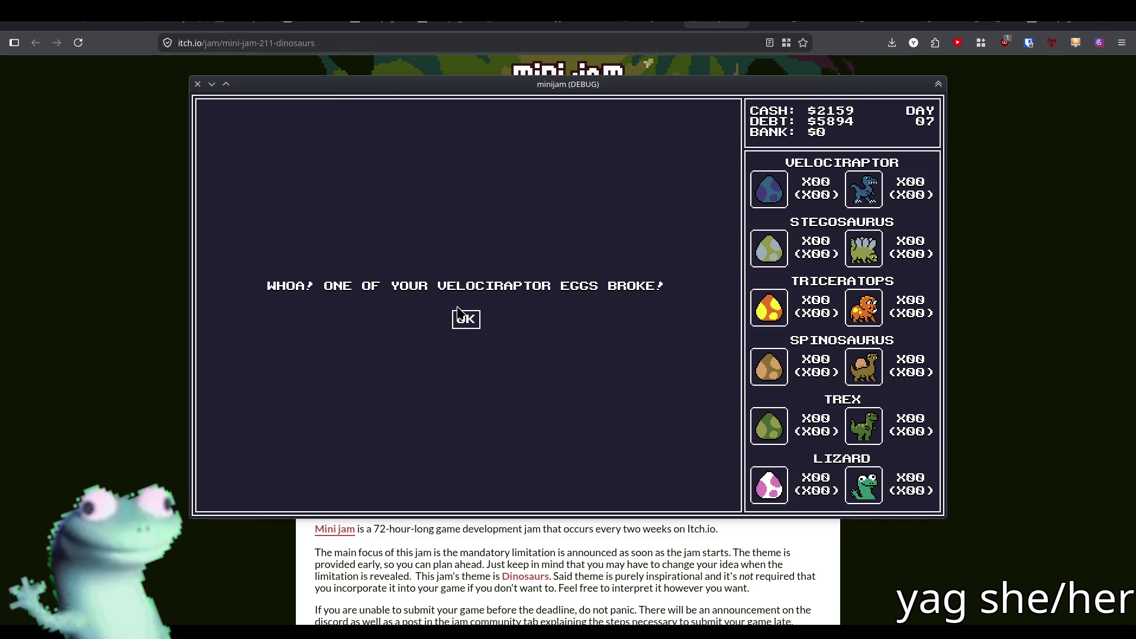
click(463, 320)
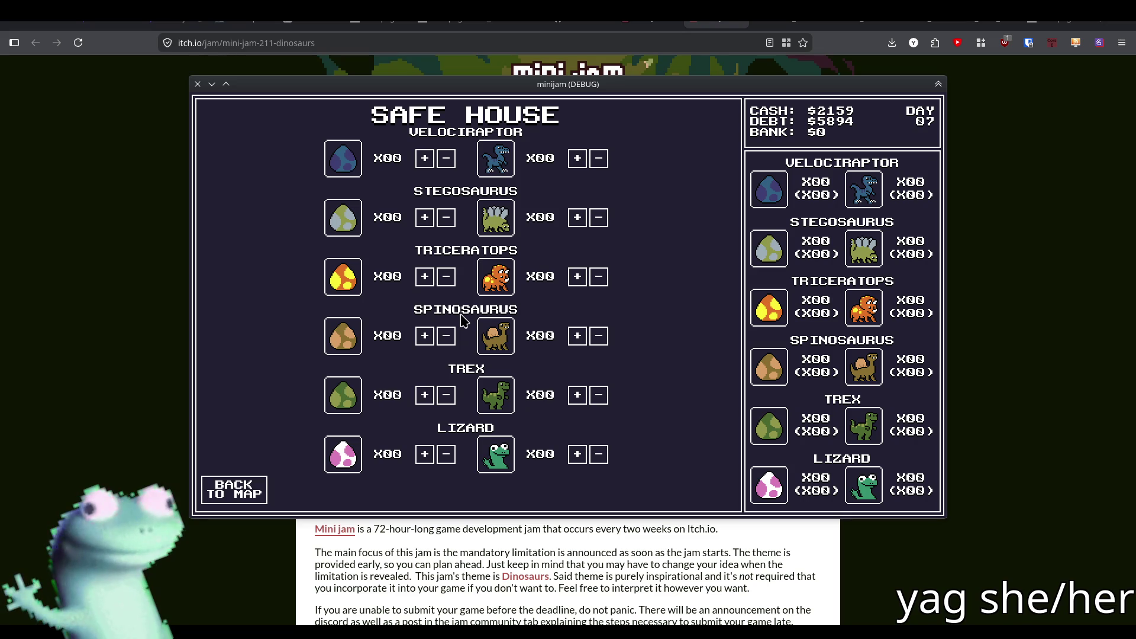
click(269, 489)
click(590, 287)
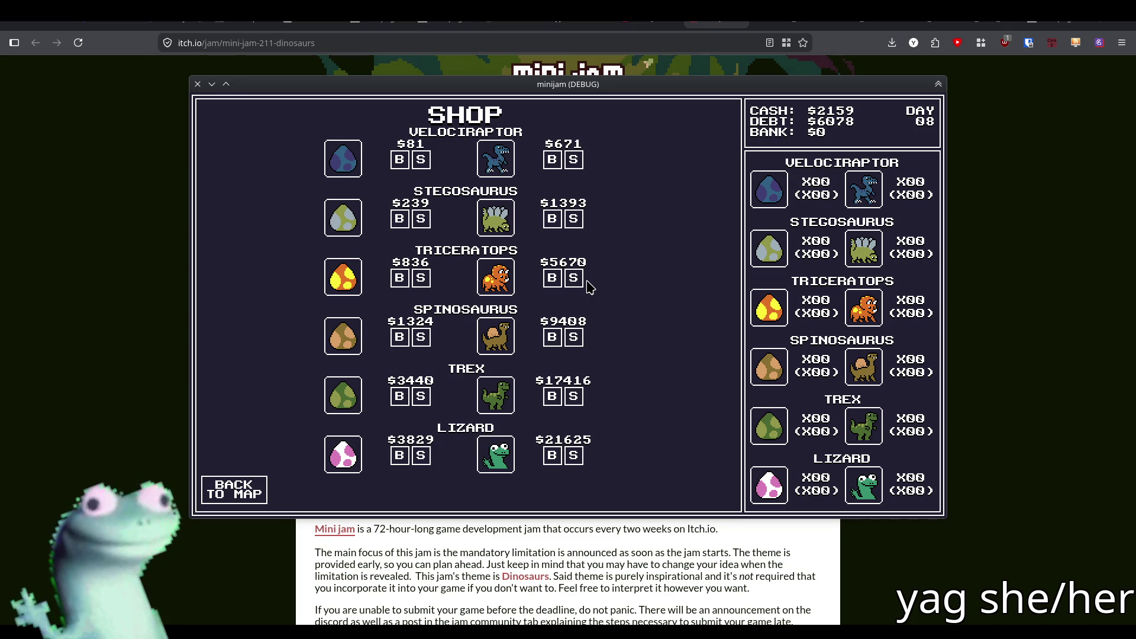
click(401, 160)
click(400, 160)
click(400, 160)
click(400, 160)
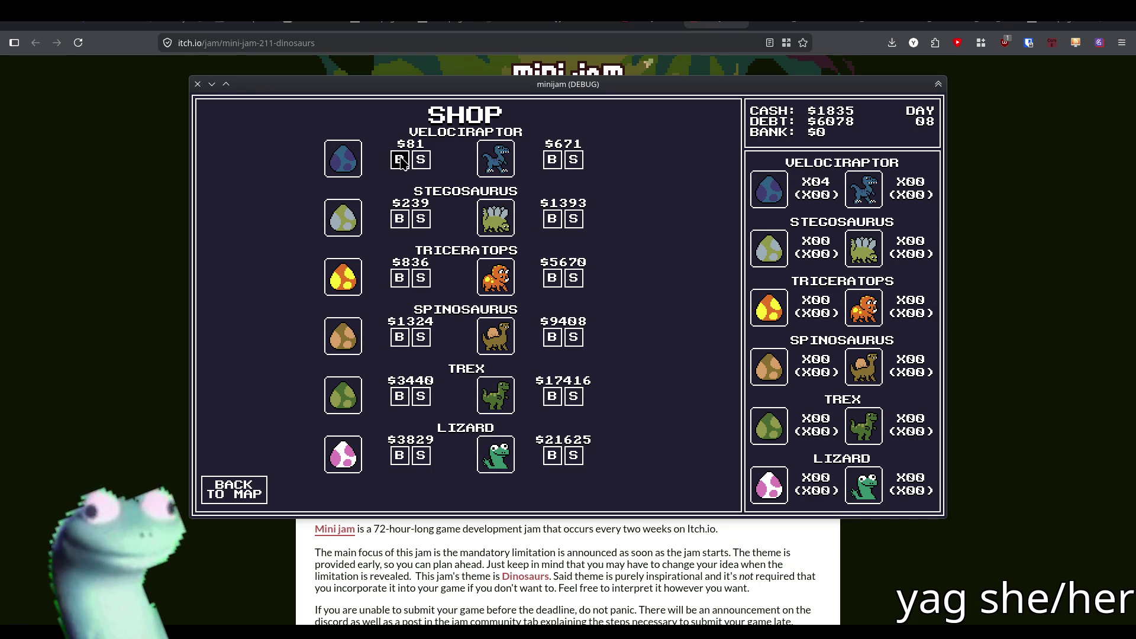
click(400, 160)
click(400, 159)
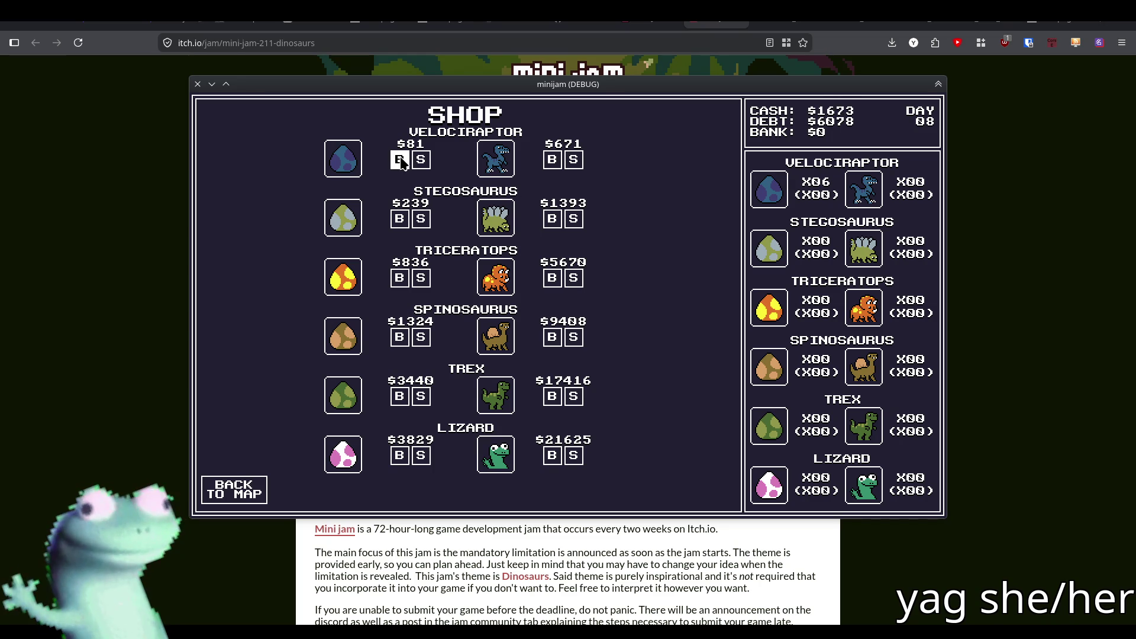
click(272, 490)
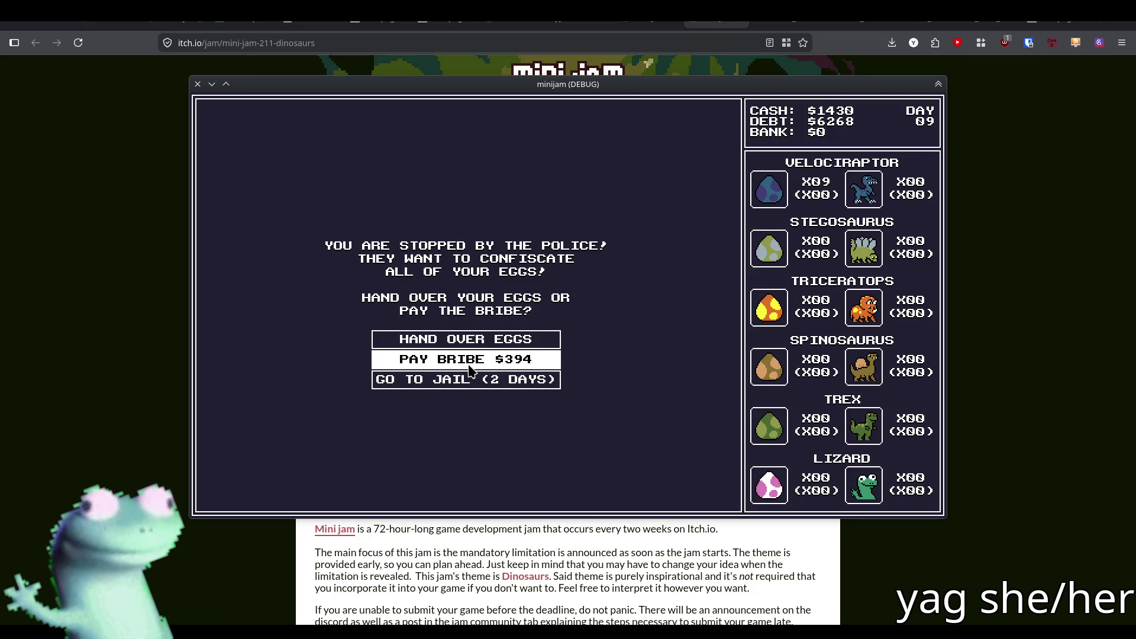
Pay two police bribes, sell velociraptor eggs, and stash one velociraptor egg in the Safe House.
click(470, 363)
click(479, 320)
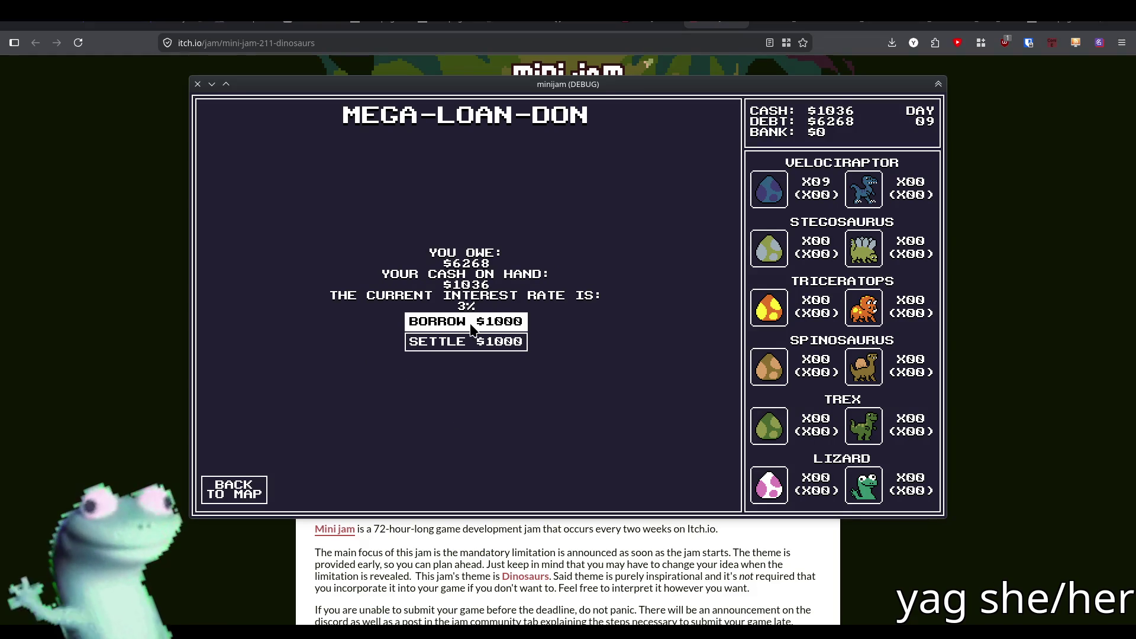
click(248, 491)
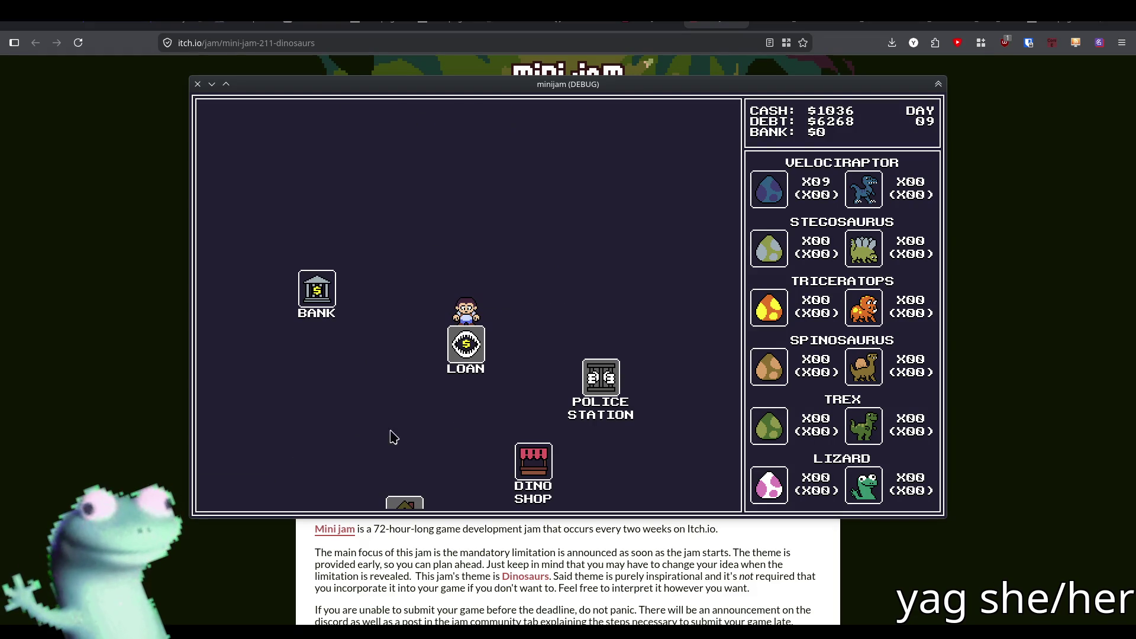
click(531, 451)
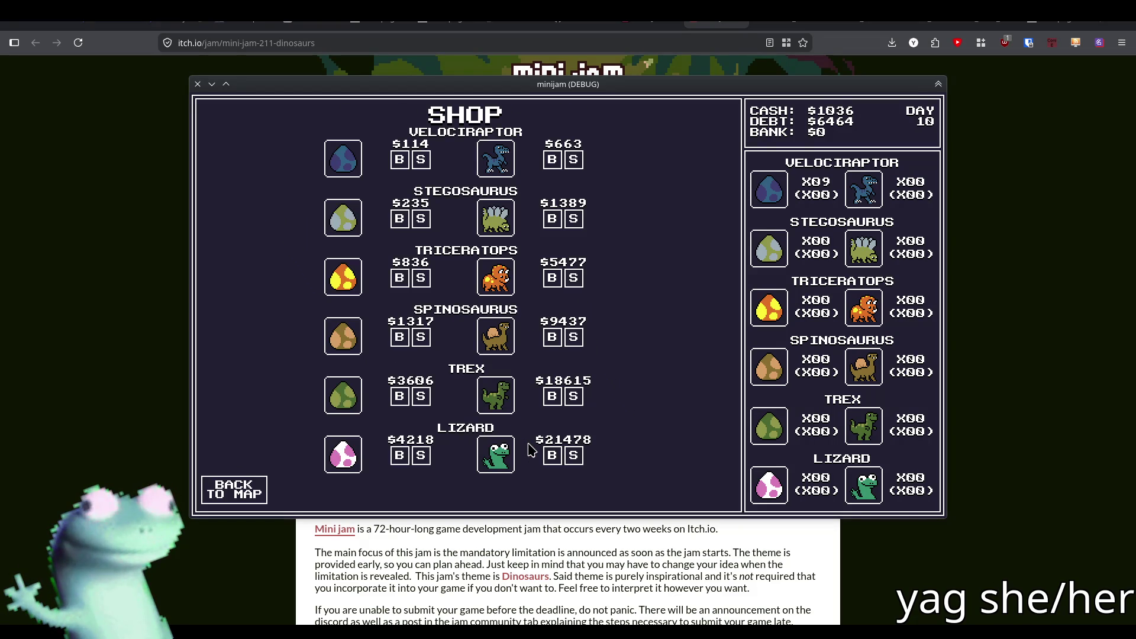
click(421, 159)
click(420, 159)
click(421, 159)
click(421, 159)
click(421, 160)
click(237, 494)
click(349, 407)
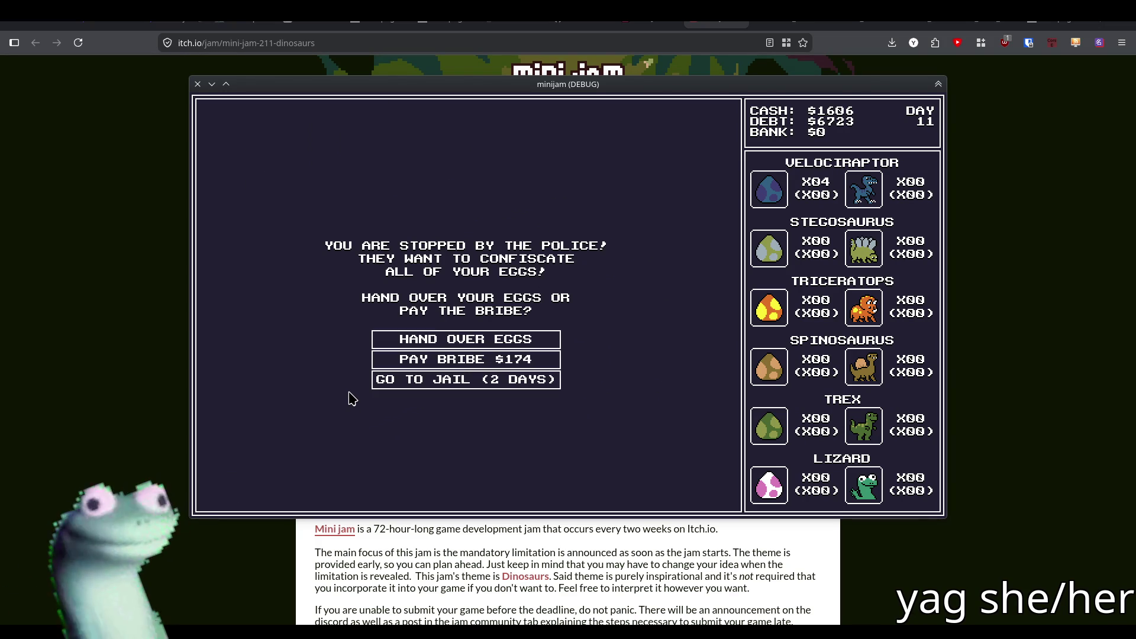
click(453, 366)
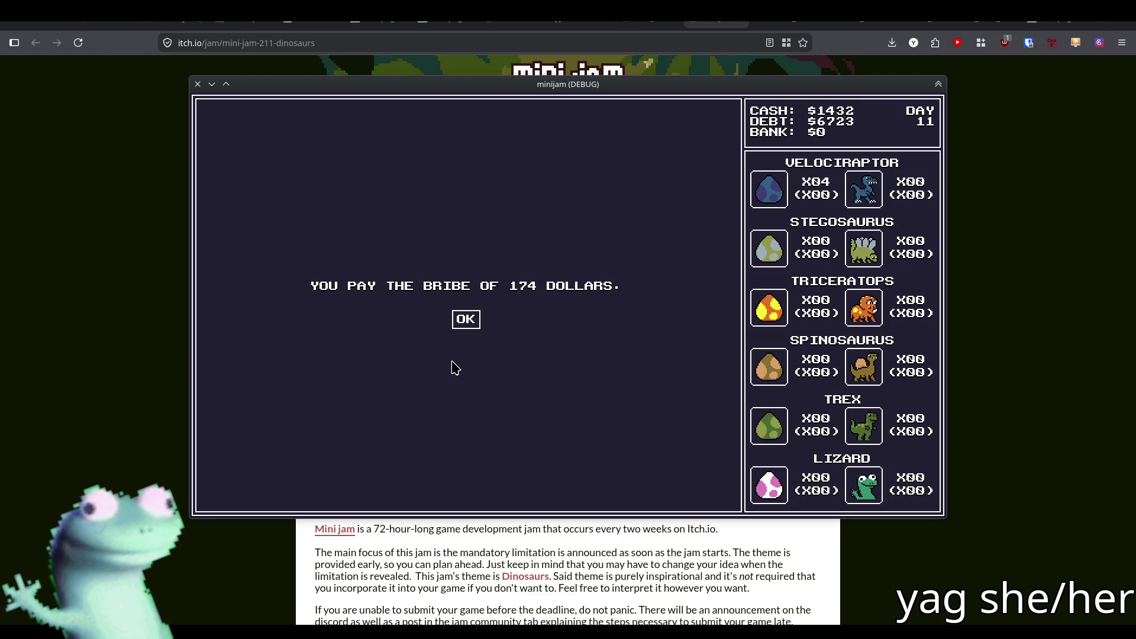
click(469, 326)
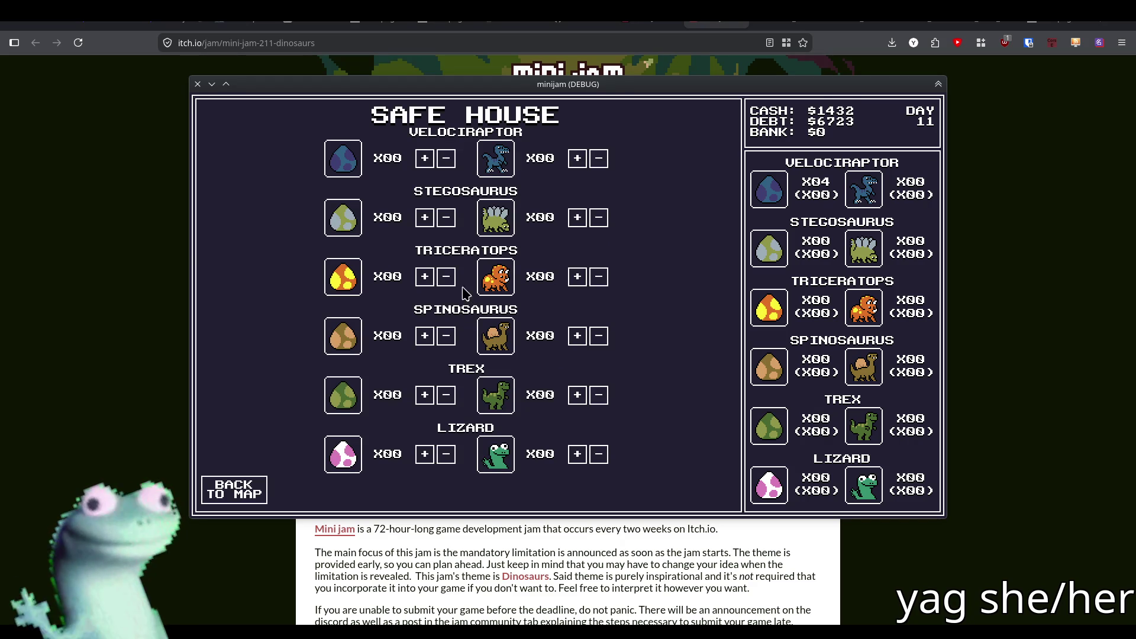
click(425, 158)
click(235, 490)
Sell two more velociraptor eggs, adjust the stash, then buy another velociraptor egg after a broken-egg notice.
click(582, 305)
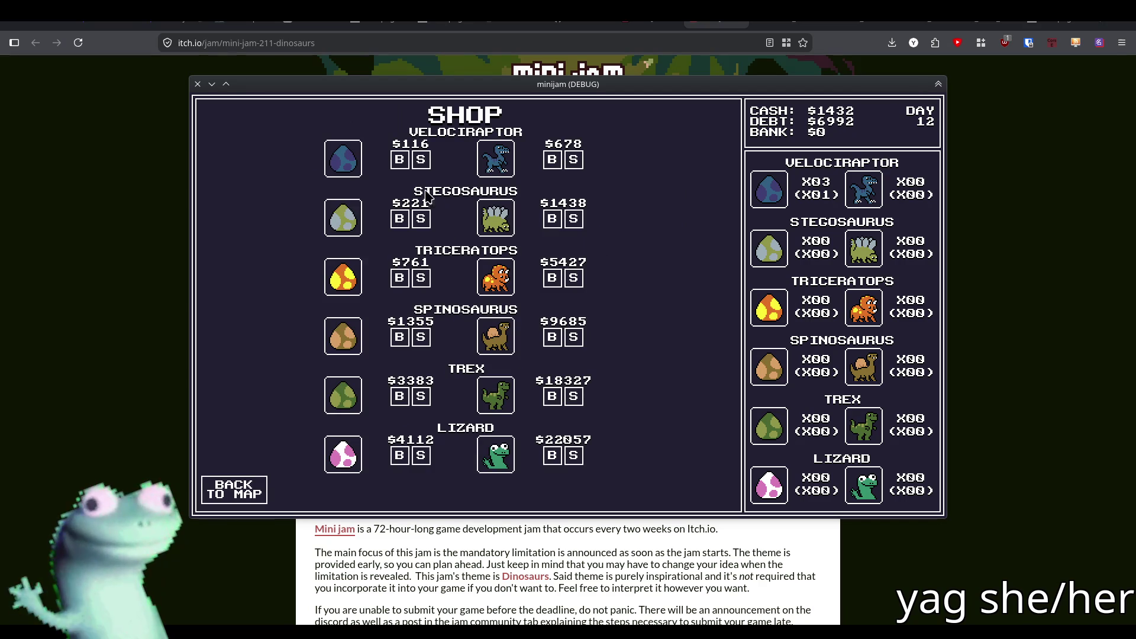
click(420, 159)
click(421, 159)
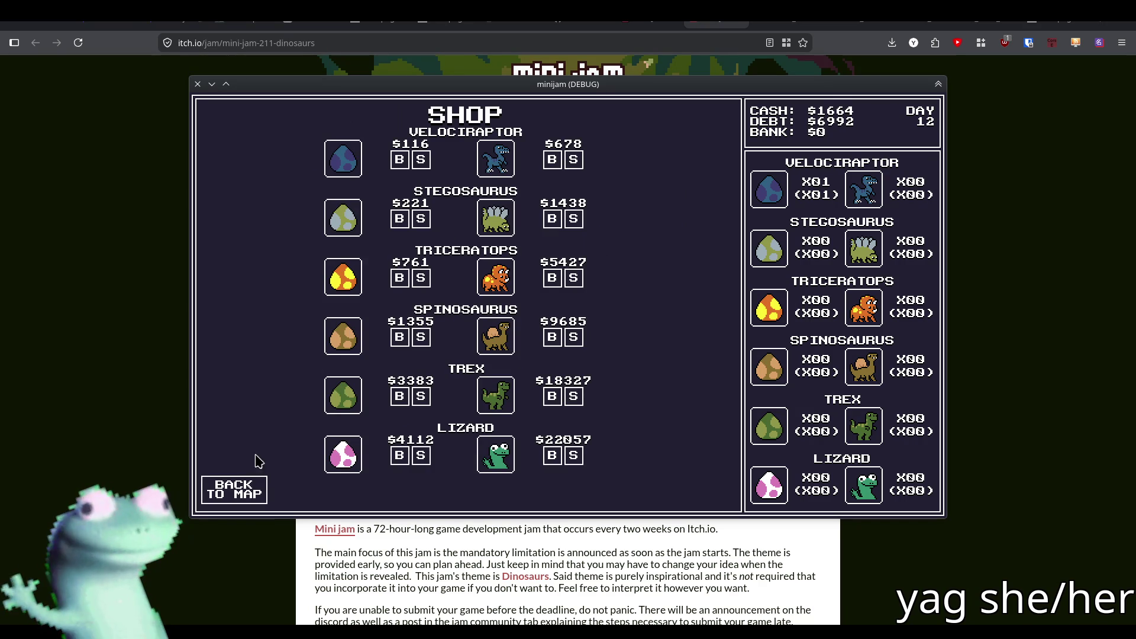
click(234, 490)
click(338, 399)
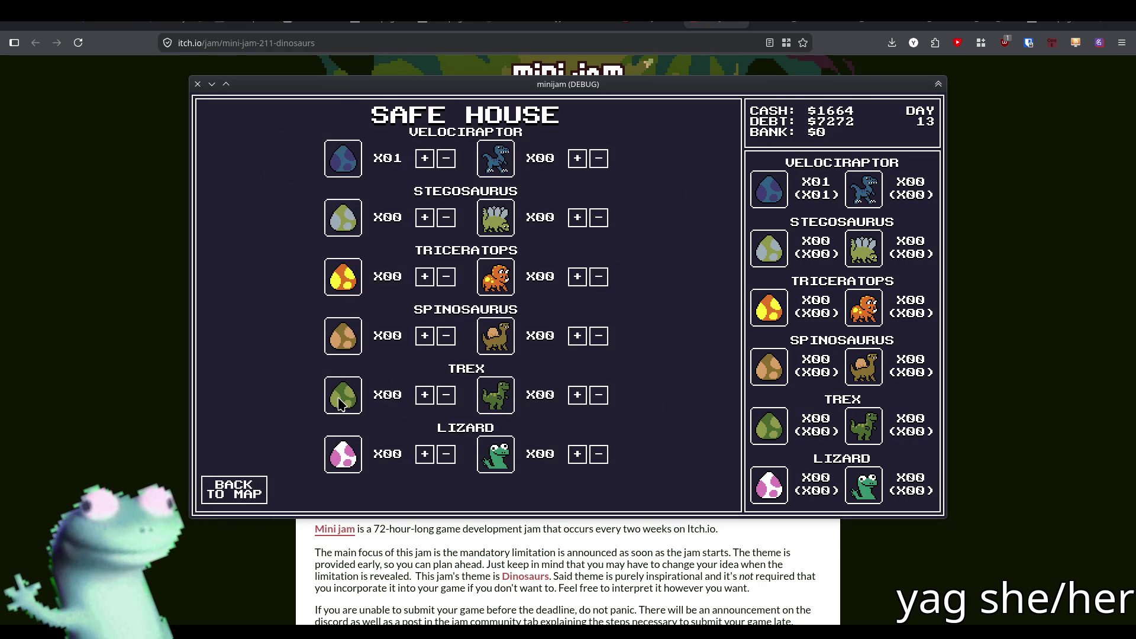
click(425, 159)
click(447, 158)
click(234, 490)
click(595, 293)
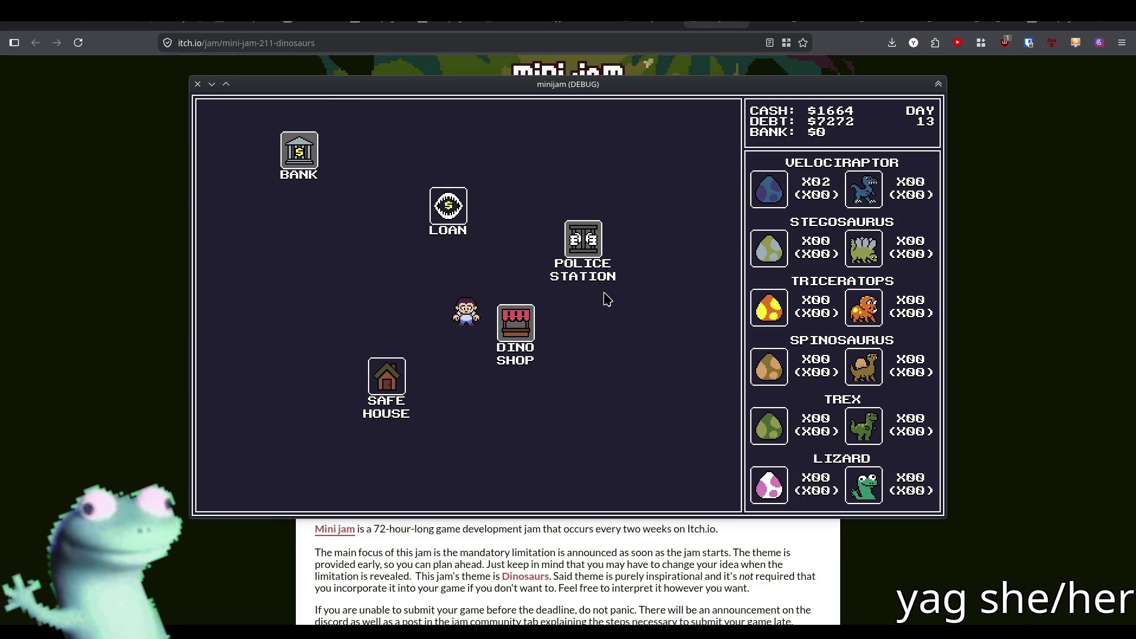
click(465, 320)
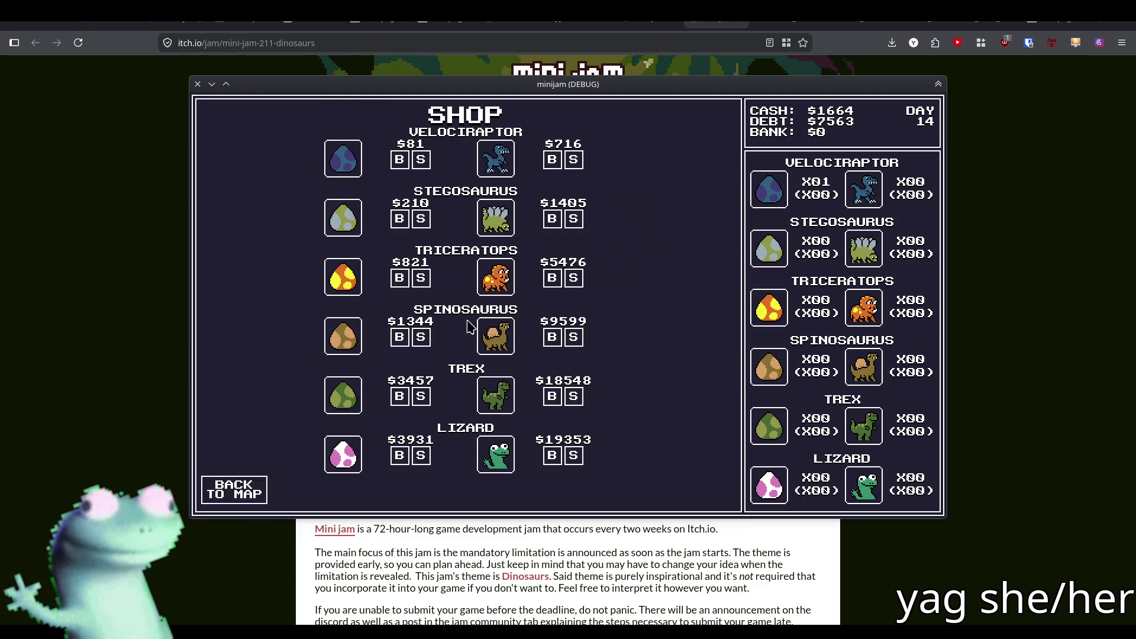
click(400, 160)
click(249, 491)
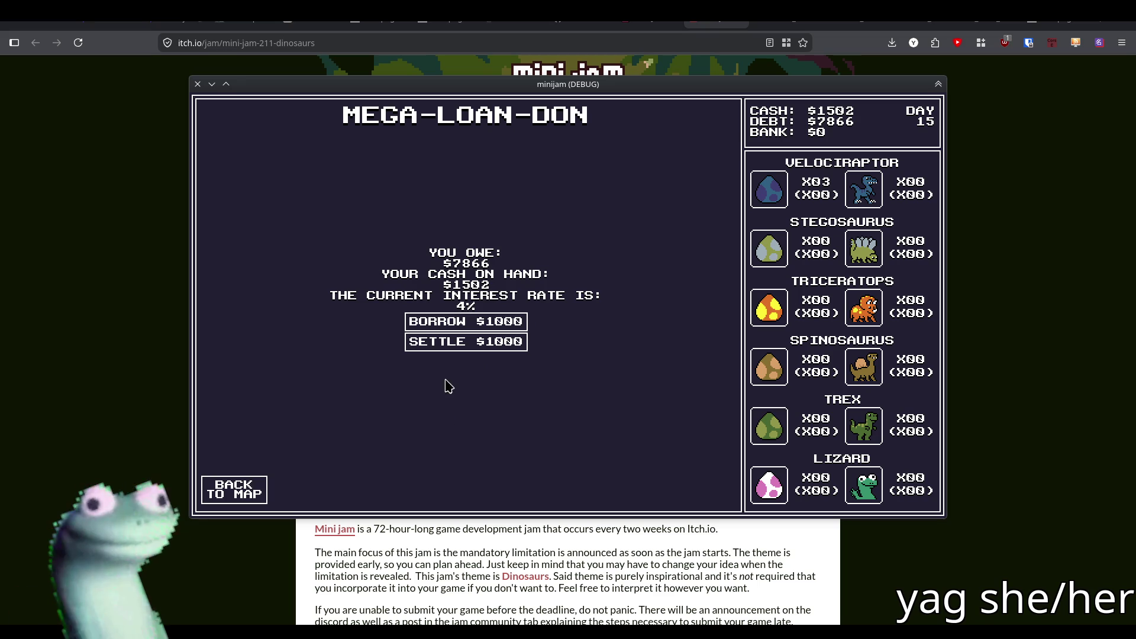
Buy a velociraptor egg, visit the loan office, then sell three velociraptor eggs.
click(258, 487)
click(534, 467)
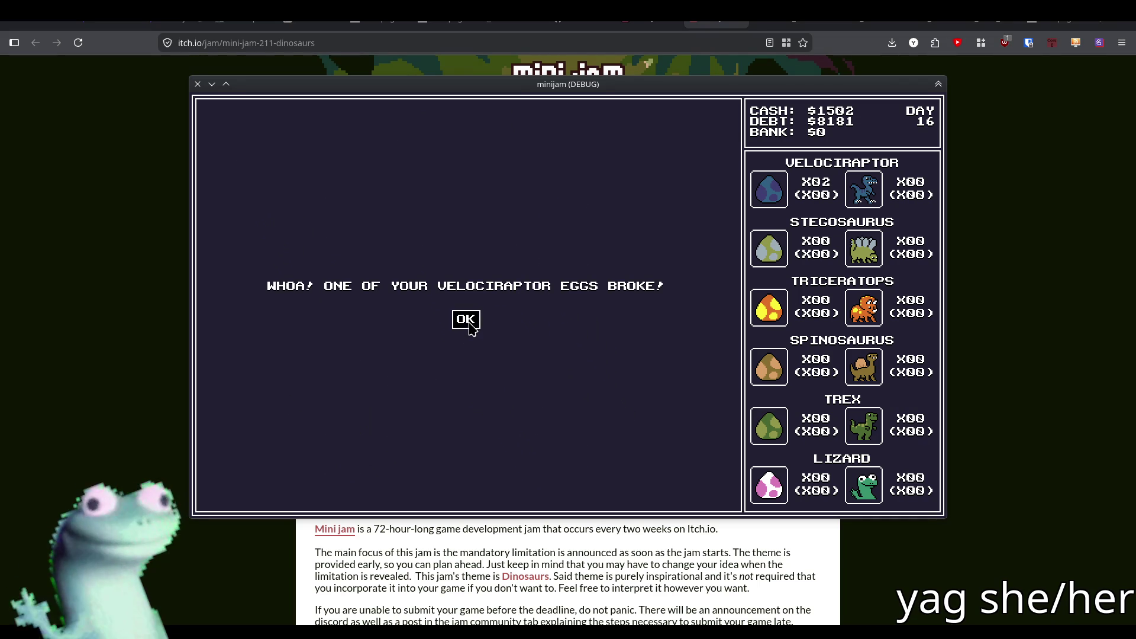
click(466, 320)
click(400, 160)
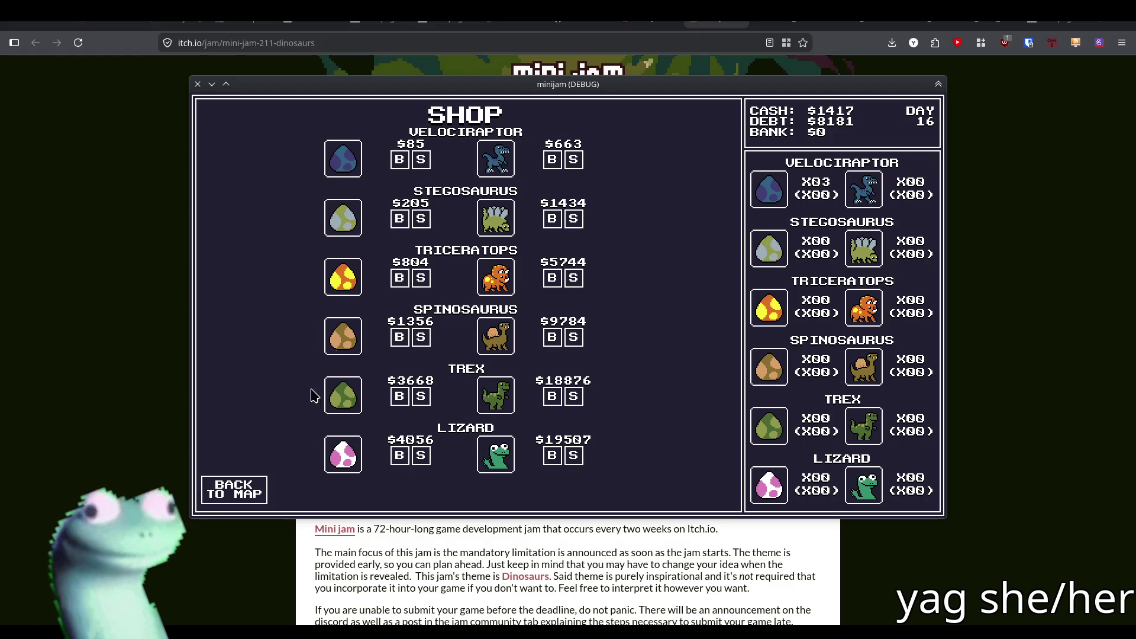
click(242, 499)
click(399, 236)
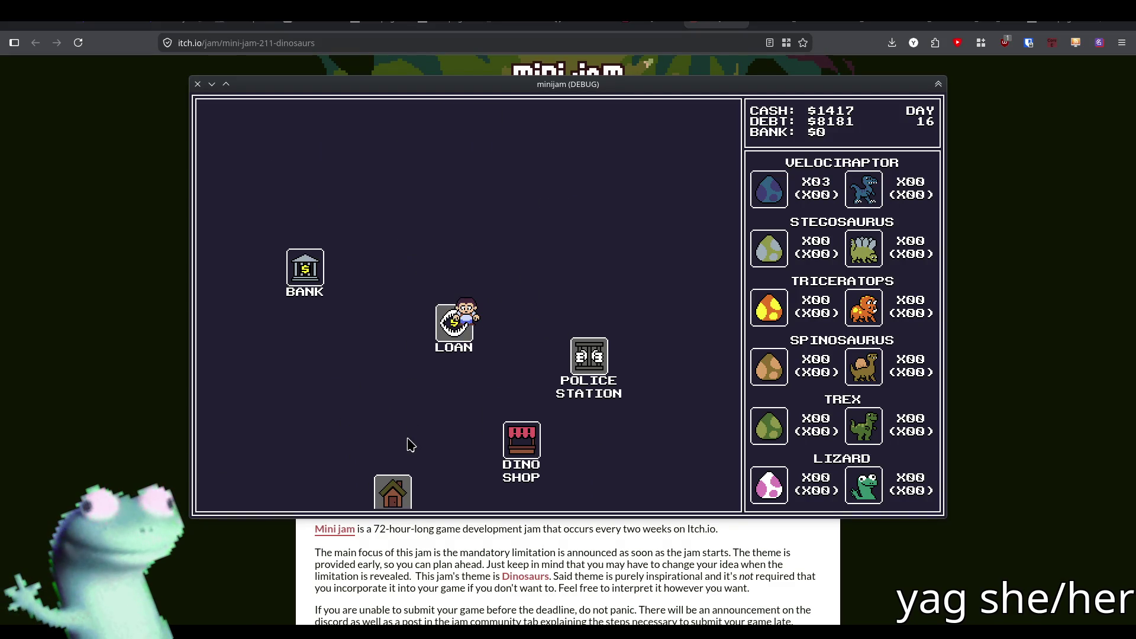
click(245, 494)
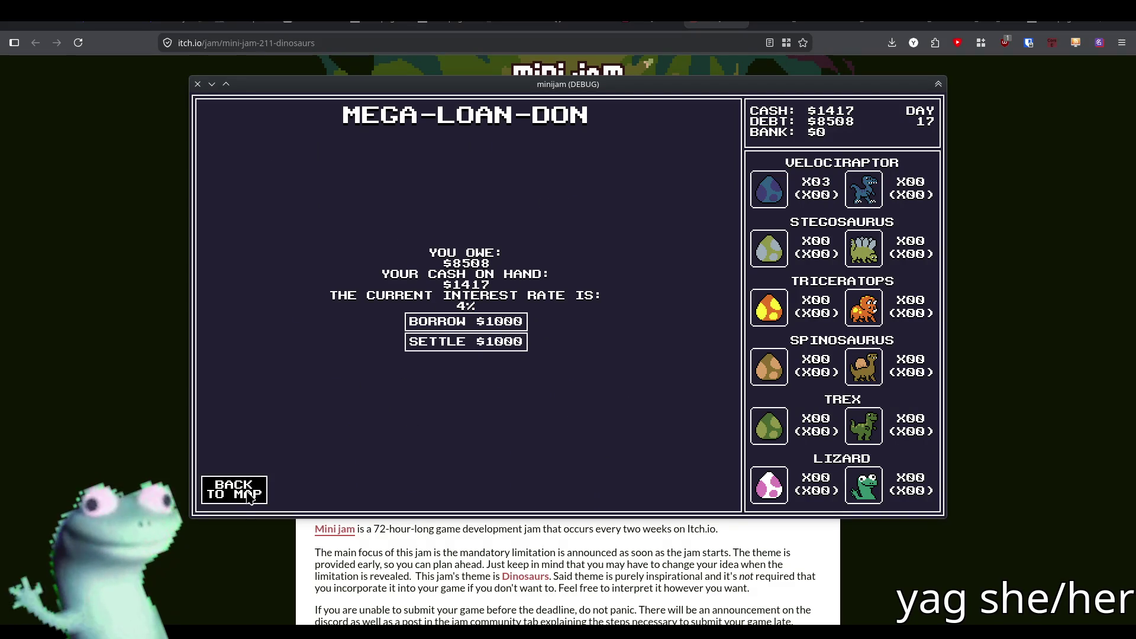
click(533, 468)
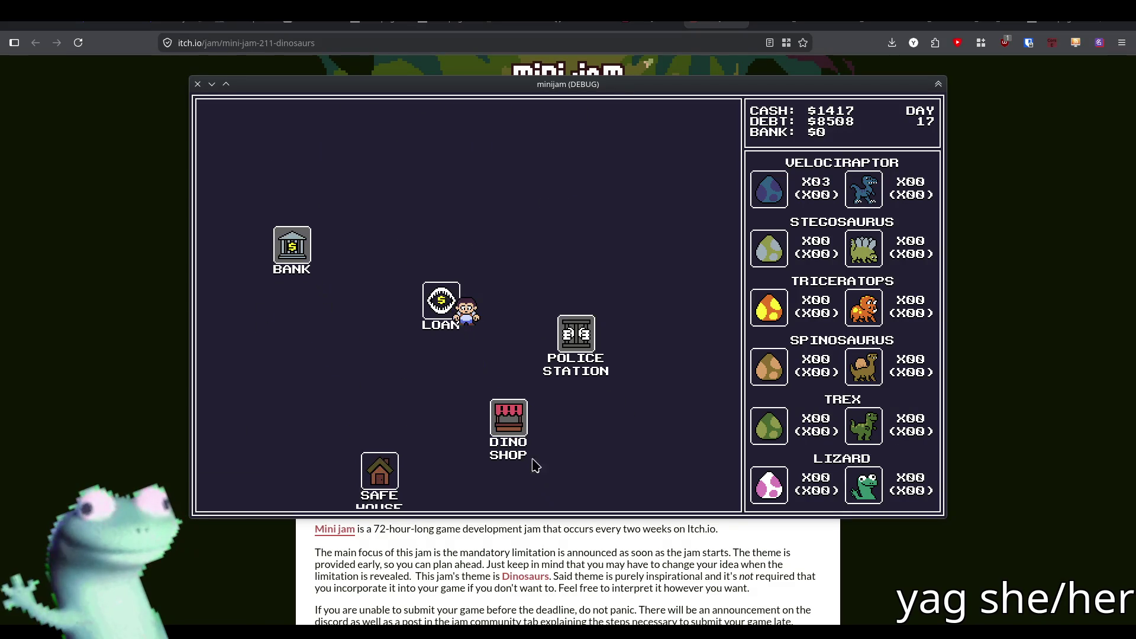
click(421, 161)
click(421, 160)
click(421, 161)
click(246, 468)
Store the found TREX egg in the Safe House.
click(346, 414)
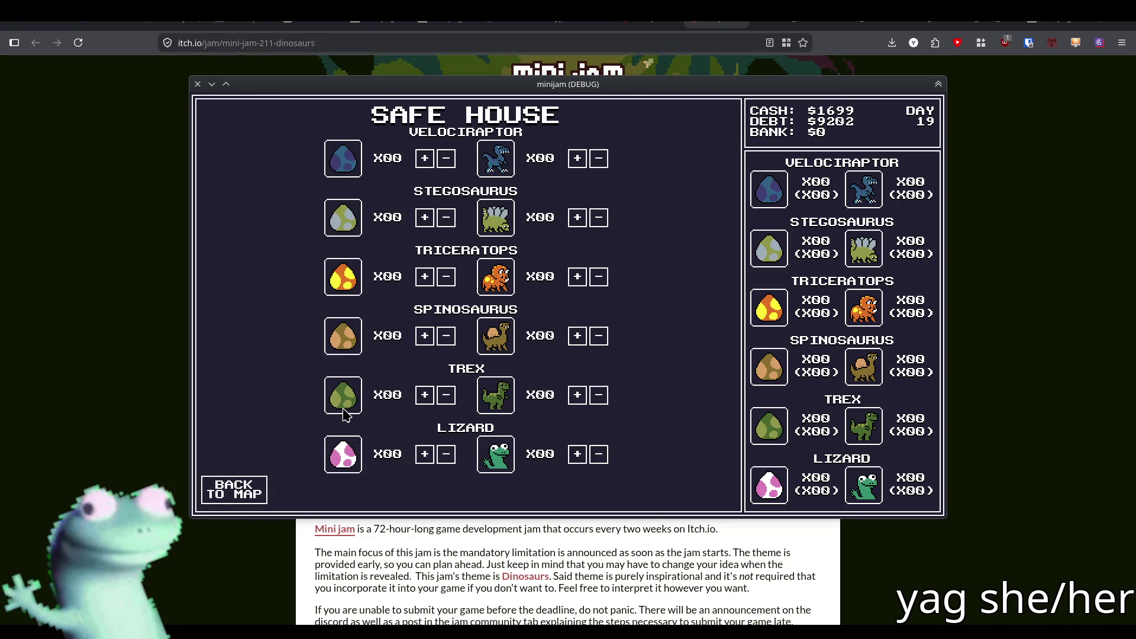
click(246, 467)
click(580, 301)
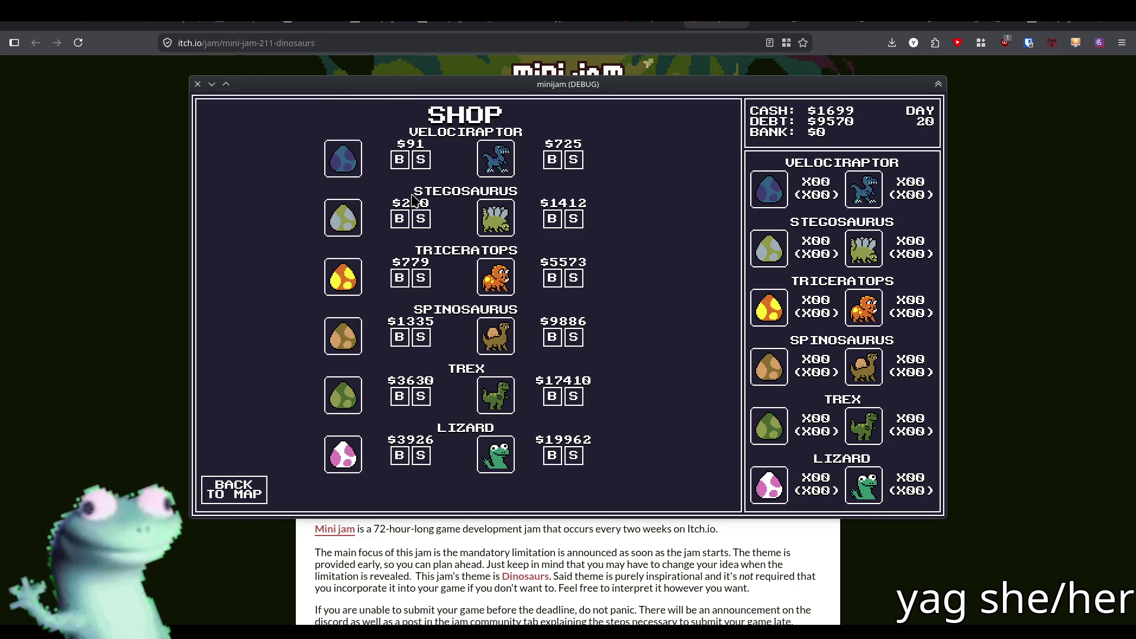
click(248, 490)
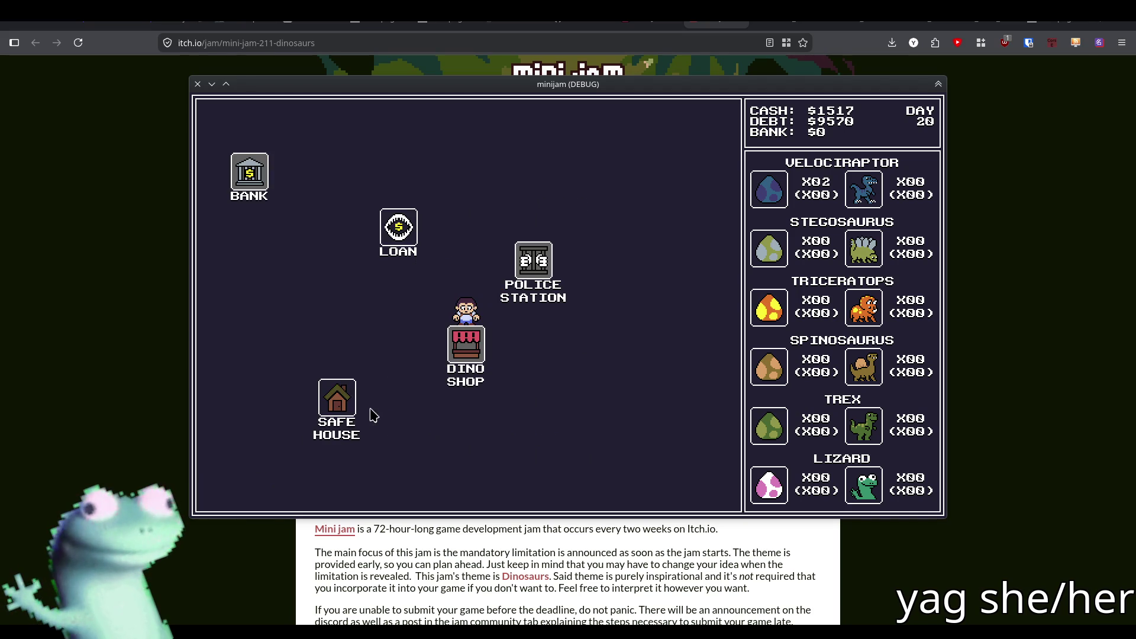
click(368, 394)
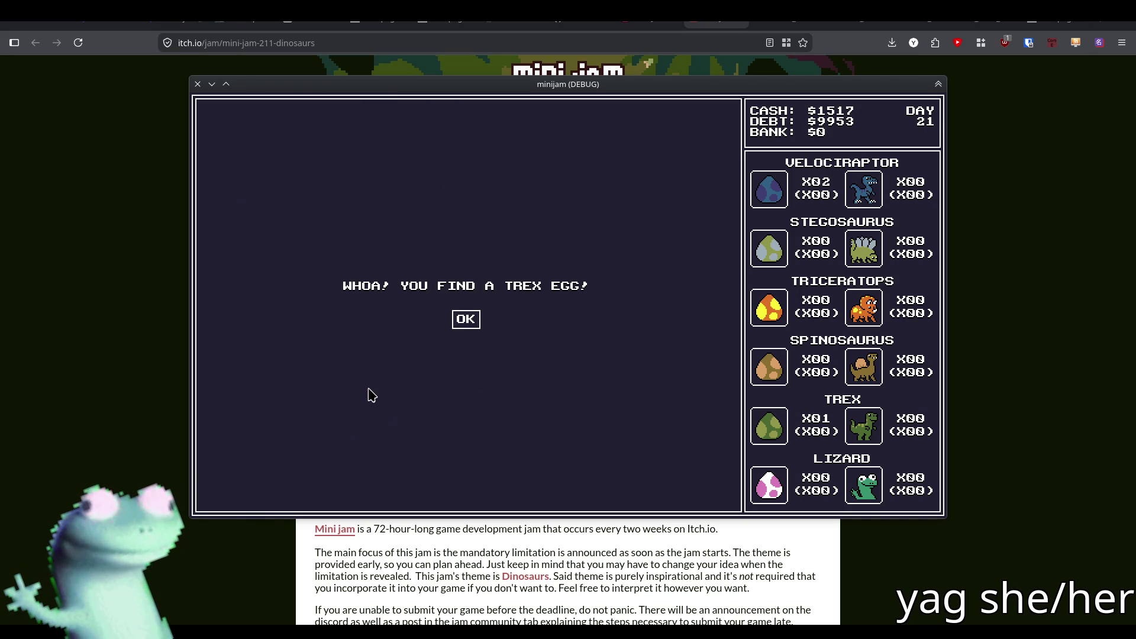
click(466, 323)
click(425, 394)
click(234, 489)
Sell the hatched adult velociraptor, bringing cash to $2255, then buy a Spinosaurus egg for $1364.
click(586, 294)
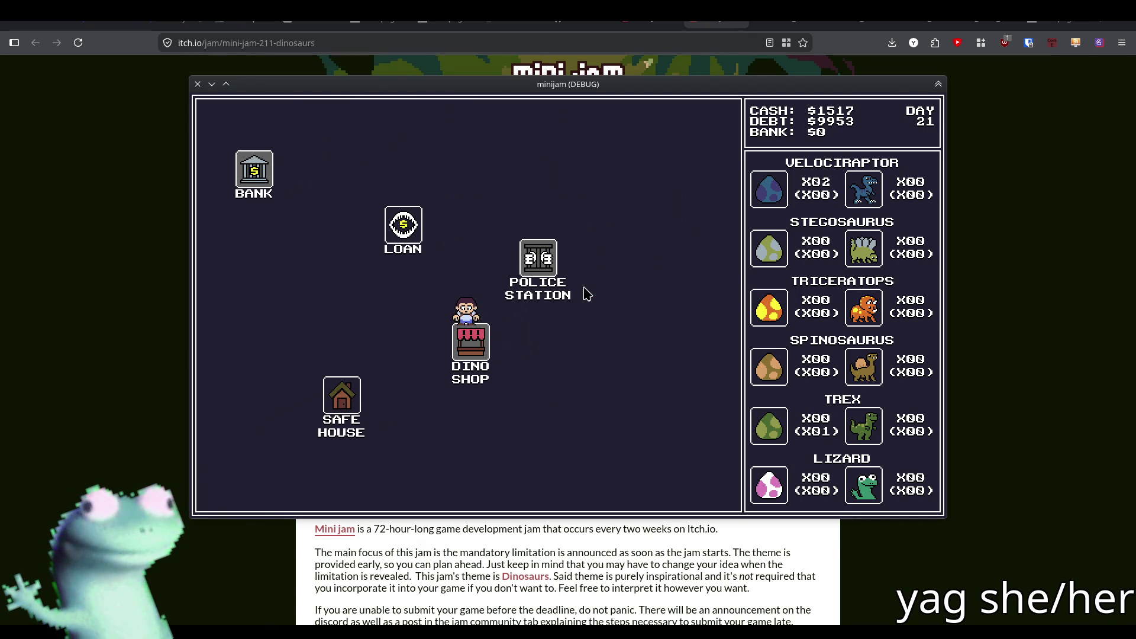
click(466, 318)
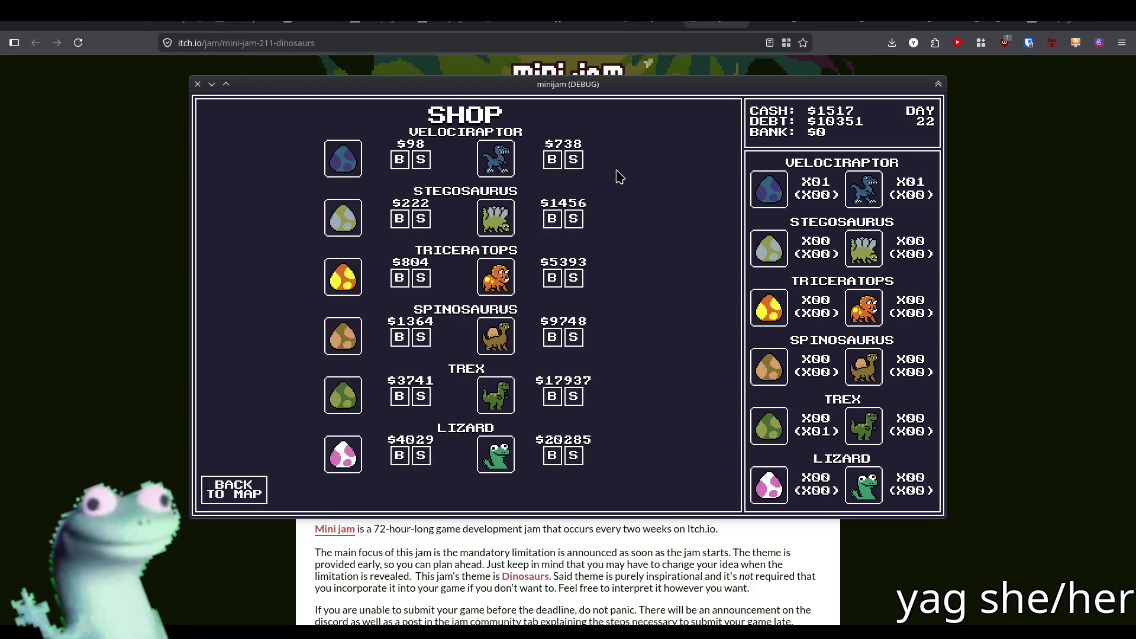
click(574, 159)
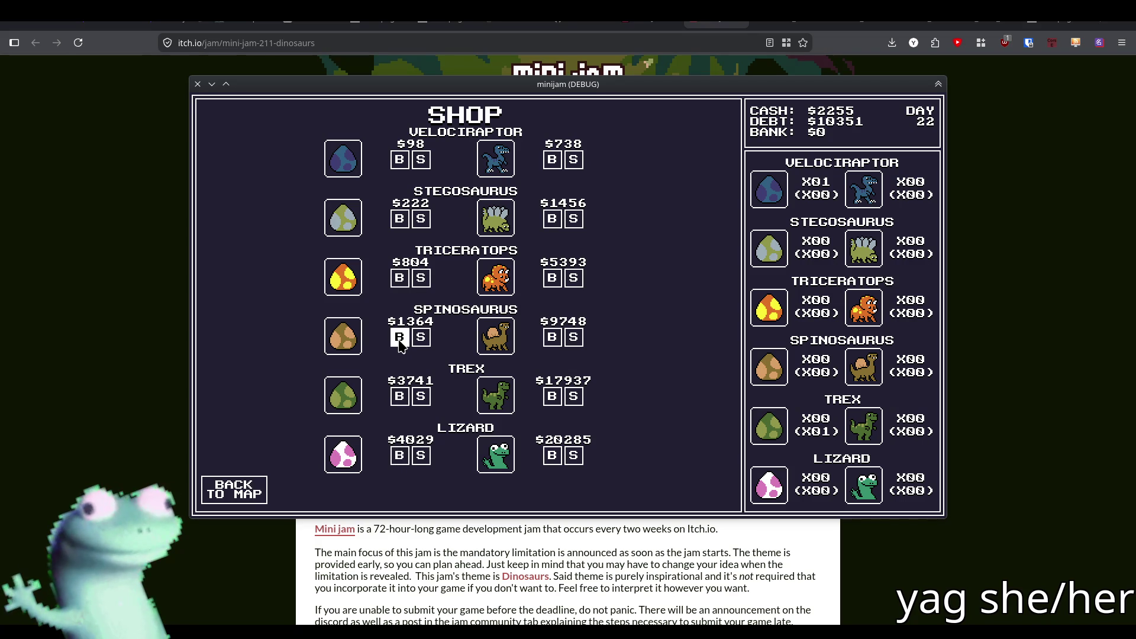
click(401, 338)
Withdraw the TREX egg from the Safe House, then sell a velociraptor egg at the Dino Shop.
click(252, 488)
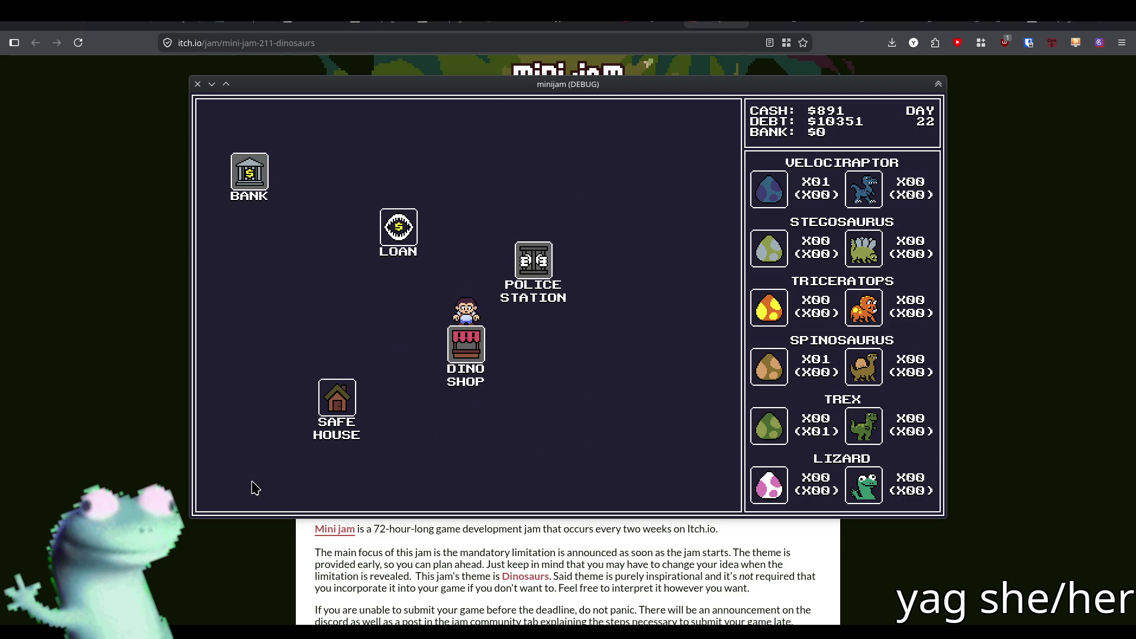
click(355, 405)
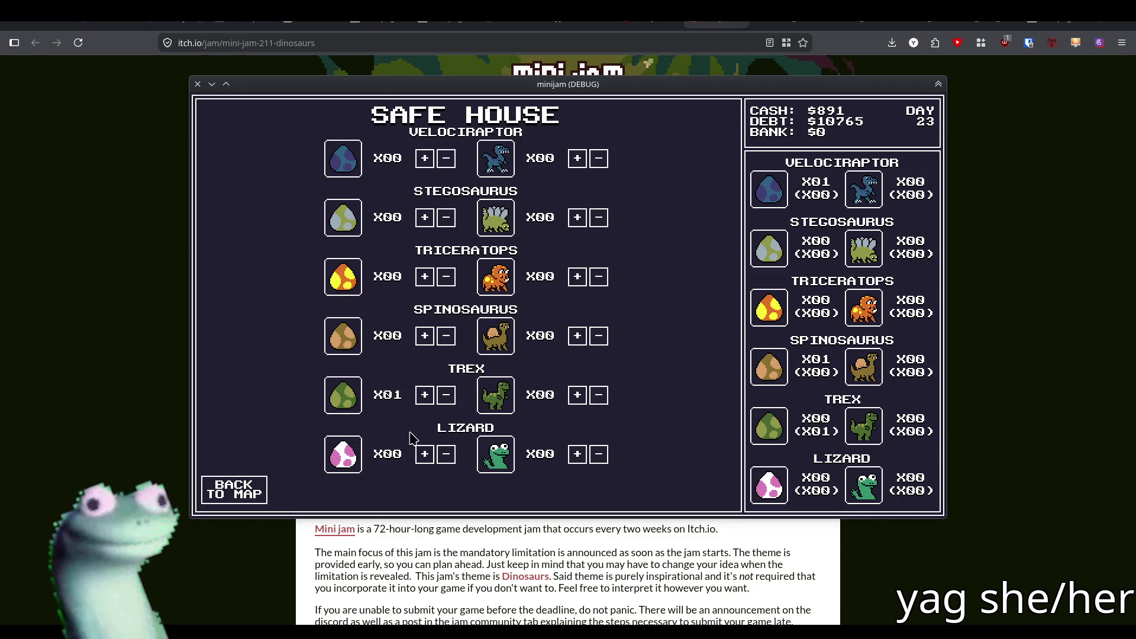
click(446, 395)
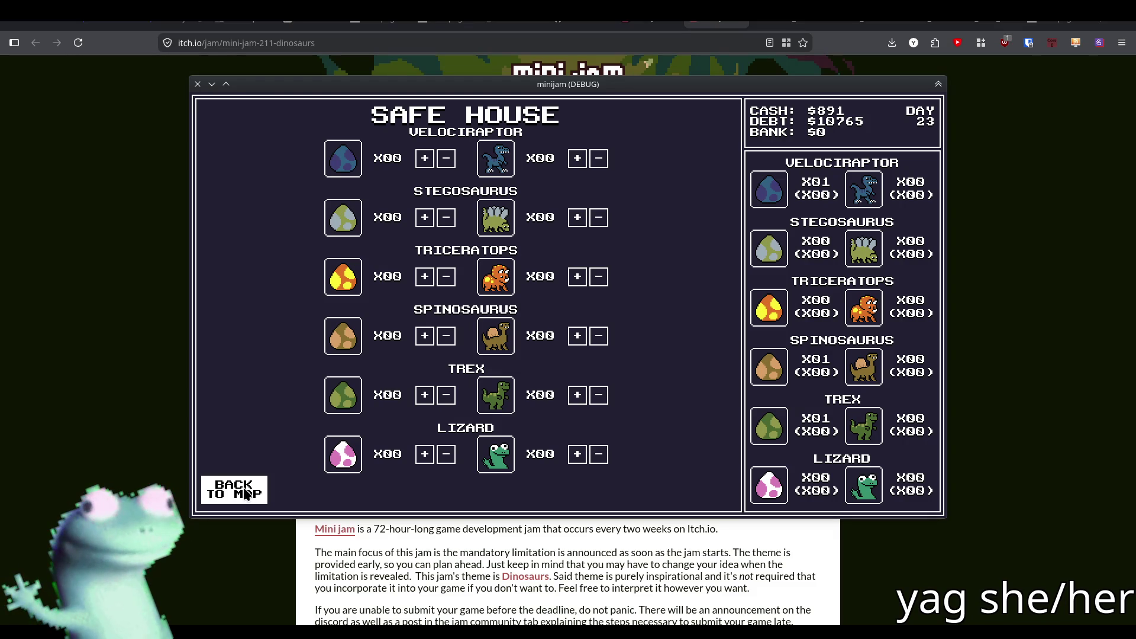
click(245, 494)
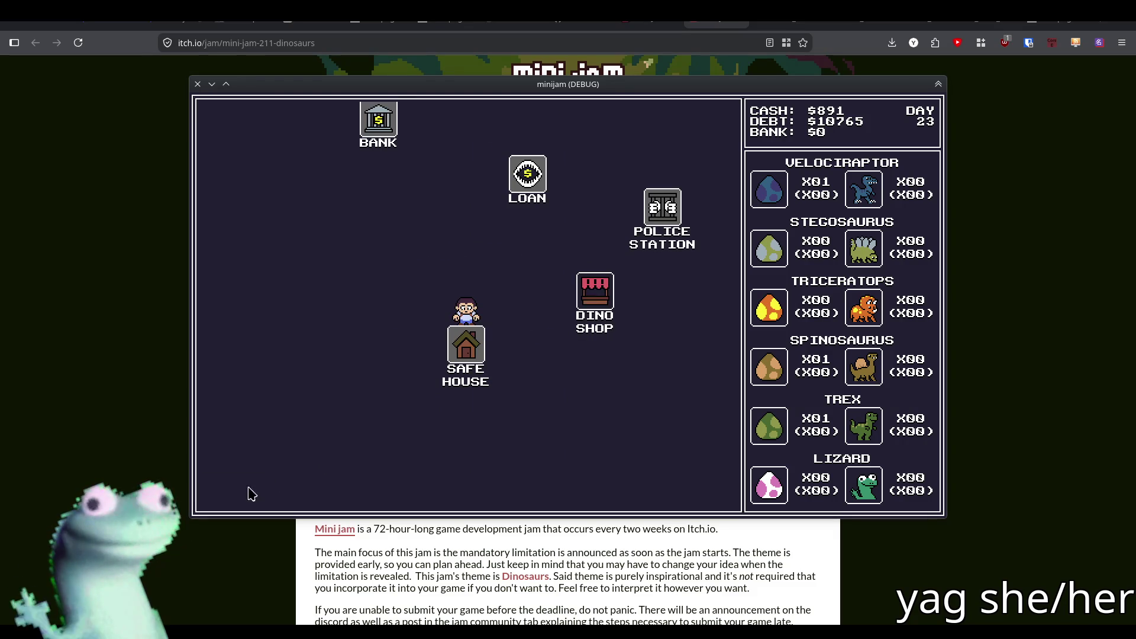
click(594, 305)
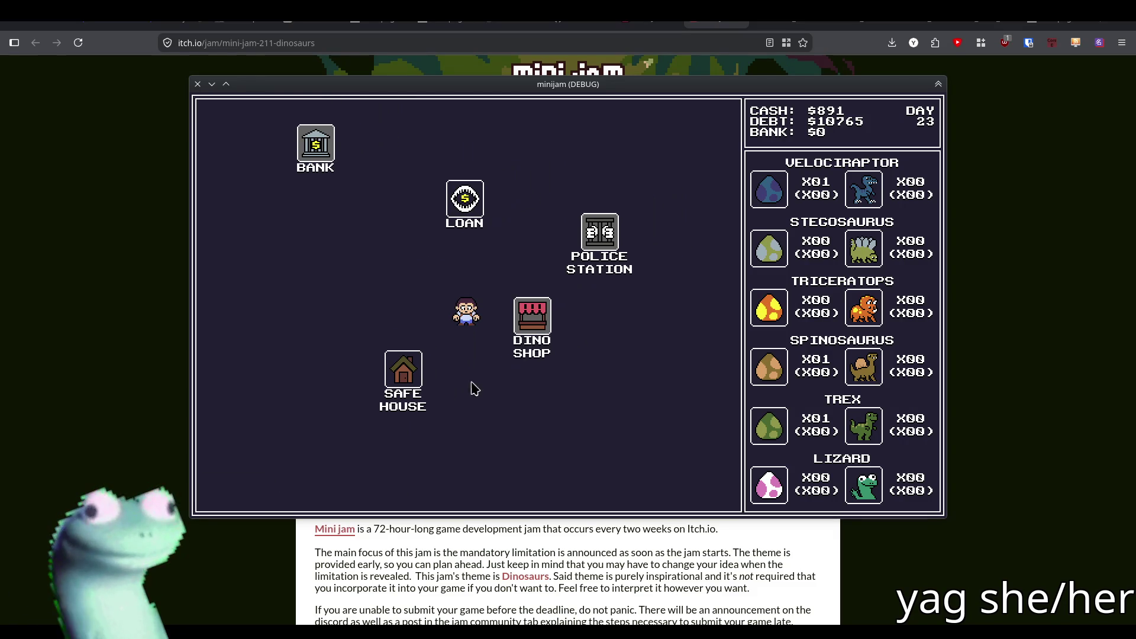
click(466, 320)
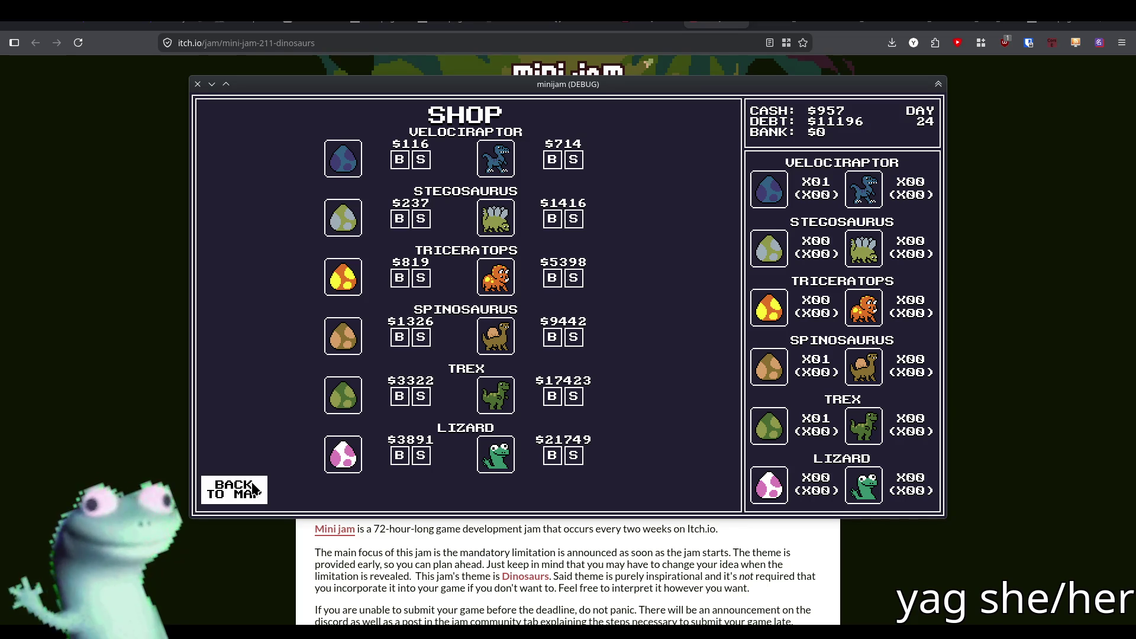
click(422, 162)
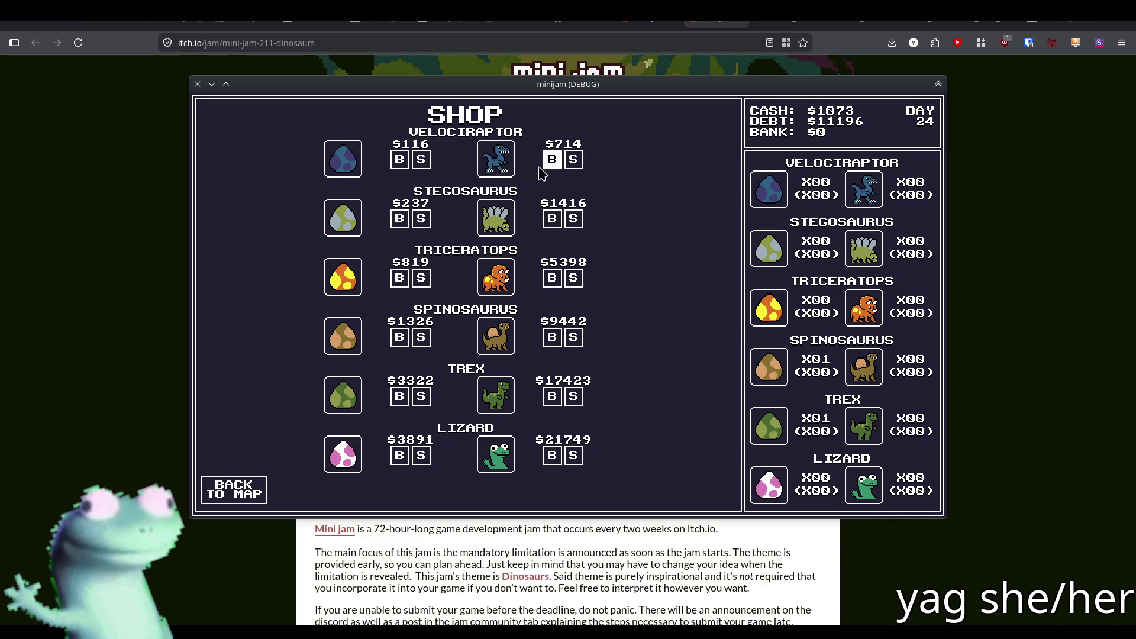
Visit the loan office and acknowledge the hatched Spinosaurus and broken TREX egg messages.
click(235, 490)
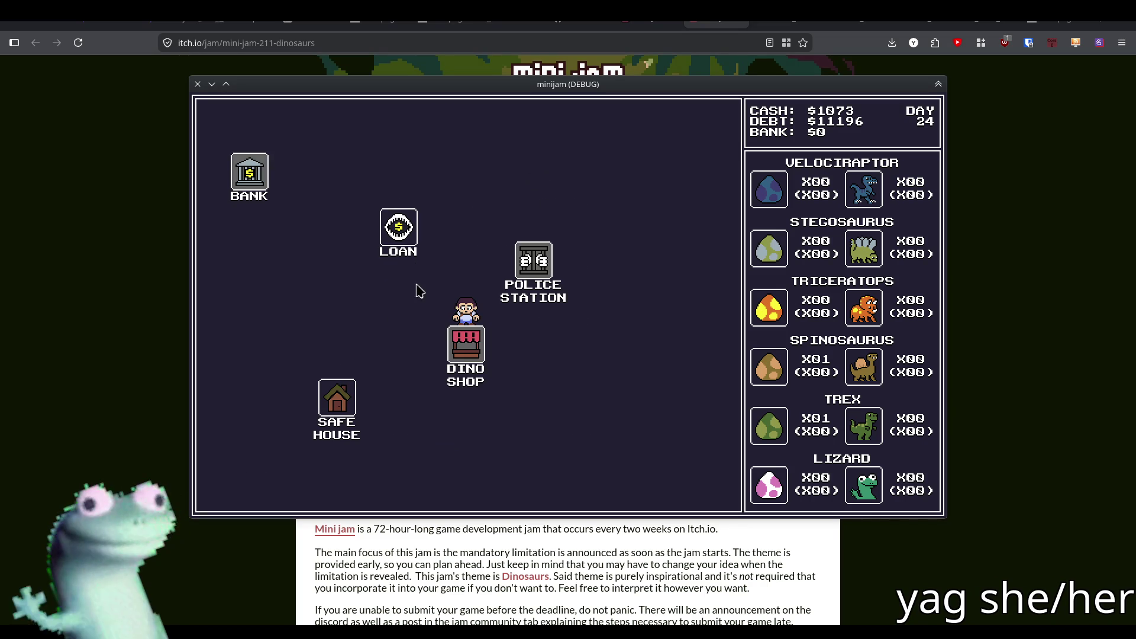
click(414, 248)
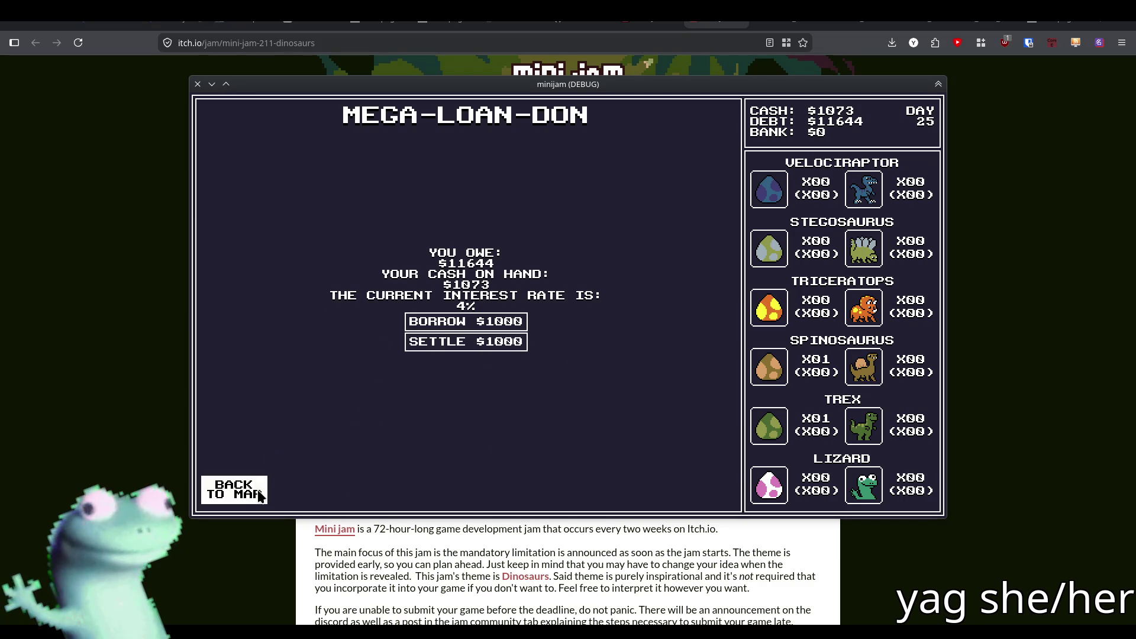
click(235, 486)
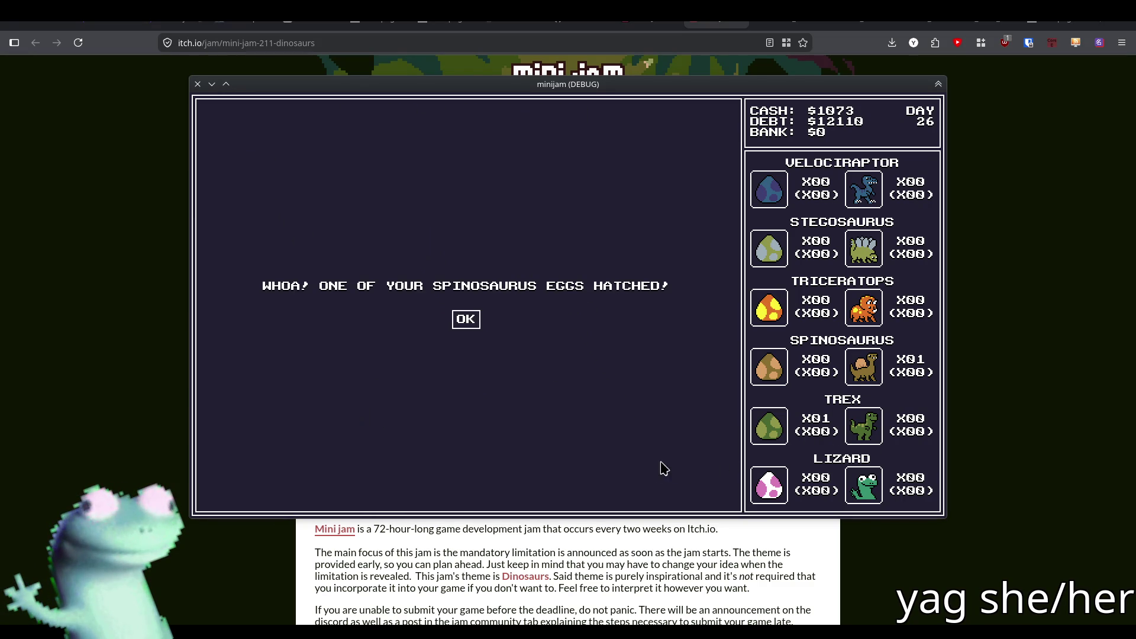
click(466, 321)
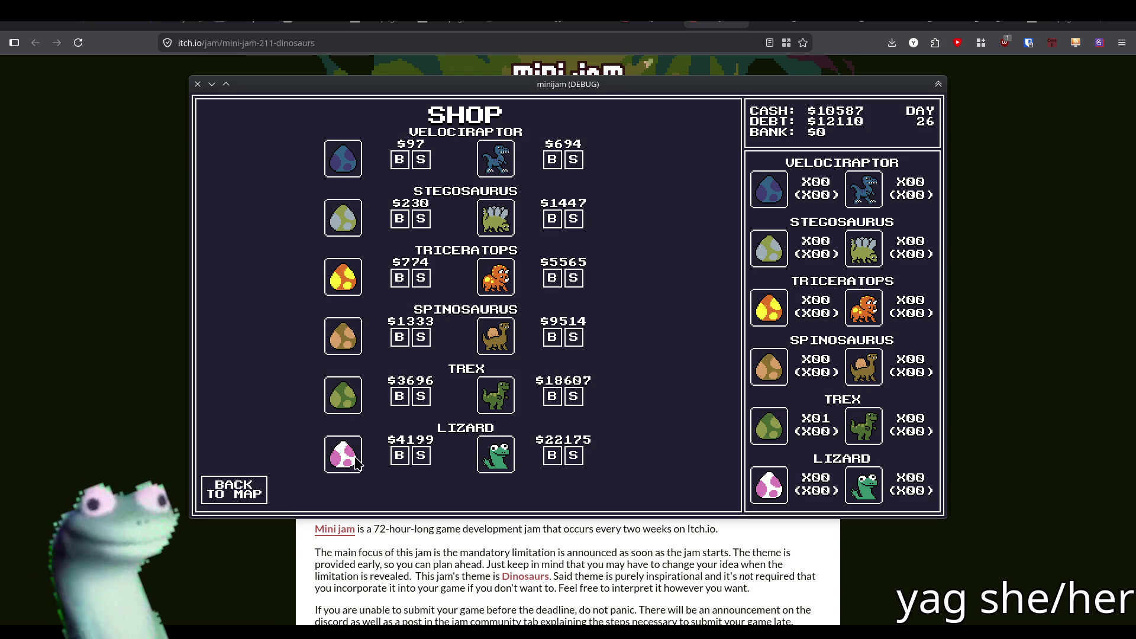
click(261, 491)
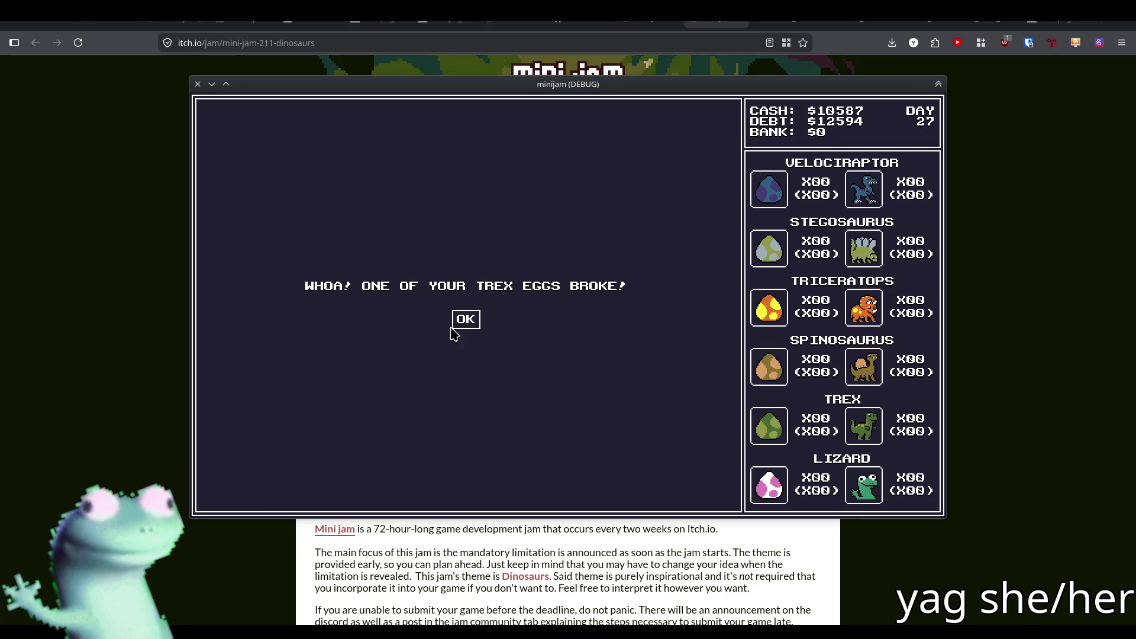
click(464, 317)
click(249, 488)
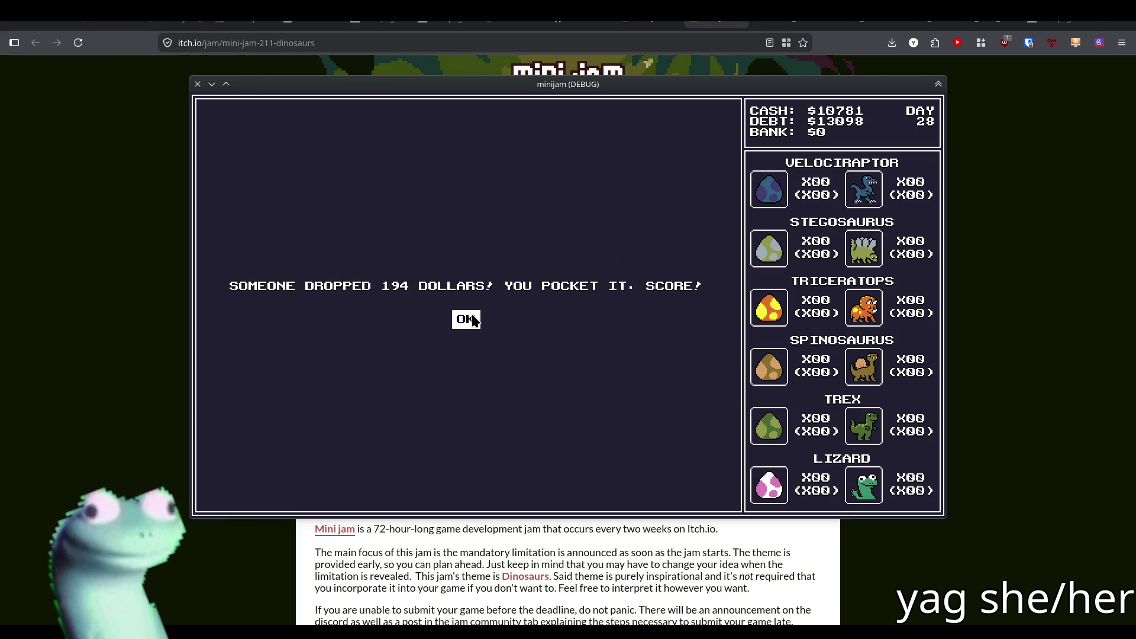
Acknowledge the dropped $194 message and pay $2000 off the loan.
click(470, 319)
click(247, 491)
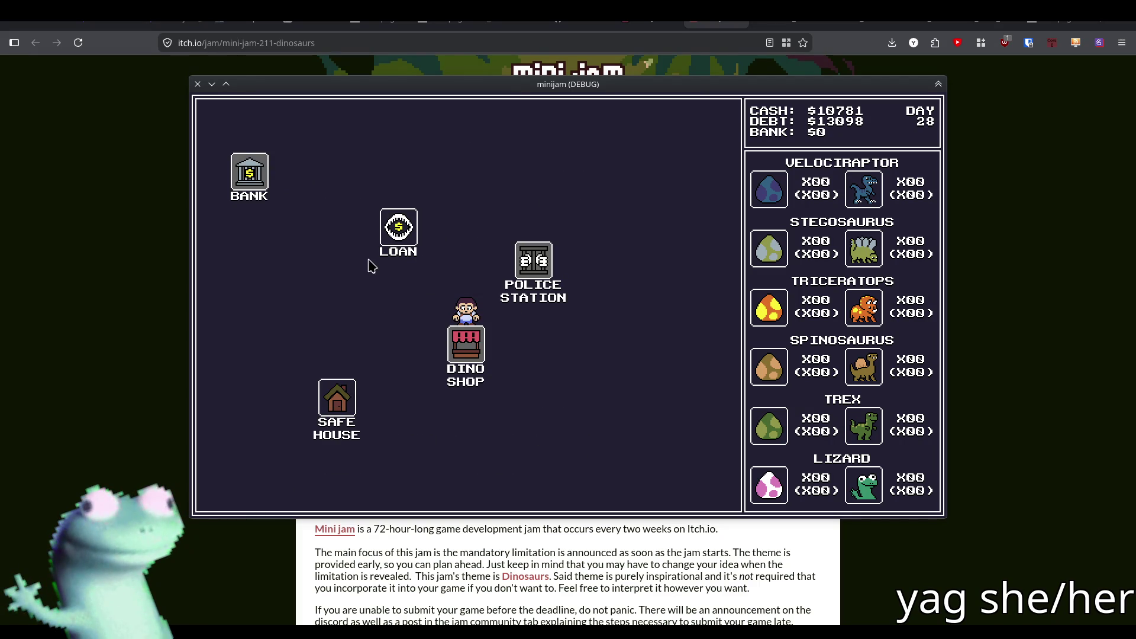
click(382, 235)
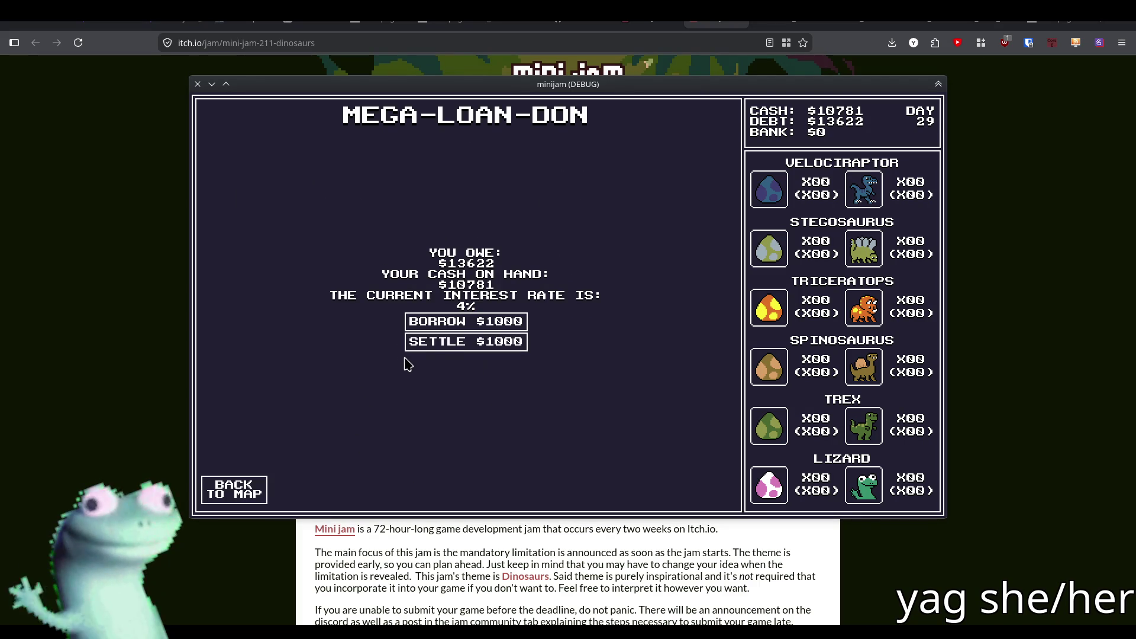
click(448, 342)
click(448, 342)
click(449, 342)
click(449, 346)
click(450, 346)
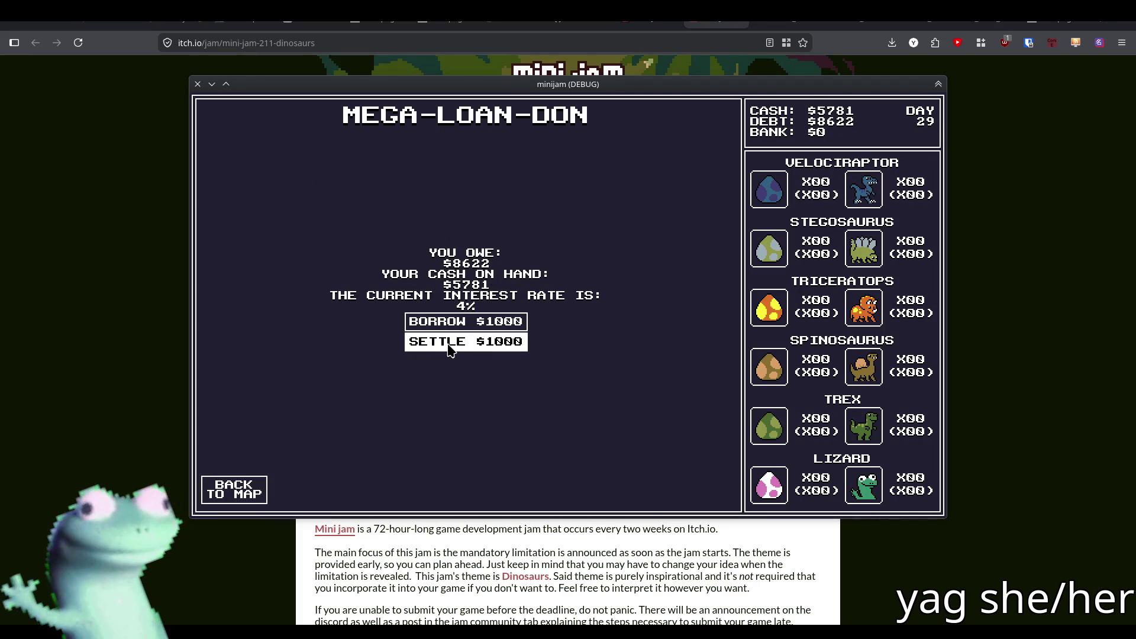
click(235, 491)
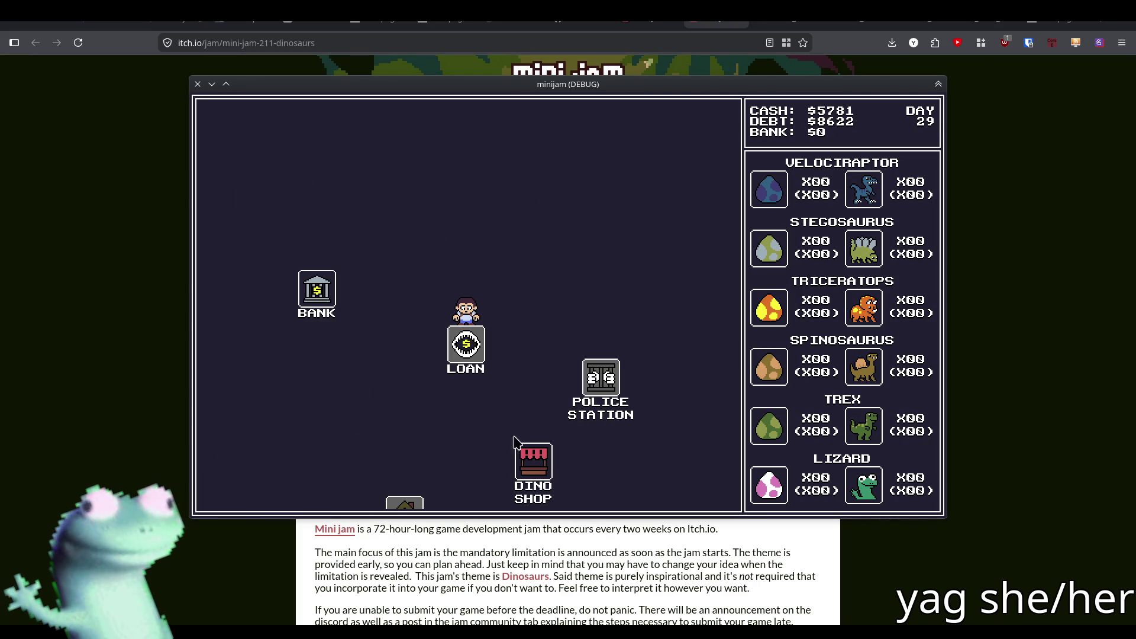
Buy a Spinosaurus egg, let it hatch, and sell the adult Spinosaurus at the Dino Shop.
click(537, 457)
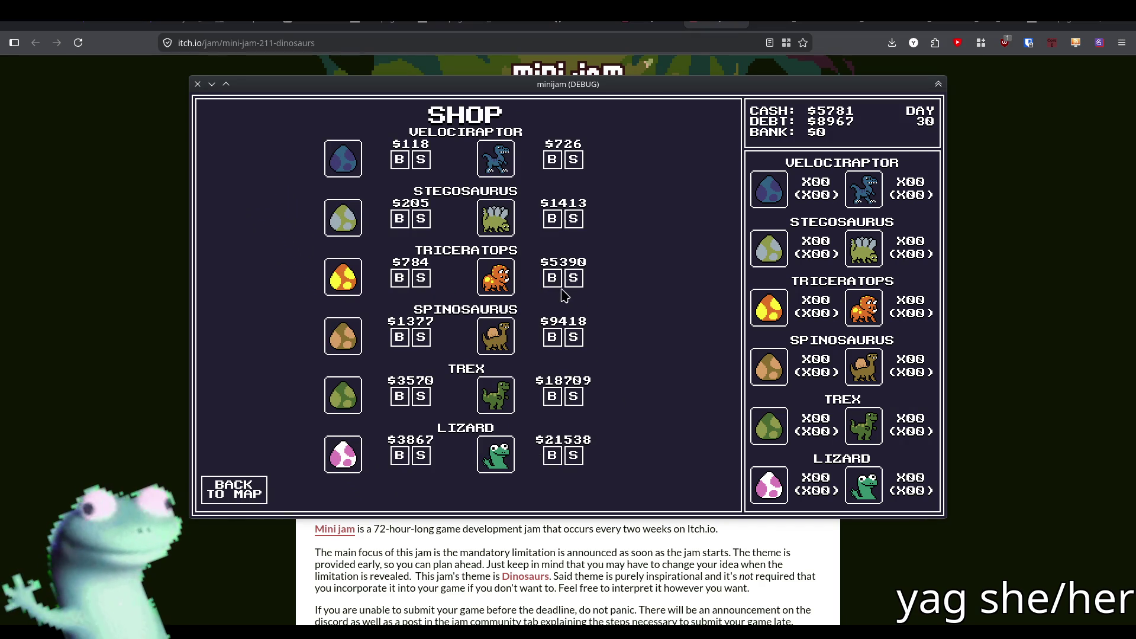
click(401, 337)
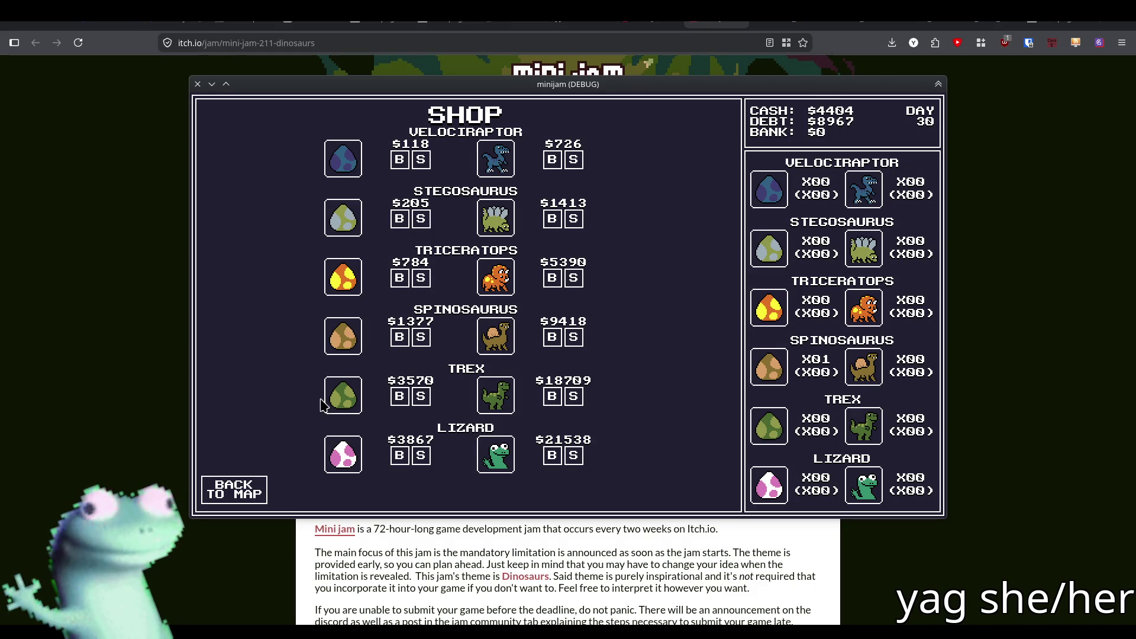
click(259, 484)
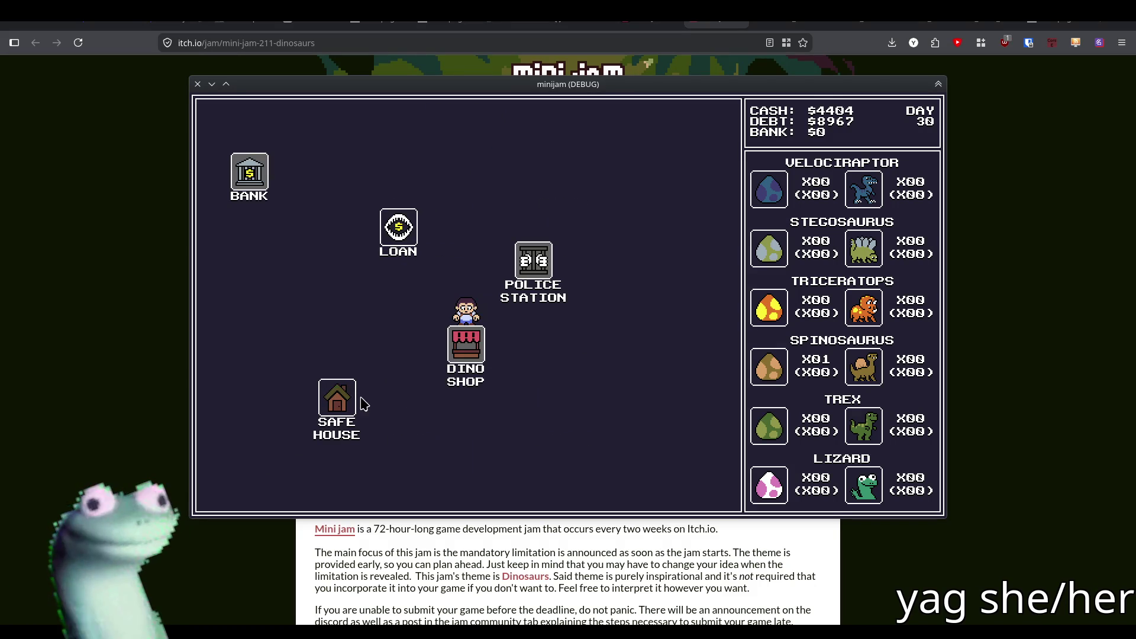
click(328, 404)
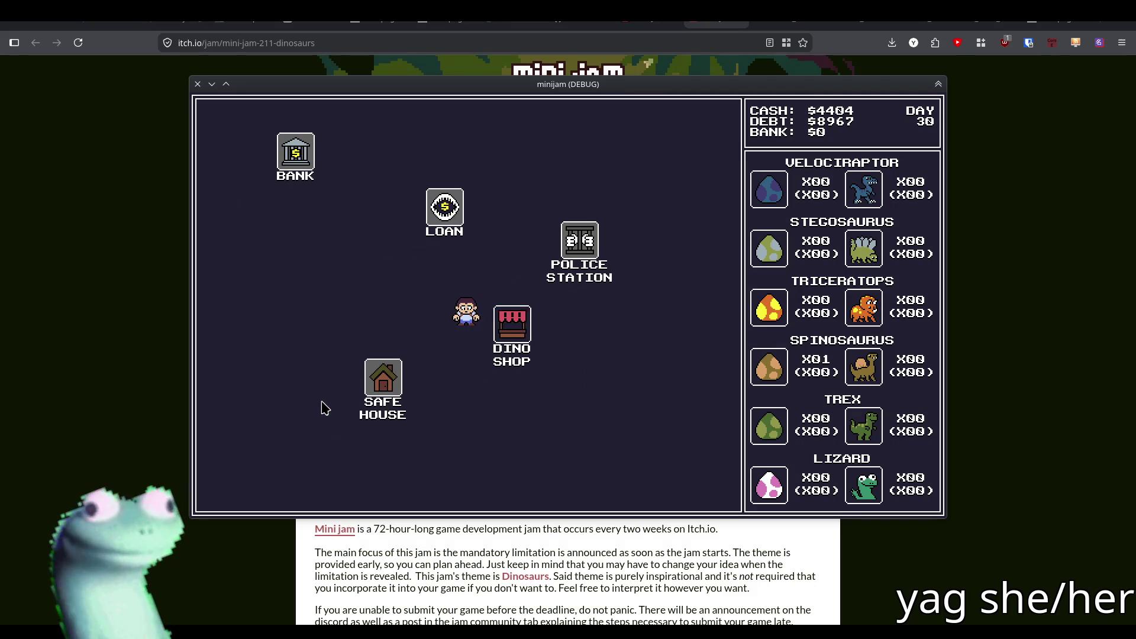
click(457, 324)
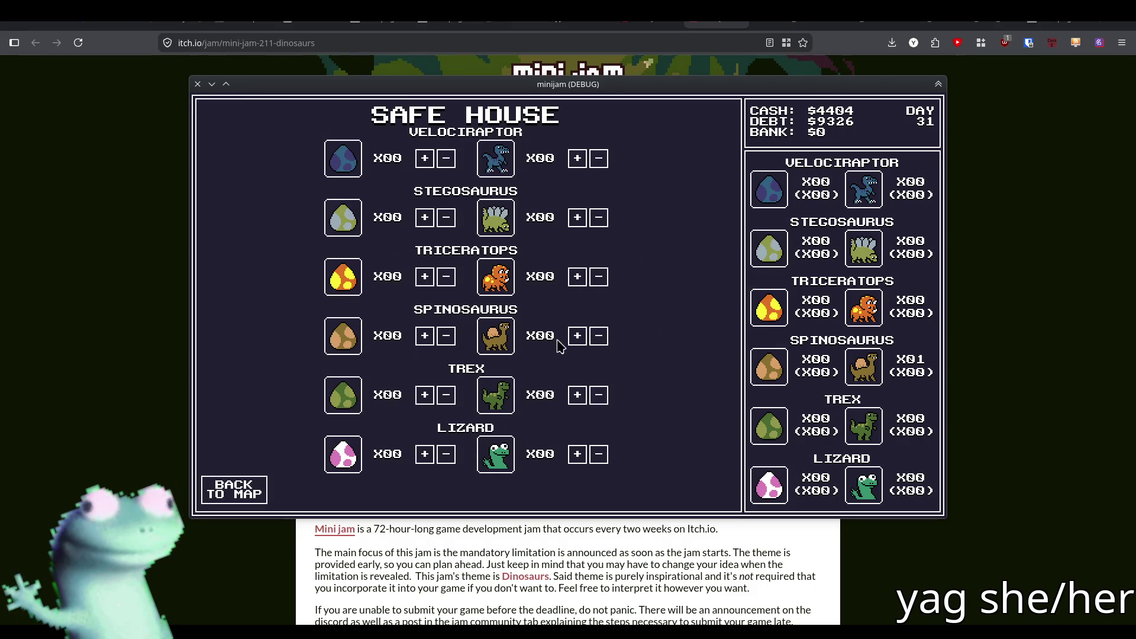
click(248, 491)
click(590, 299)
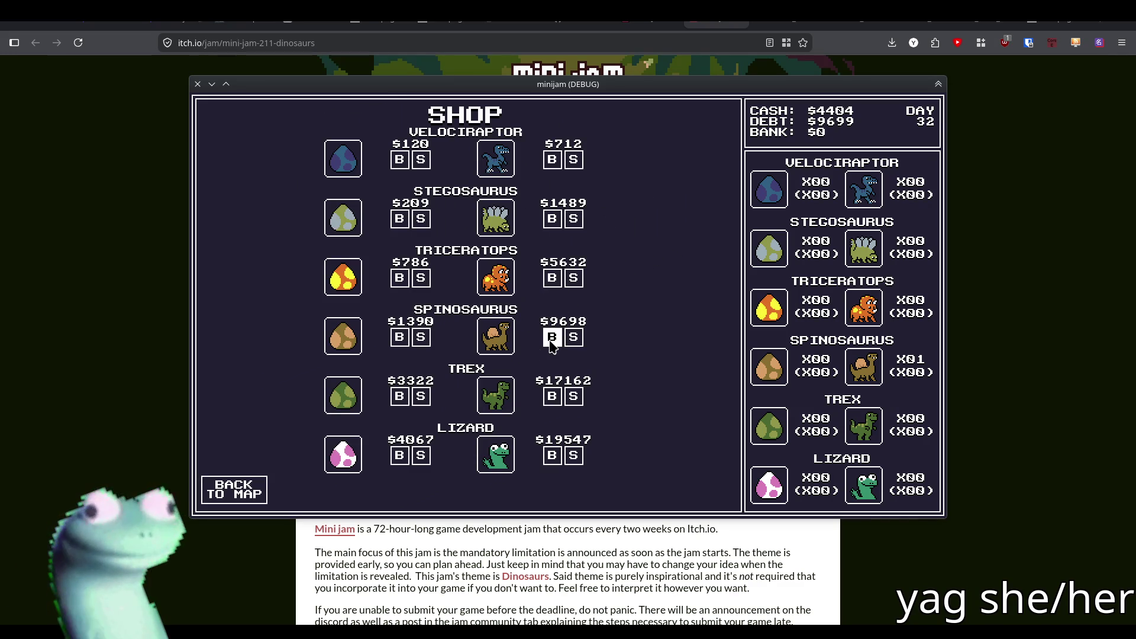
click(574, 338)
click(265, 489)
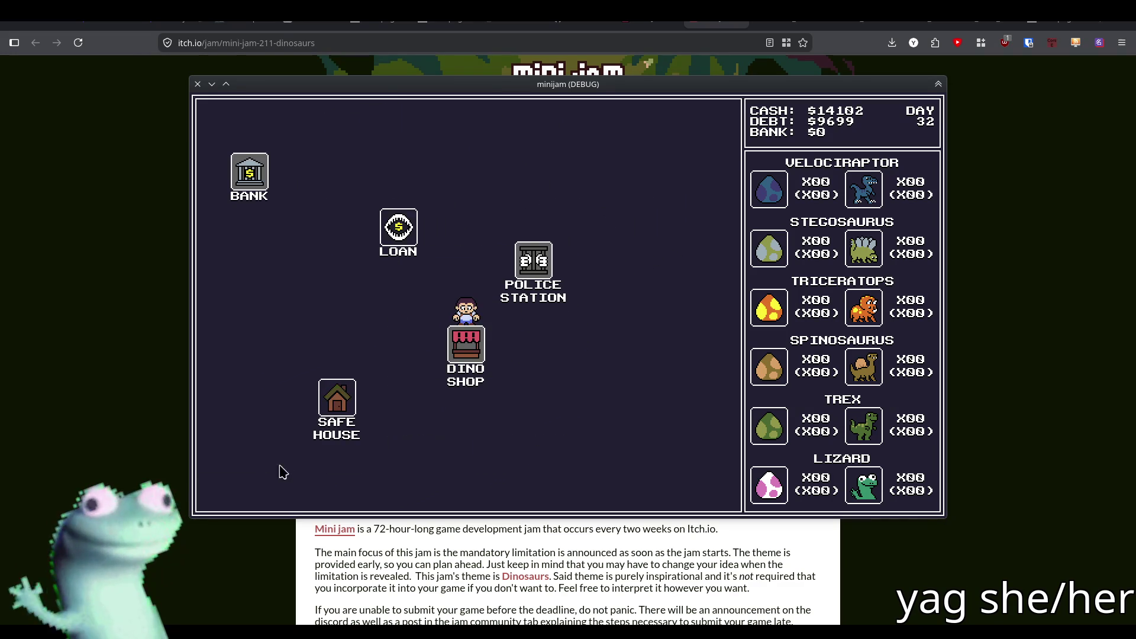
Pay another $4000 to settle the loan to $0, then head to the Dino Shop.
click(399, 229)
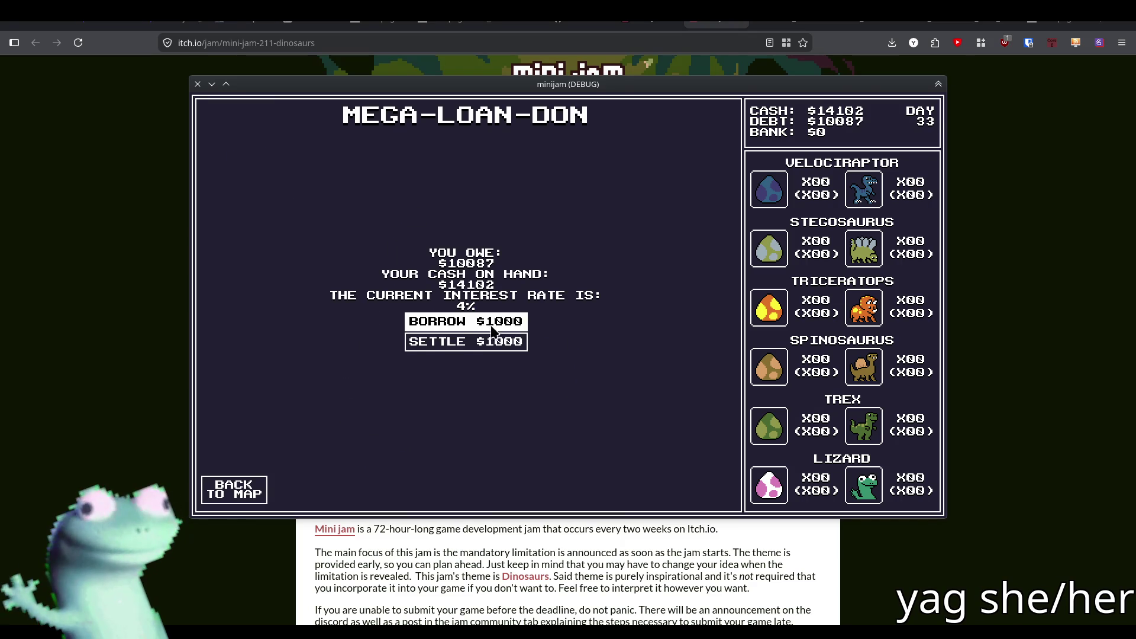
click(495, 342)
click(495, 342)
click(494, 341)
click(495, 341)
click(494, 341)
click(495, 341)
click(495, 342)
click(495, 342)
click(495, 341)
click(495, 342)
click(495, 341)
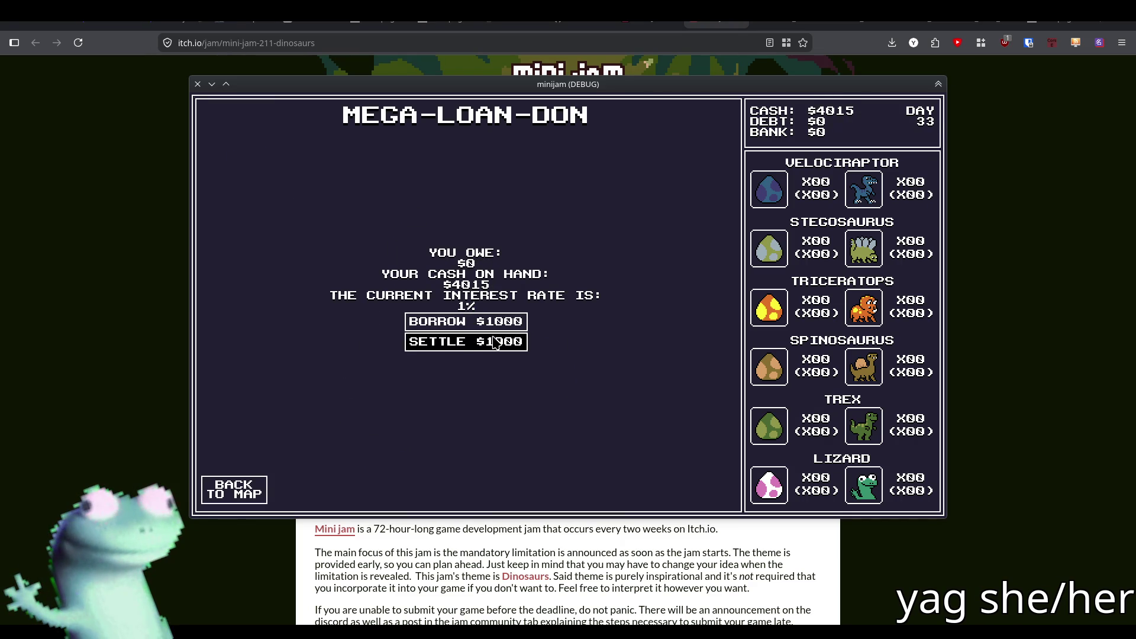
click(248, 501)
click(515, 467)
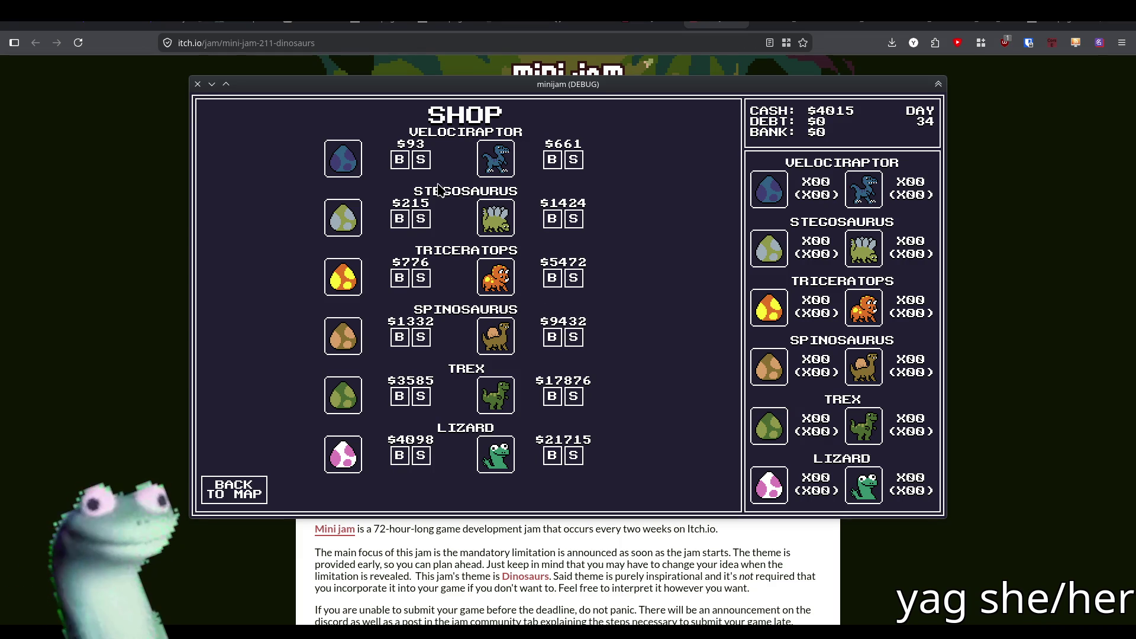
Buy a Spinosaurus egg and store a Stegosaurus egg in the Safe House.
click(401, 344)
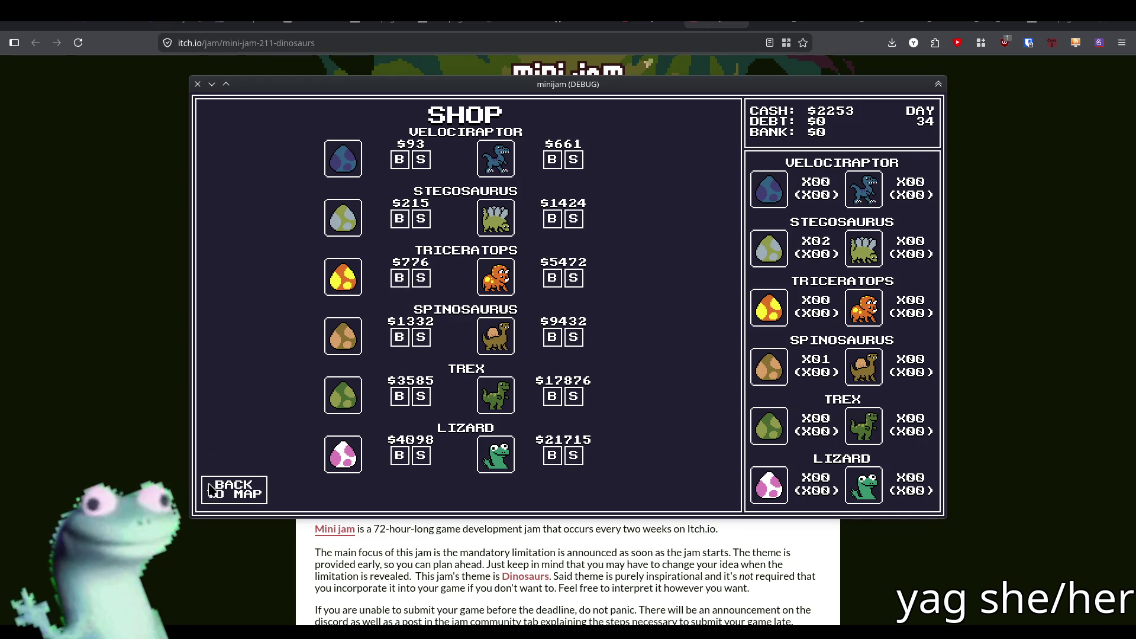
click(235, 490)
click(337, 399)
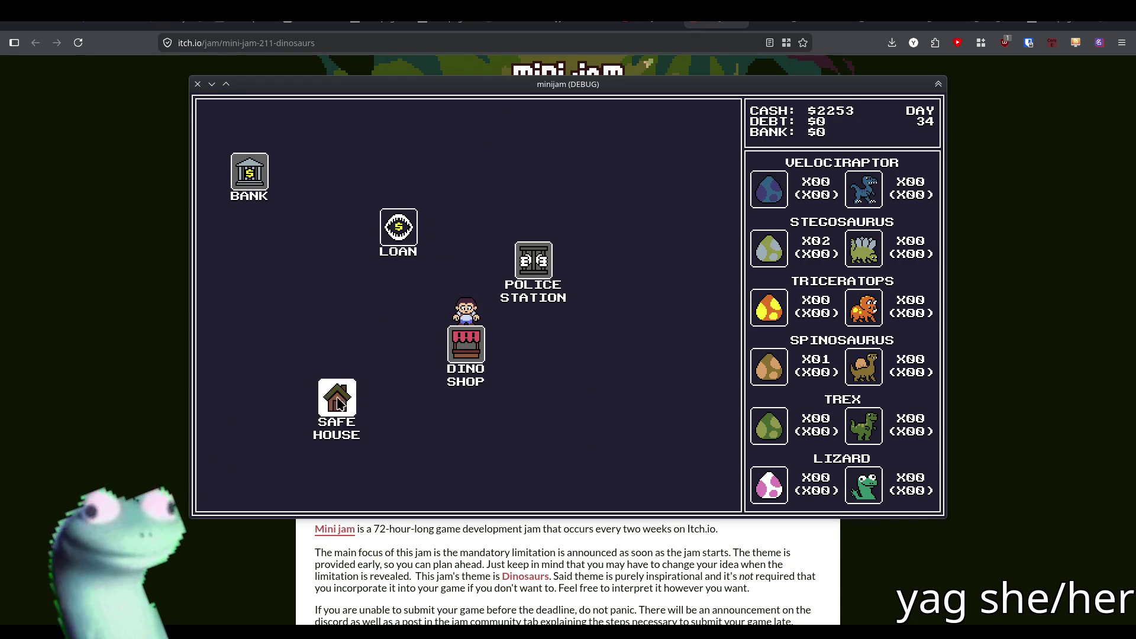
click(425, 217)
click(243, 490)
Pay the bribe at the police stop, then acknowledge the broken-eggs message at the Safe House.
click(593, 298)
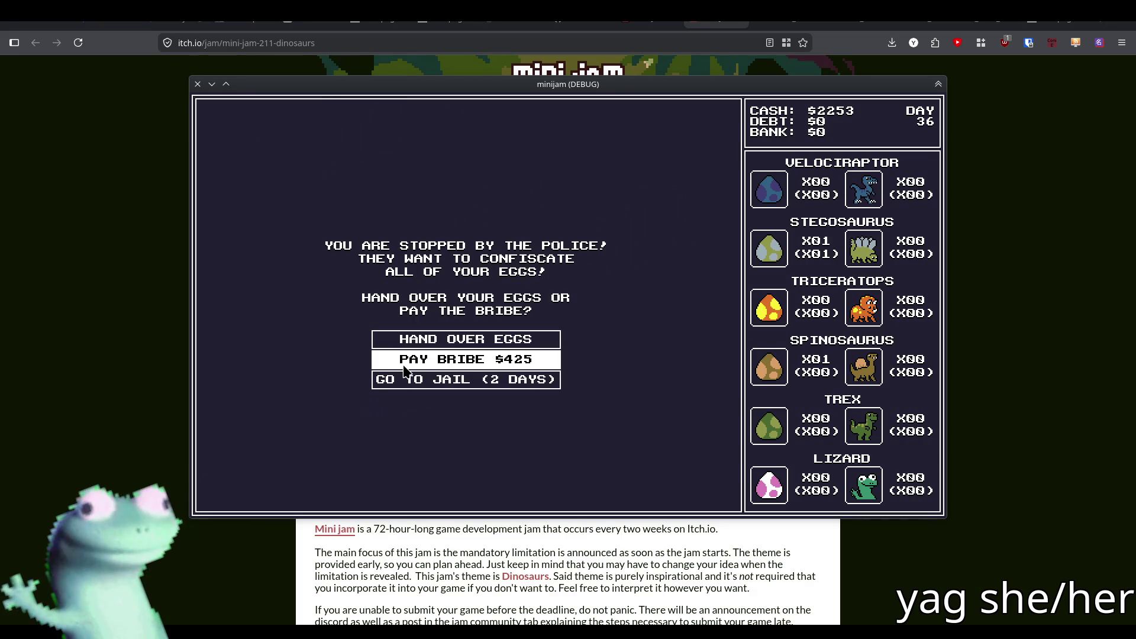
click(403, 366)
click(460, 326)
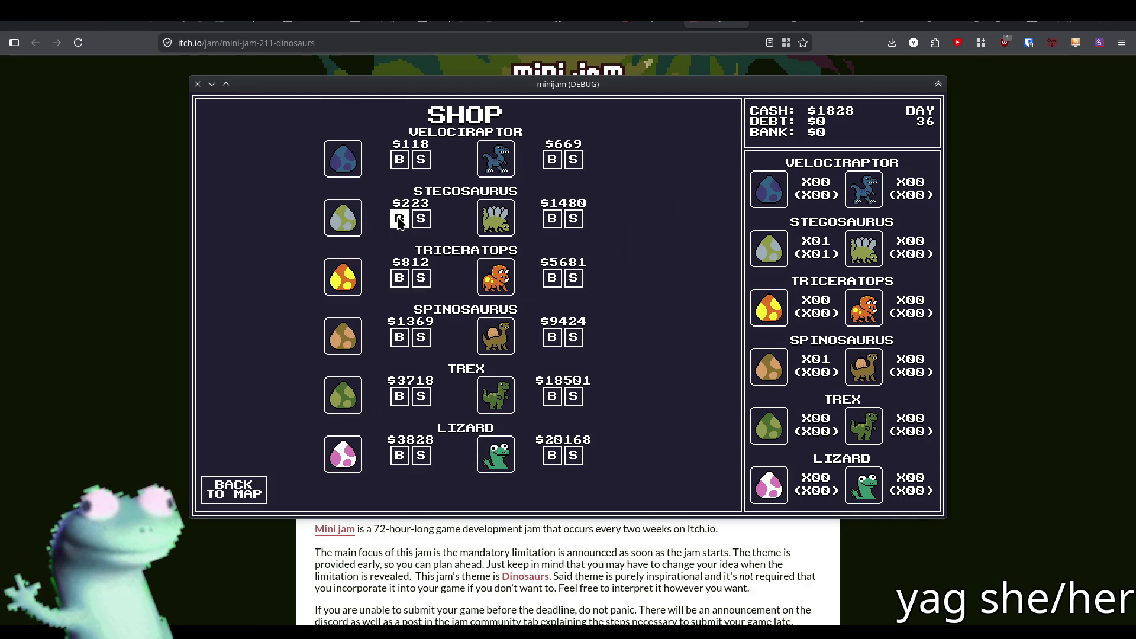
click(240, 490)
click(336, 401)
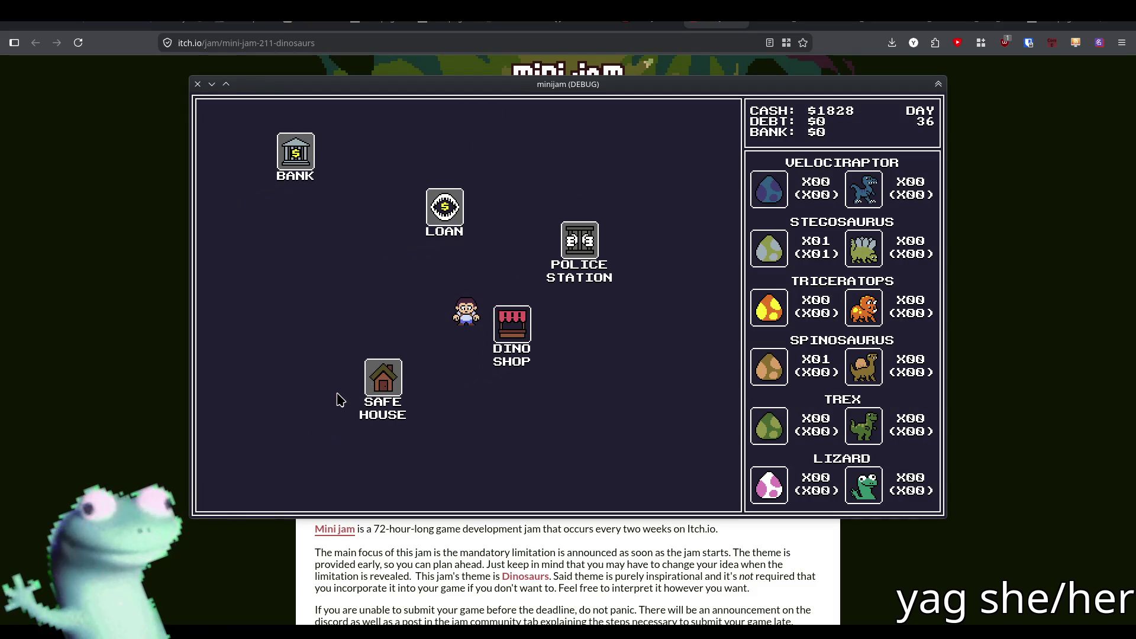
click(460, 323)
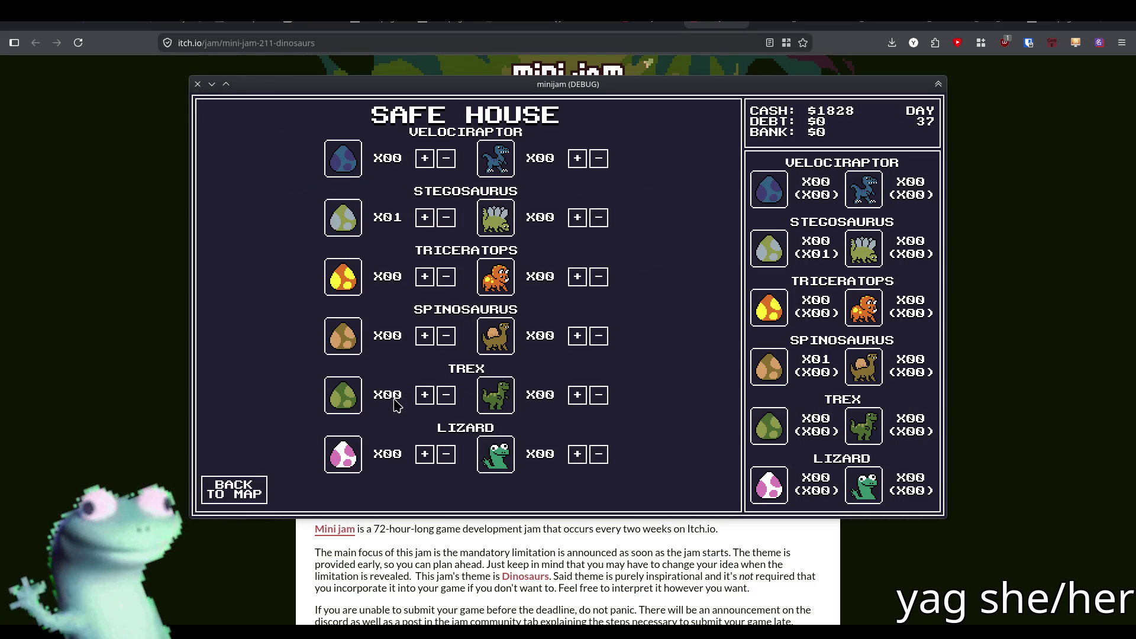
Buy four Velociraptor eggs at the Dino Shop and return to the Safe House.
click(246, 489)
click(590, 305)
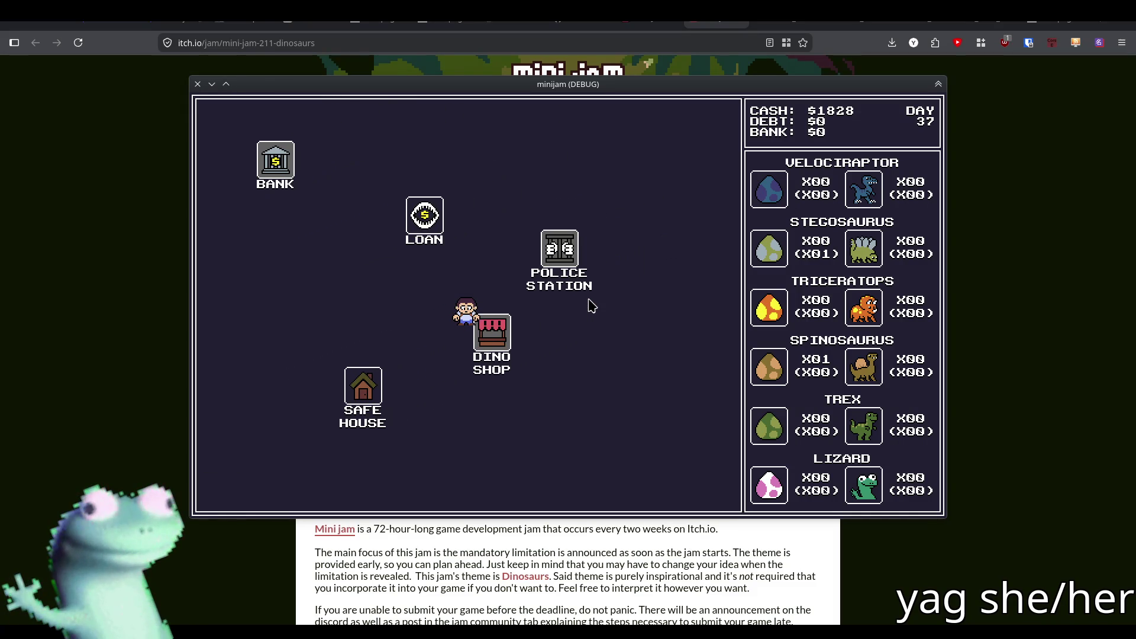
click(400, 160)
click(402, 161)
click(402, 162)
click(402, 162)
click(235, 490)
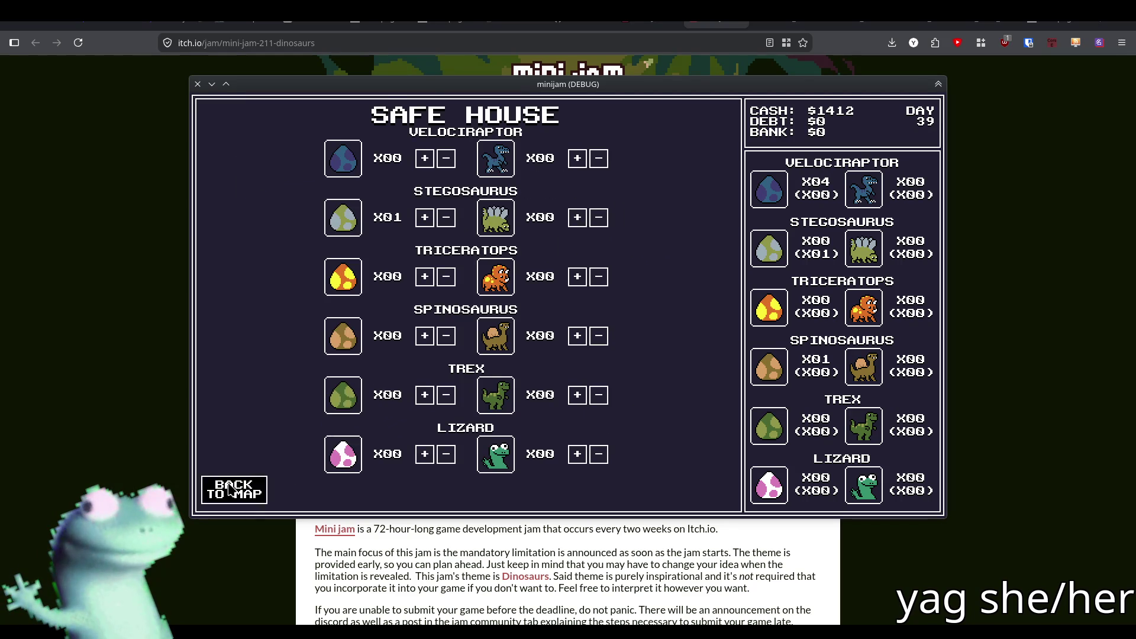
click(246, 490)
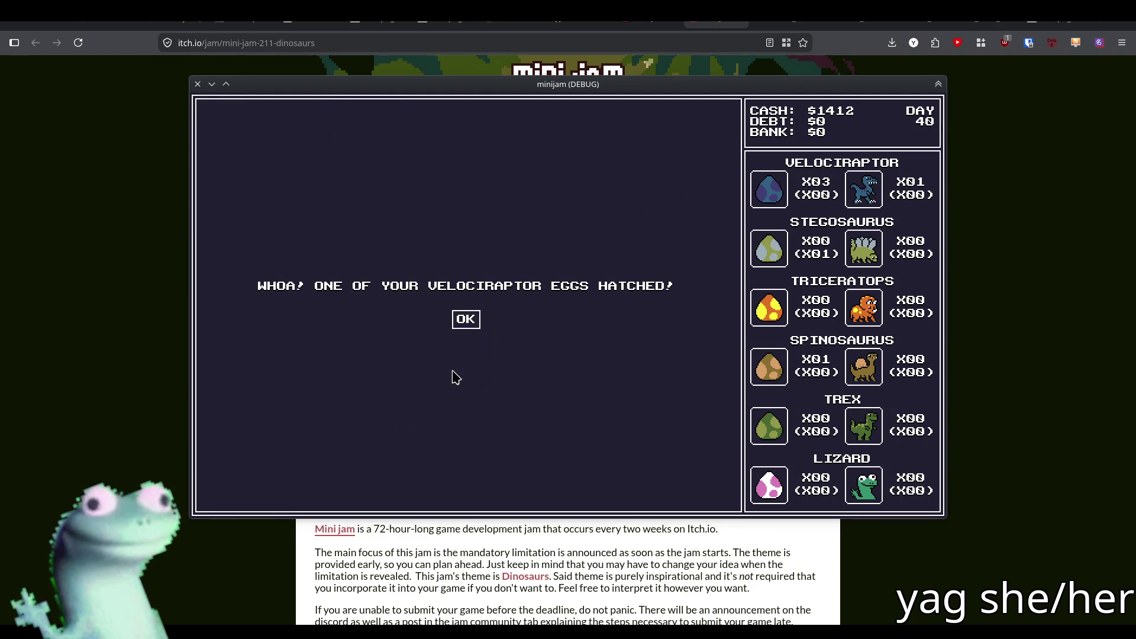
Sell the hatched adult Velociraptor and stop by the Safe House.
click(462, 328)
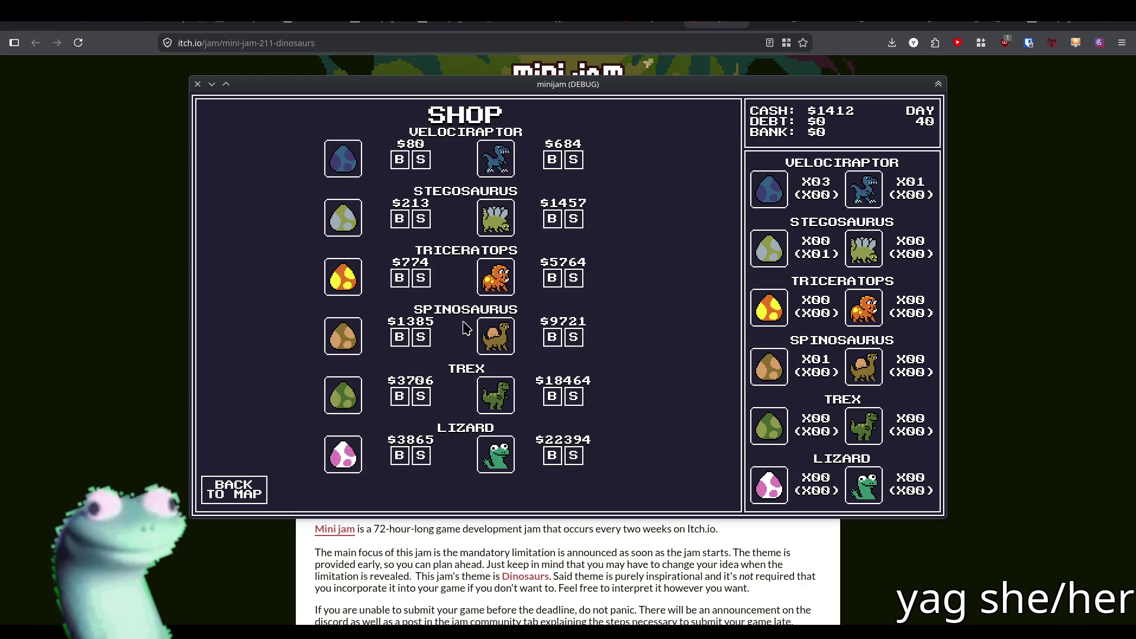
click(574, 161)
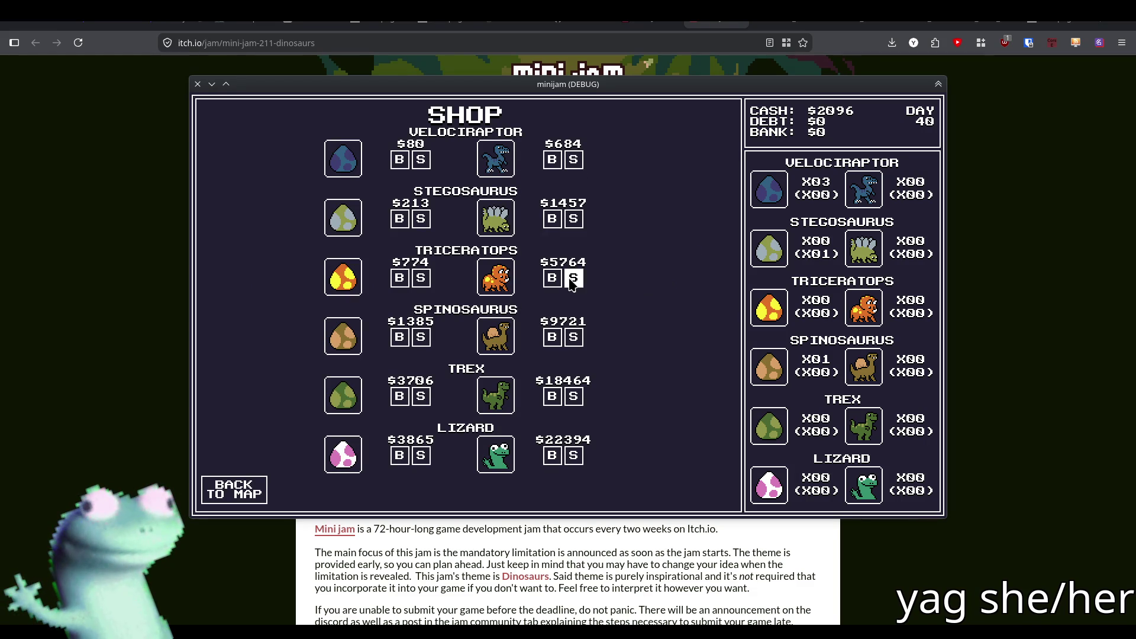
click(248, 491)
click(344, 392)
click(242, 490)
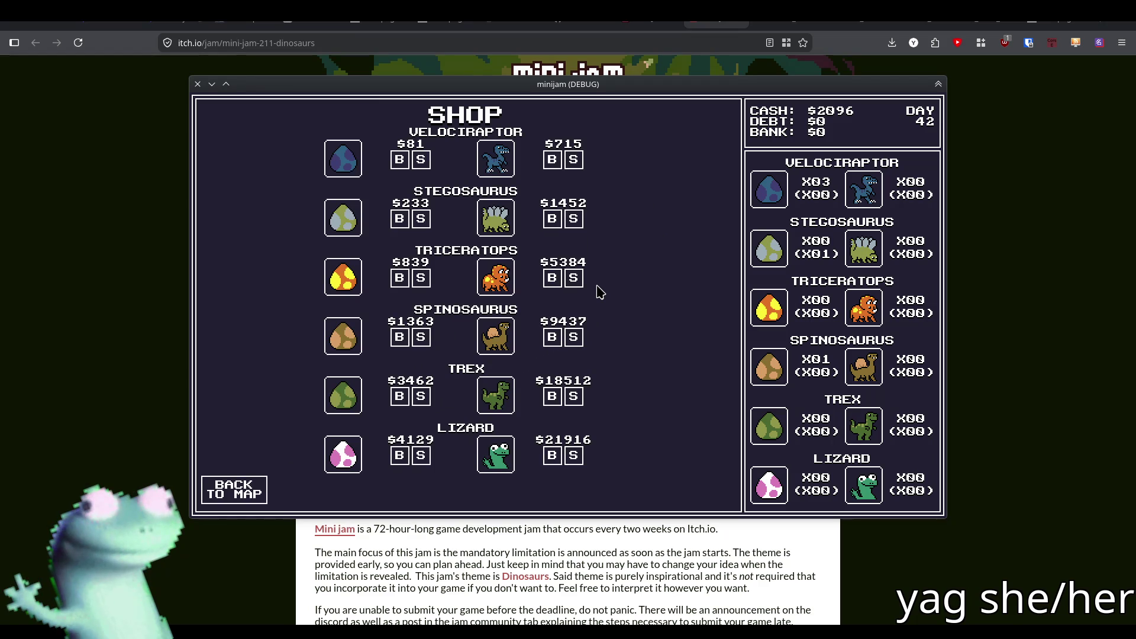
Buy two Velociraptor eggs and acknowledge the found-egg message.
click(399, 159)
click(400, 159)
click(399, 160)
click(251, 496)
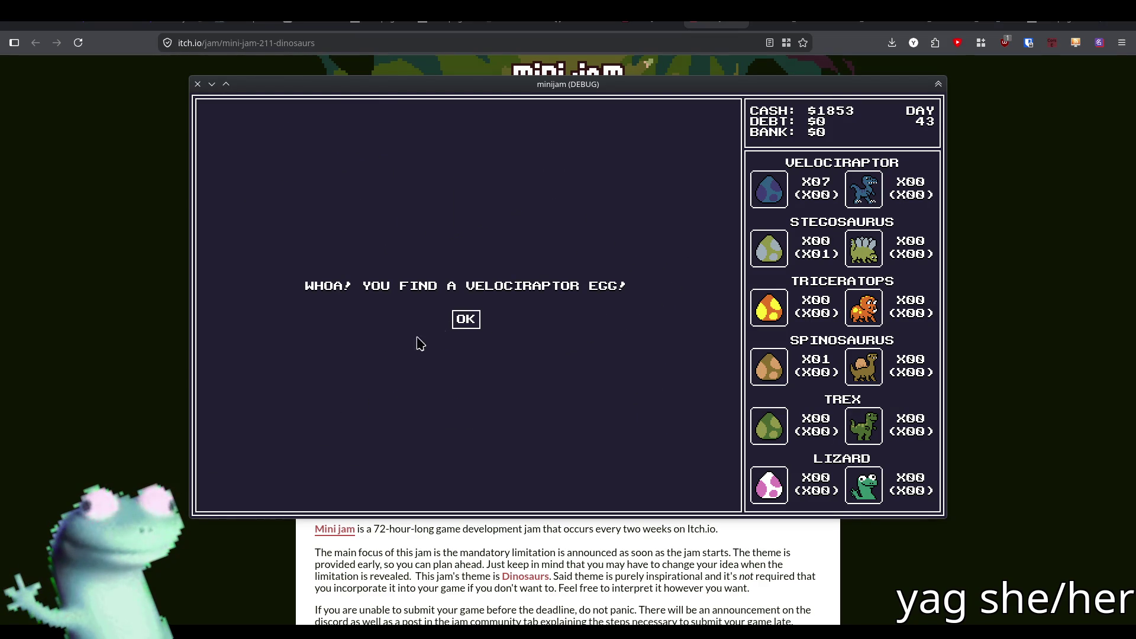
click(464, 322)
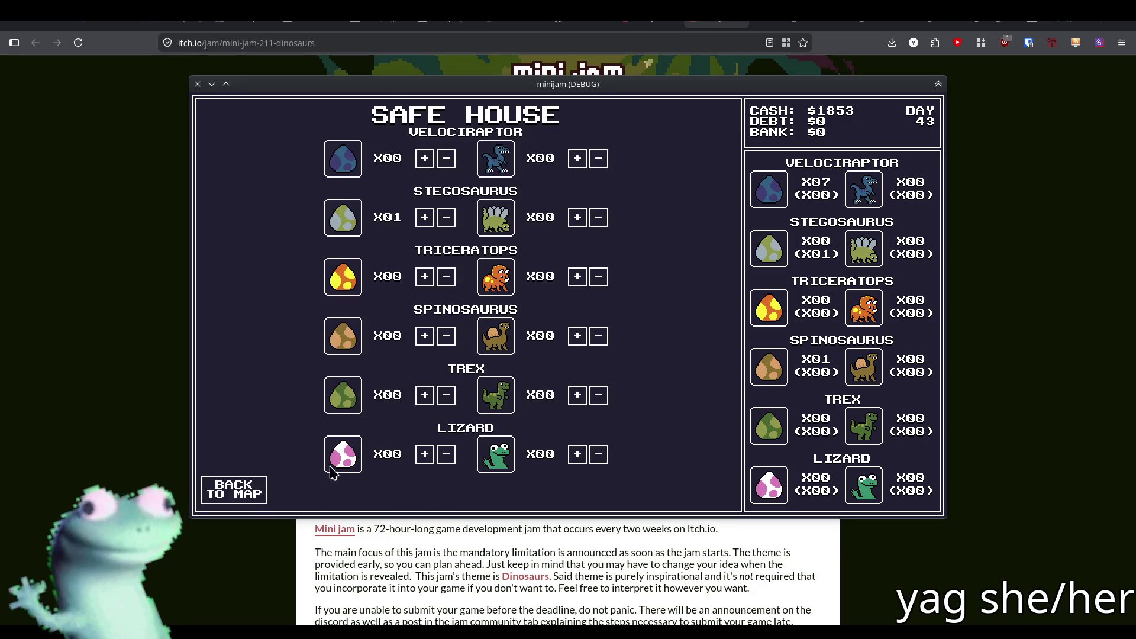
click(251, 496)
Borrow $1000 at the loan office.
click(575, 294)
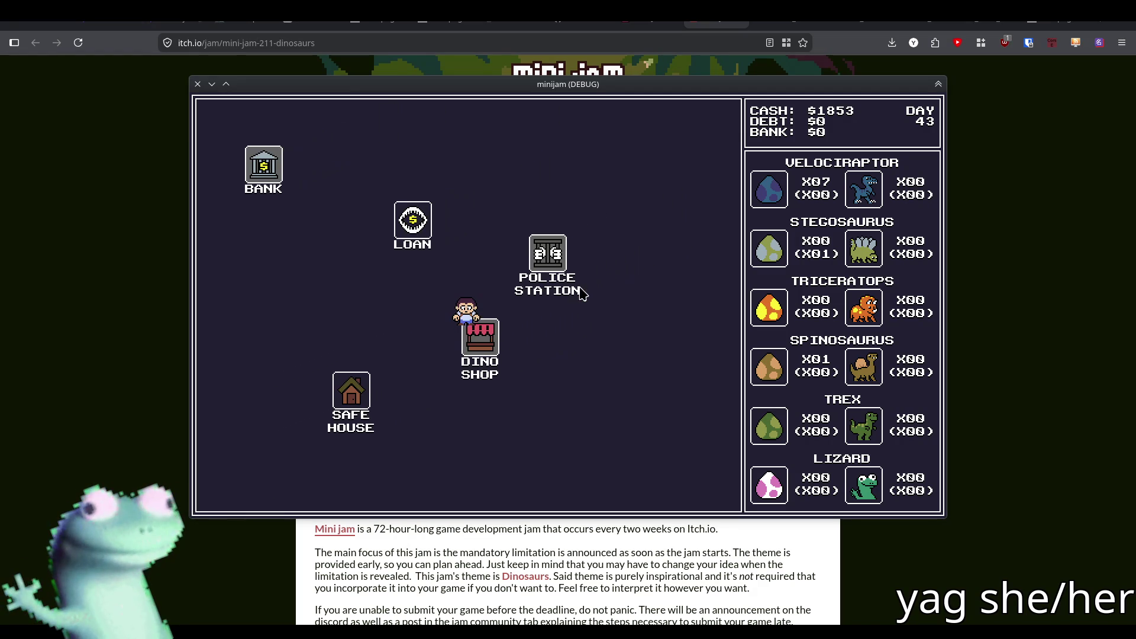
click(261, 477)
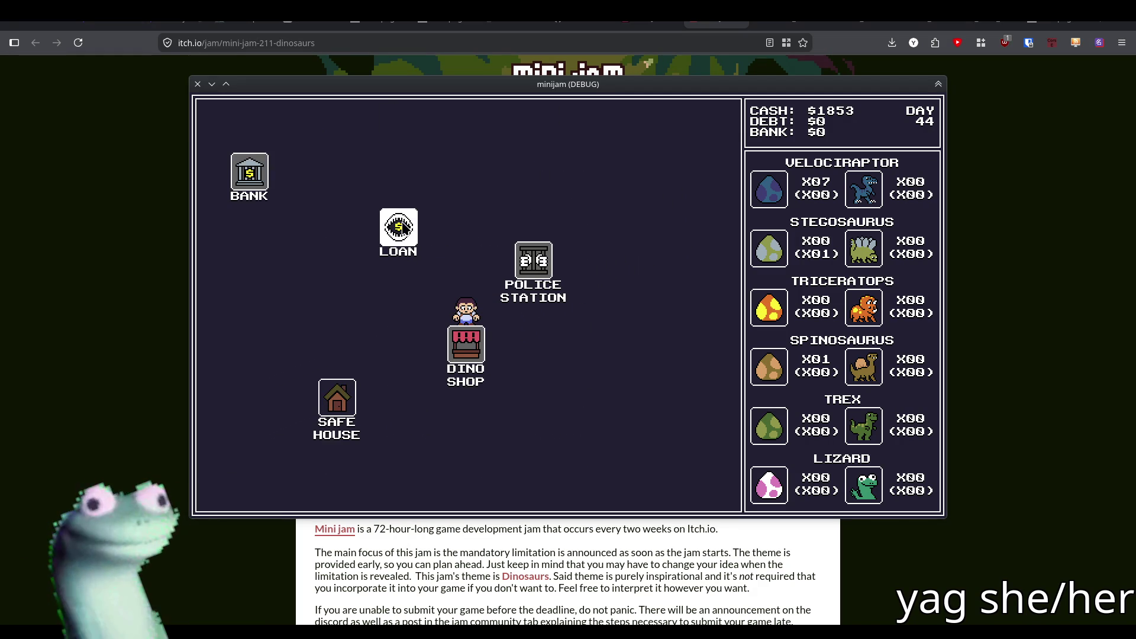
click(401, 239)
click(484, 323)
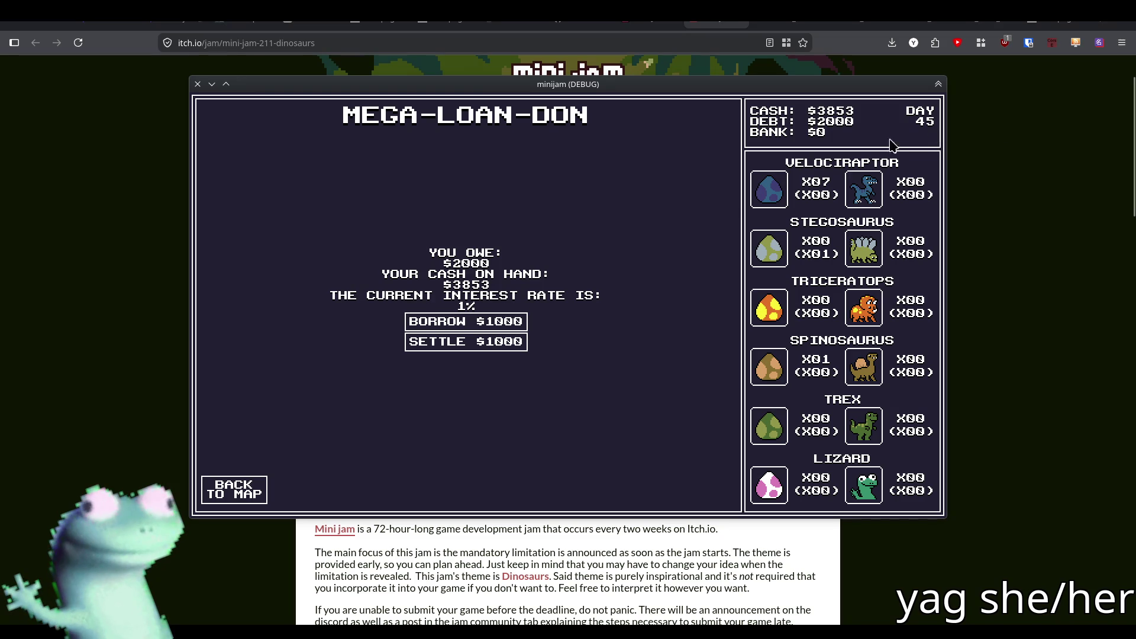
click(258, 498)
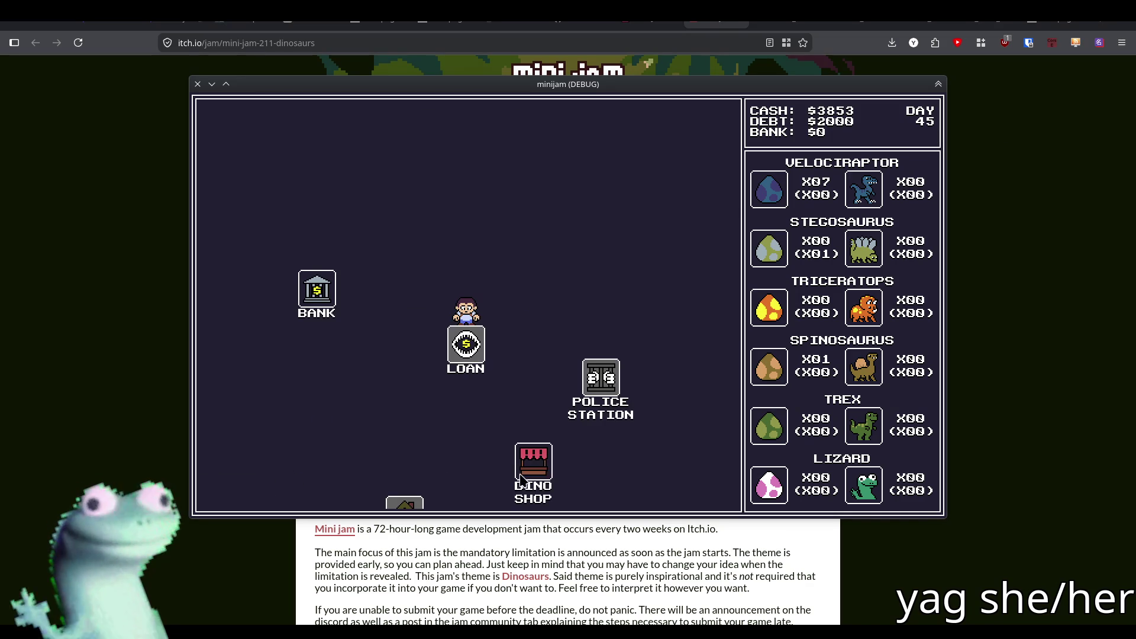
Sell the hatched adult Spinosaurus at the Dino Shop.
click(533, 467)
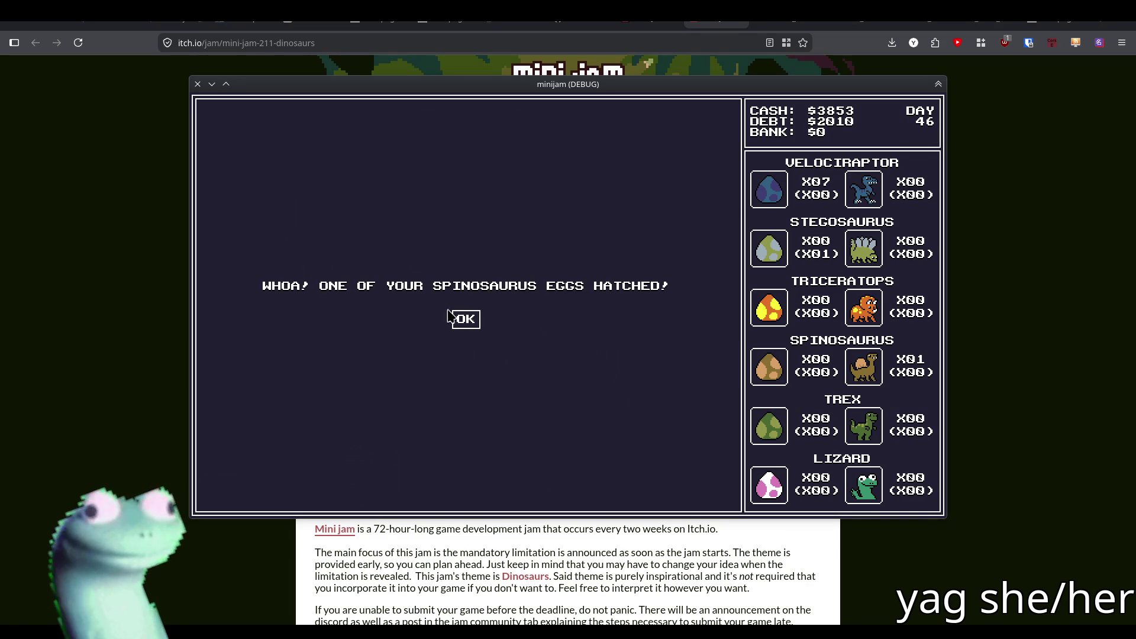
click(466, 319)
click(574, 338)
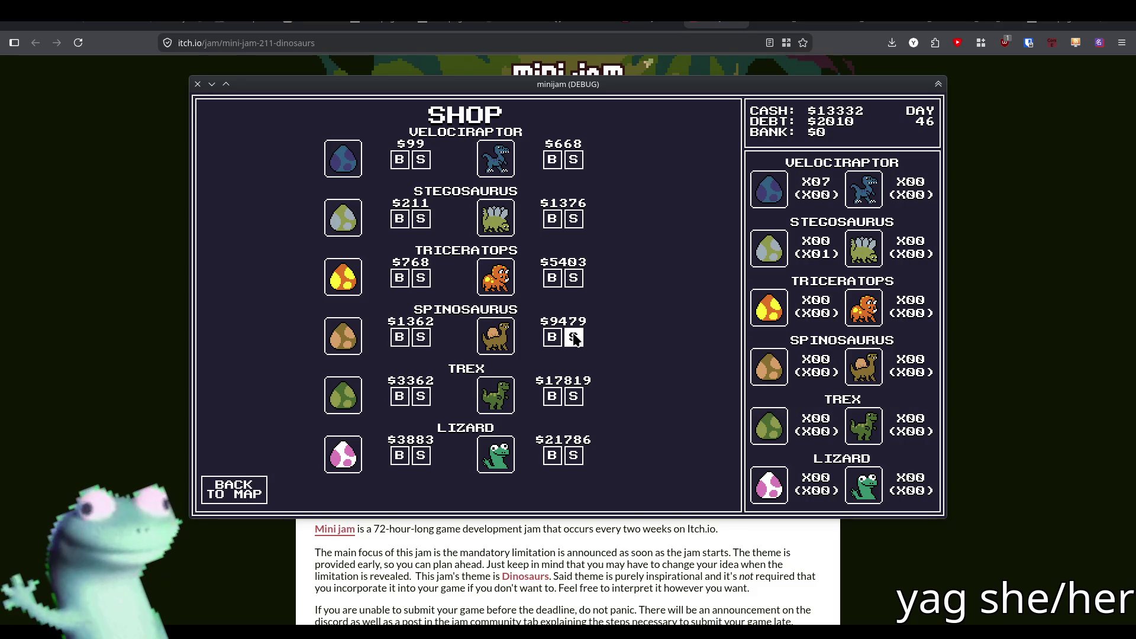
click(265, 489)
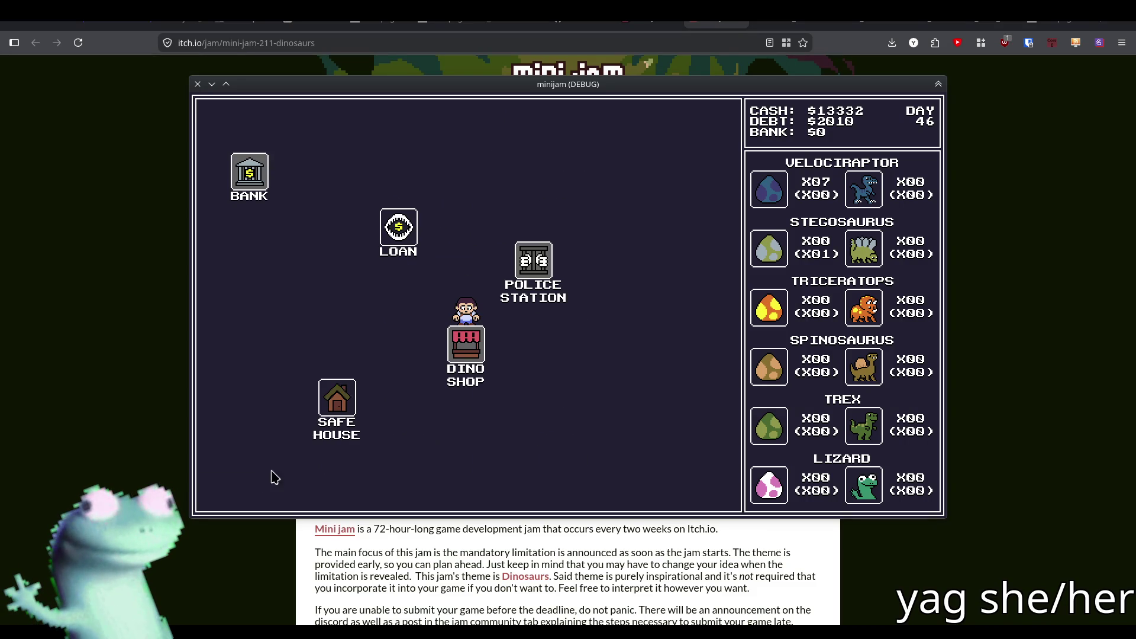
Pay the loan down to $0, settling the last $20 of debt.
click(417, 231)
click(466, 342)
click(465, 342)
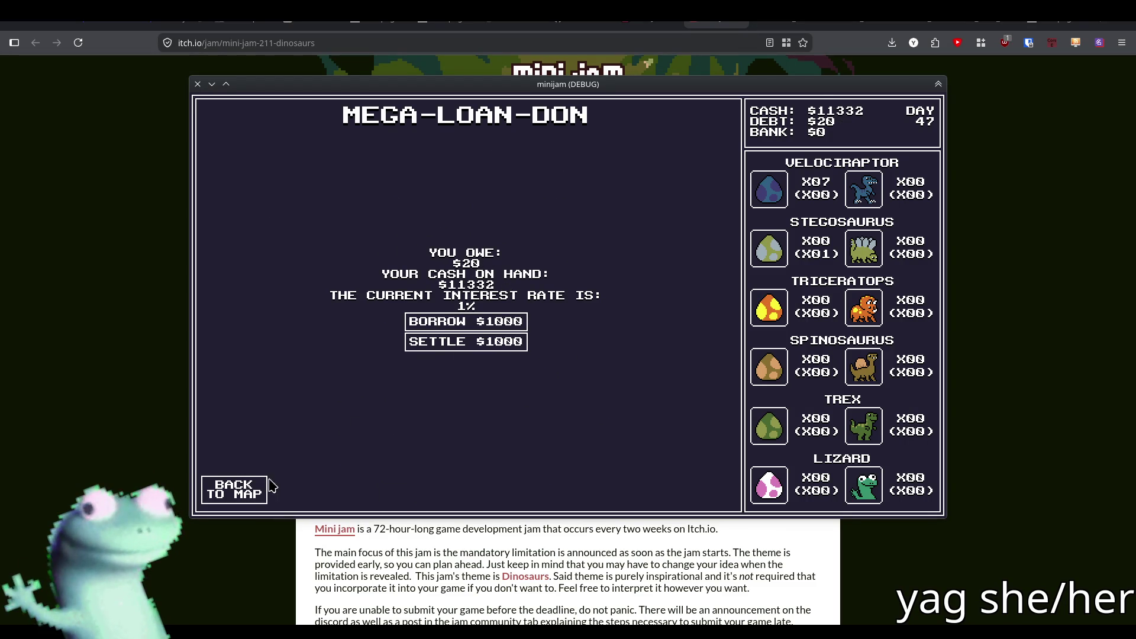
click(453, 345)
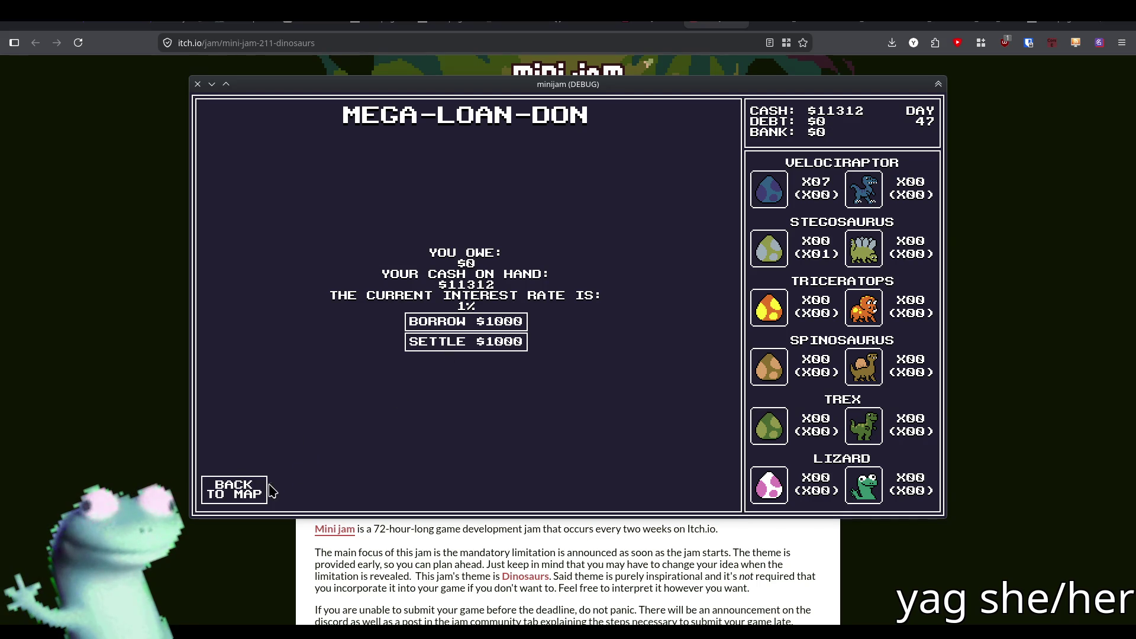
click(239, 490)
Reach the Safe House, acknowledge the $10853 robbery, and close the game to return to the editor.
click(521, 470)
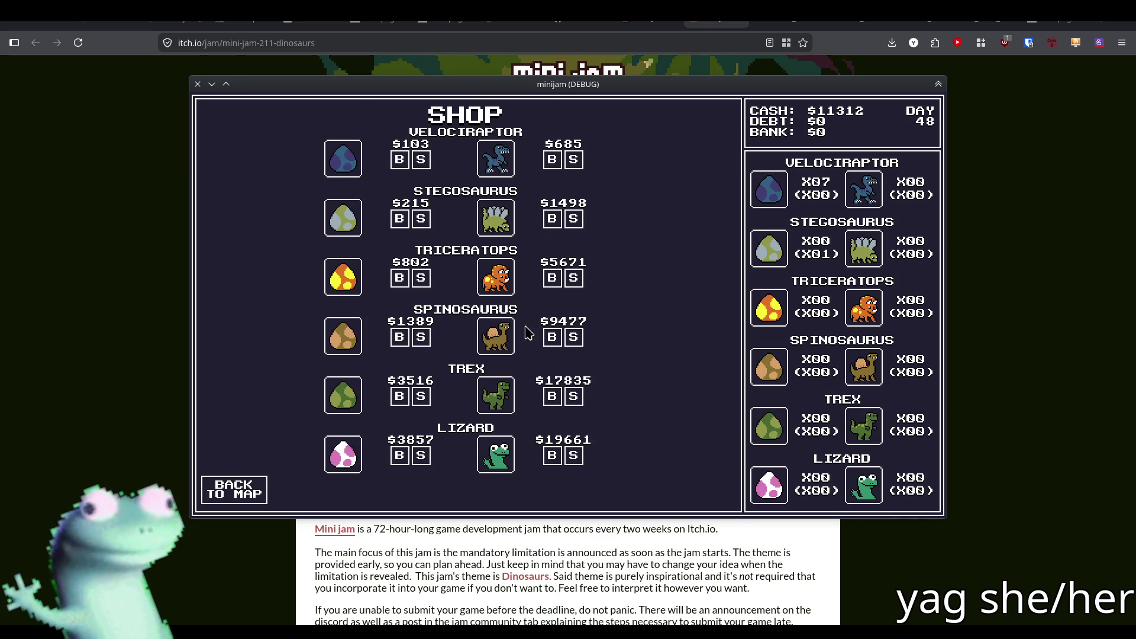
click(249, 485)
click(345, 414)
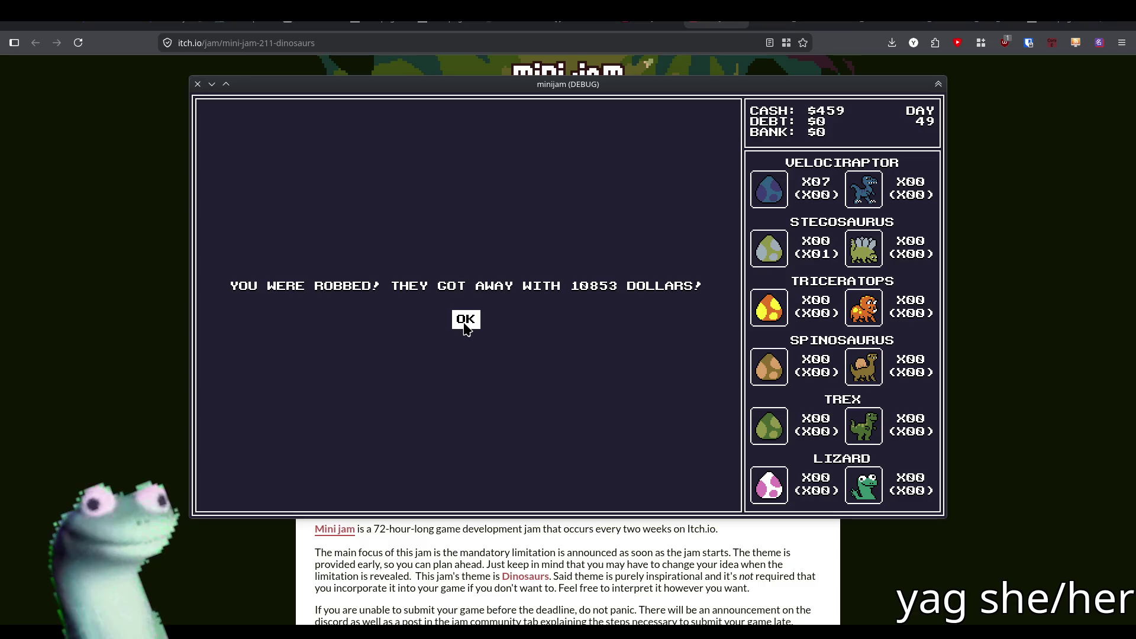
click(465, 323)
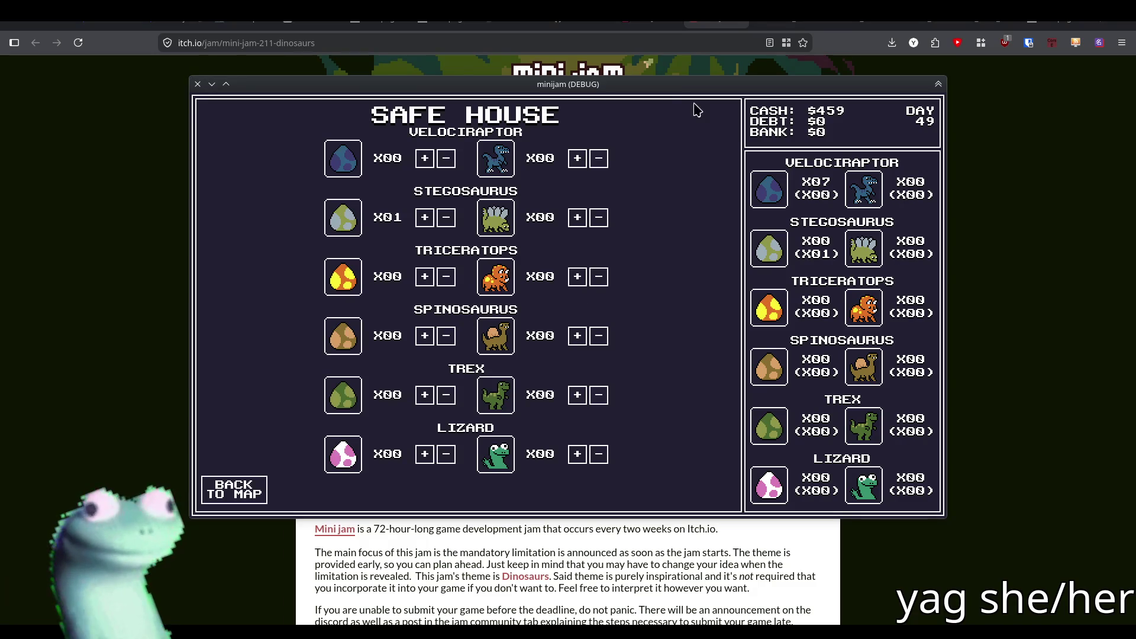
click(198, 83)
key(alt+Tab)
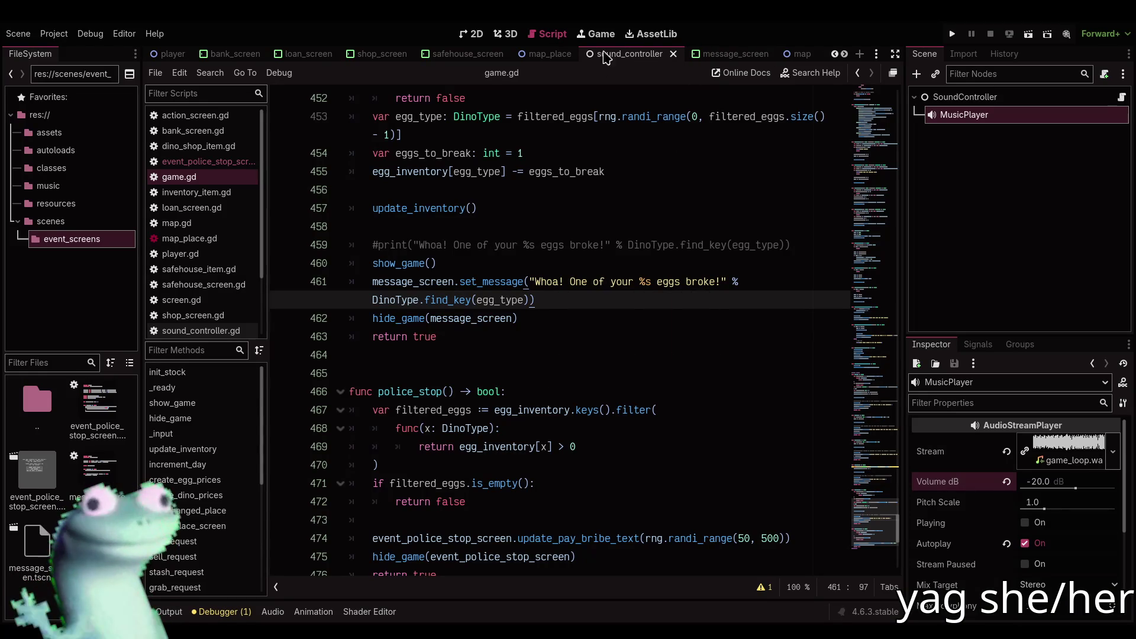
Untick Autoplay on the sound controller's MusicPlayer, save the scene, and return to game.gd lines 462-464.
key(alt+Tab)
click(1007, 545)
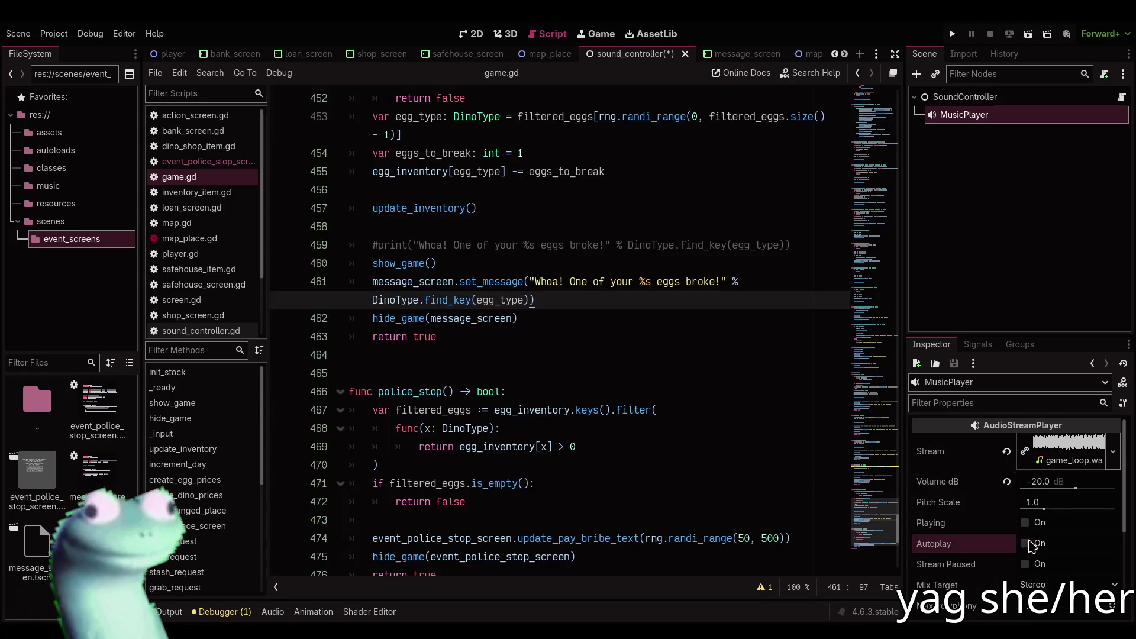
click(724, 374)
key(ctrl+s)
click(718, 359)
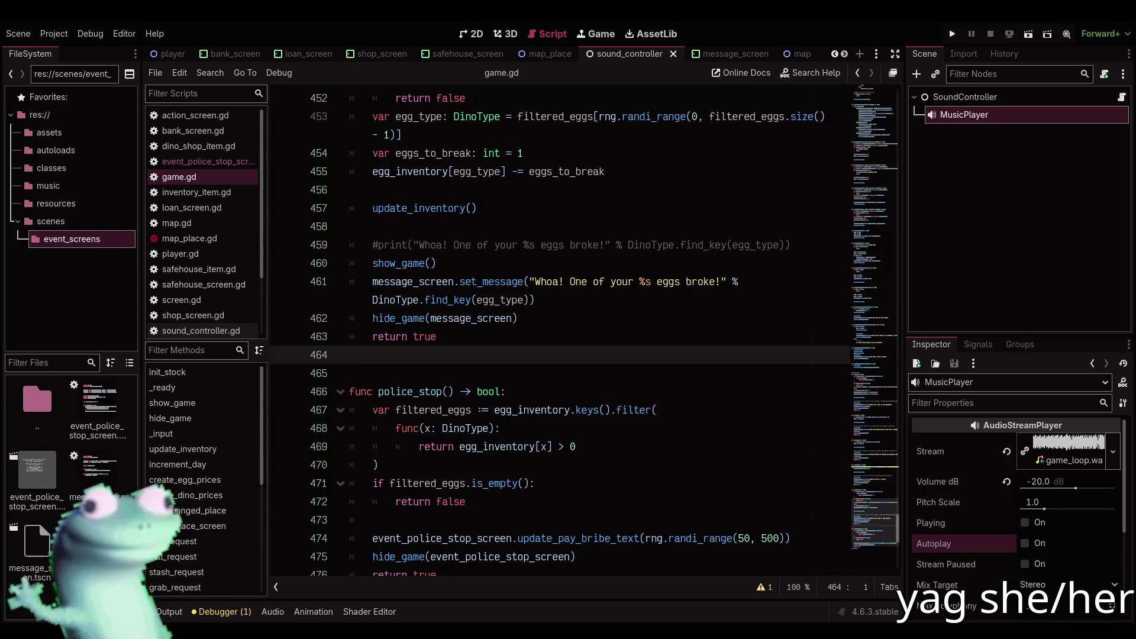
click(690, 322)
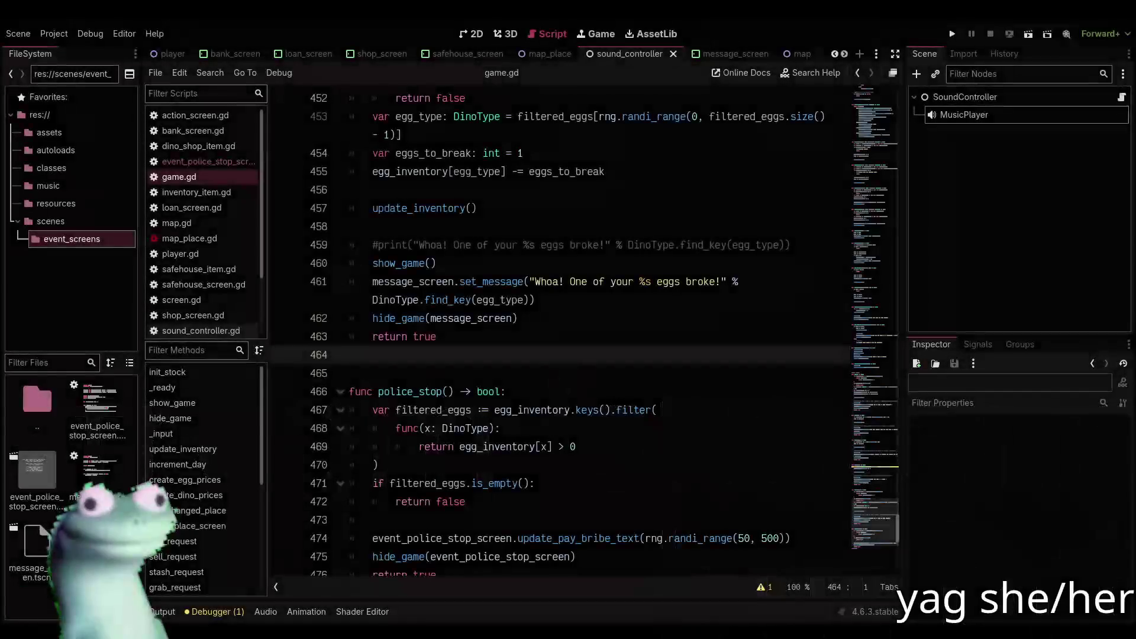
click(475, 351)
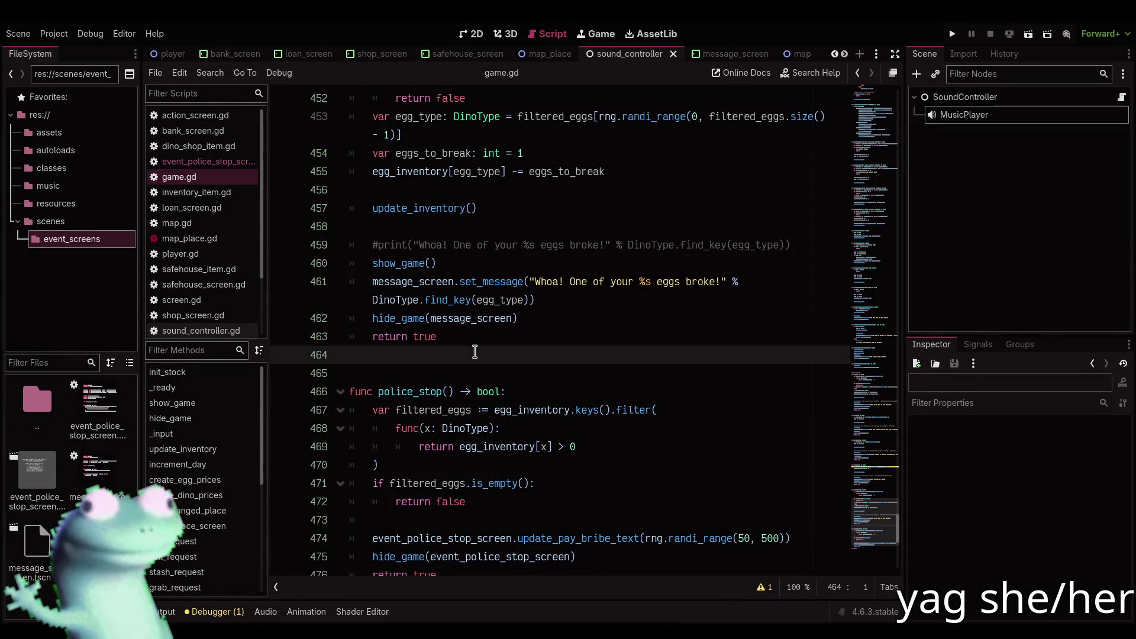
key(alt+Left)
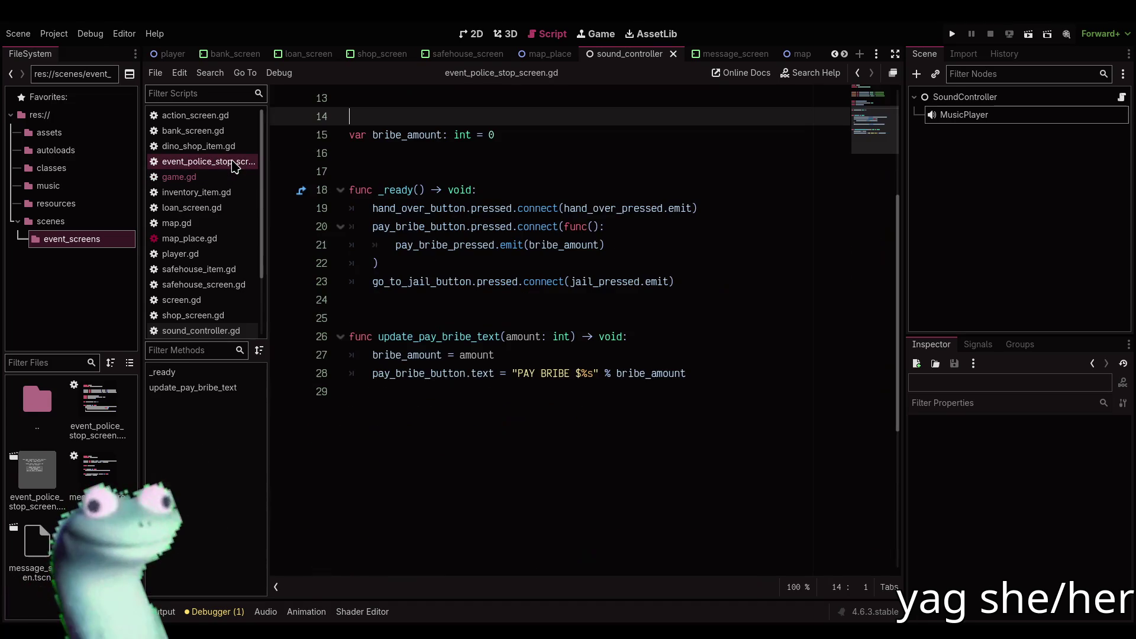
scroll(480, 374, up, 2)
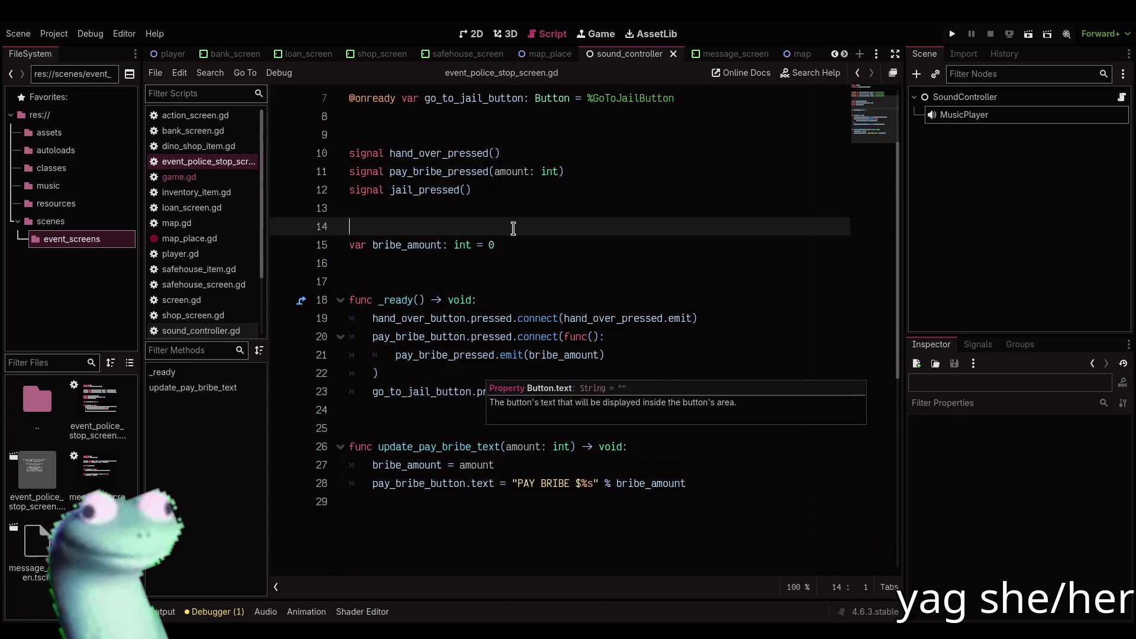
click(507, 263)
click(234, 177)
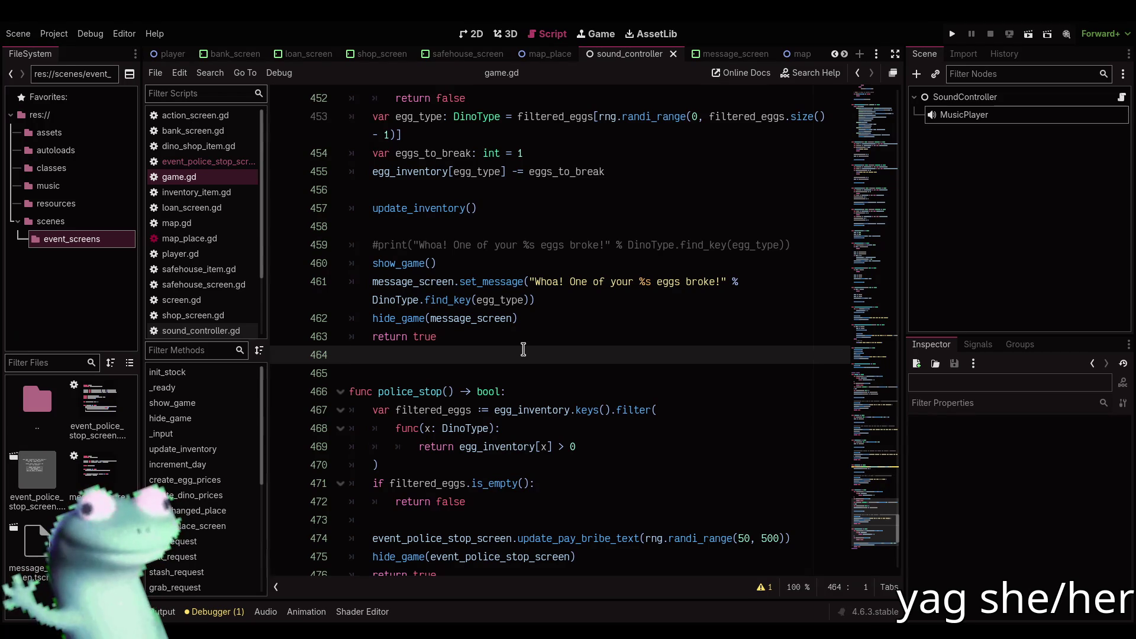
scroll(524, 349, down, 3)
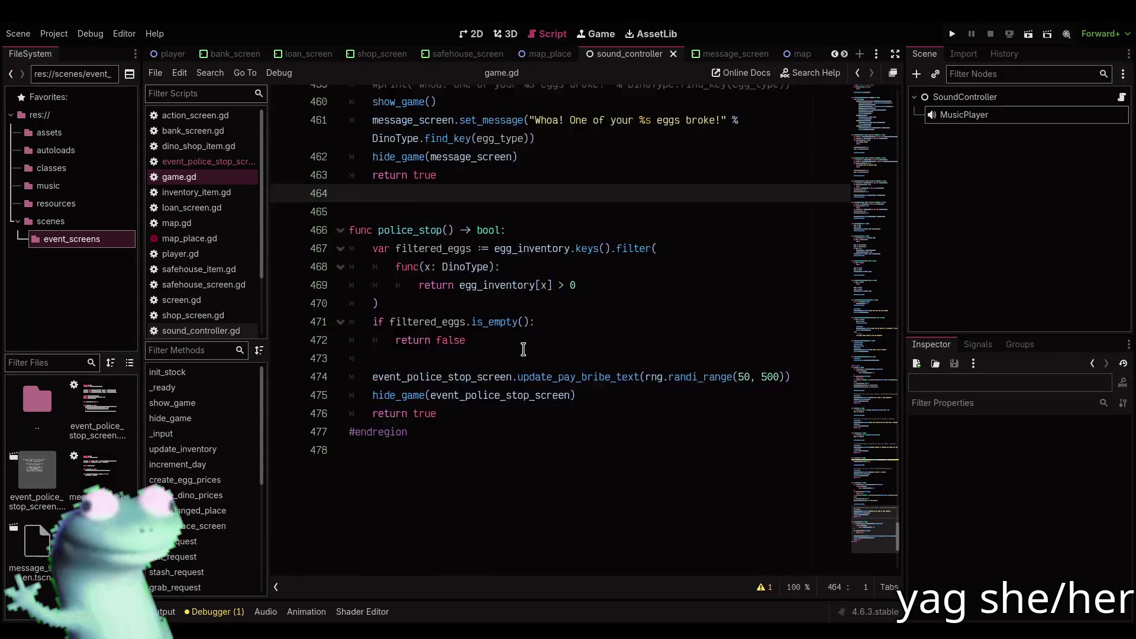
scroll(524, 349, up, 3)
scroll(523, 349, down, 4)
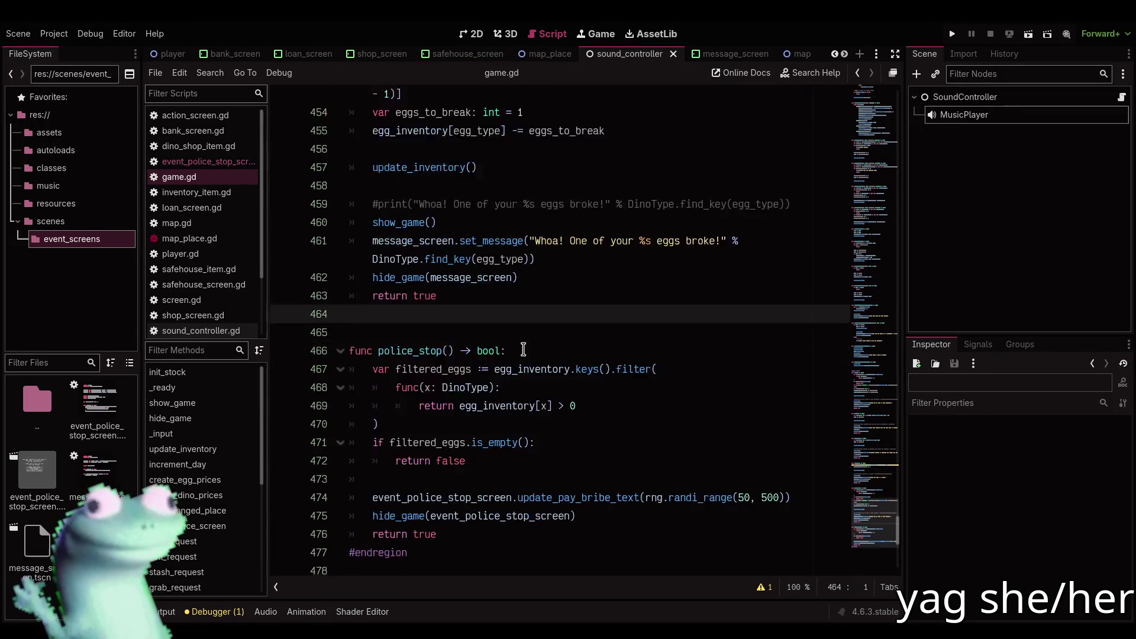
drag(467, 282, 374, 270)
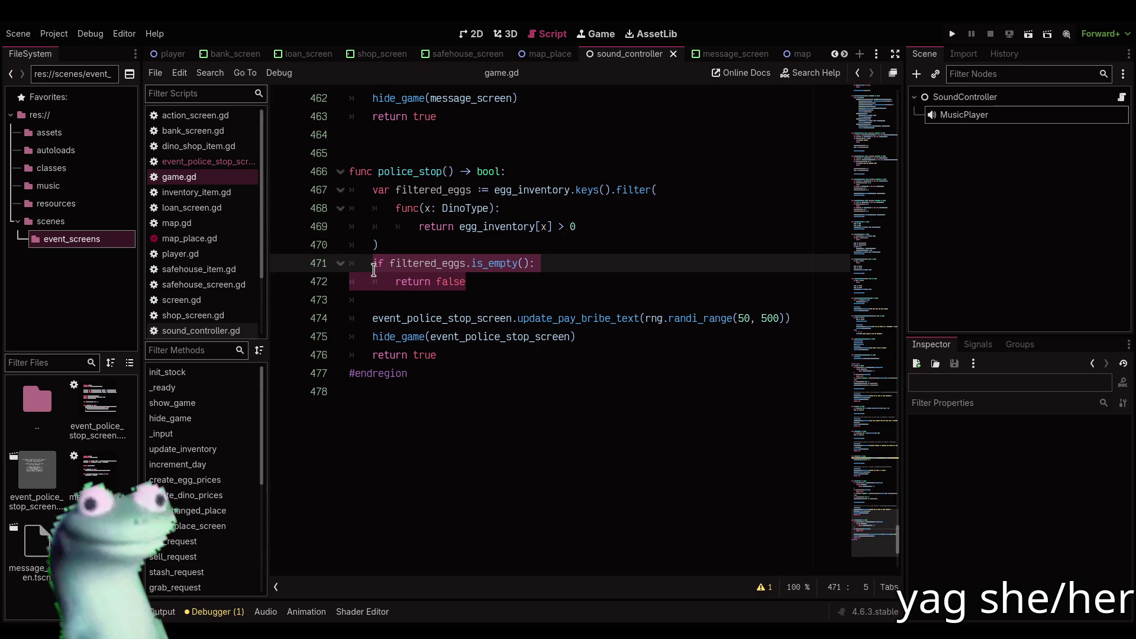
click(673, 282)
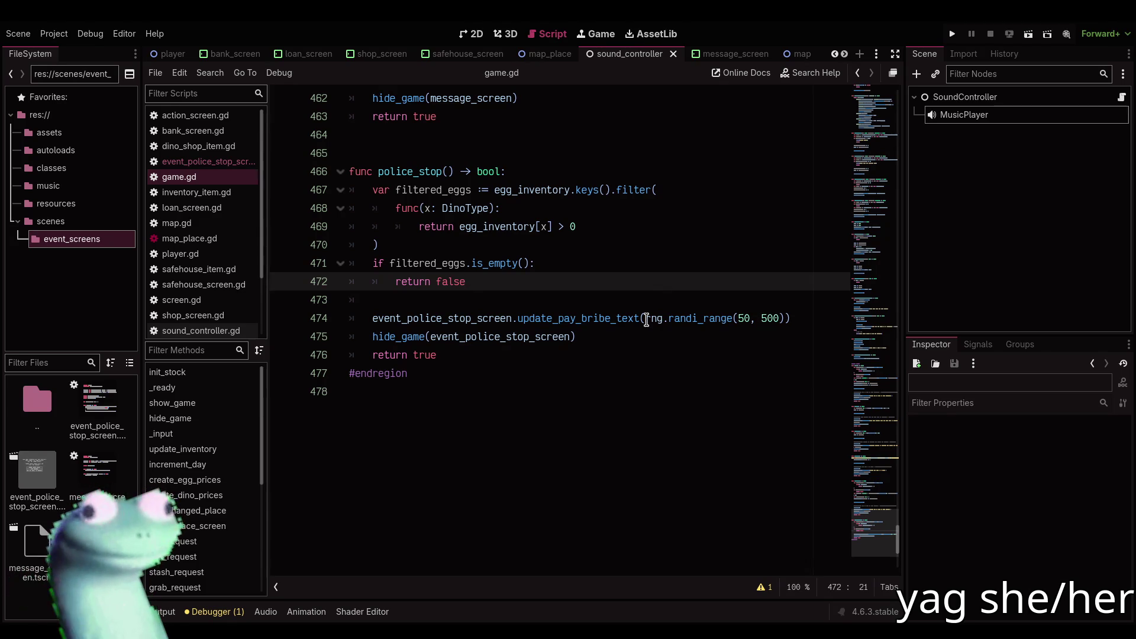
Start a filtered_eggs.sort_custom(func(a: DinoType, b: DinoType): comparator after the early return.
mouse_move(646, 319)
key(Return)
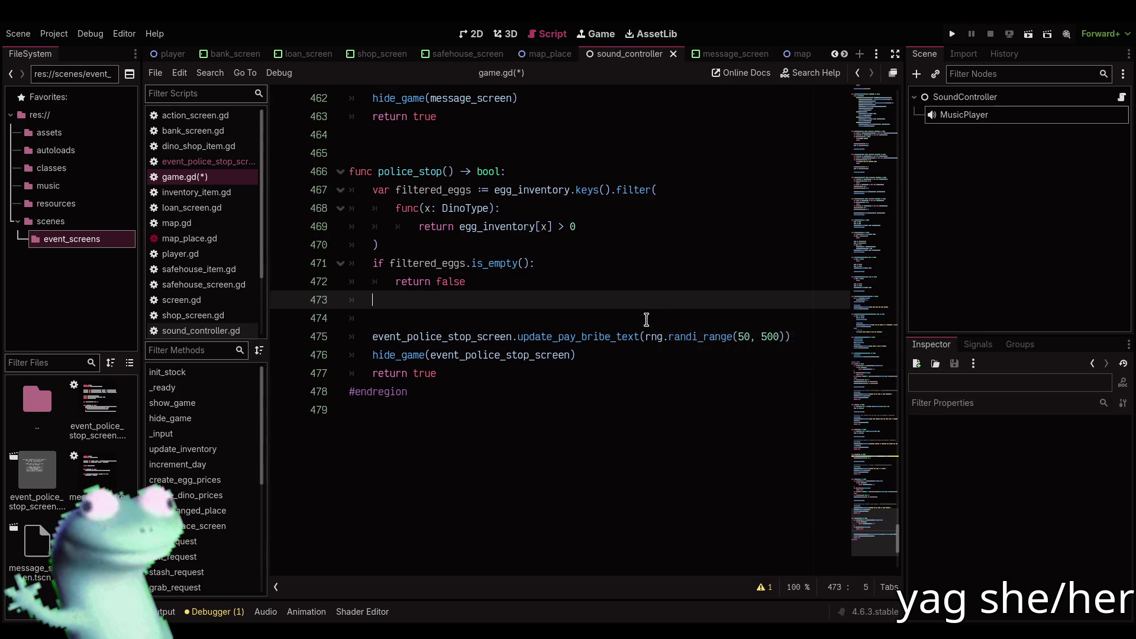
key(Return)
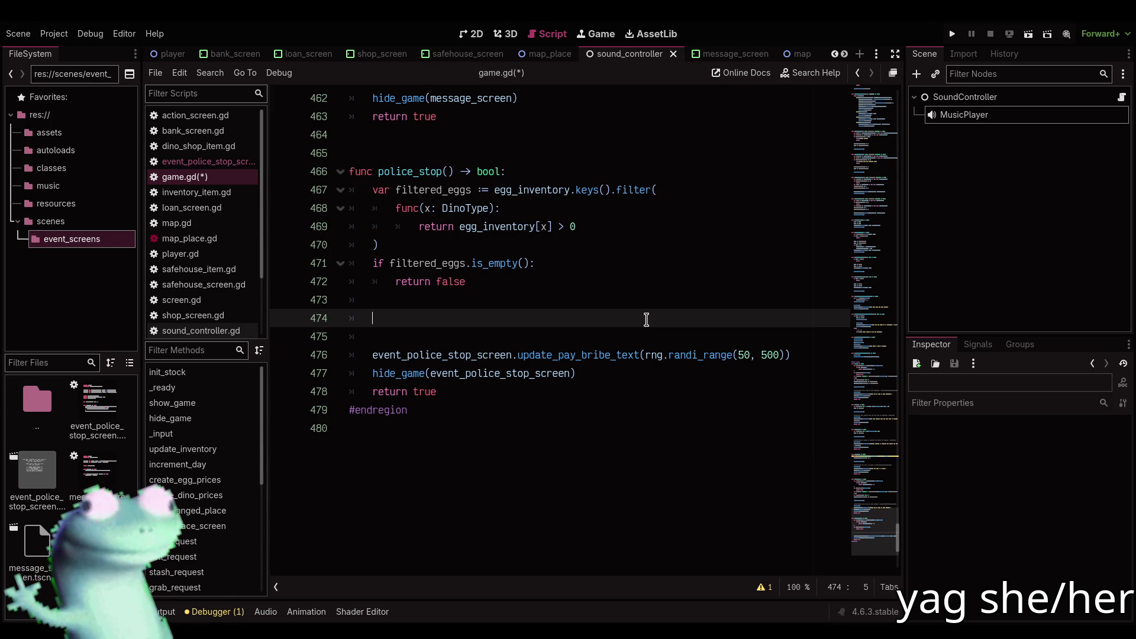
text(filtered)
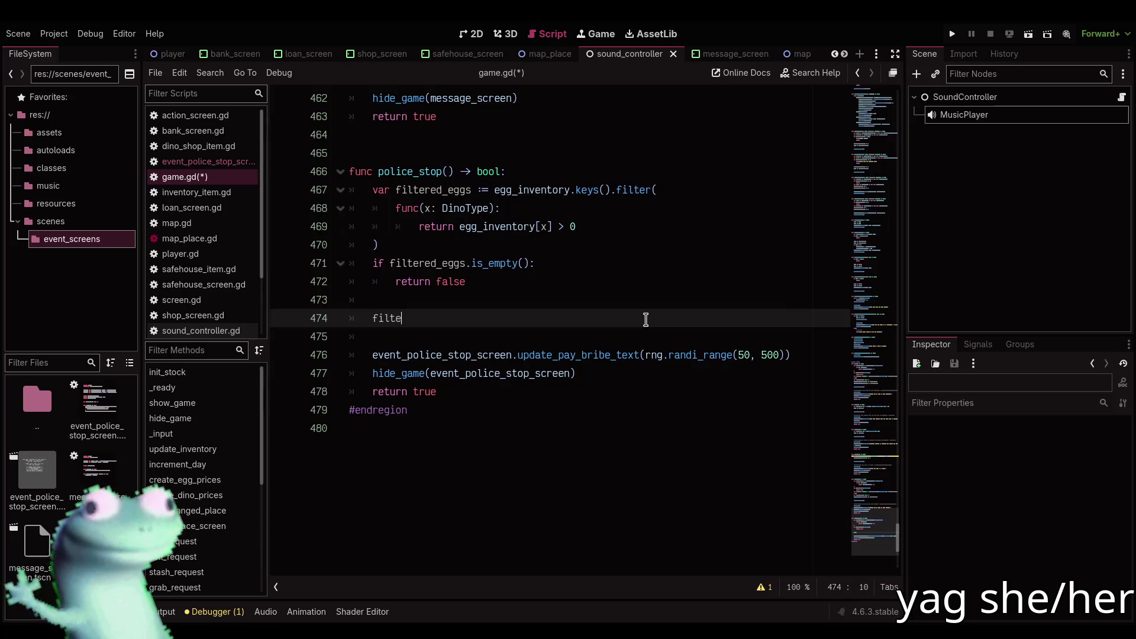
key(Return)
text(.sort_cu)
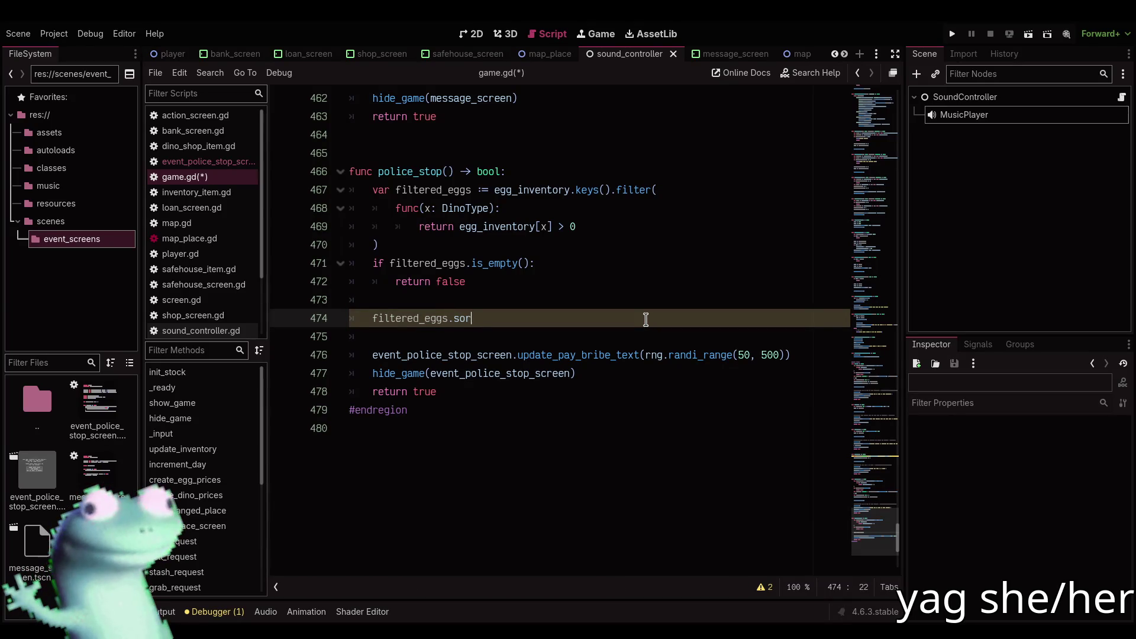
key(Return)
key(Return)
text(func()
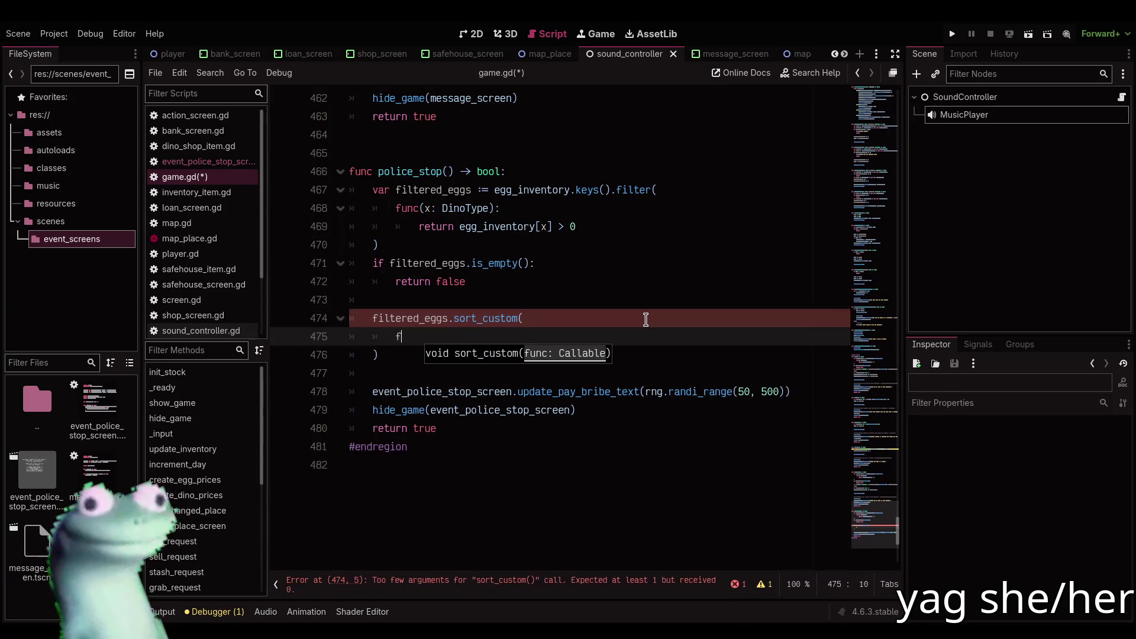
text(a: DinoT)
text(ype, b: Dino)
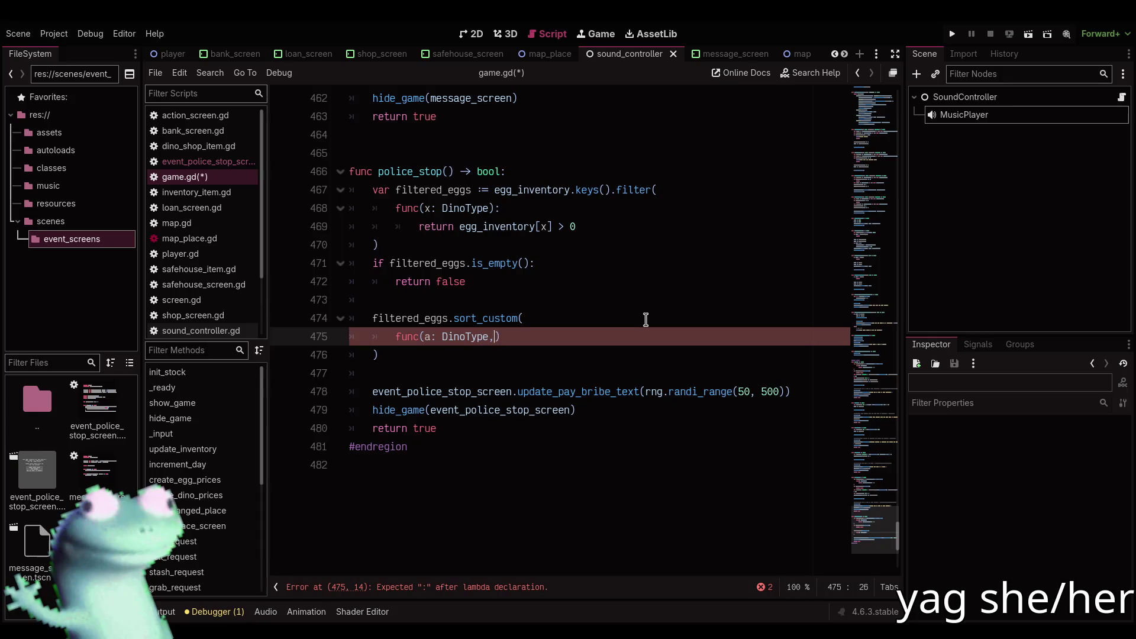
text(Type)
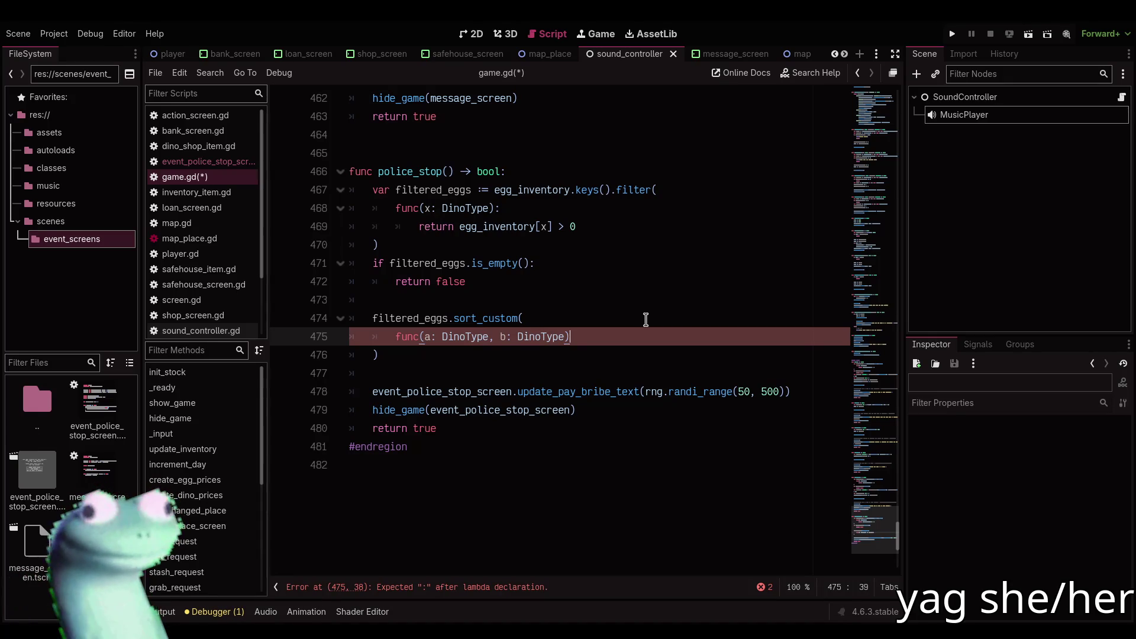
text():)
key(Return)
Write the comparator body return BASE_EGG_PRICES[a] > BASE_EGG_PRICES[b] and save game.gd.
text(return )
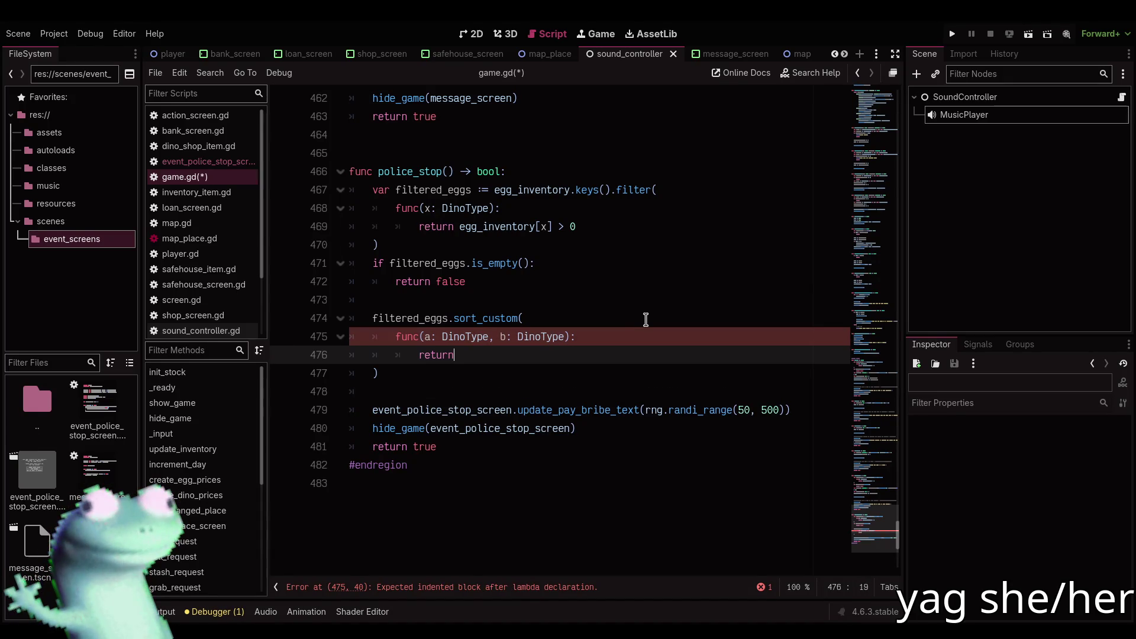
text(E)
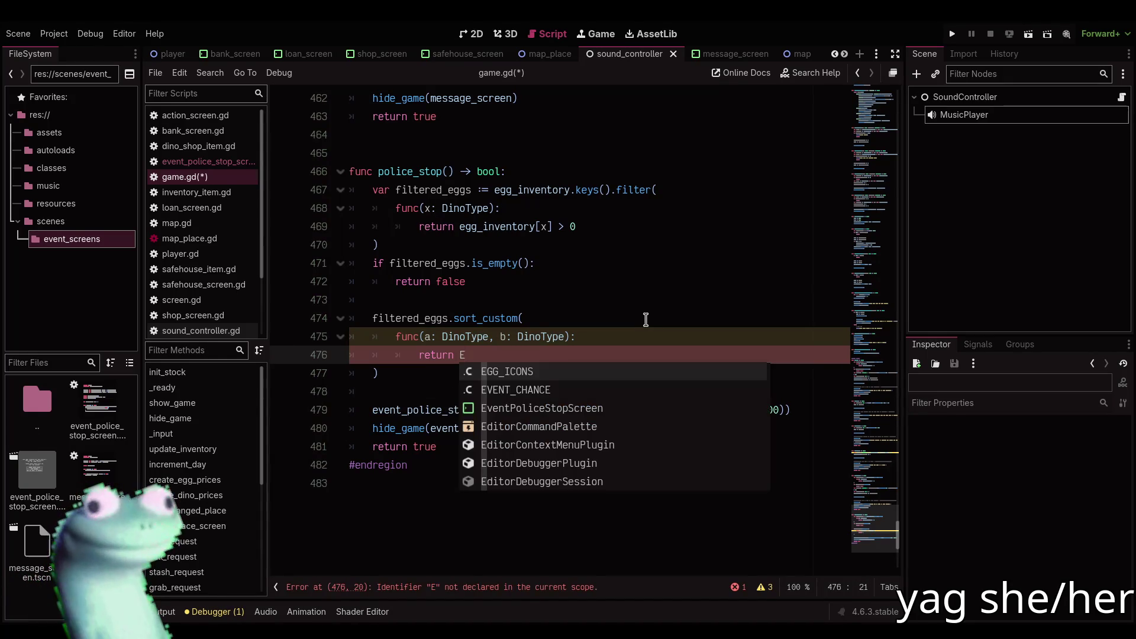
key(BackSpace)
text(B)
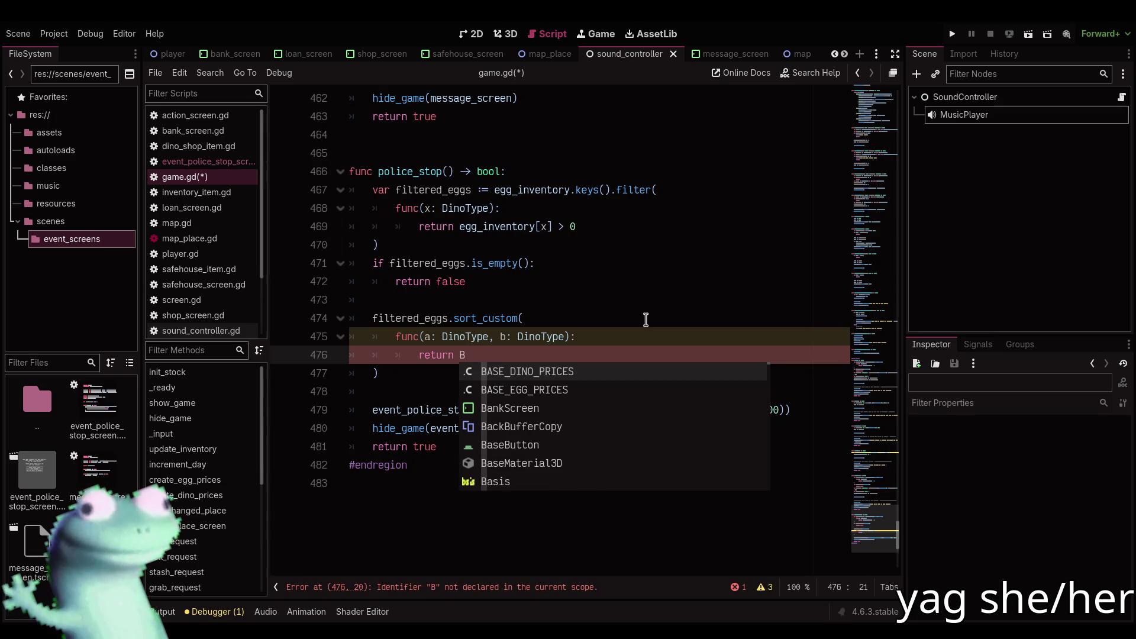
key(Down)
key(Return)
text([a] )
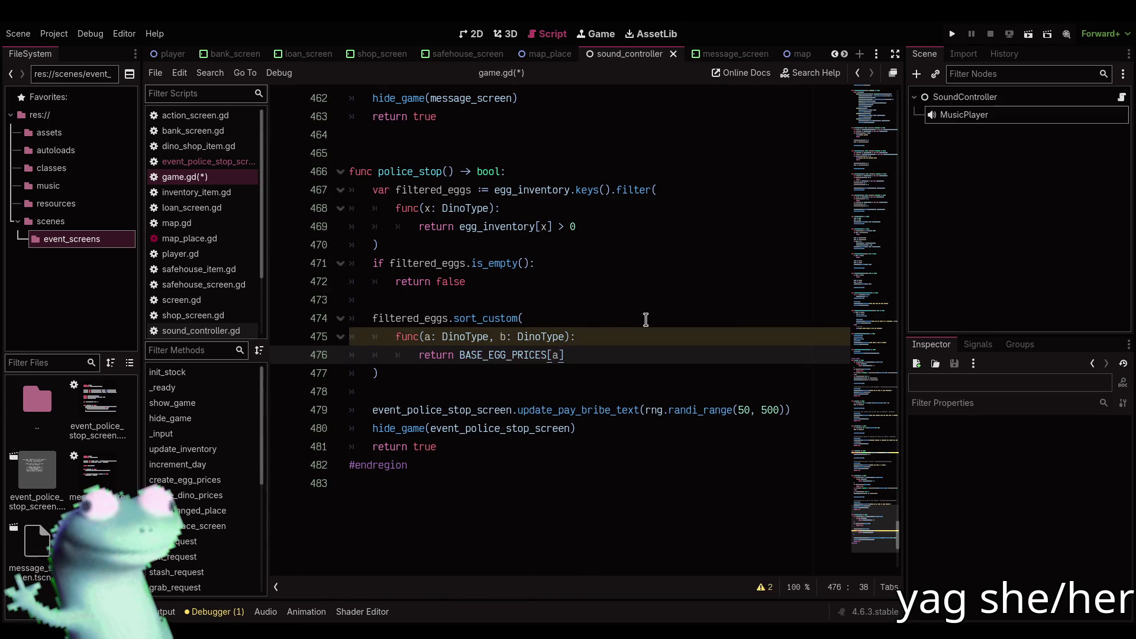
text(< BAS)
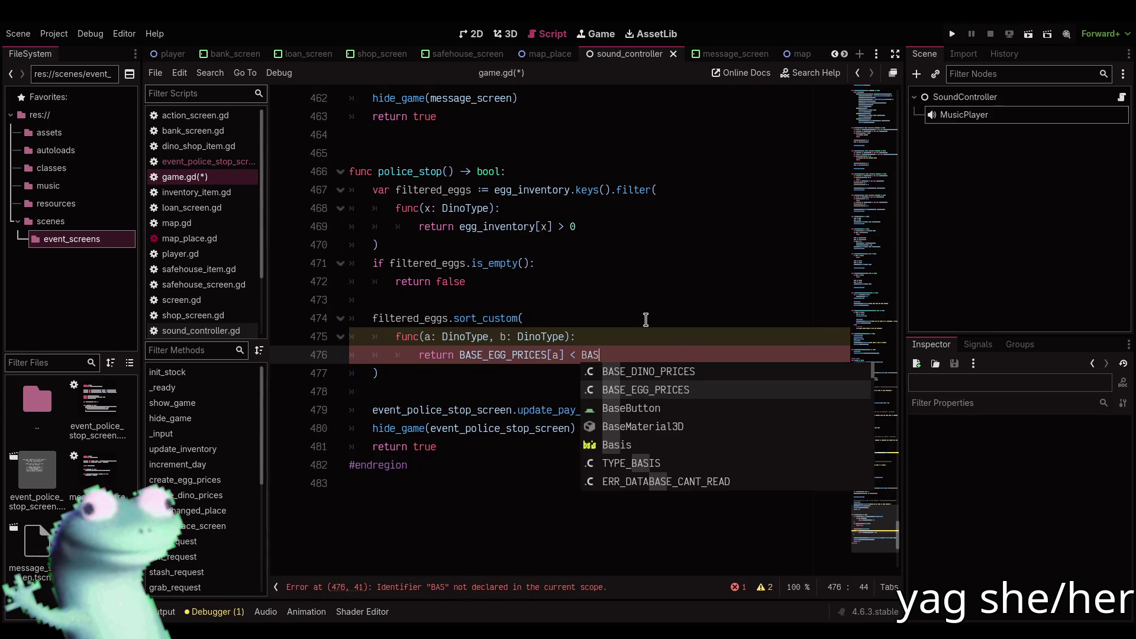
key(Return)
text([b)
key(Left)
key(Left)
key(Left)
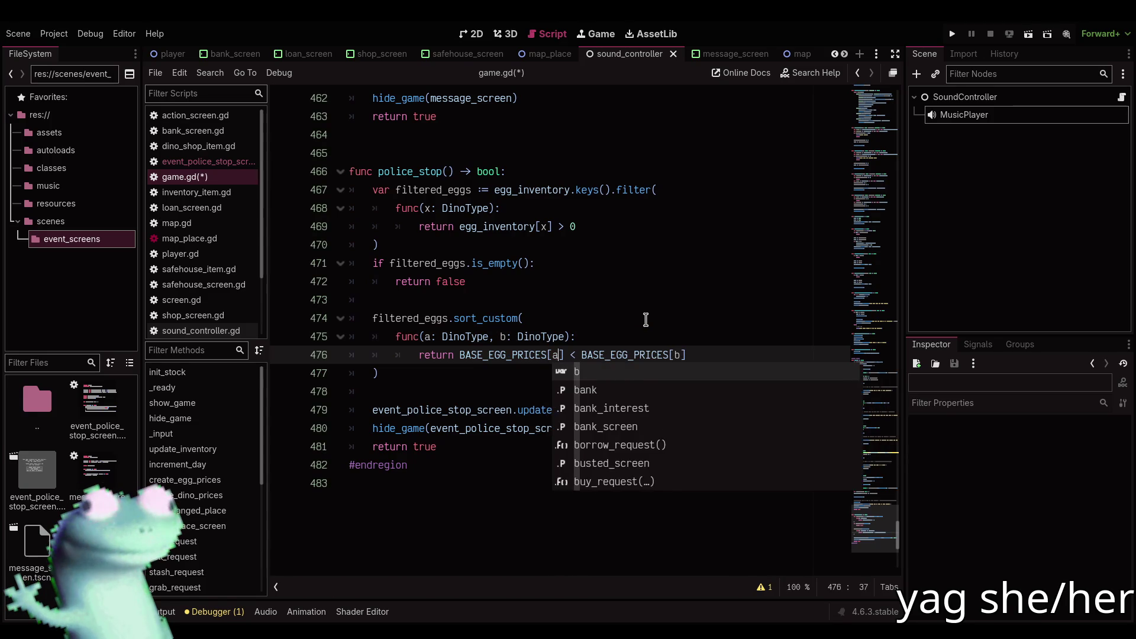
key(BackSpace)
text(>)
key(ctrl+s)
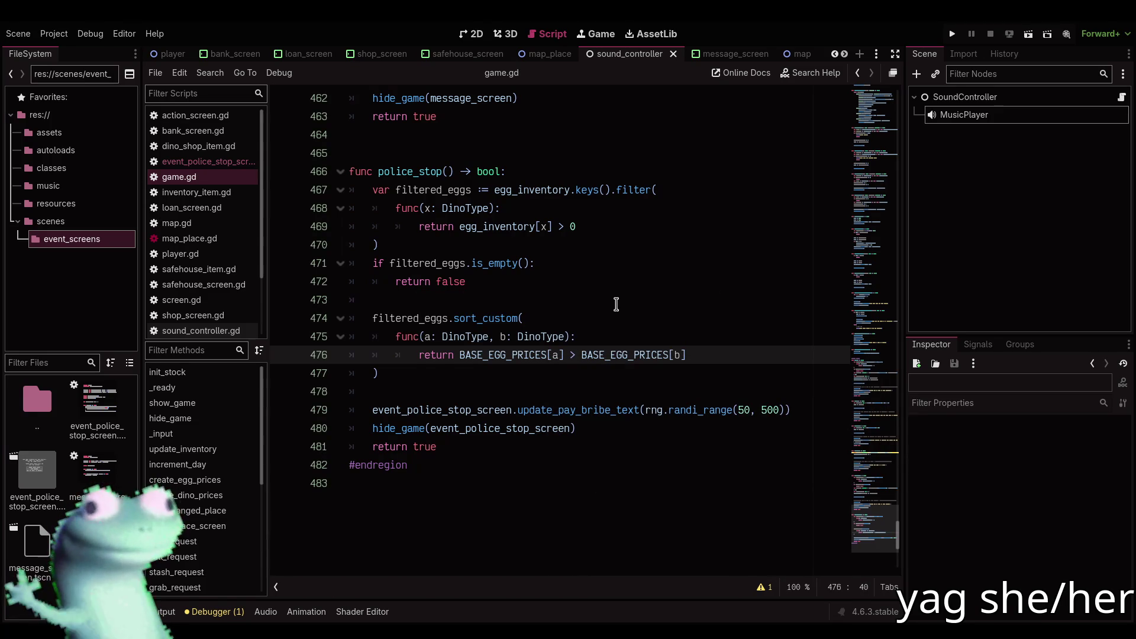
mouse_move(475, 322)
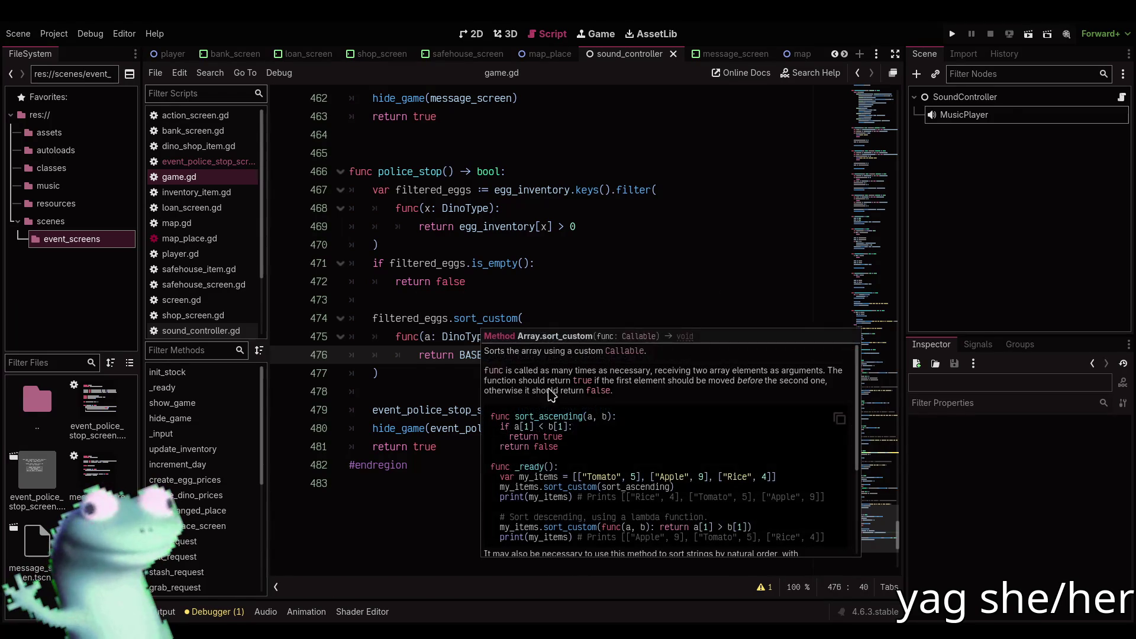
scroll(573, 411, down, 1)
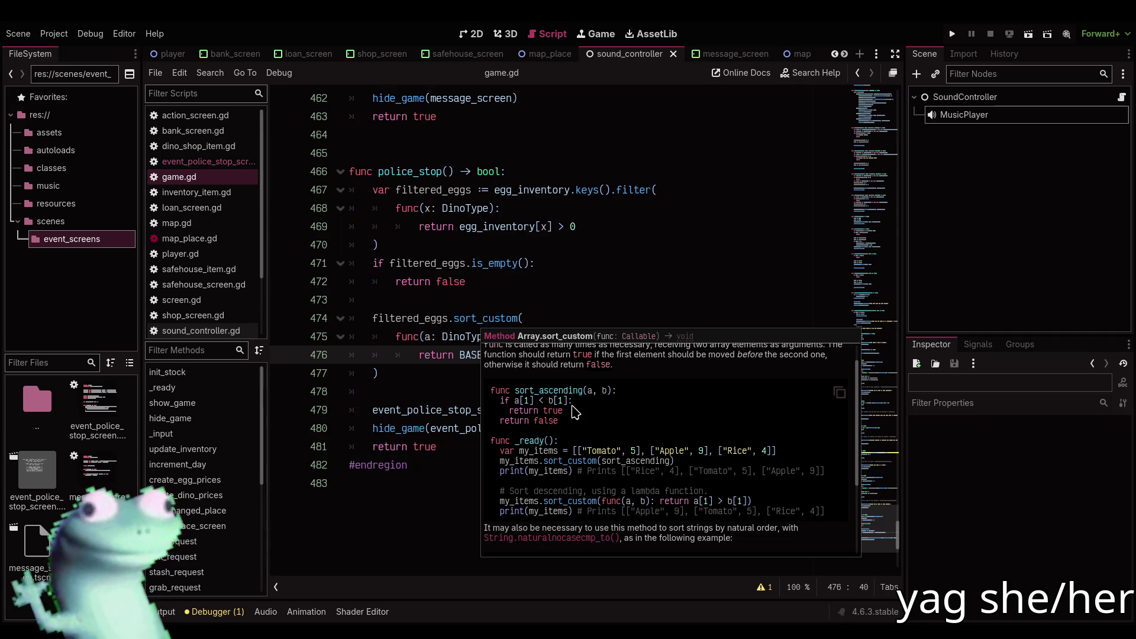
click(538, 300)
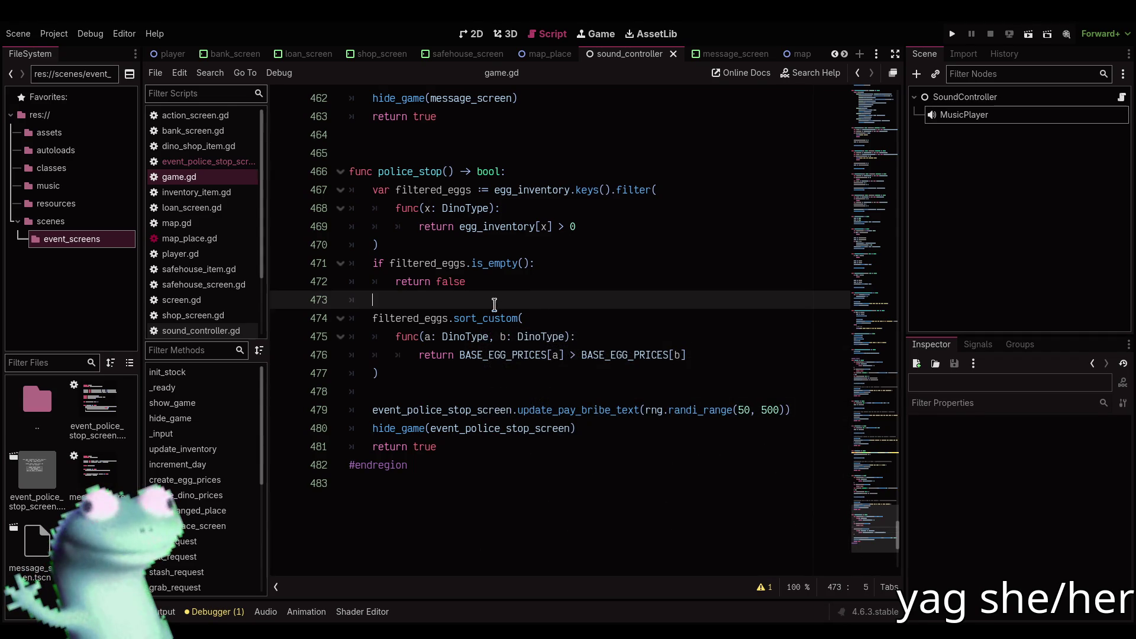
mouse_move(482, 324)
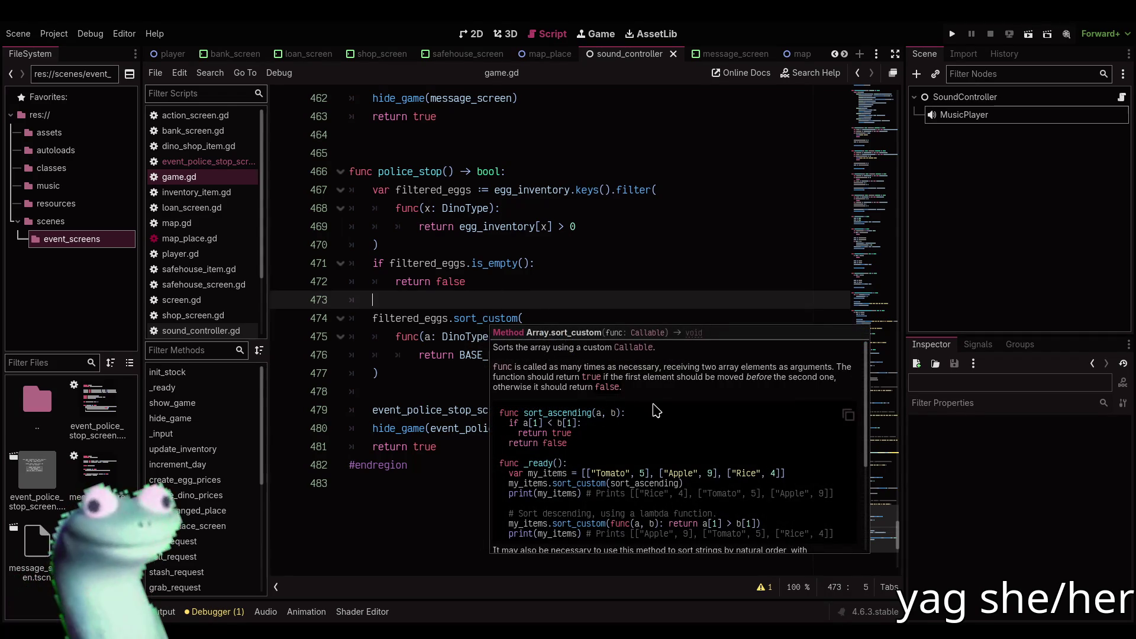
scroll(655, 410, down, 5)
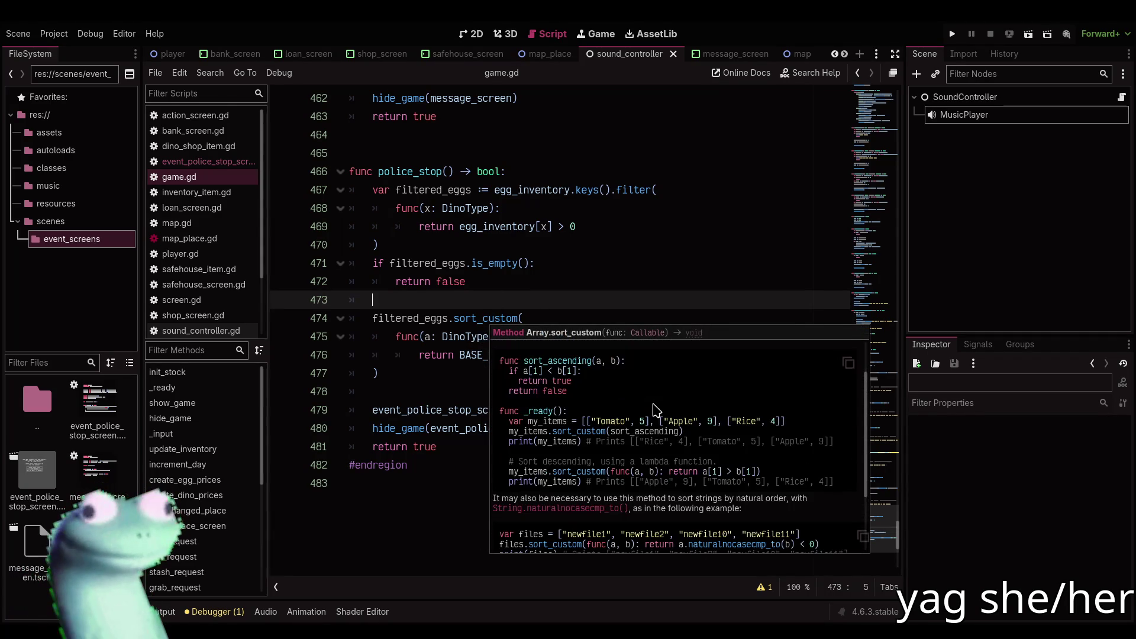
scroll(656, 409, down, 1)
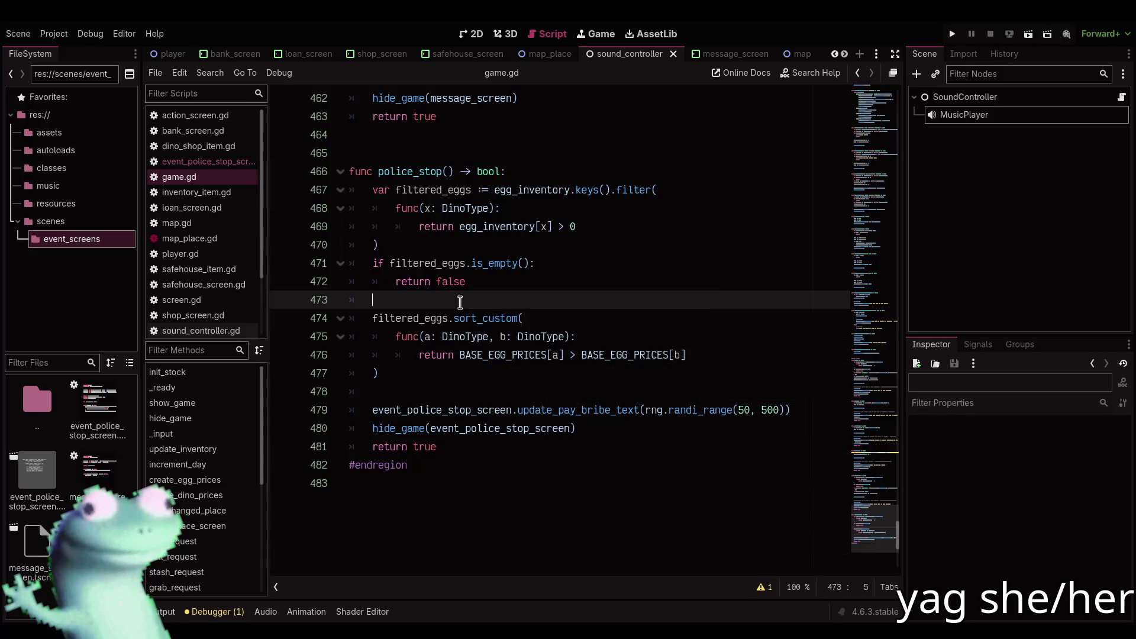
click(564, 354)
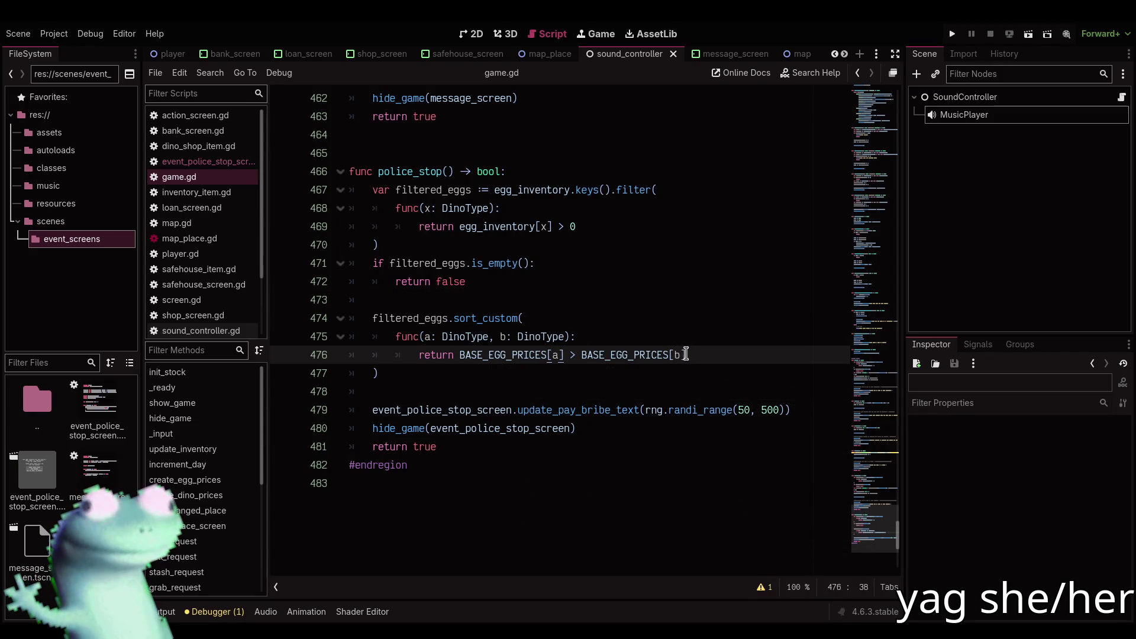
click(619, 385)
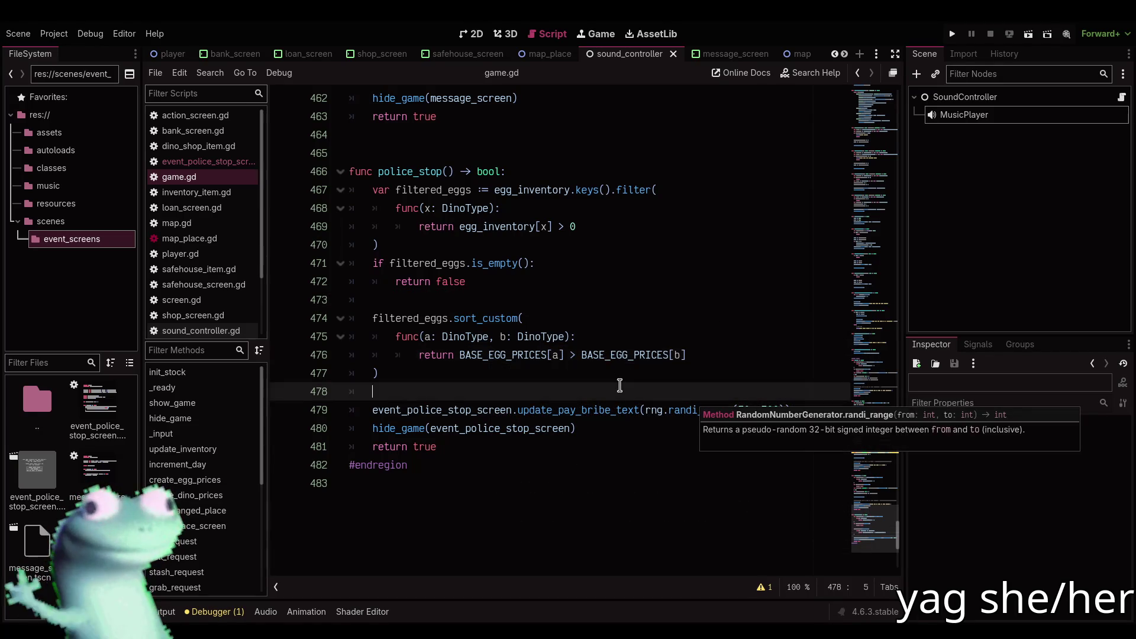
key(F1)
text(array)
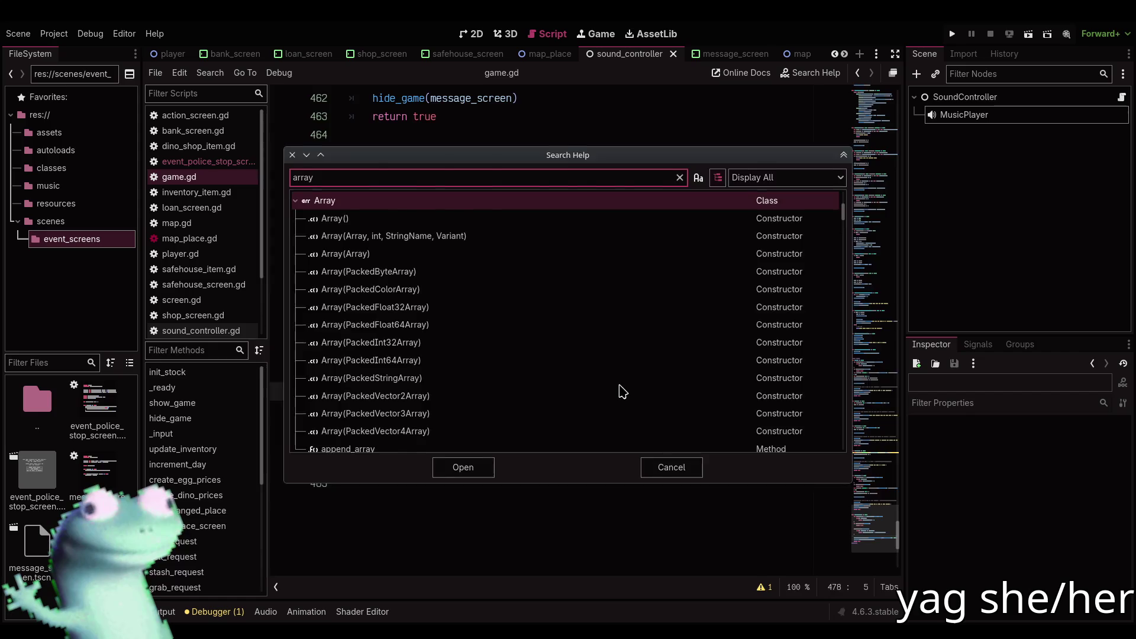
key(Return)
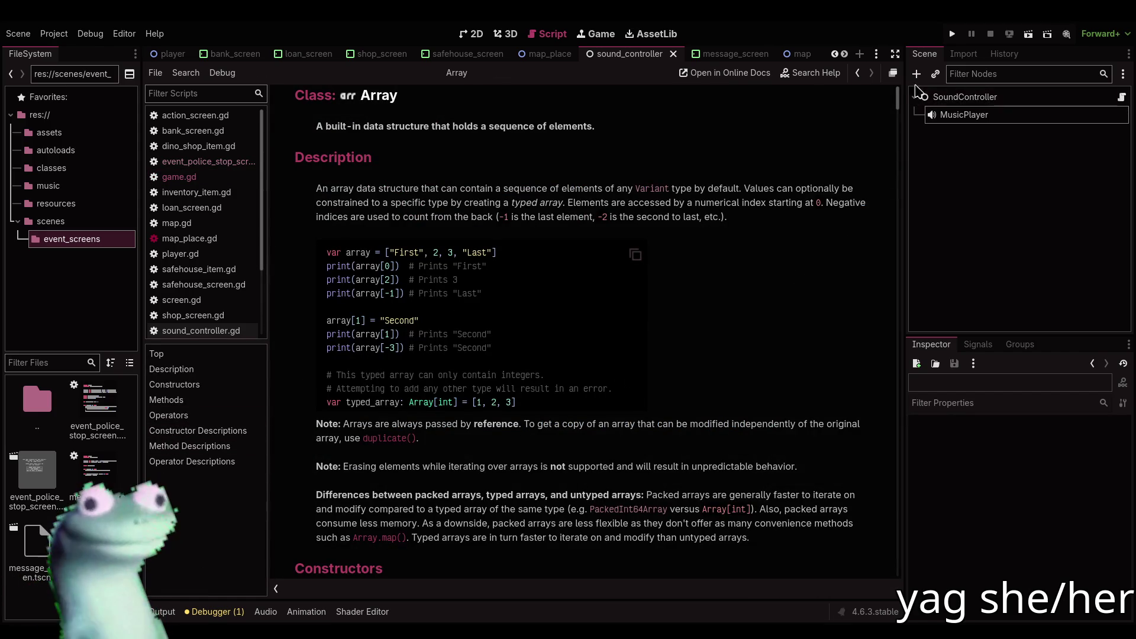
scroll(900, 104, down, 1)
drag(900, 105, 895, 146)
click(438, 444)
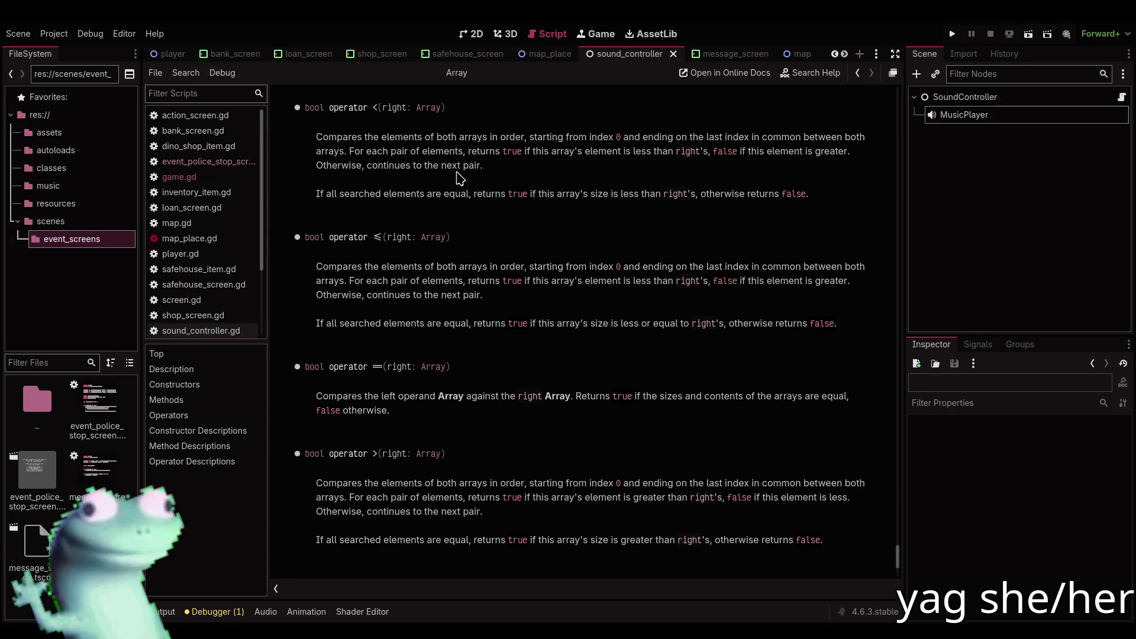
click(222, 176)
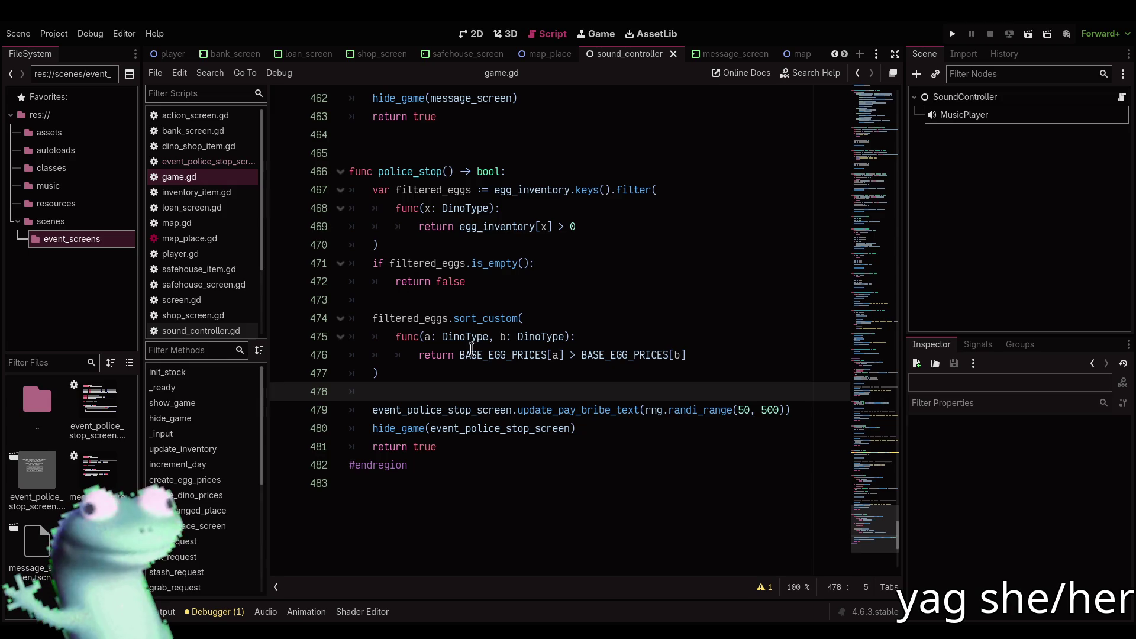
Add [1] indexing after a and b in the sort comparison on line 476.
click(563, 355)
text([1])
key(End)
text([1])
click(556, 387)
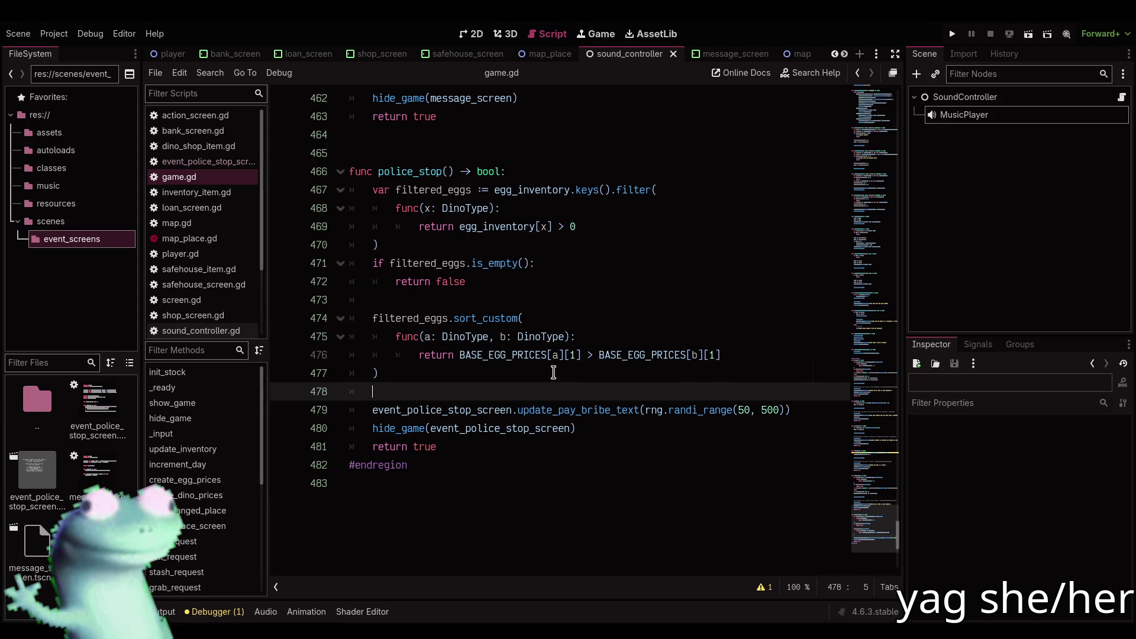
Draft a most_expensive_egg declaration below the sort call and try moving it above filtered_eggs.
click(553, 372)
key(Return)
text(var most_expensive_)
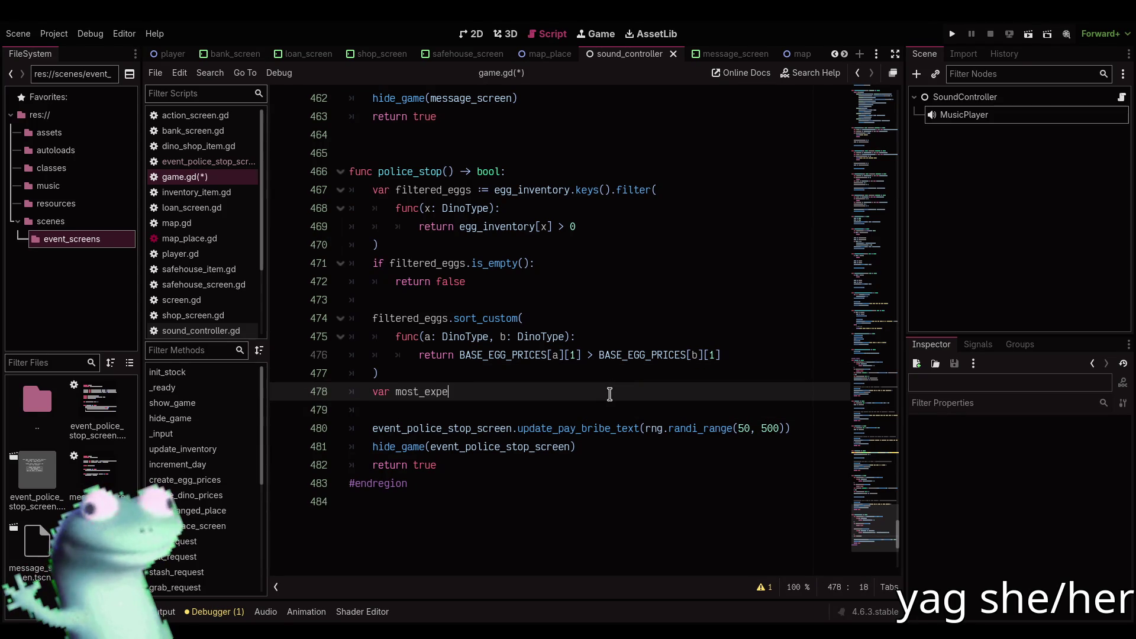
text(egg)
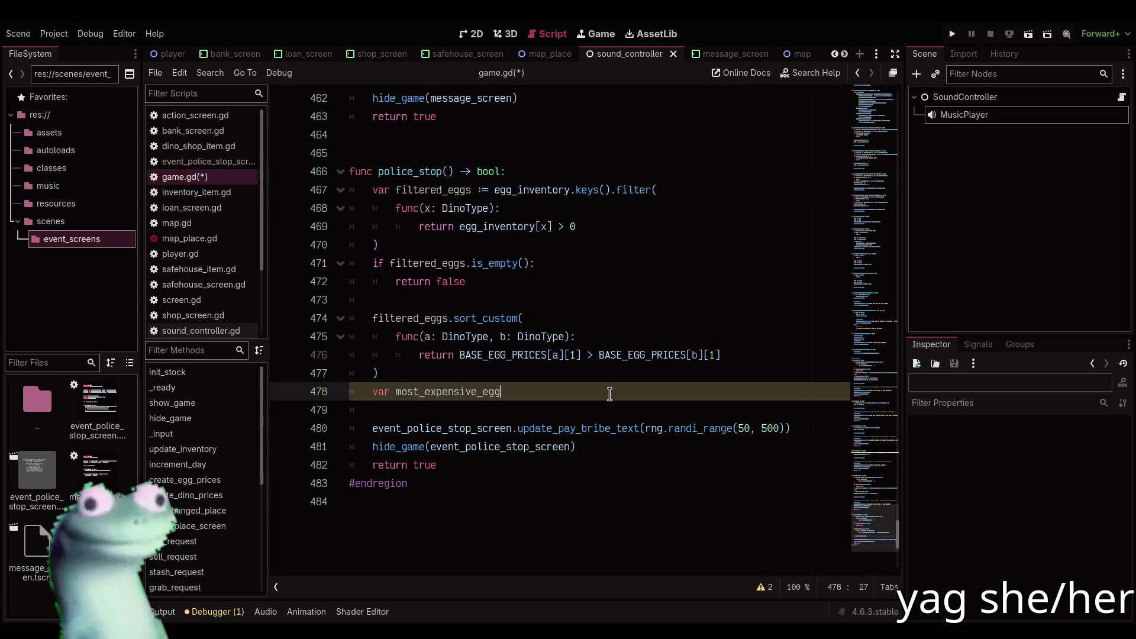
key(shift+Home)
key(ctrl+c)
key(BackSpace)
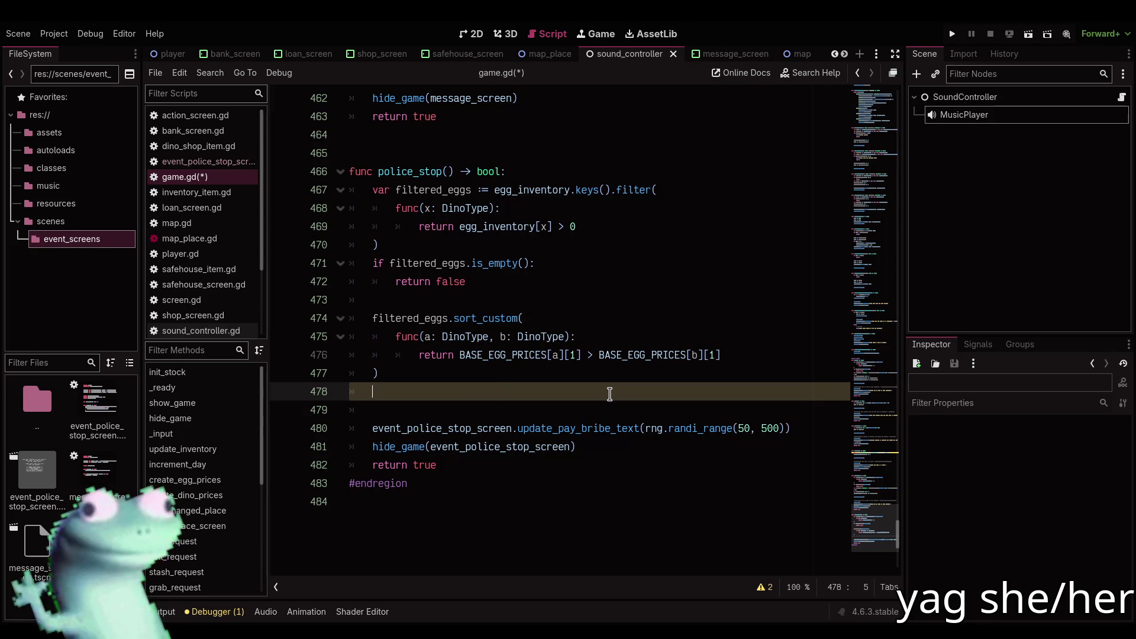
key(BackSpace)
key(BackSpace)
key(Up)
key(Up)
key(Up)
key(Home)
key(ctrl+v)
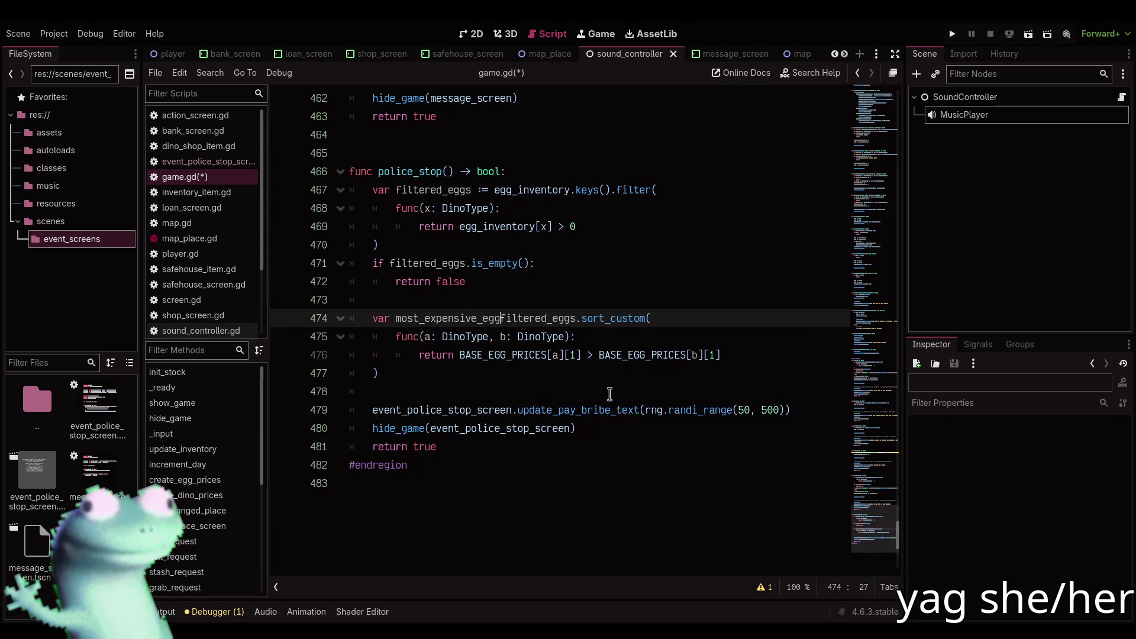
text(=)
key(Left)
key(Left)
key(Left)
text(")
key(BackSpace)
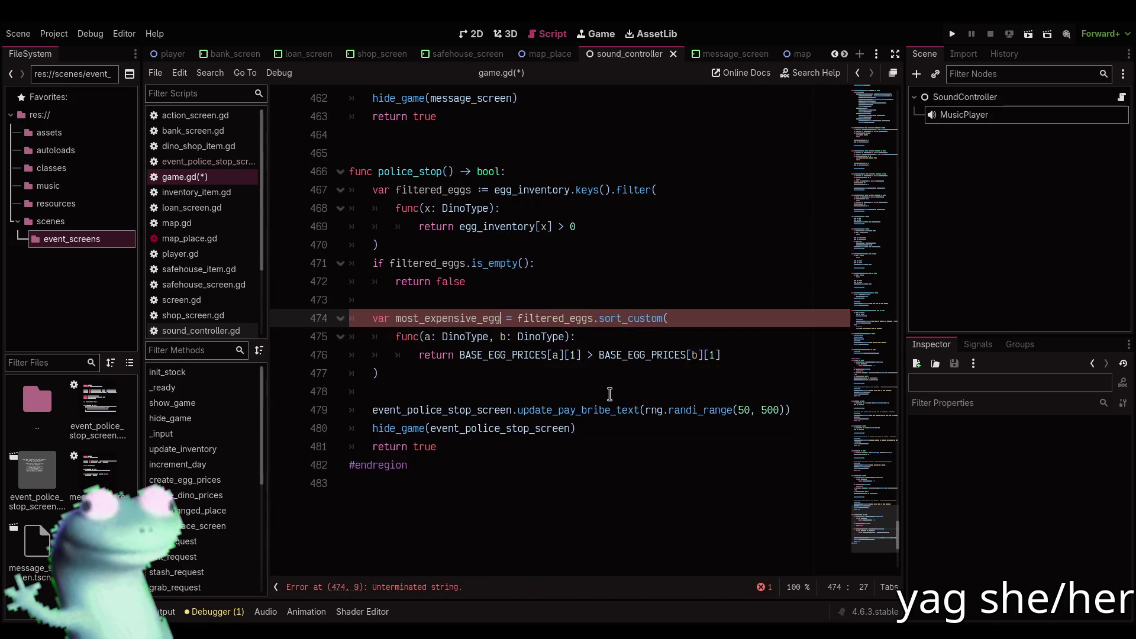
Put 'var most_expensive_egg: DinoType = filtered_eggs[0]' after the sort call and save game.gd.
key(shift+Home)
key(BackSpace)
key(Delete)
key(Delete)
key(Delete)
key(Down)
key(Down)
key(Down)
key(End)
key(Return)
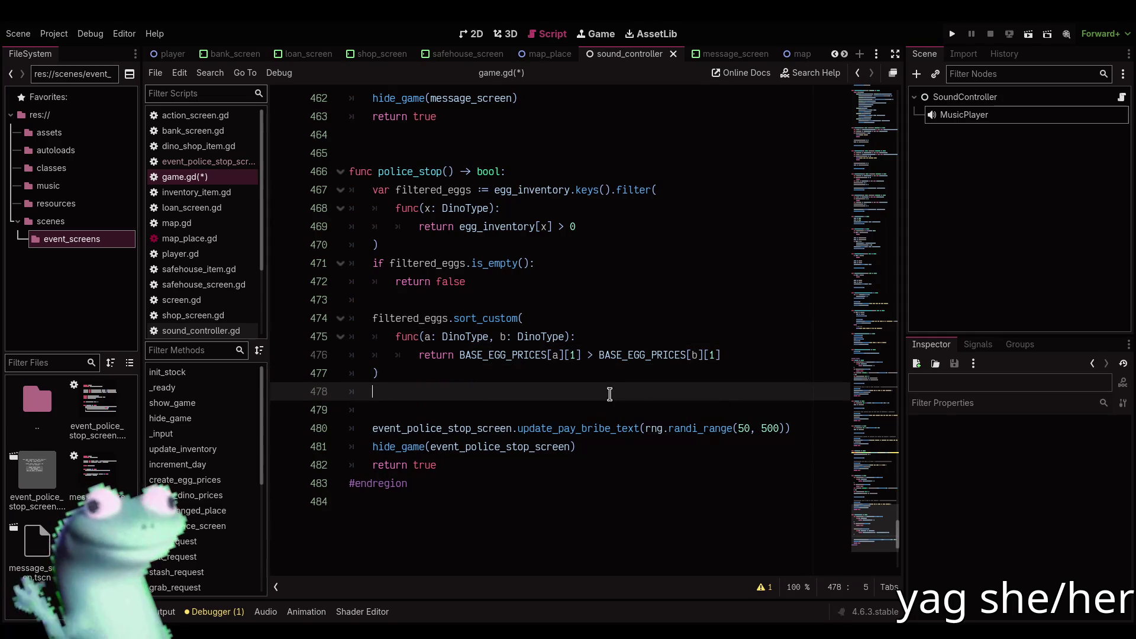
text(var most_expensie)
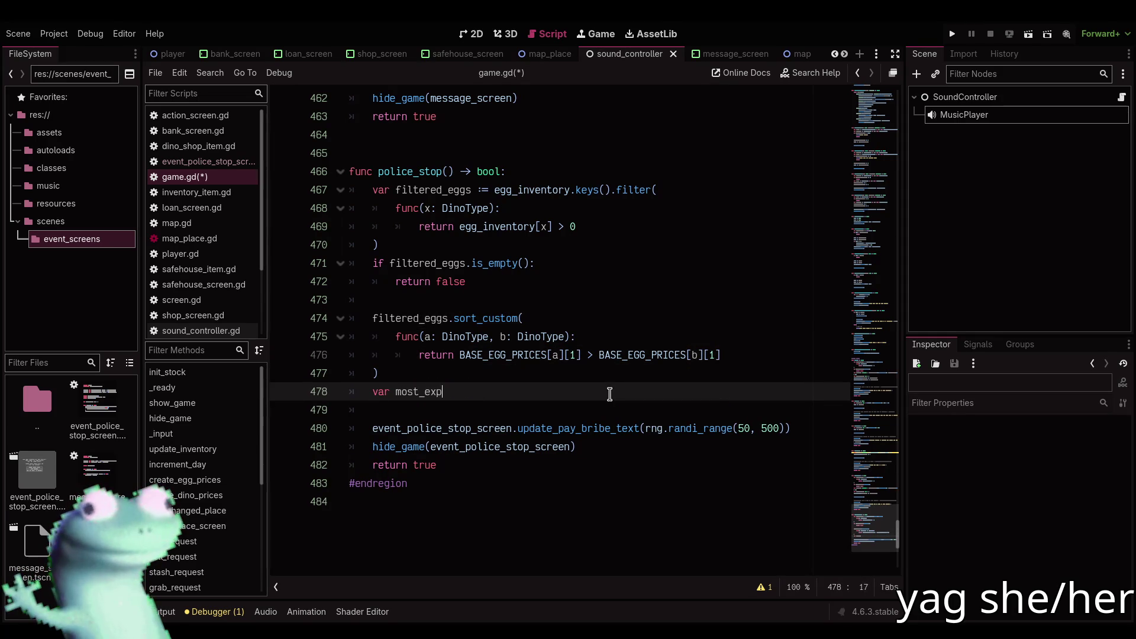
key(BackSpace)
text(ve_egg)
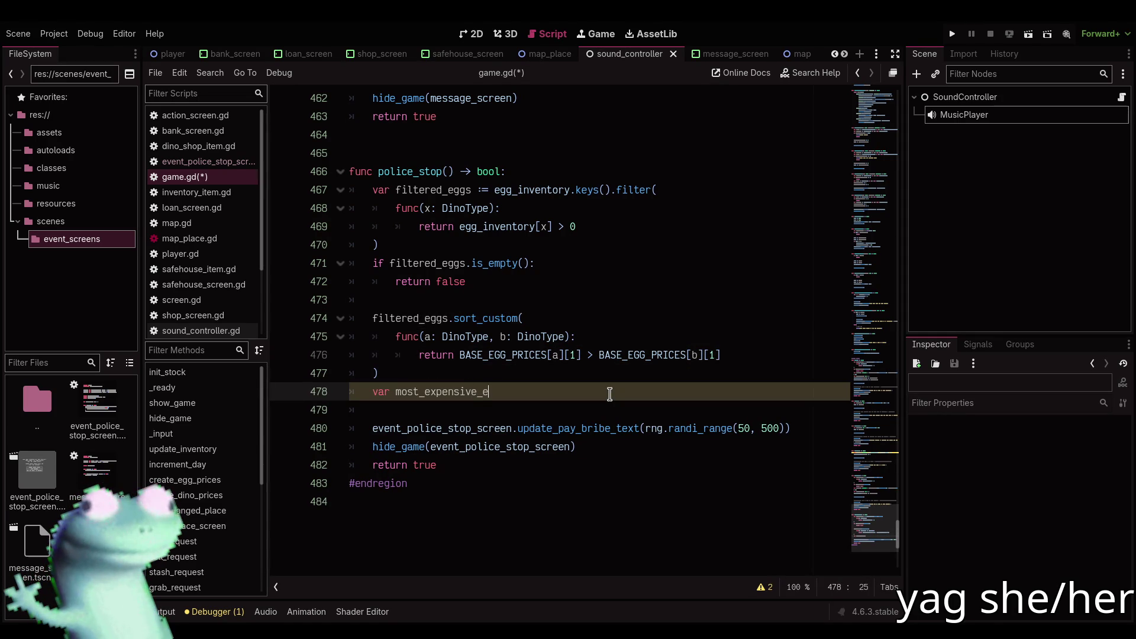
text(: DinoType = )
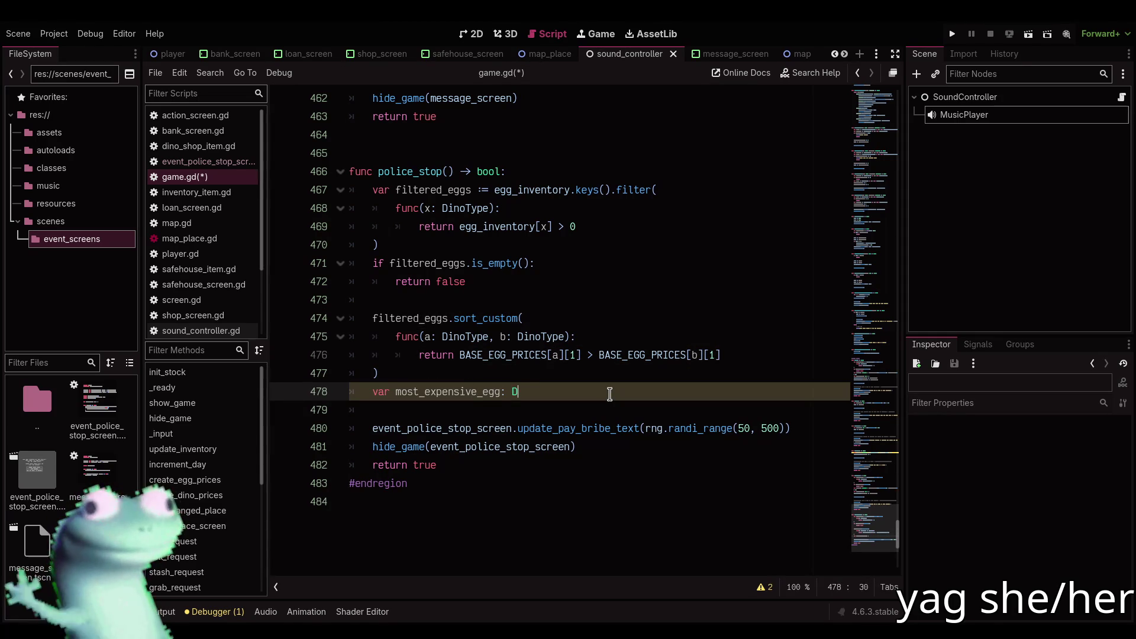
text(filtered_eggs[0])
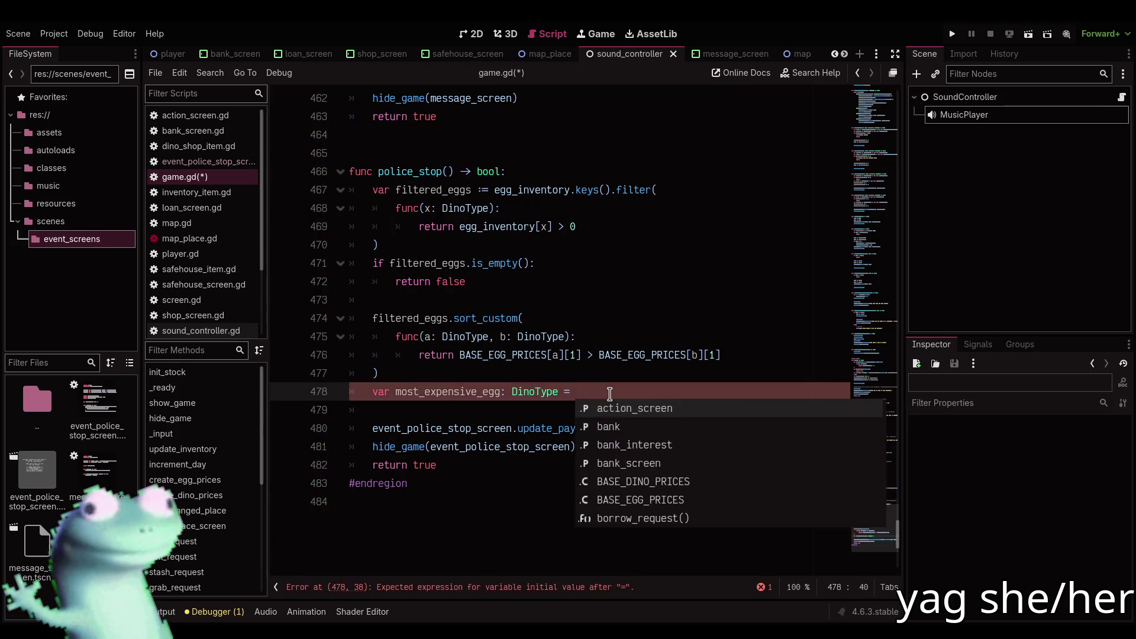
key(Return)
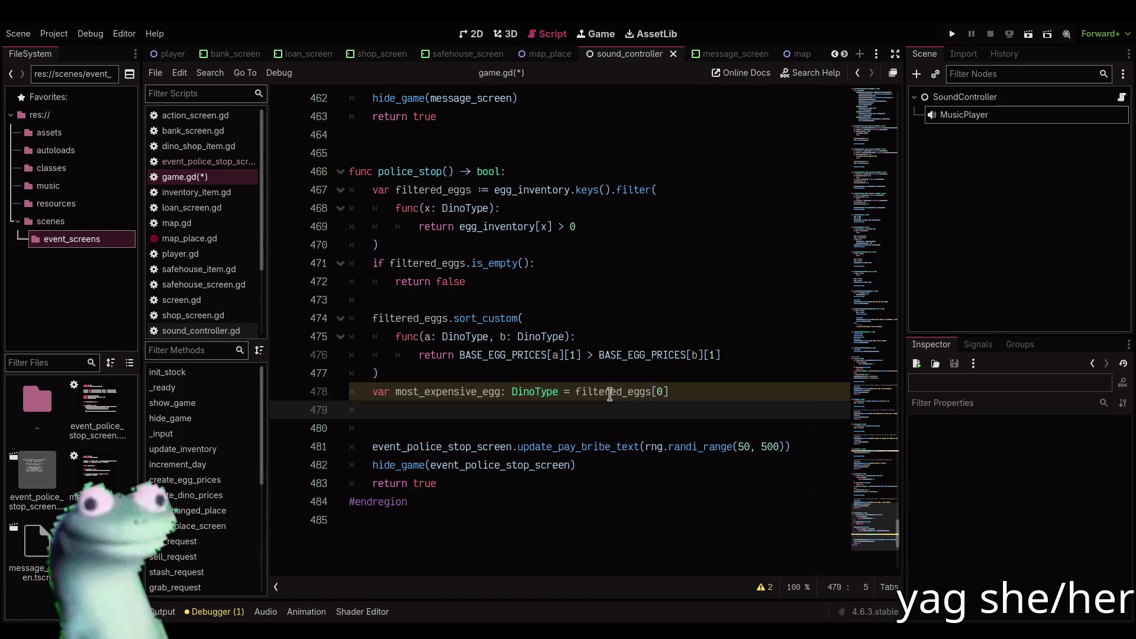
key(BackSpace)
key(BackSpace)
key(ctrl+s)
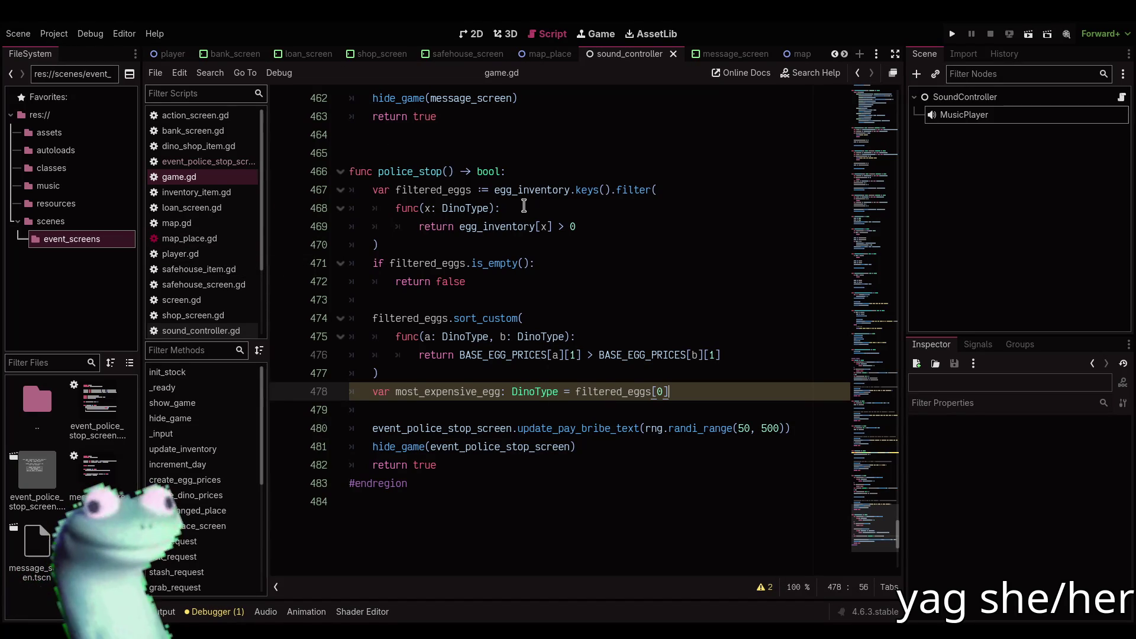
scroll(213, 260, down, 3)
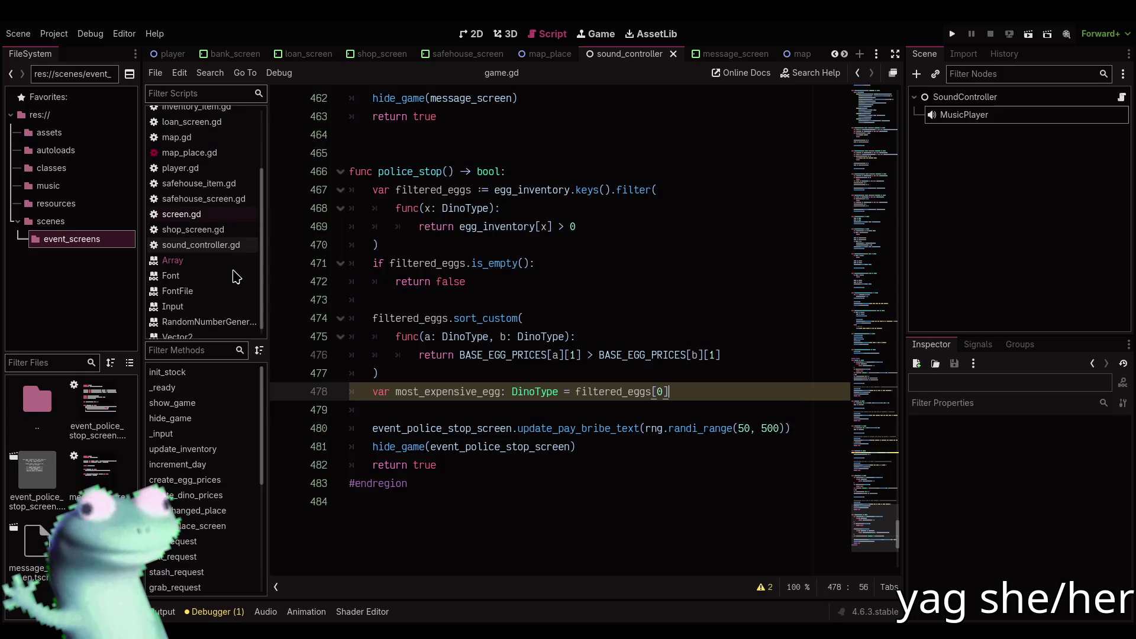
In event_police_stop_screen, rename the message Label to MessageLabel and save the scene.
click(477, 36)
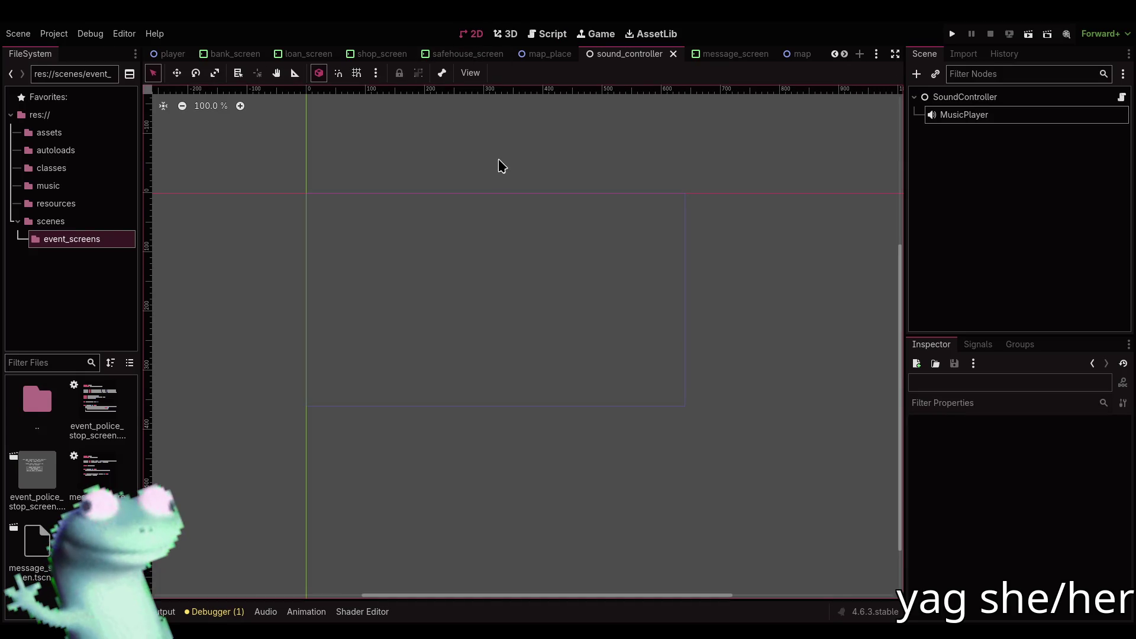
click(553, 53)
click(707, 54)
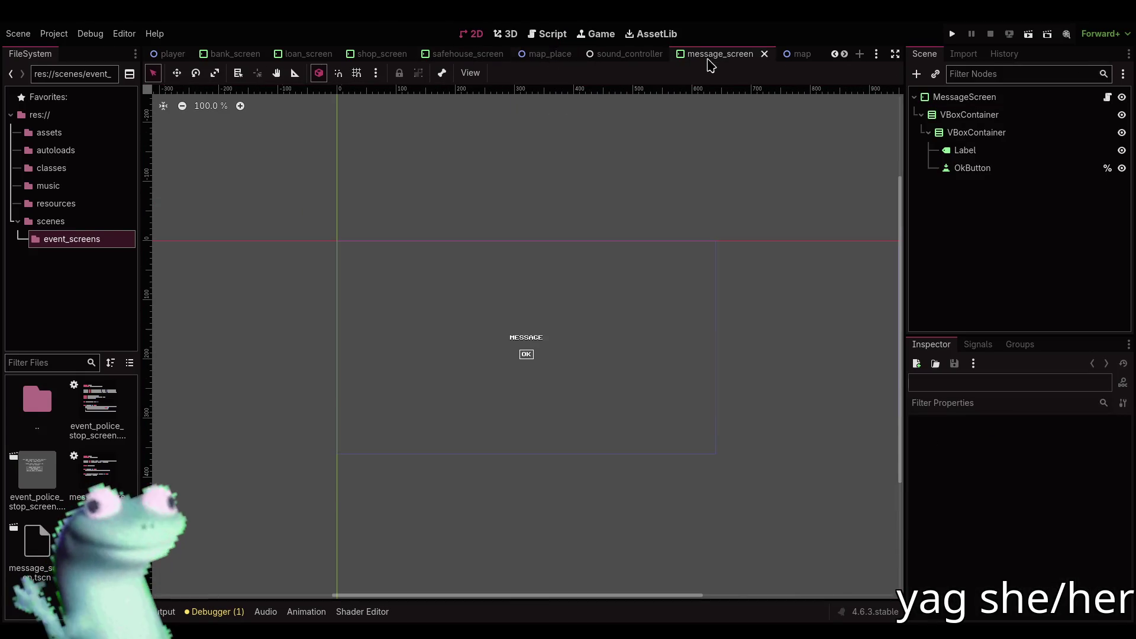
click(710, 55)
scroll(562, 262, up, 2)
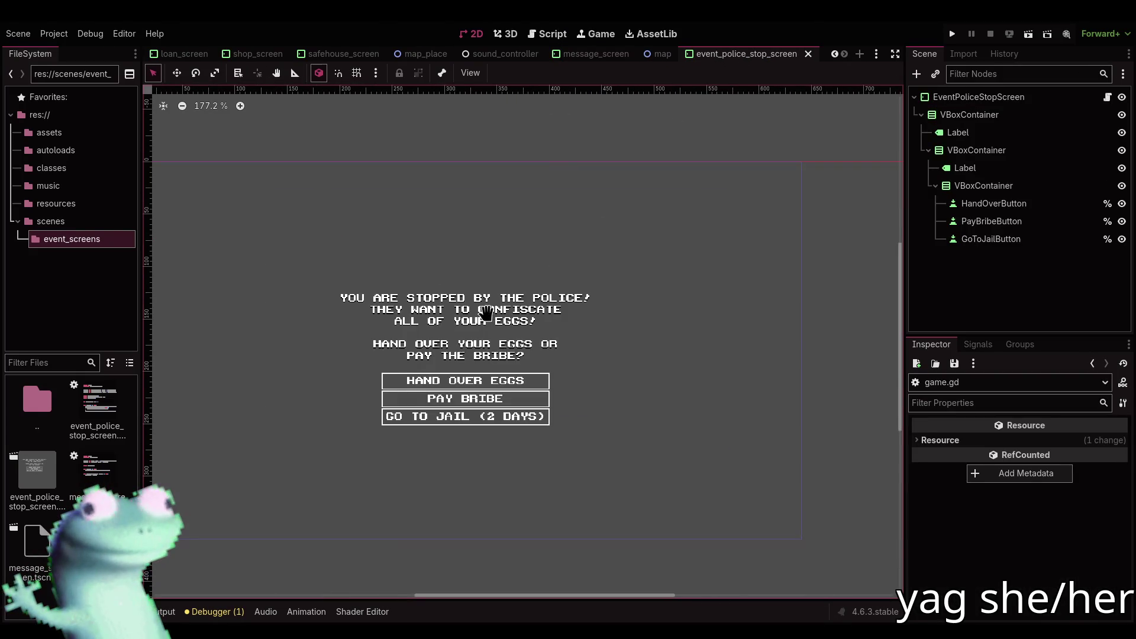
click(513, 317)
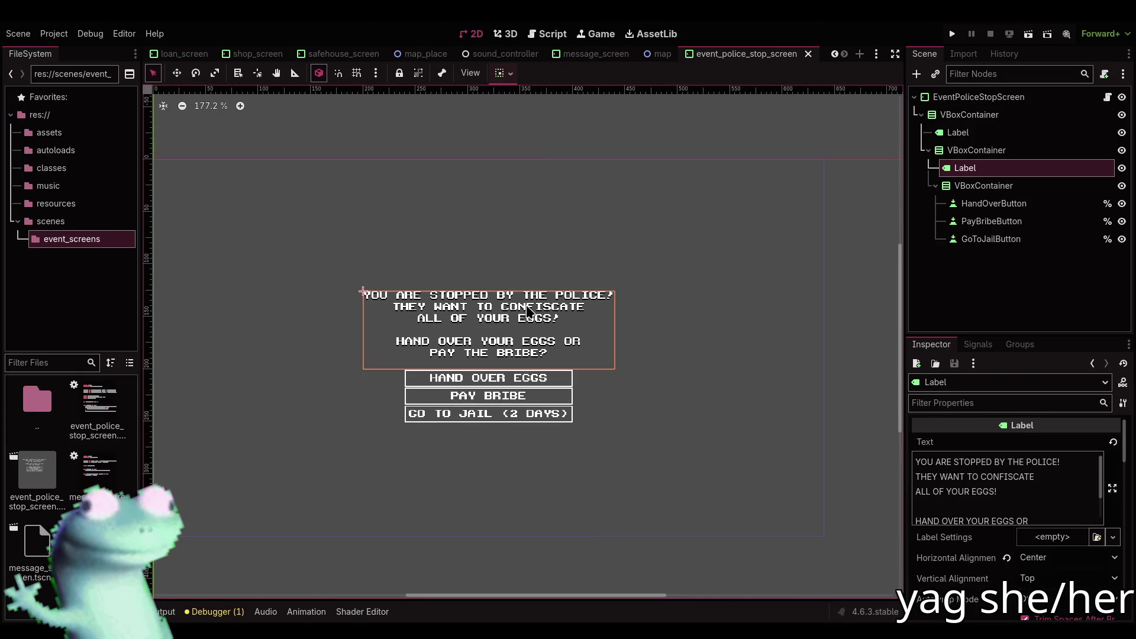
double_click(976, 169)
text(Message)
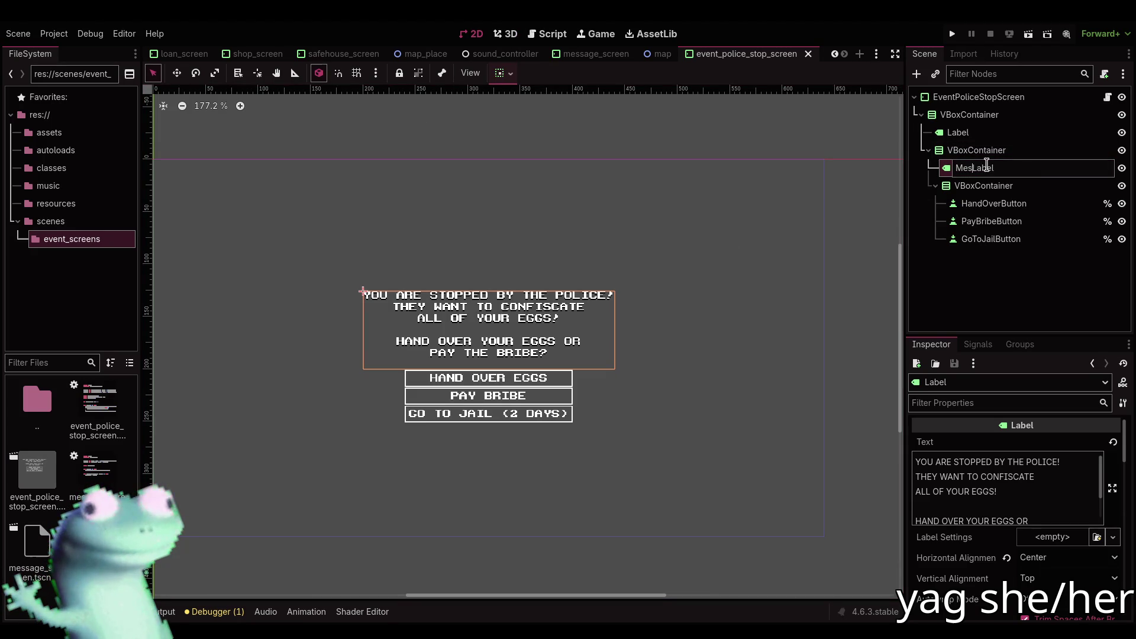
key(Return)
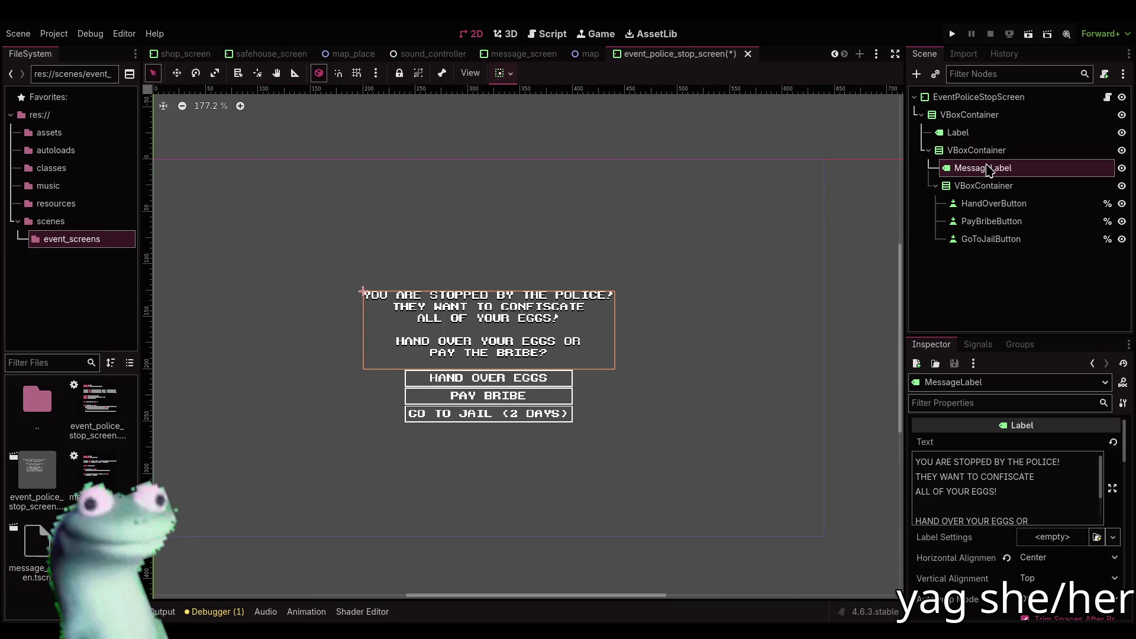
key(ctrl+s)
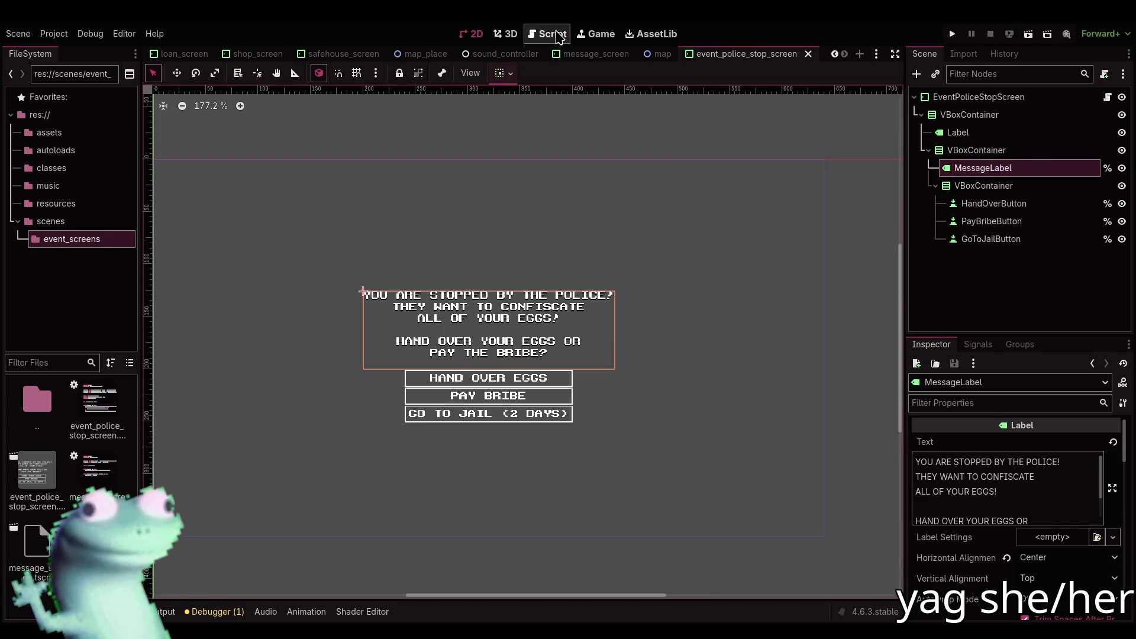
click(550, 33)
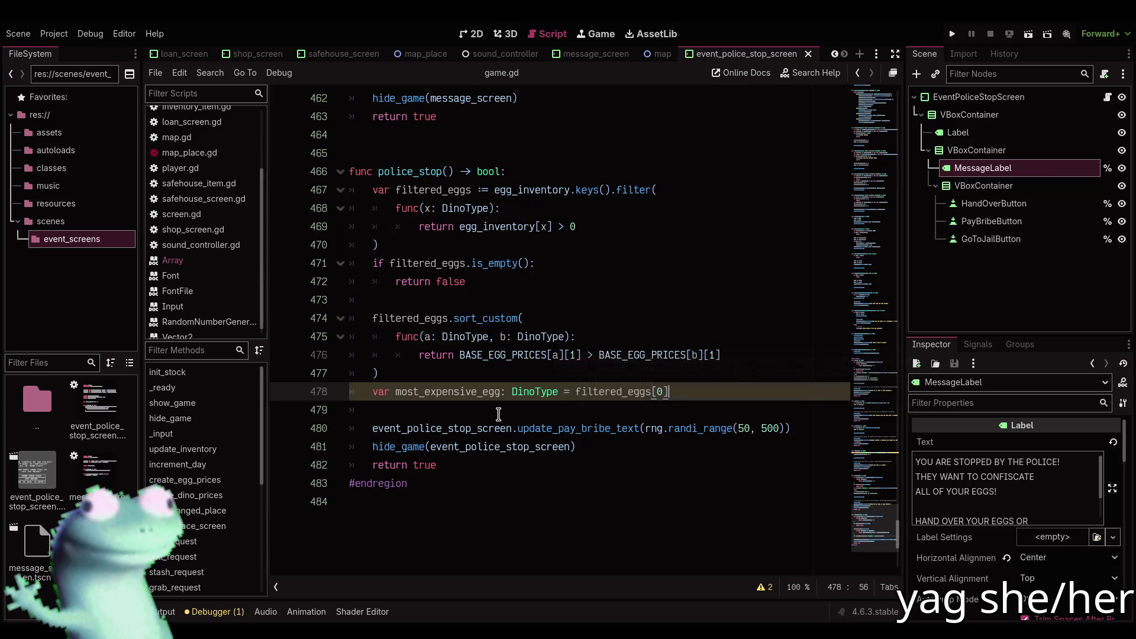
Declare message_label bound to %MessageLabel in the police stop script and save it.
click(1106, 98)
scroll(610, 249, up, 3)
drag(970, 169, 480, 154)
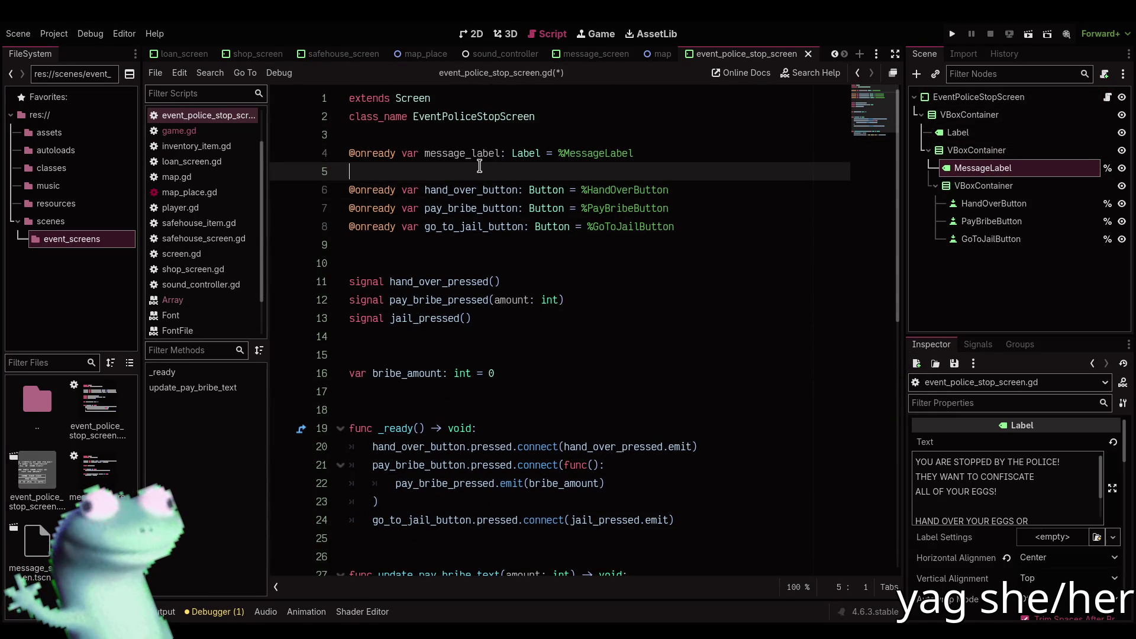
key(ctrl+s)
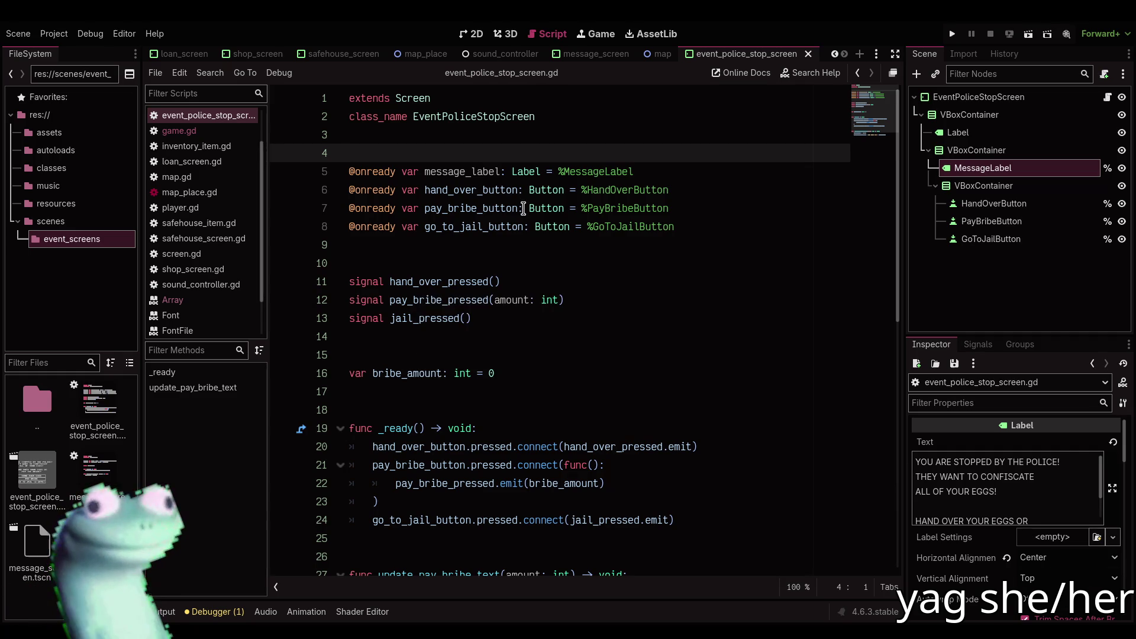
Add a show_hand_over(bribe_amount: int) function with a pass body at the script's end.
scroll(524, 209, down, 3)
click(477, 492)
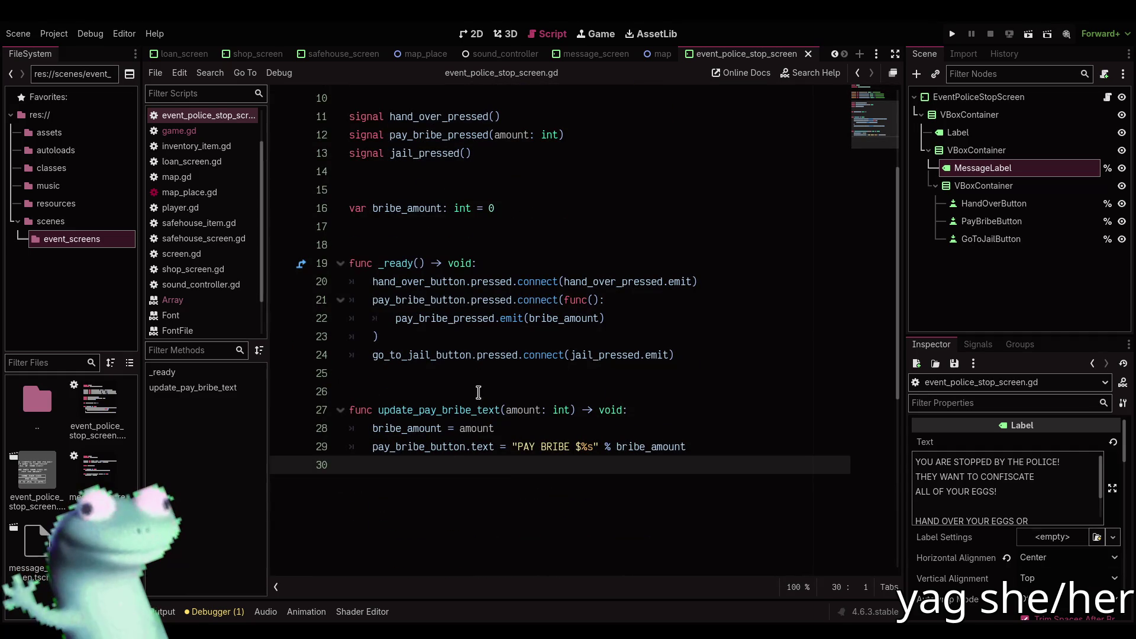
key(Return)
key(Return)
text(func show_)
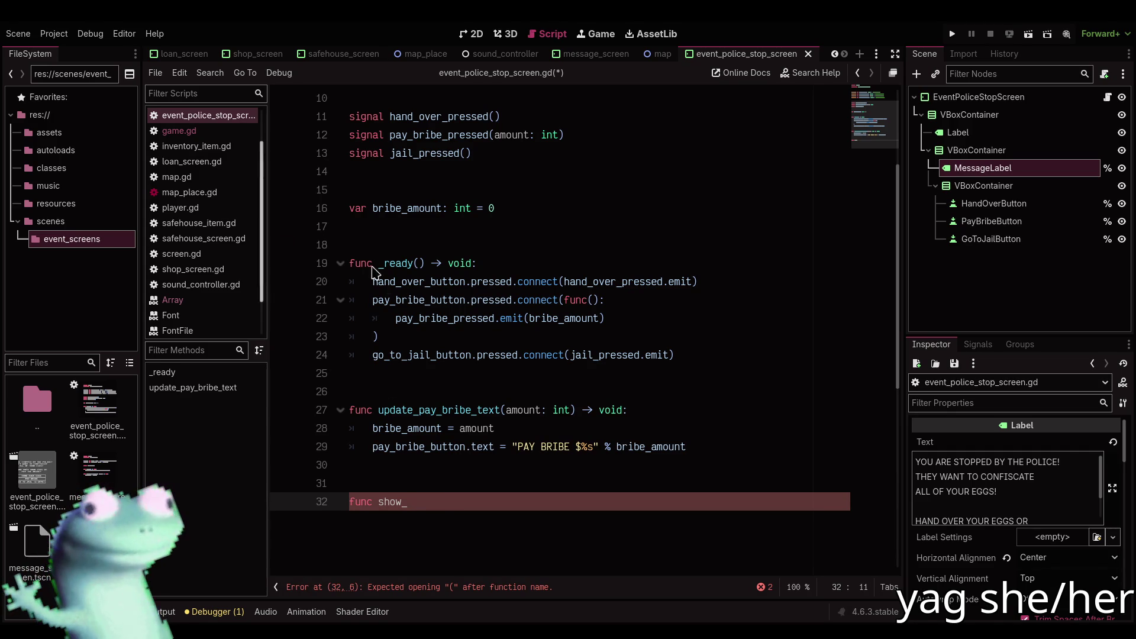
scroll(464, 504, down, 1)
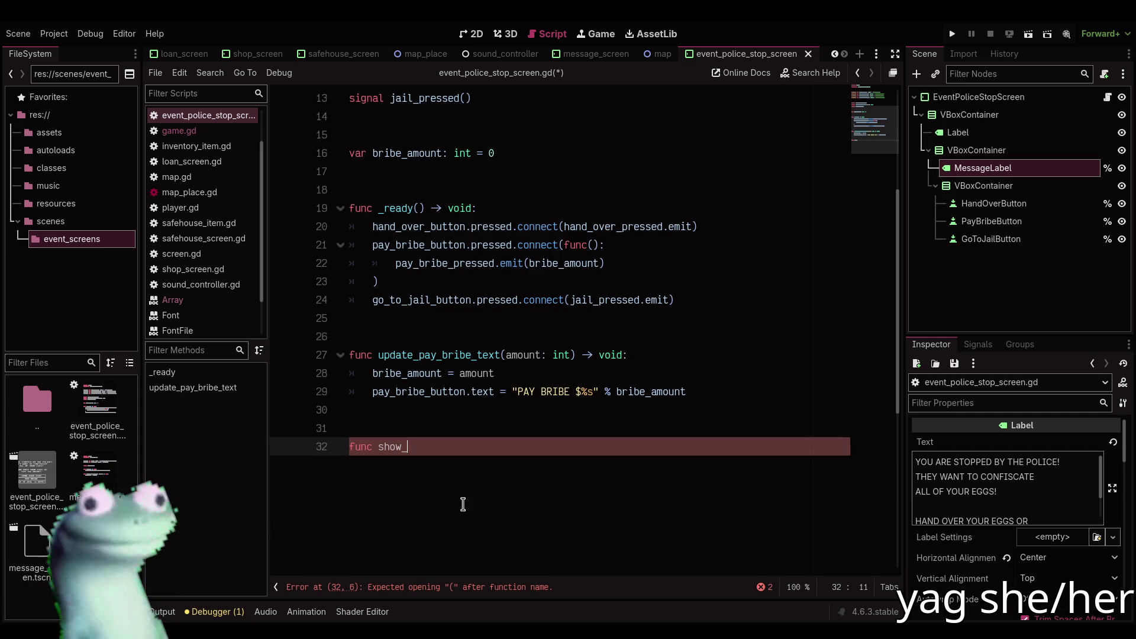
scroll(463, 505, down, 1)
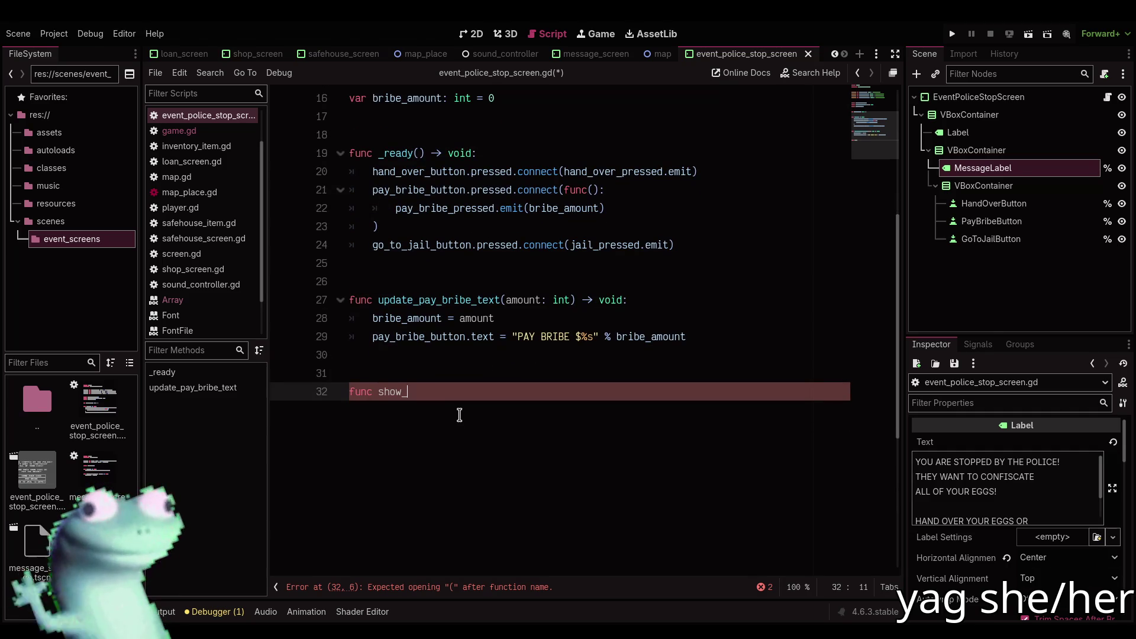
text(hand_ove)
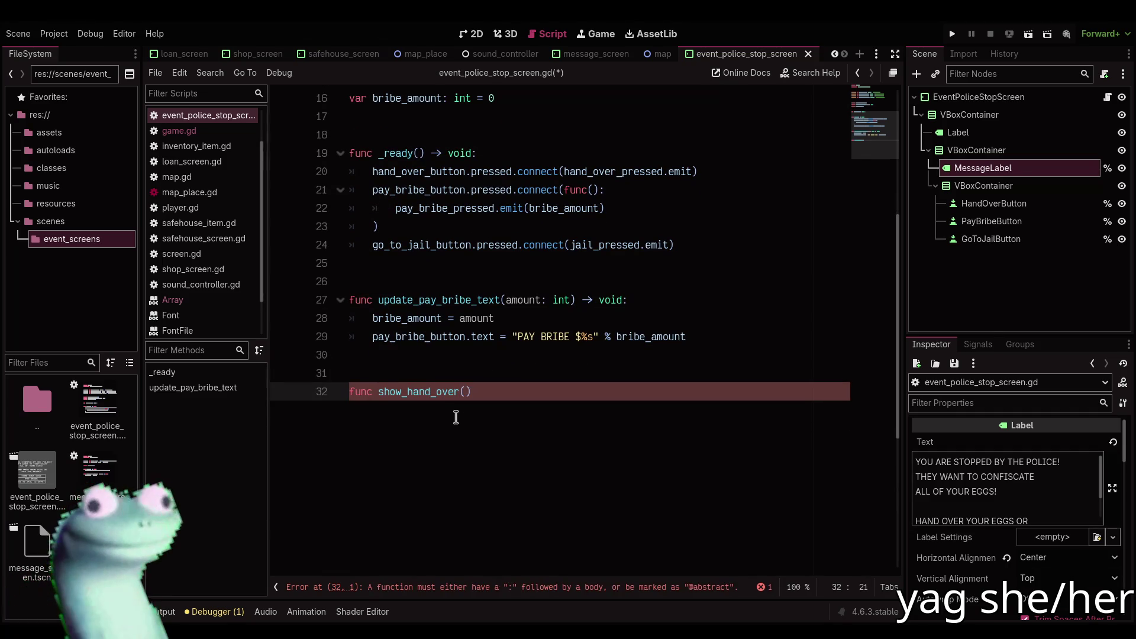
text(r(bribe_)
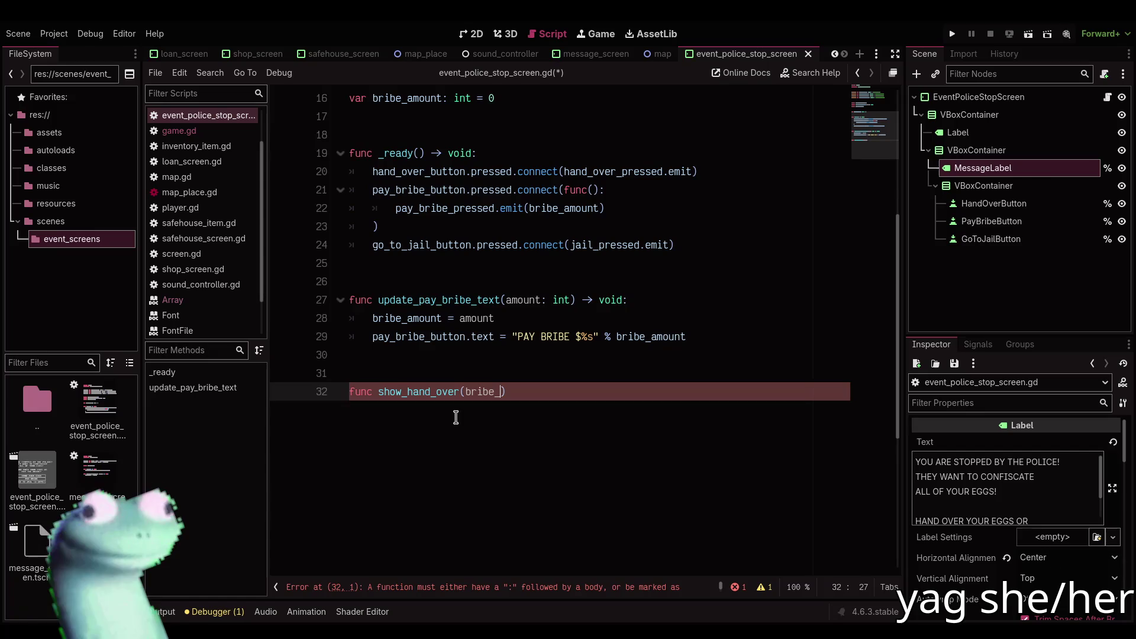
text(amount: int,)
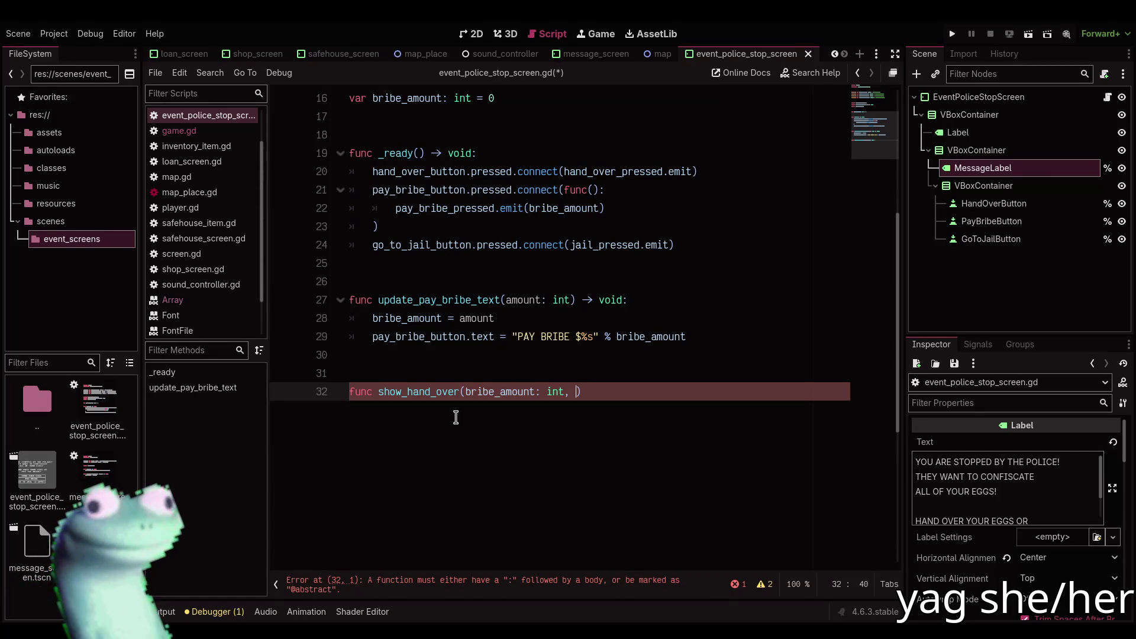
click(473, 34)
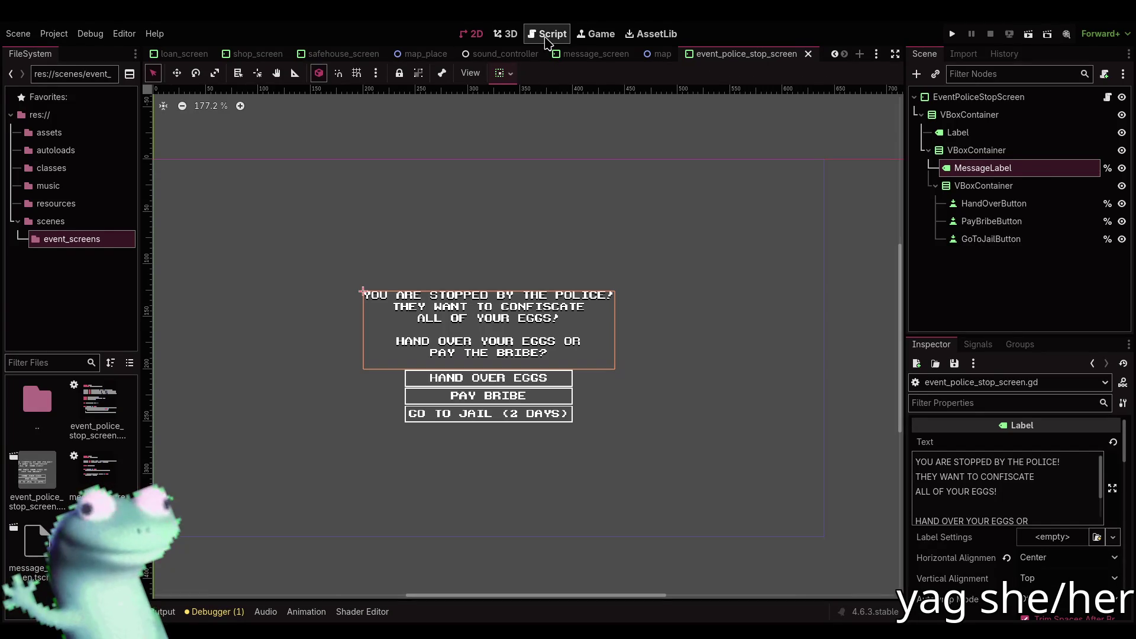
click(546, 38)
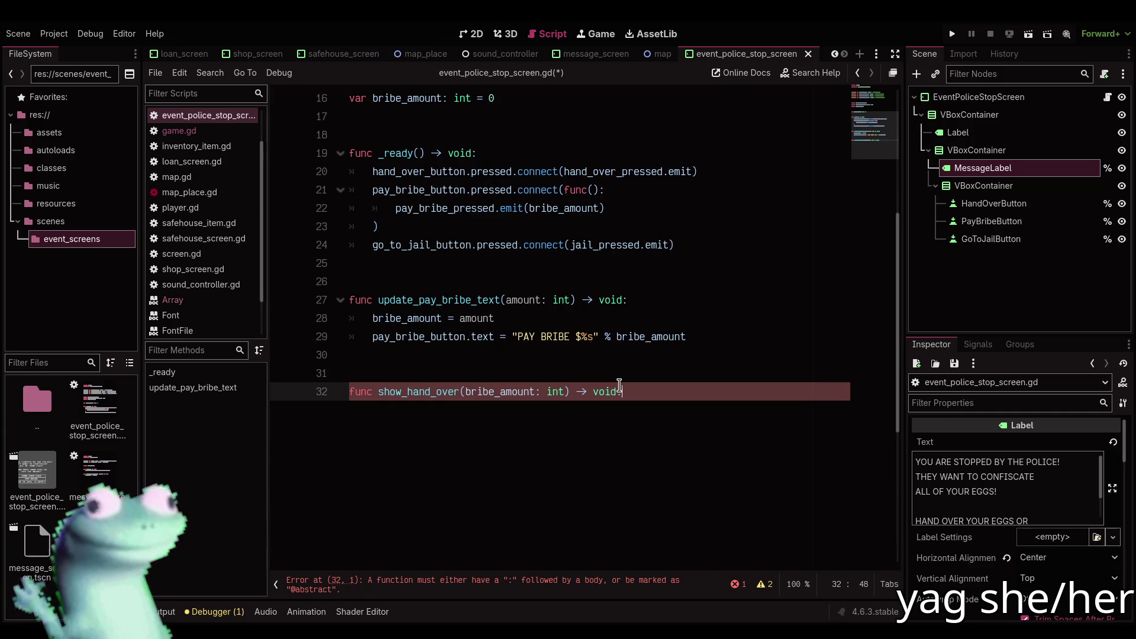
key(Return)
text(pass)
key(ctrl+s)
Duplicate show_hand_over as a new show_no_eggs function.
key(shift+Up)
key(shift+Up)
key(shift+Up)
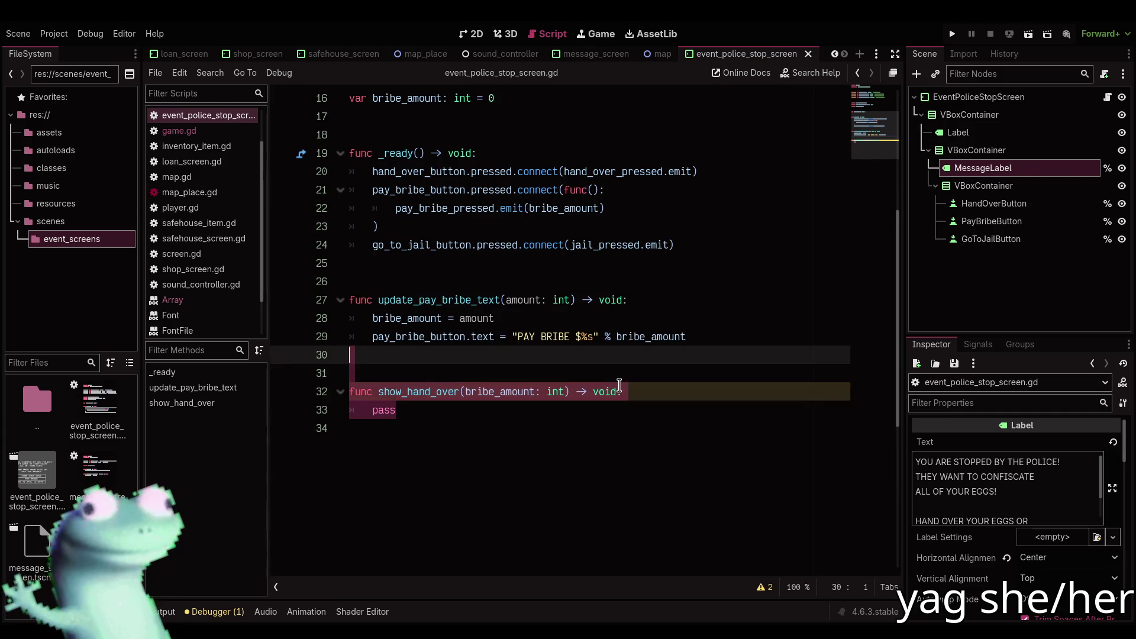
key(ctrl+shift+d)
key(Return)
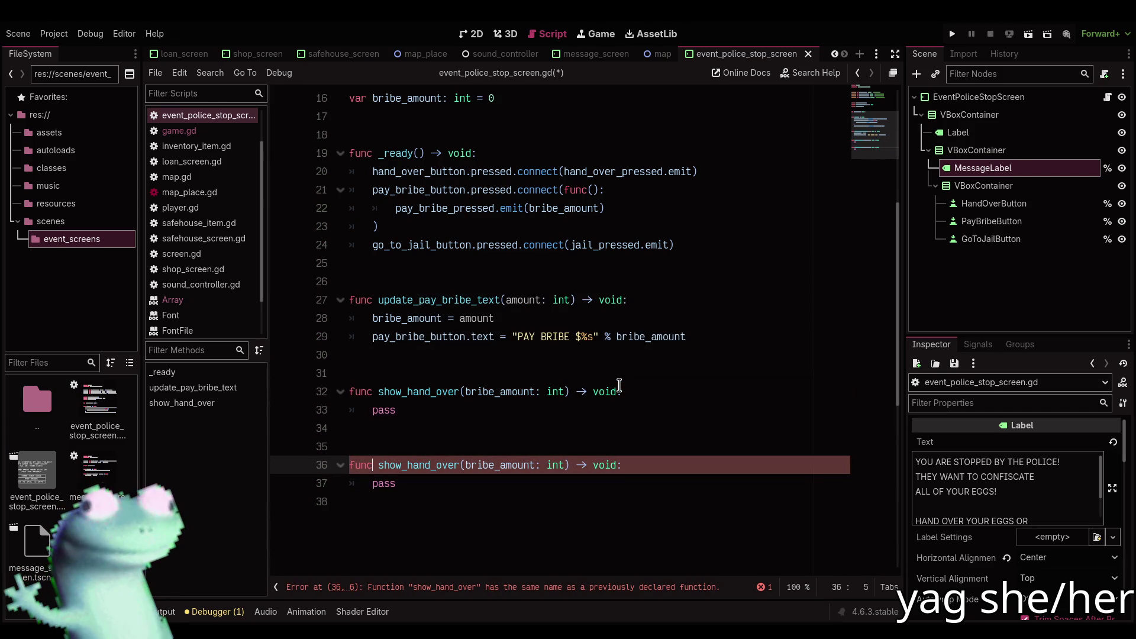
key(shift+Left)
key(shift+Left)
key(shift+Left)
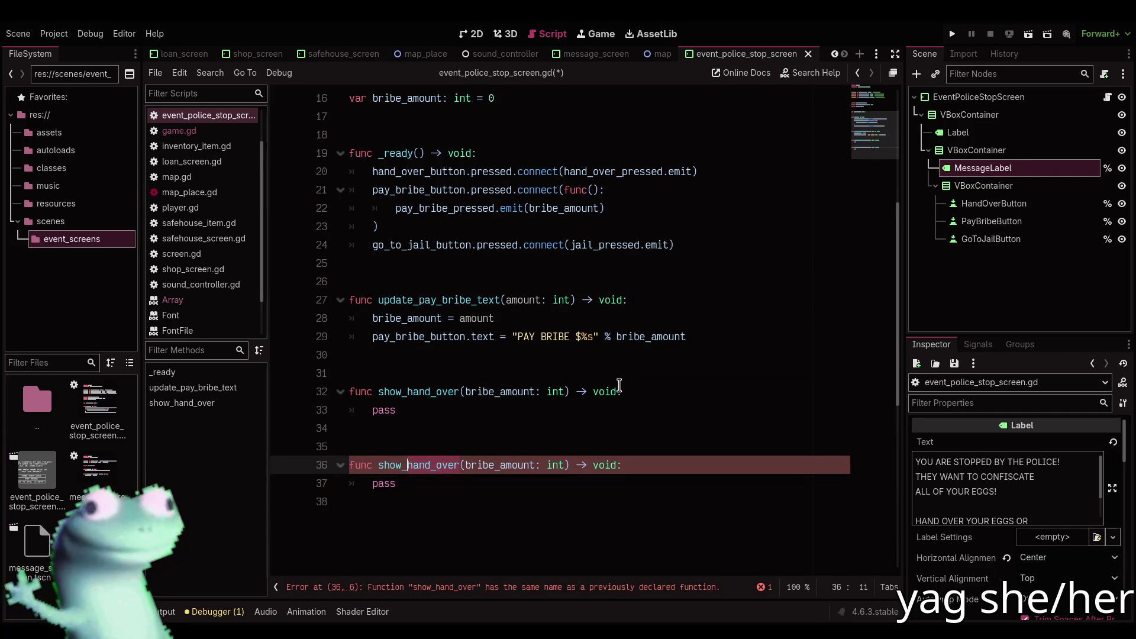
text(no_eggs)
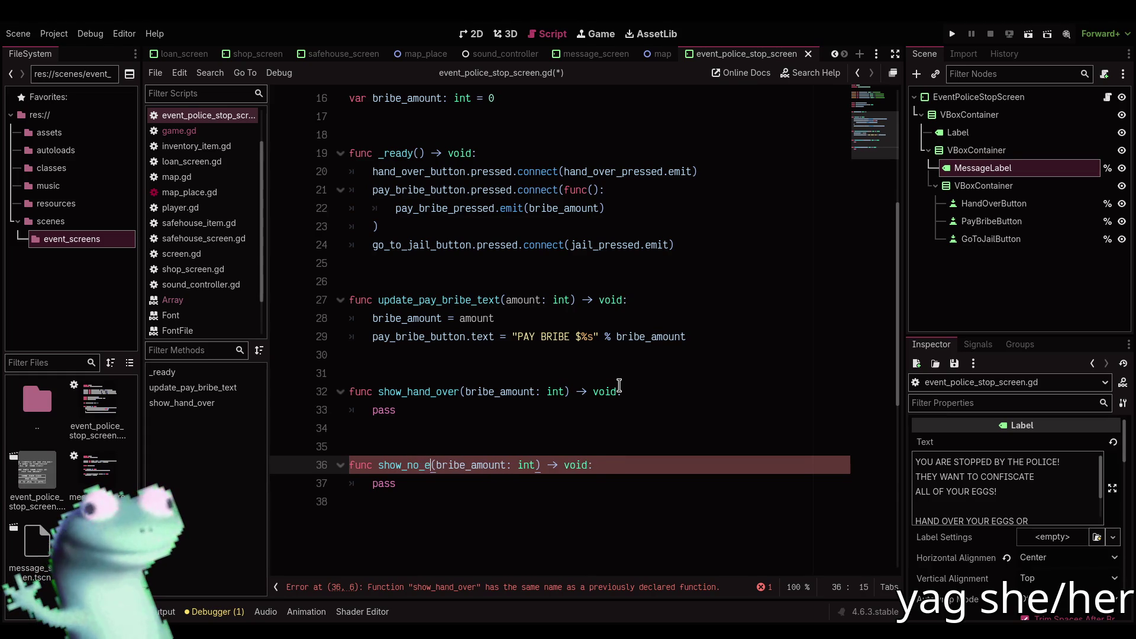
key(Up)
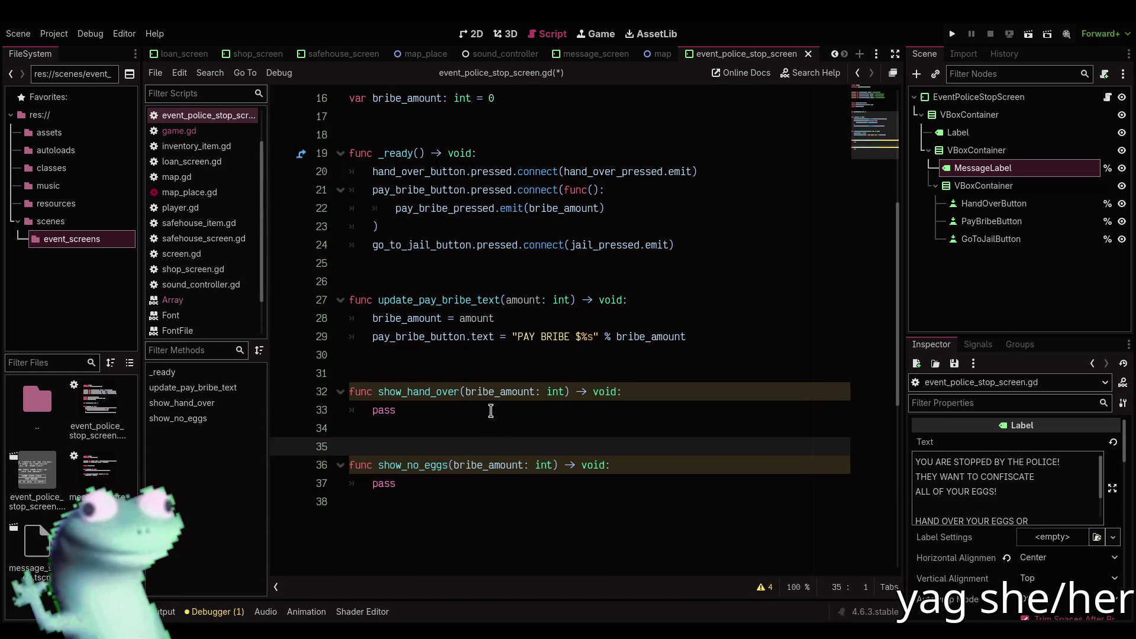
Make show_hand_over call hand_over_button.show() and show_no_eggs call hand_over_button.hide().
click(473, 33)
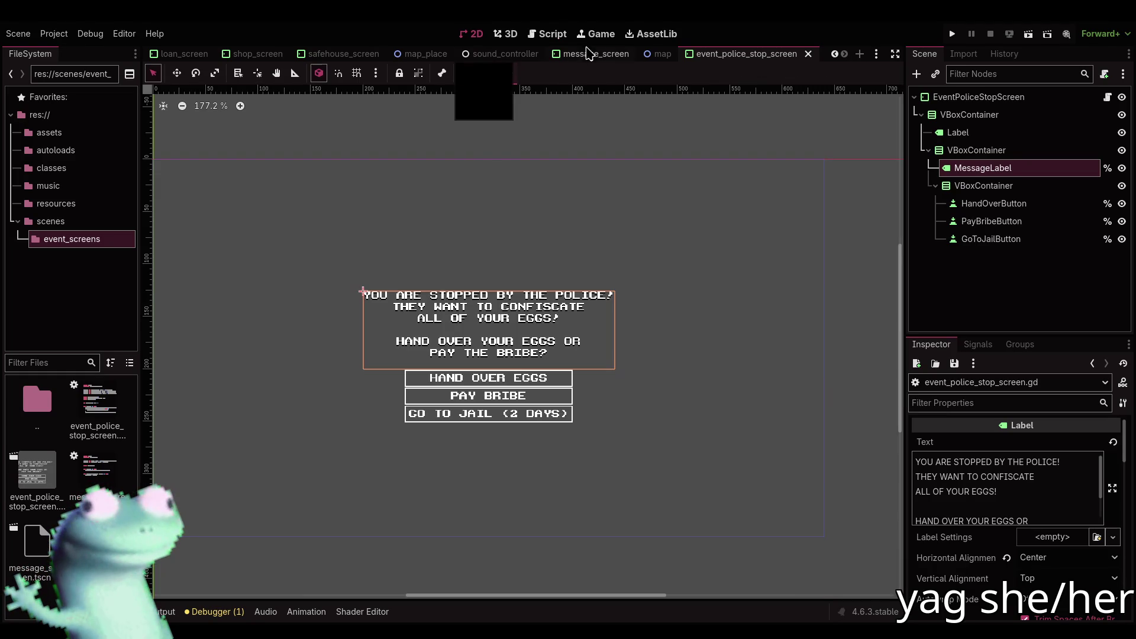
click(553, 34)
double_click(449, 412)
text(hand_)
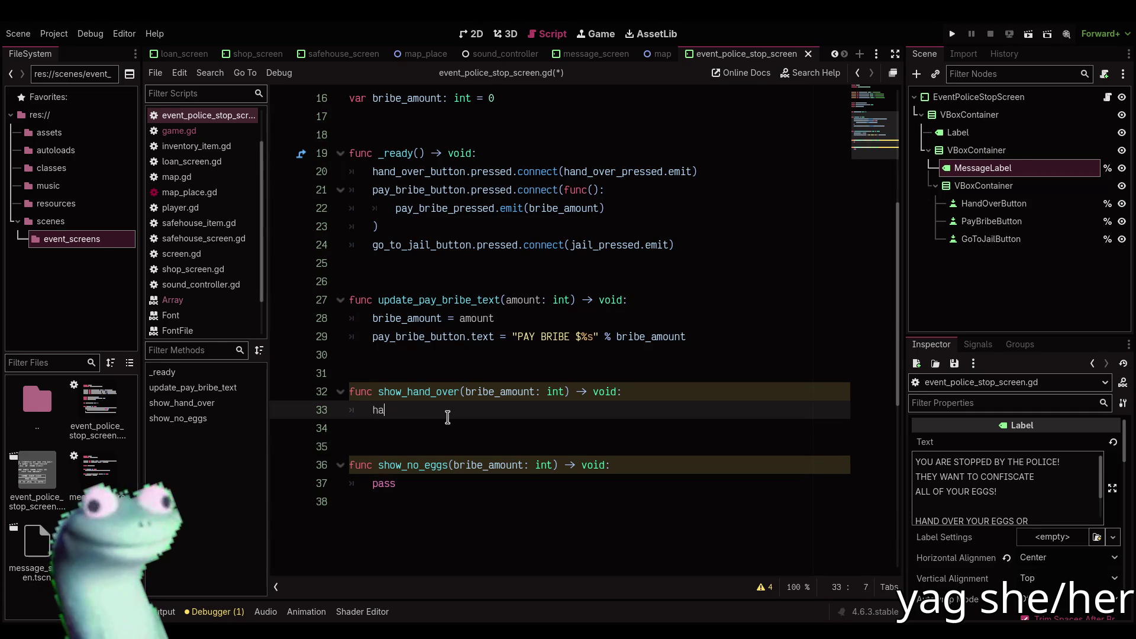
key(Return)
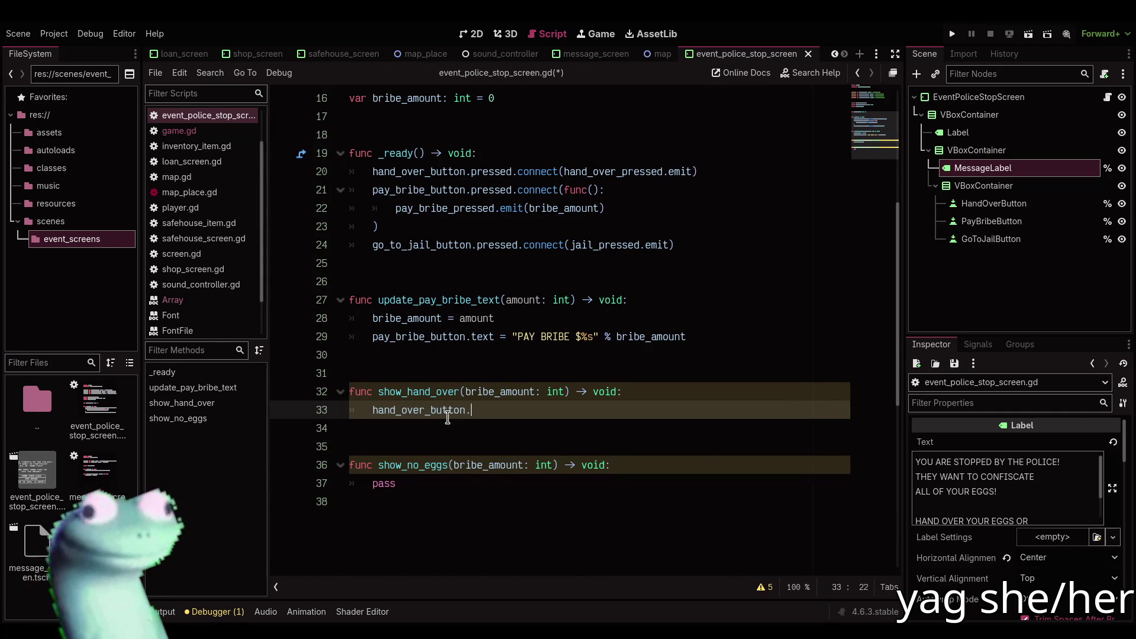
text(show)
key(Return)
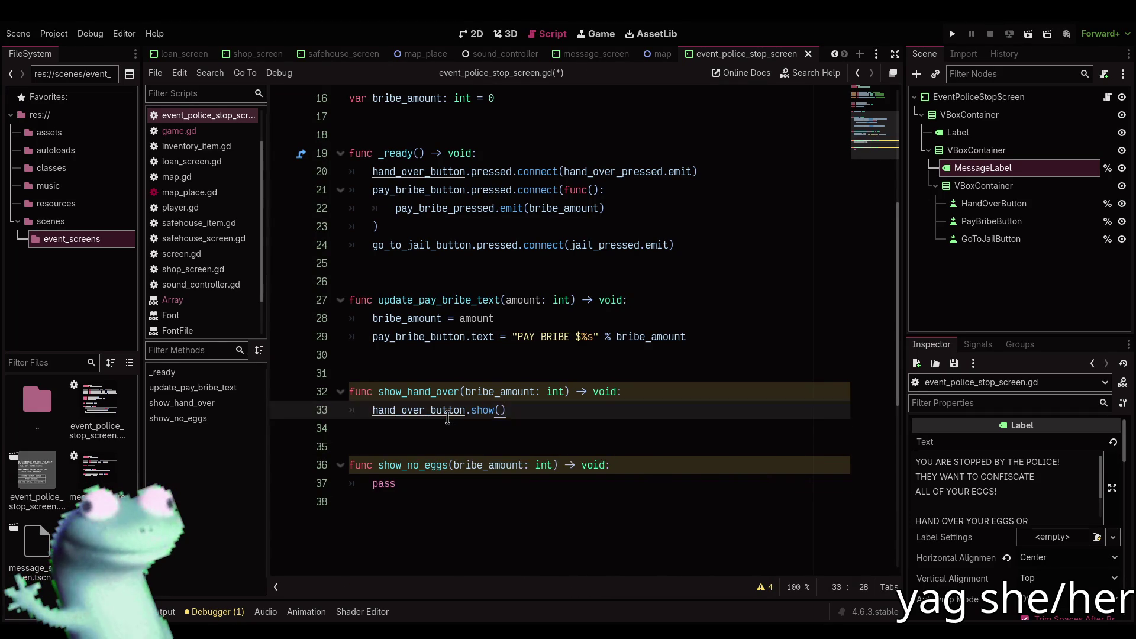
key(ctrl+shift+d)
key(alt+Down)
key(alt+Down)
key(alt+Down)
key(Down)
key(shift+Home)
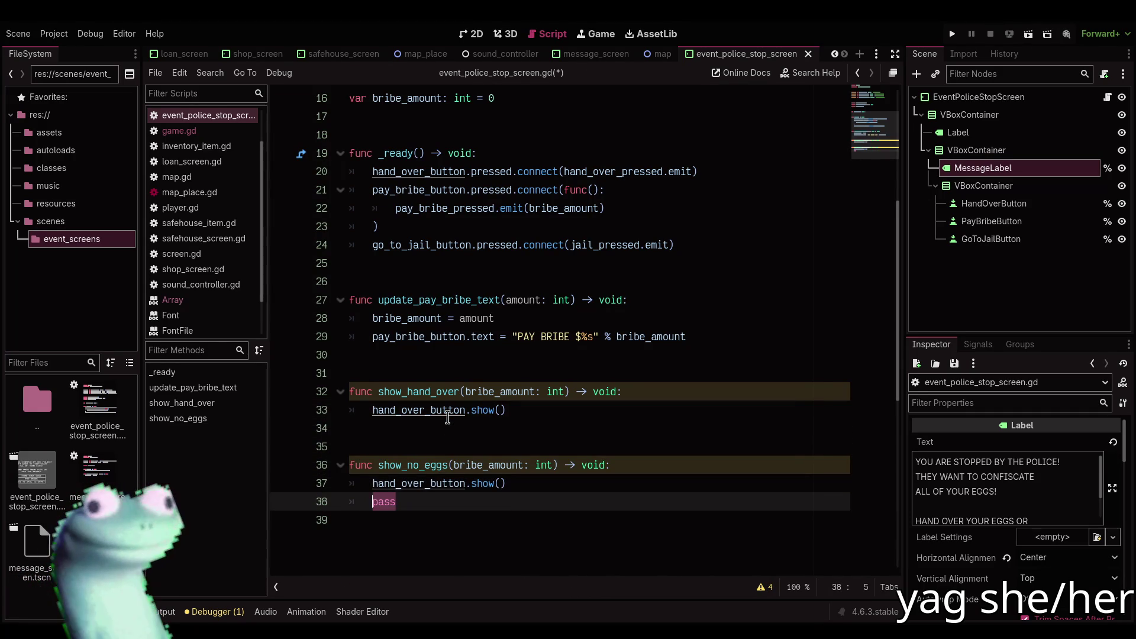
key(BackSpace)
key(BackSpace)
key(BackSpace)
key(ctrl+shift+Left)
text(hide)
key(Return)
key(ctrl+s)
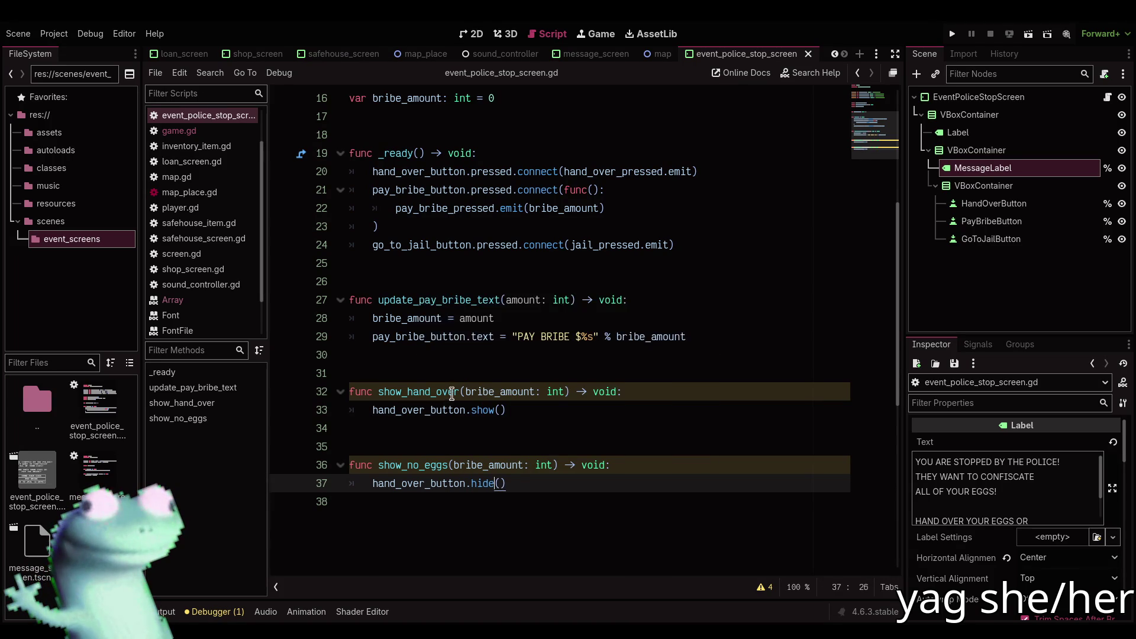
Add update_pay_bribe_text(bribe_amount) under both button calls using two carets.
scroll(666, 368, down, 1)
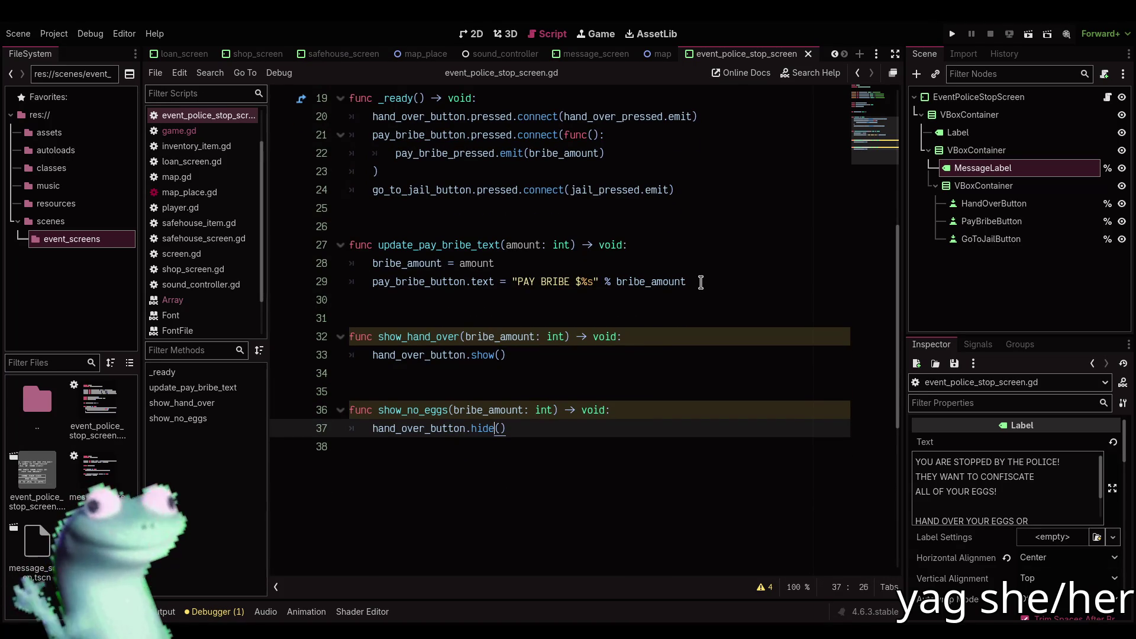
mouse_move(701, 279)
mouse_down()
mouse_move(376, 283)
mouse_move(370, 265)
mouse_up()
click(533, 355)
alt+click(536, 438)
key(Escape)
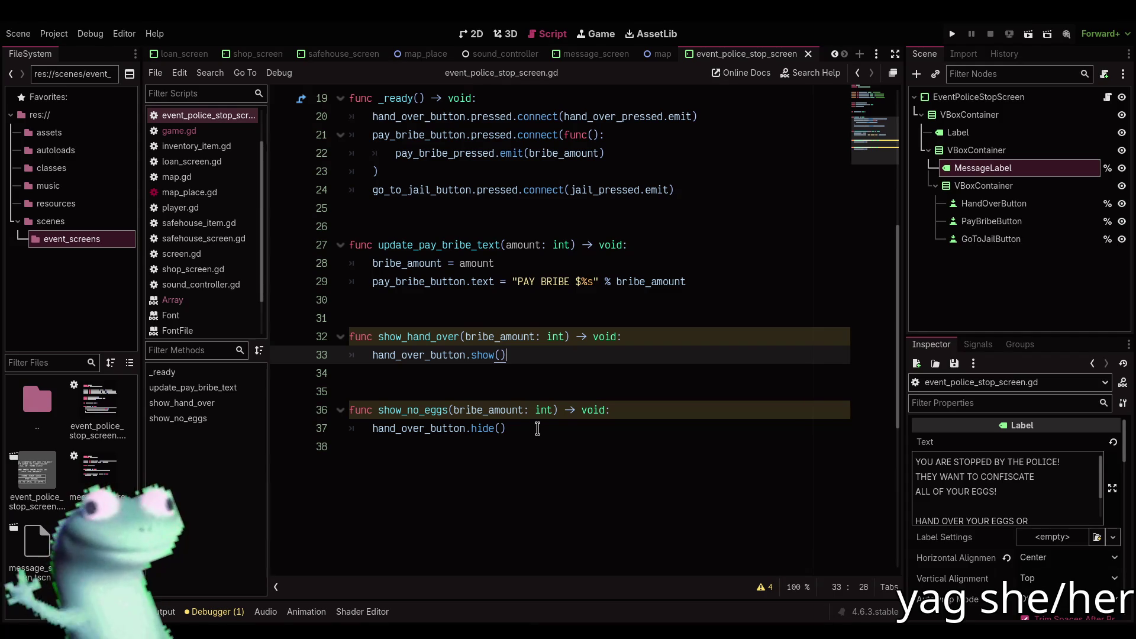
alt+click(538, 429)
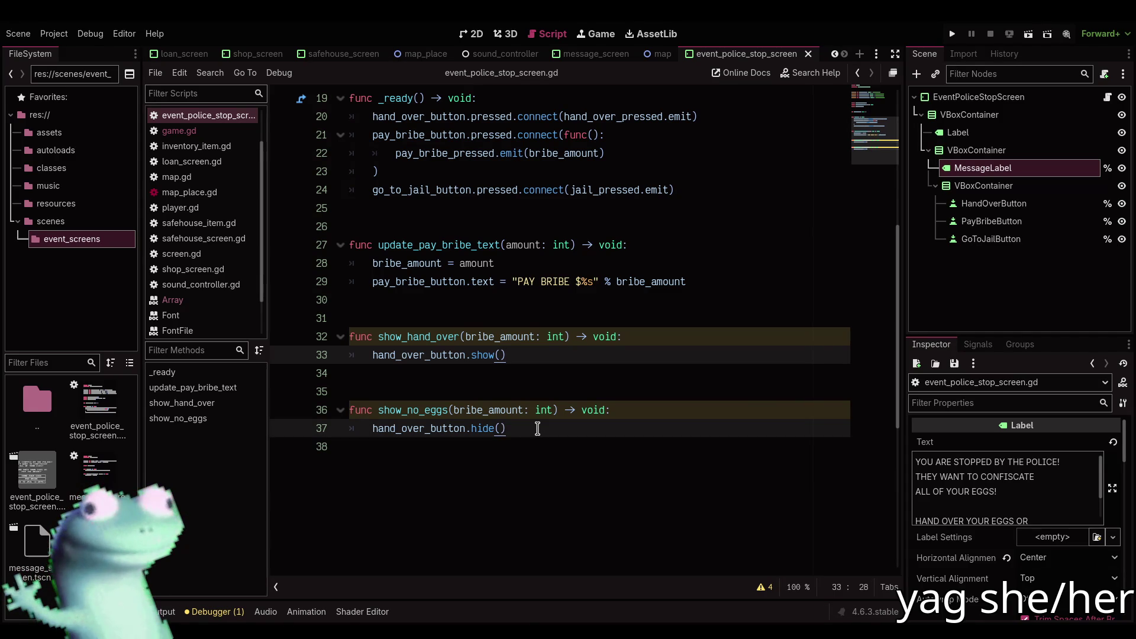
click(703, 283)
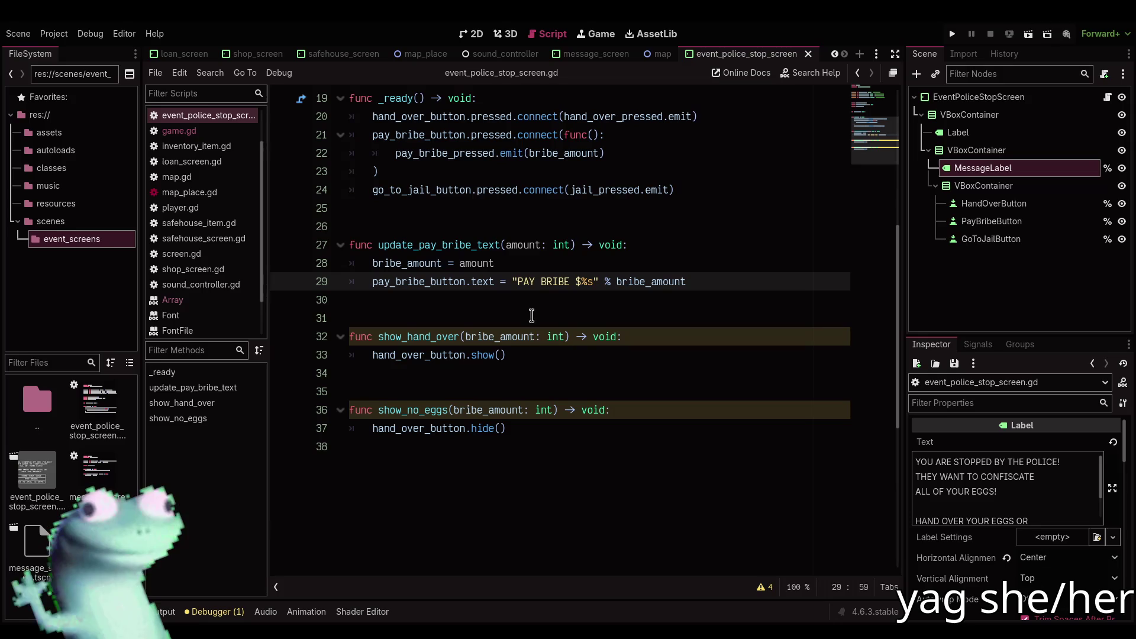
click(540, 356)
alt+click(520, 428)
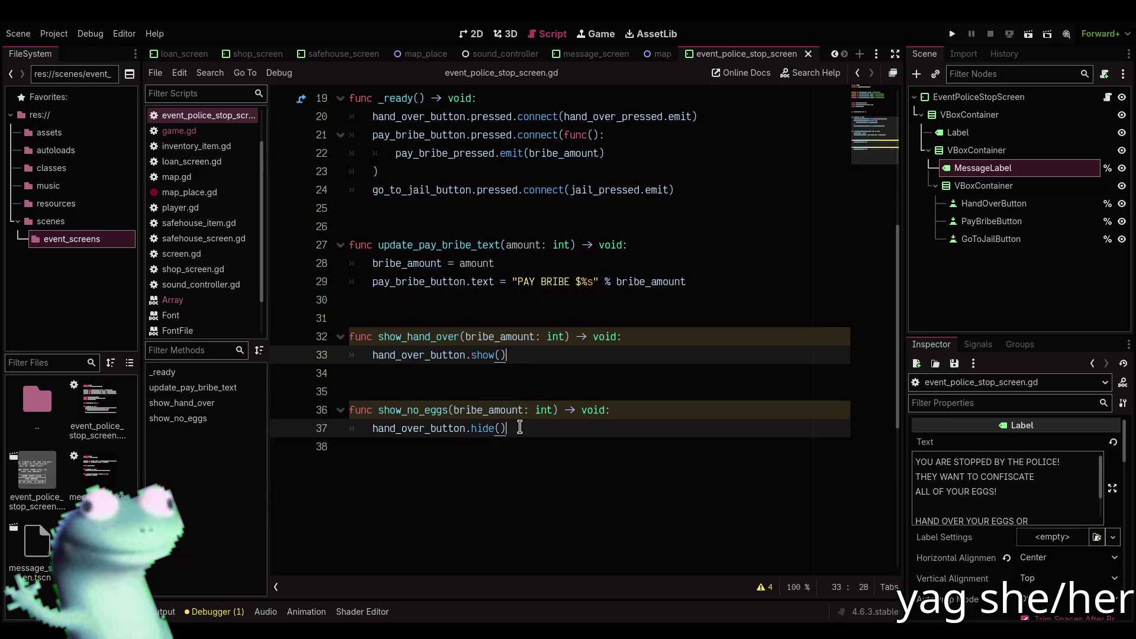
key(Return)
text(update_pa)
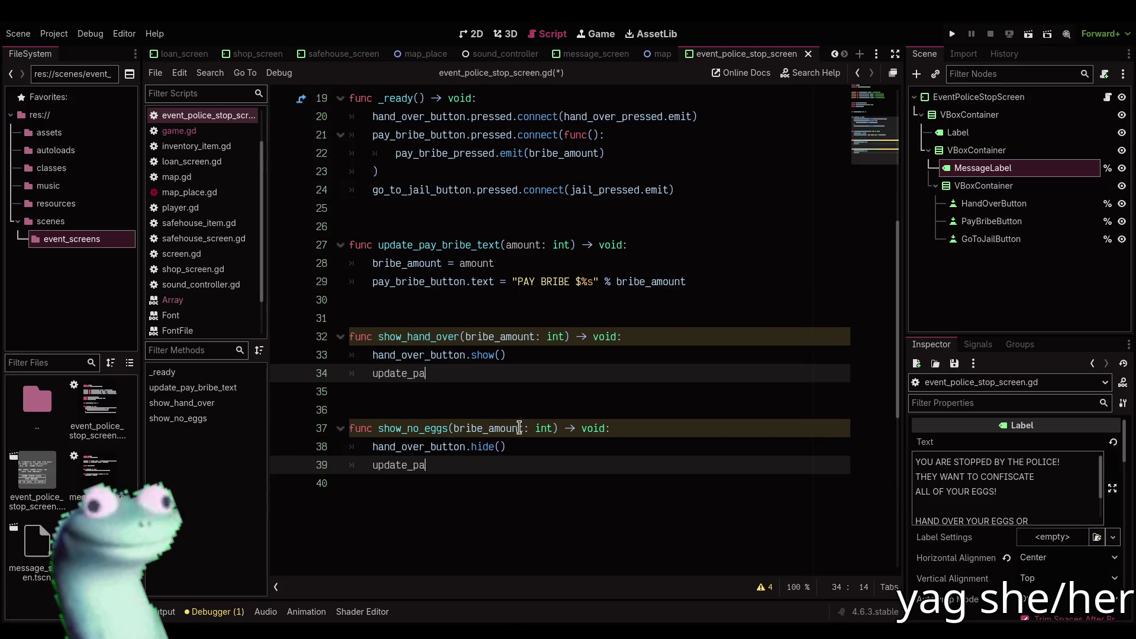
key(Return)
text(bribe_a)
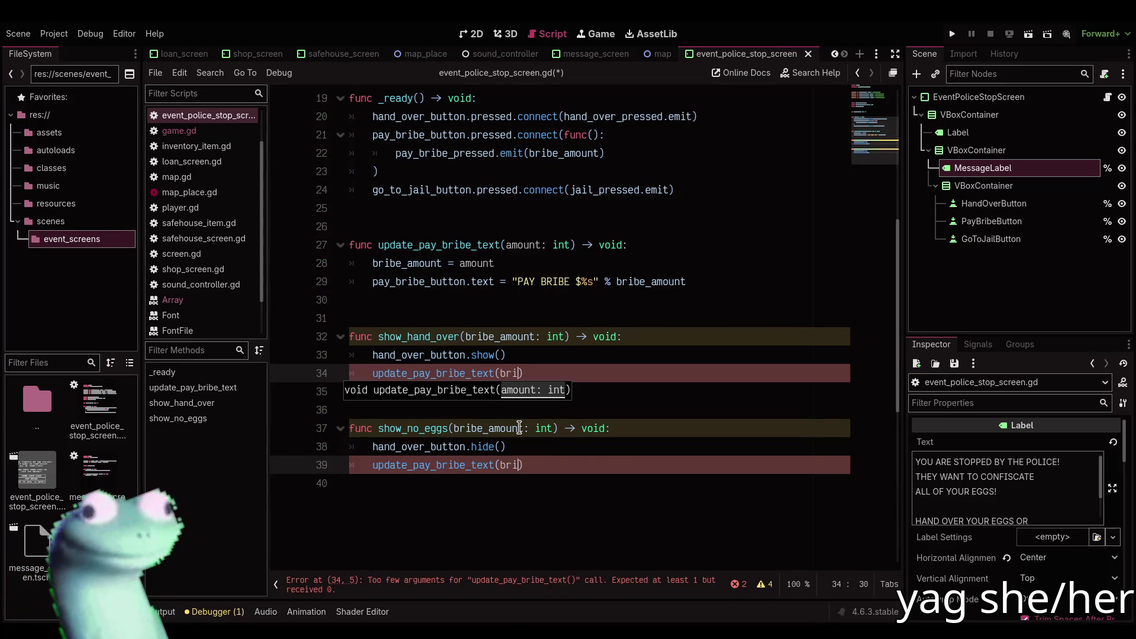
key(Return)
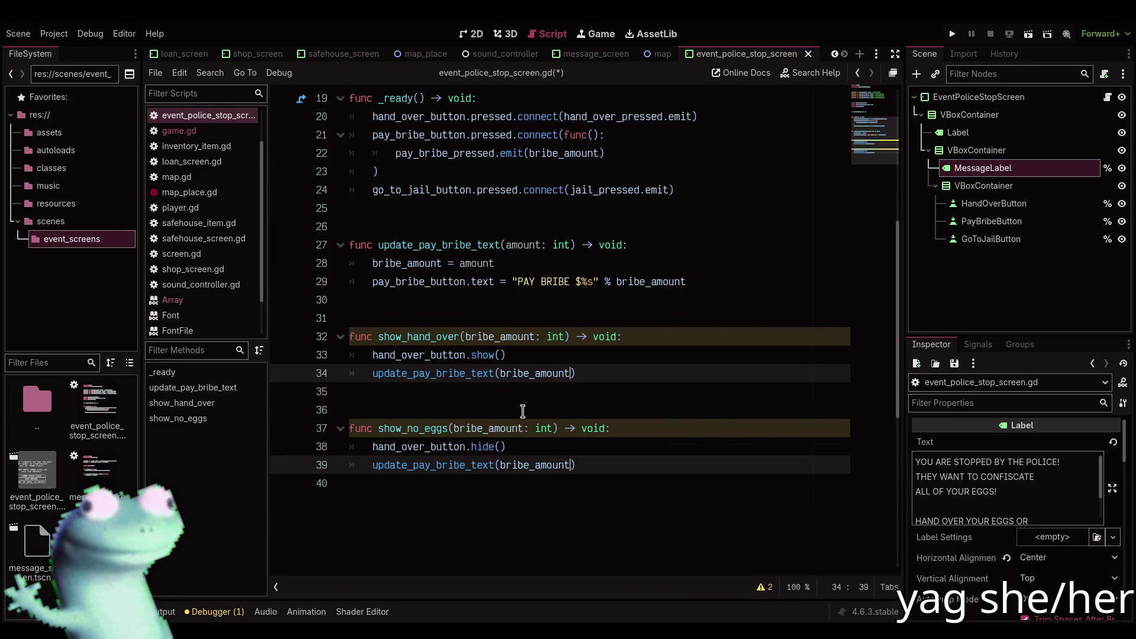
Rename the bribe_amount parameters and arguments to amount, save, and add a blank line in show_hand_over.
double_click(499, 337)
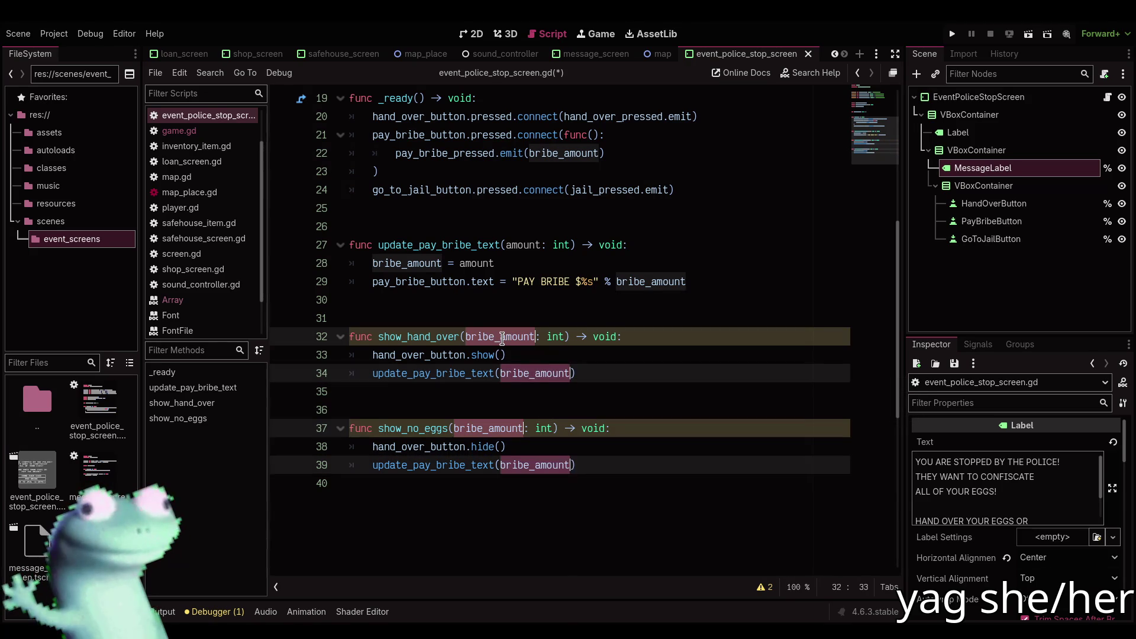
key(Left)
key(shift+Right)
key(shift+Right)
key(shift+Right)
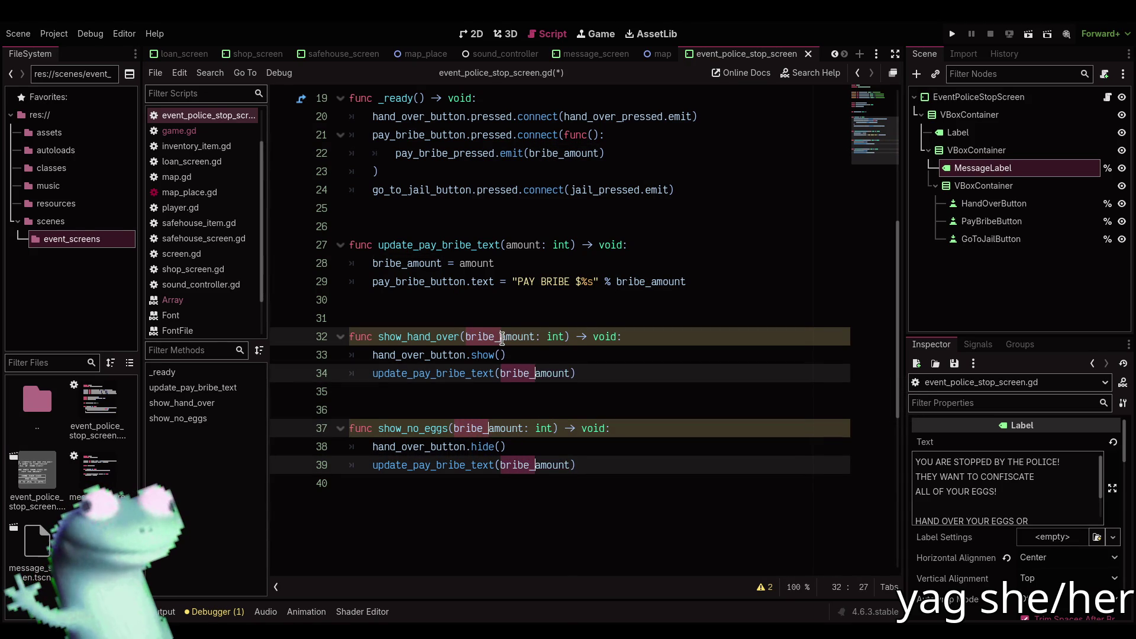
key(BackSpace)
click(470, 388)
key(ctrl+s)
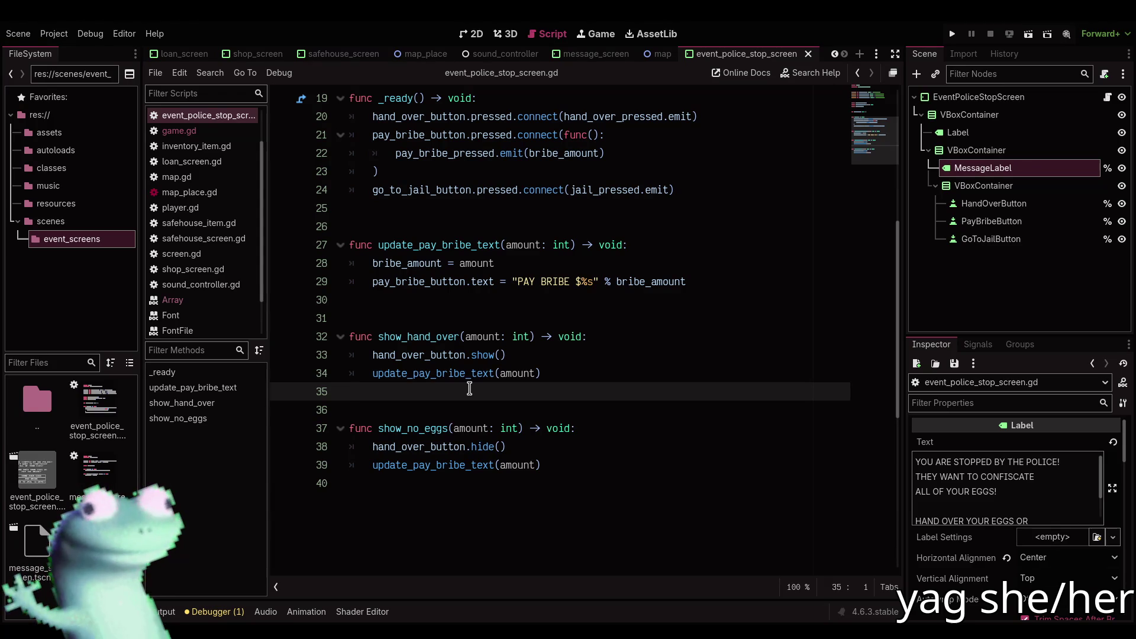
click(574, 349)
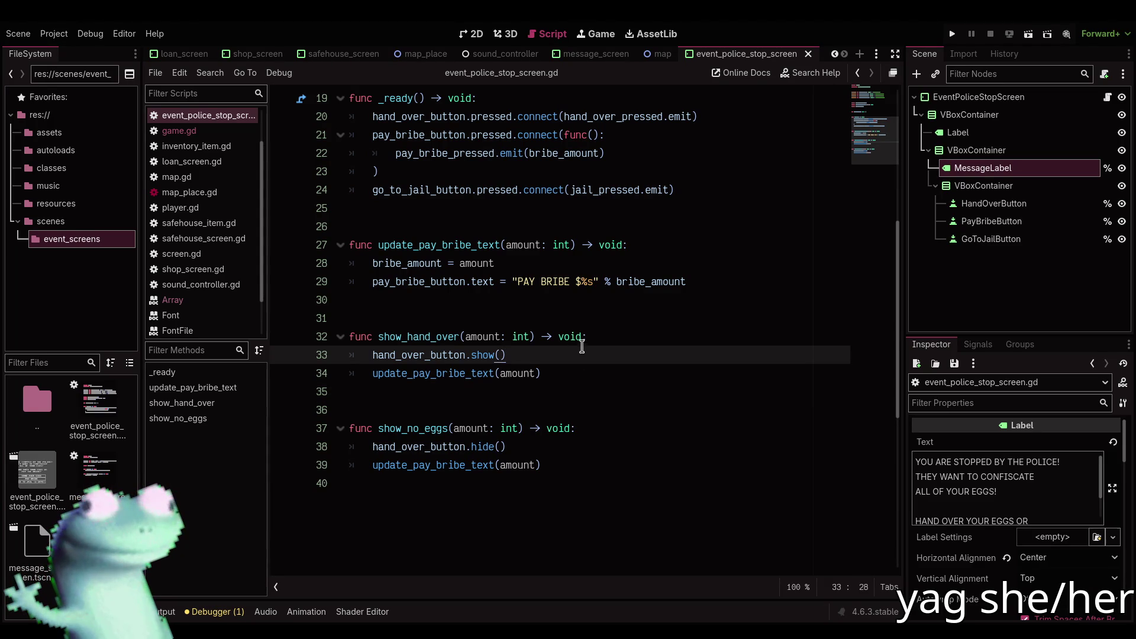
click(628, 336)
key(Return)
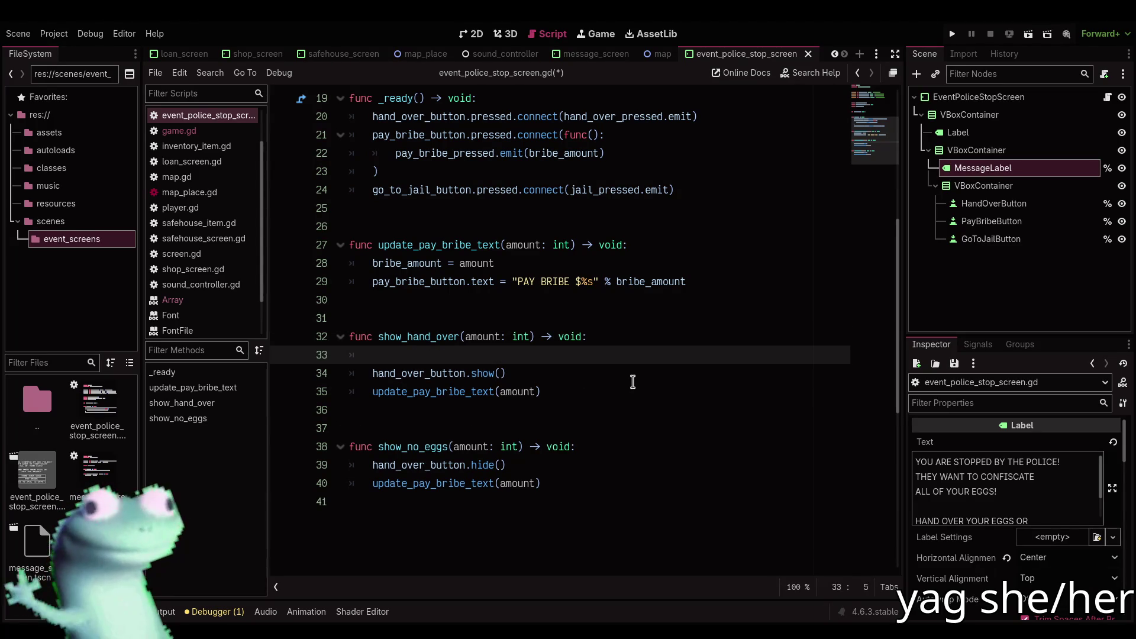
scroll(633, 382, up, 6)
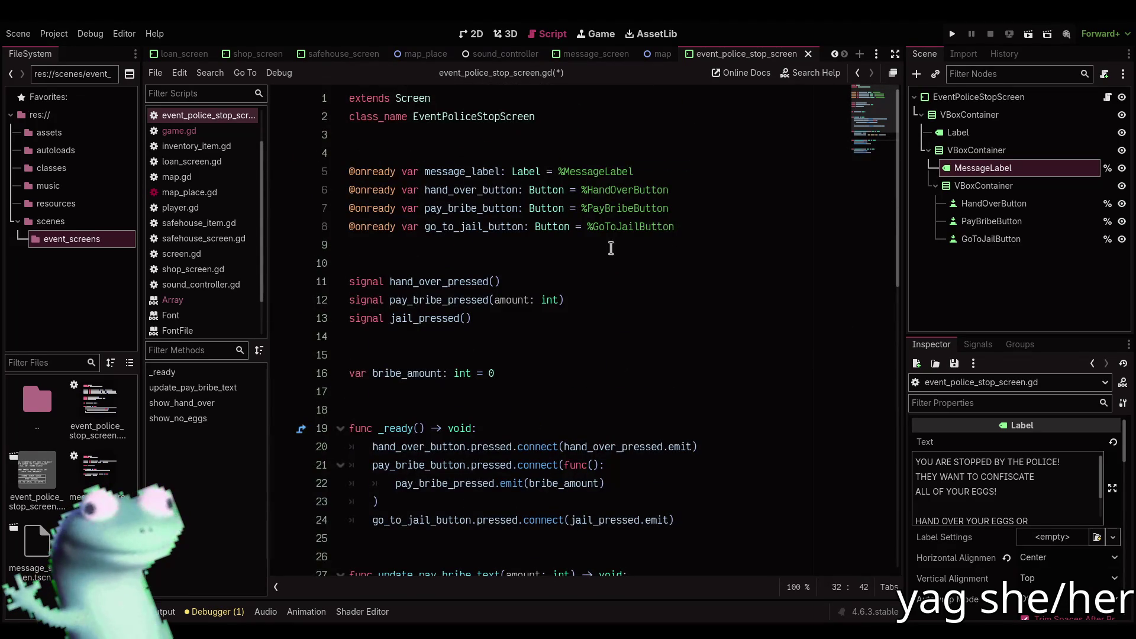
click(575, 145)
click(576, 135)
key(Return)
text(@export)
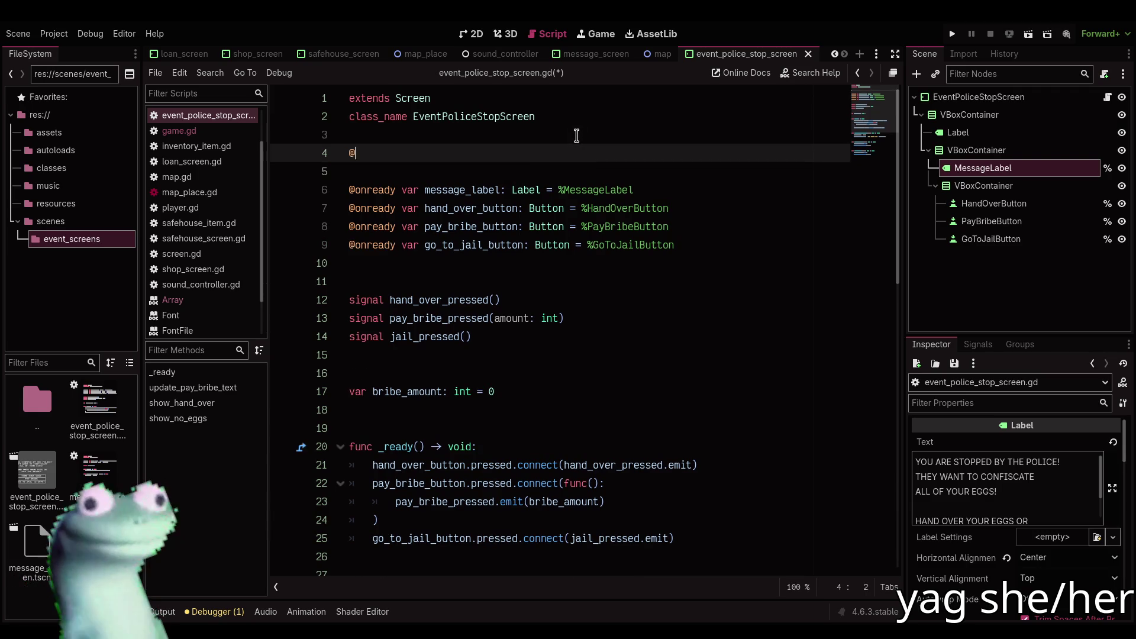
text( var han)
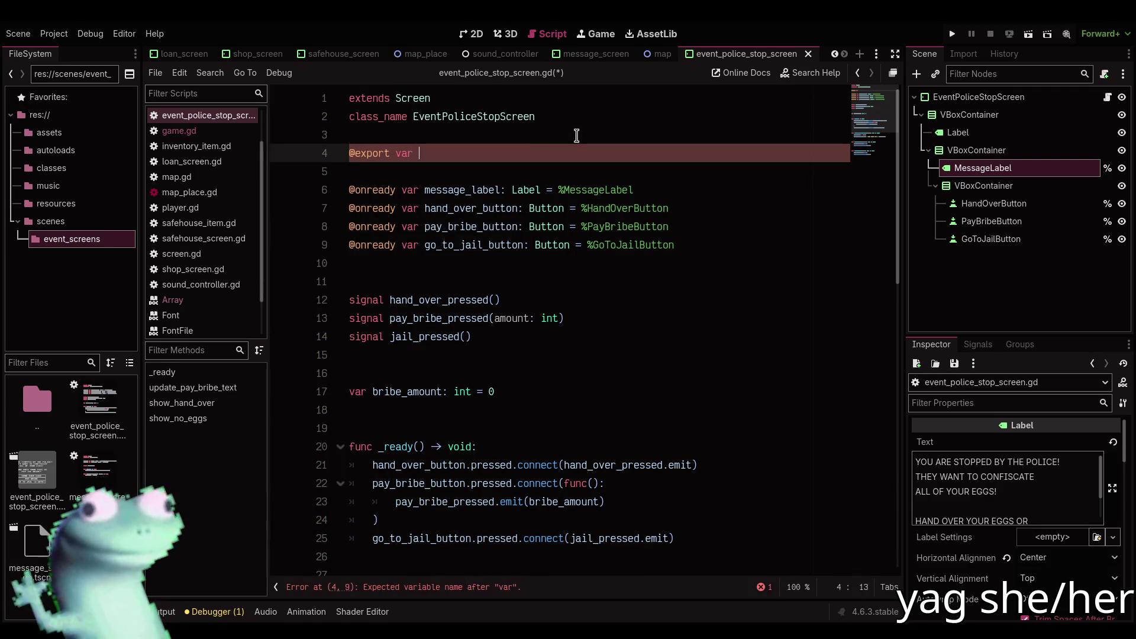
text(d_over_message)
key(BackSpace)
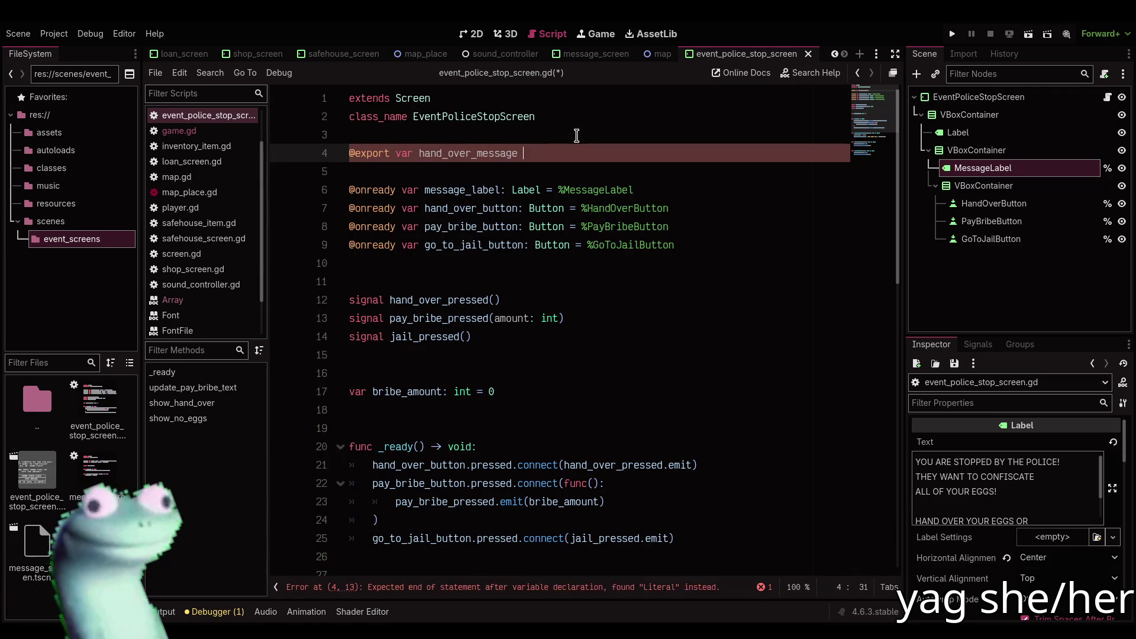
key(ctrl+Left)
key(ctrl+Left)
key(ctrl+Left)
text(_multiline)
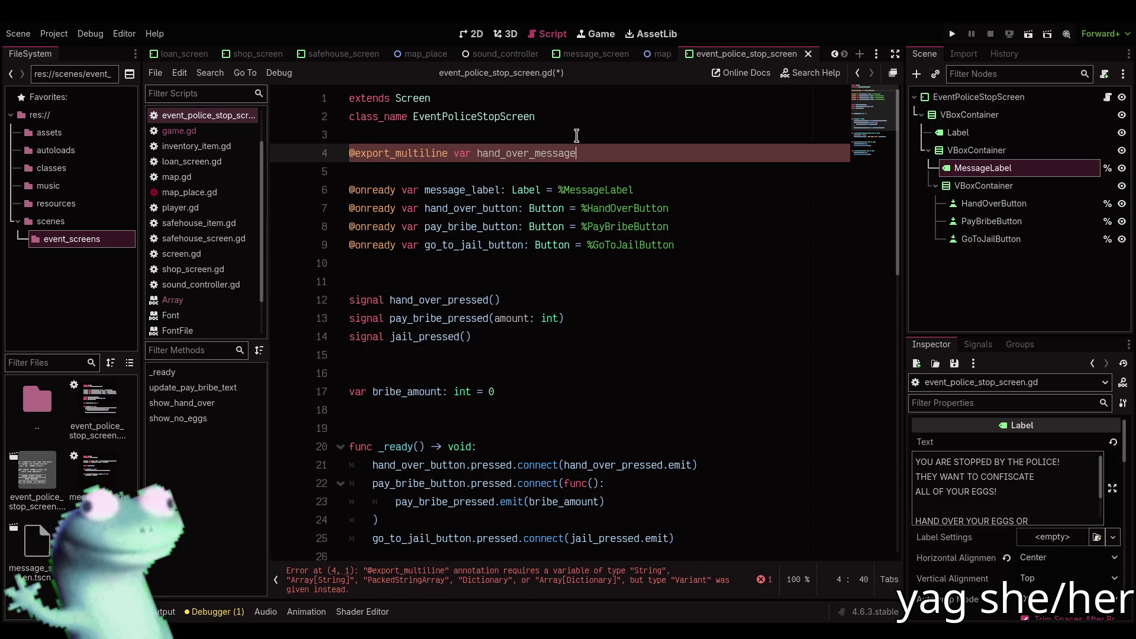
text(tring)
key(Return)
text(@expor)
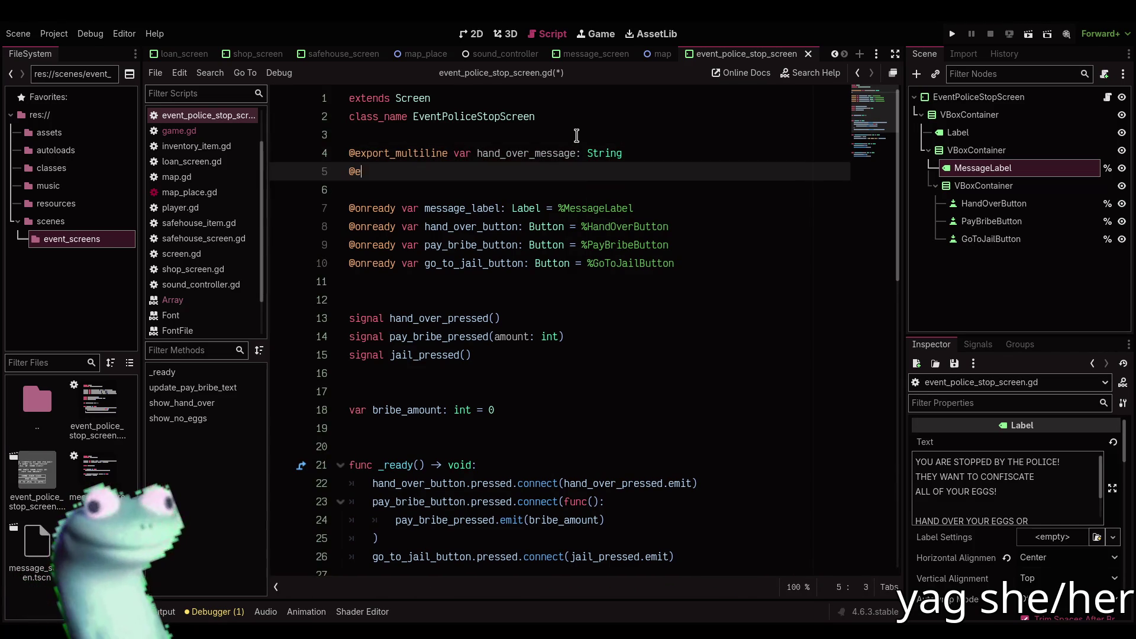
text(t_m)
key(Return)
text(v)
key(BackSpace)
key(BackSpace)
key(BackSpace)
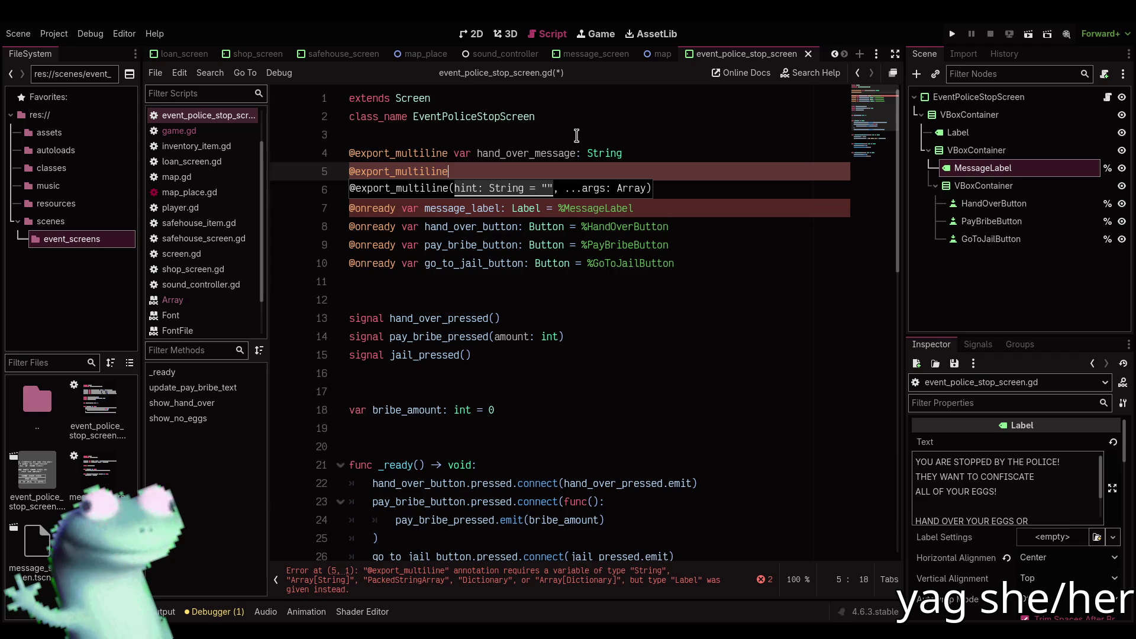
text(var )
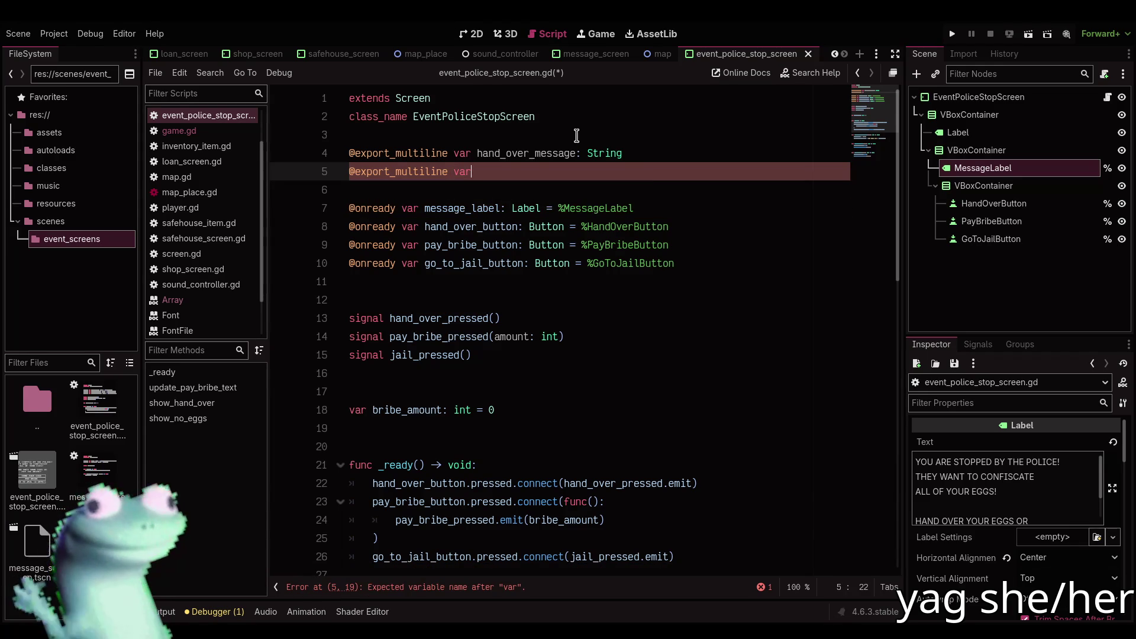
text(no_eggs_mes)
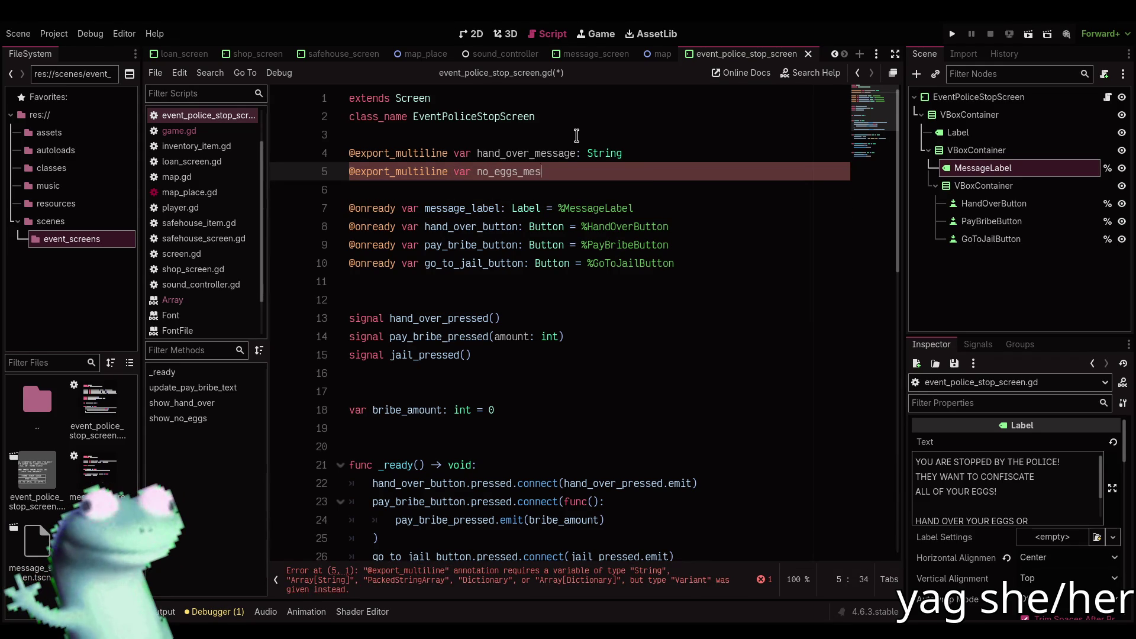
text(sage: String)
key(ctrl+s)
ctrl+click(408, 171)
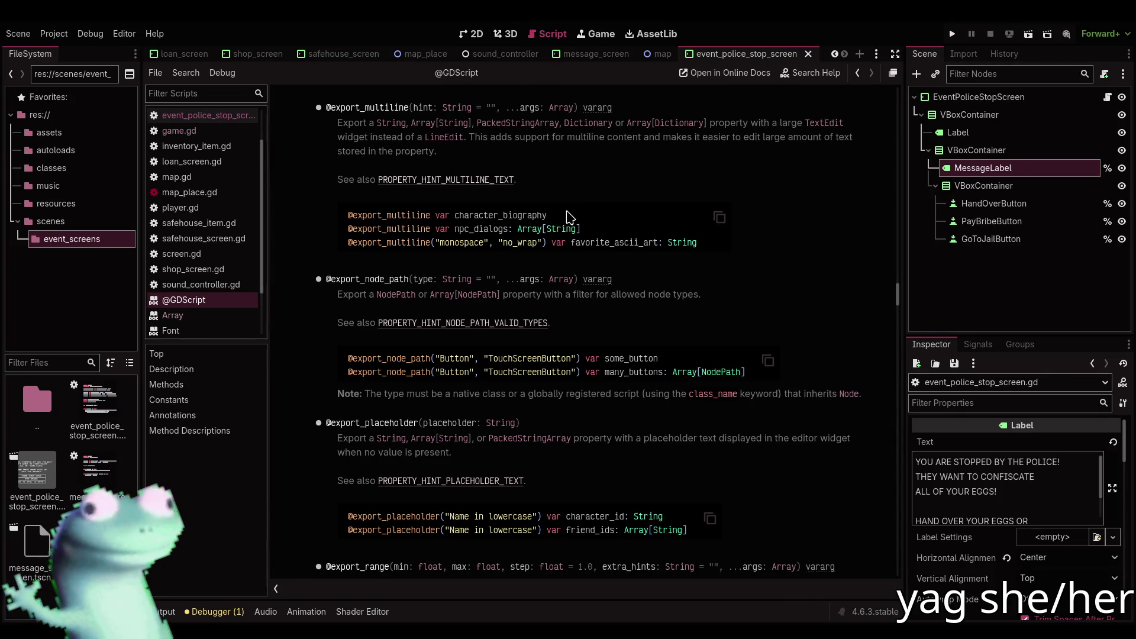